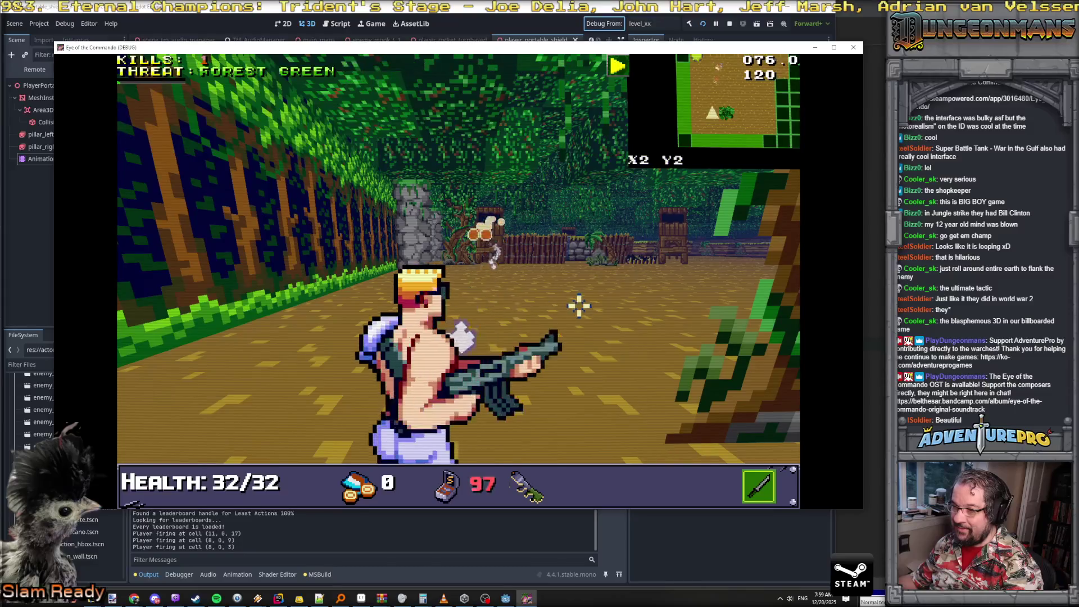
# Walk forward through the level and fire a rocket at the enemies ahead
pyautogui.press('w')
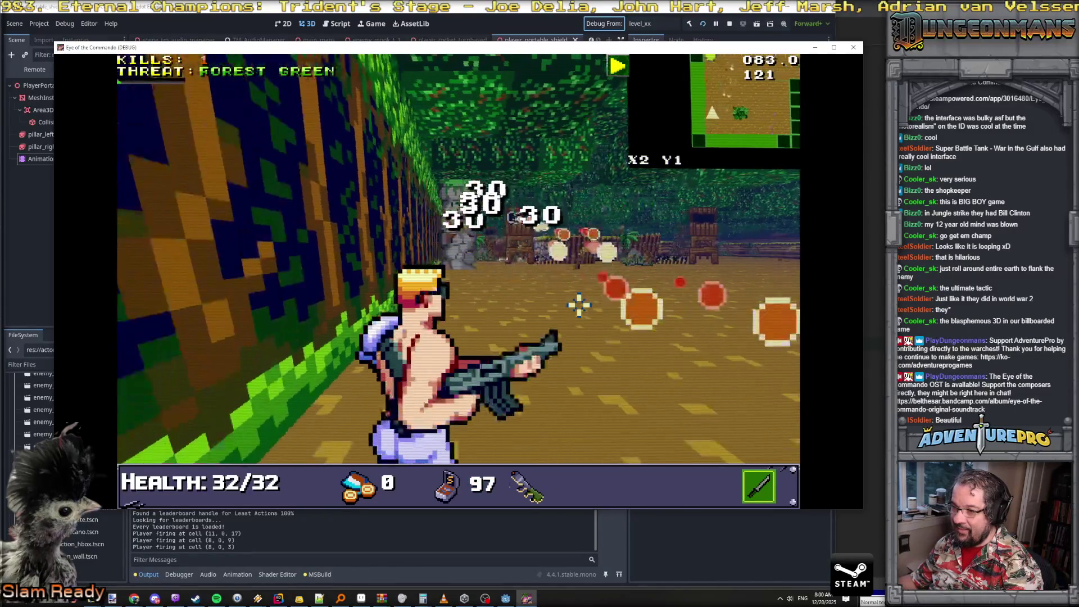
pyautogui.press('w')
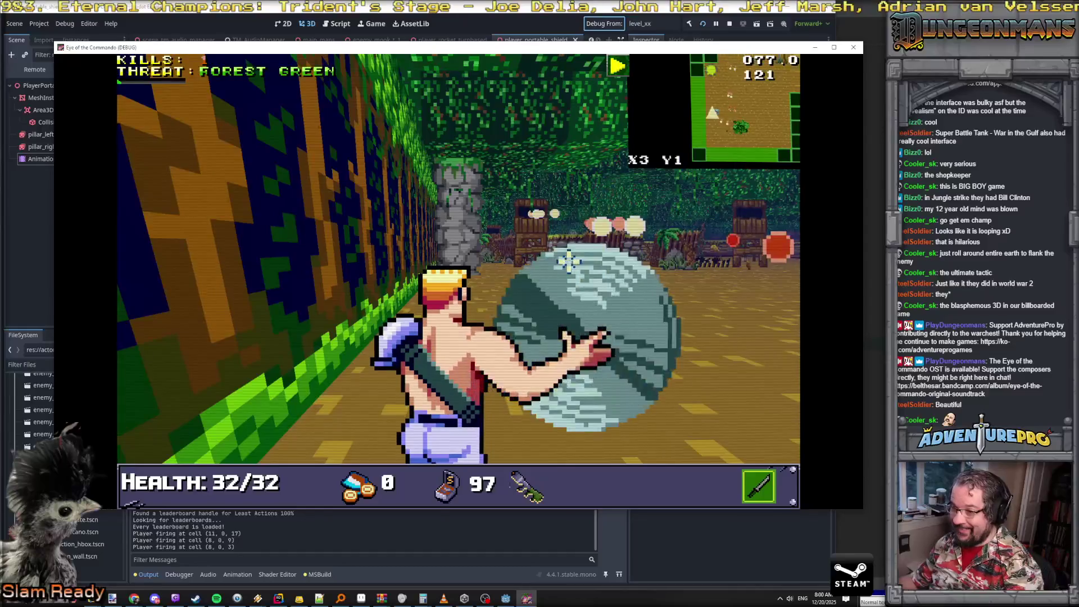
pyautogui.click(565, 300)
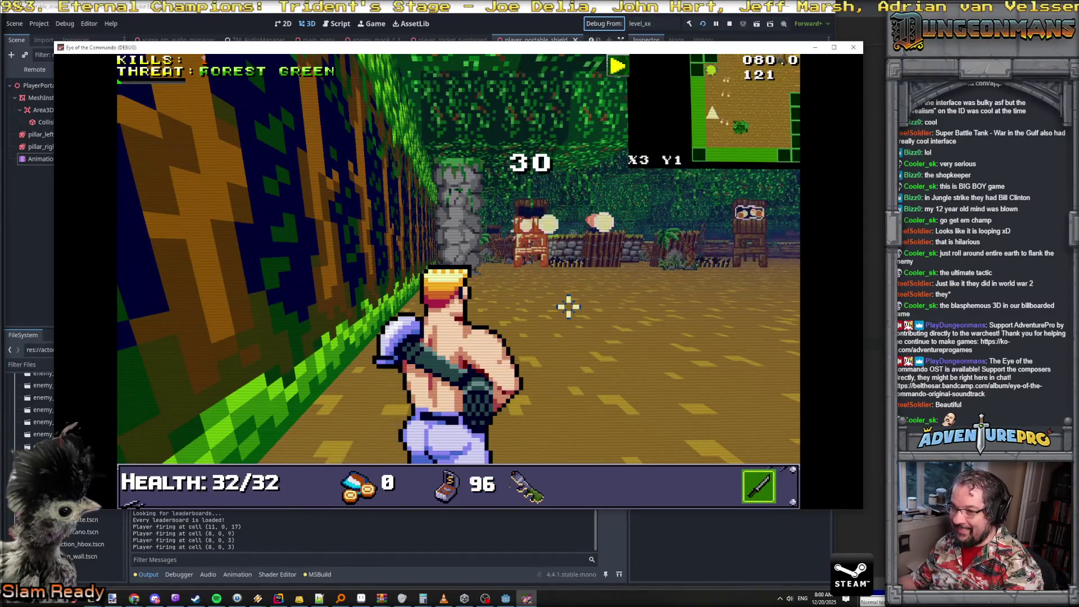
pyautogui.press('w')
pyautogui.press('d')
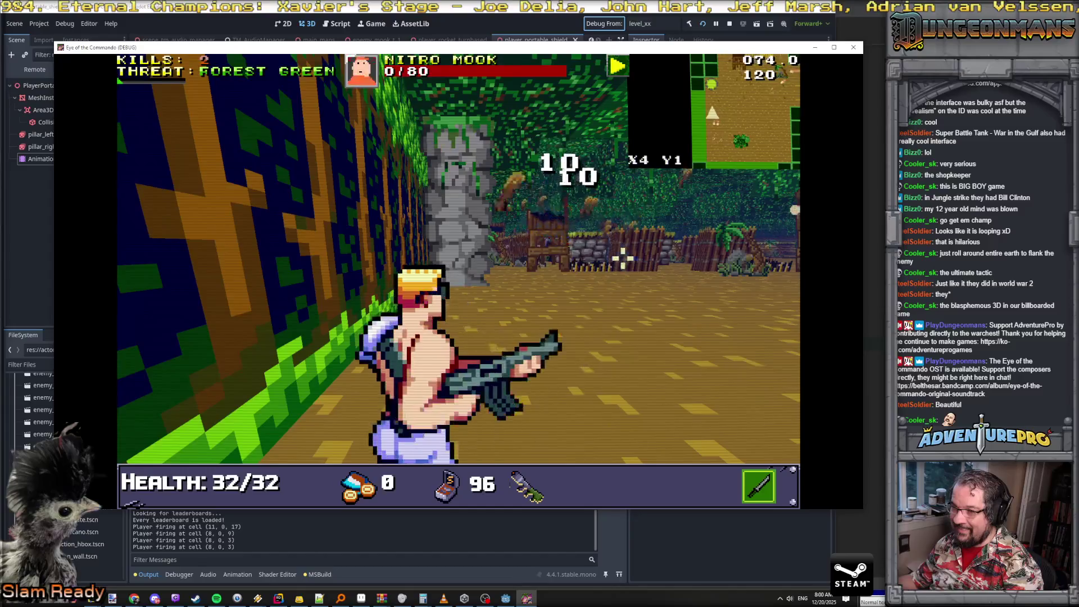
pyautogui.press('w')
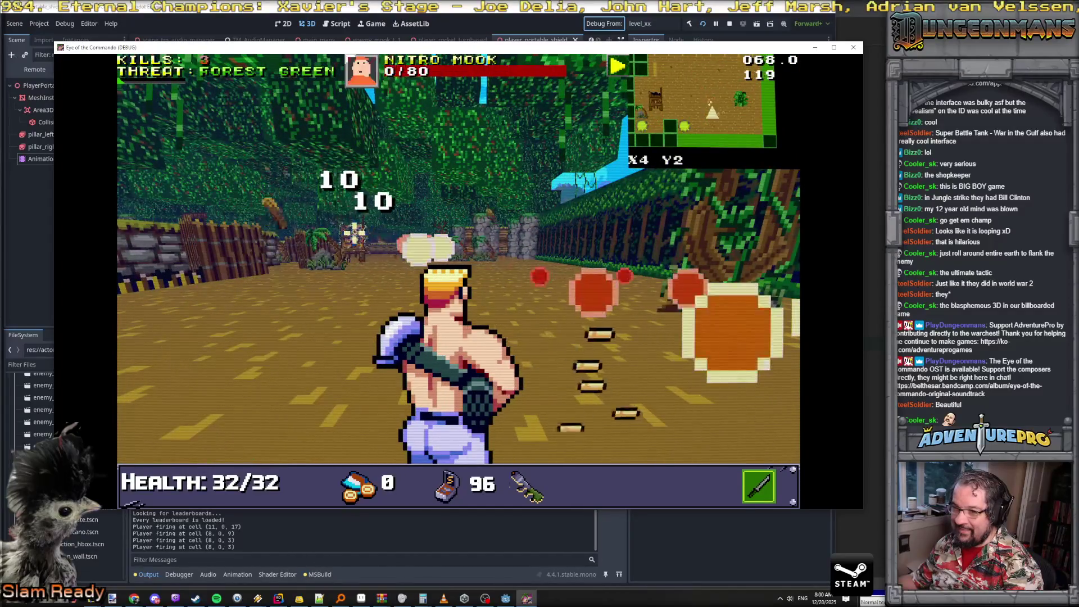
pyautogui.press('w')
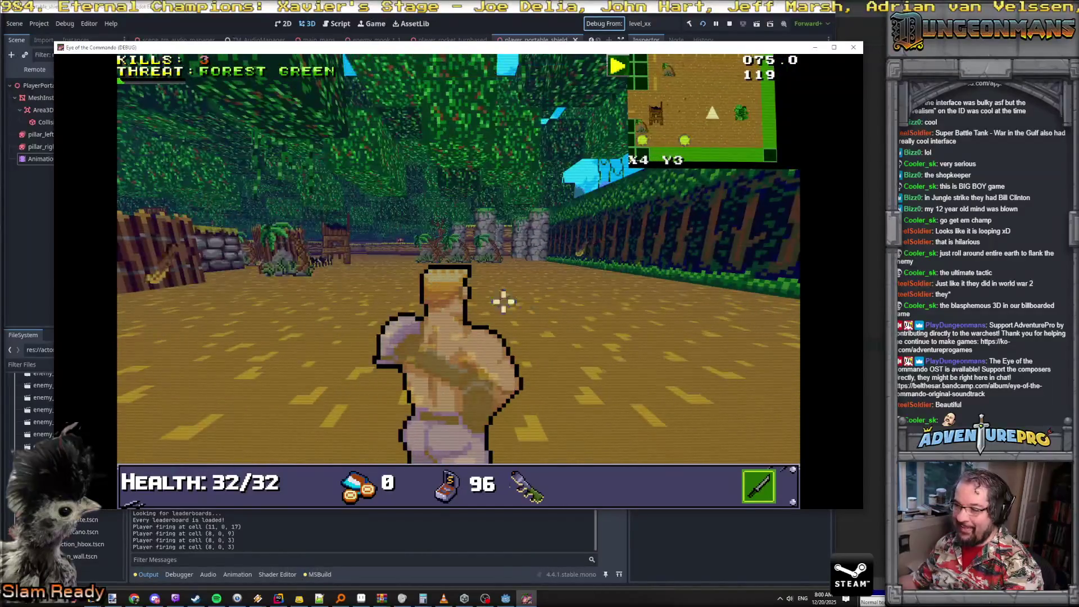
# Enter RSW SHIELD in the in-game debug console to grant the shield subweapon
pyautogui.press('`')
pyautogui.write('rs')
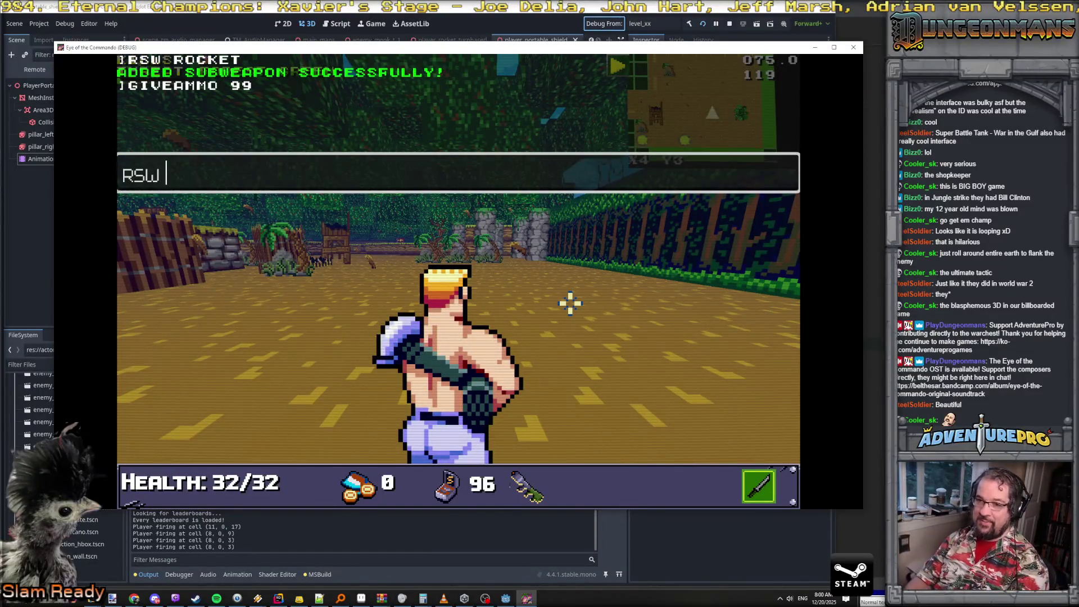
pyautogui.write('she')
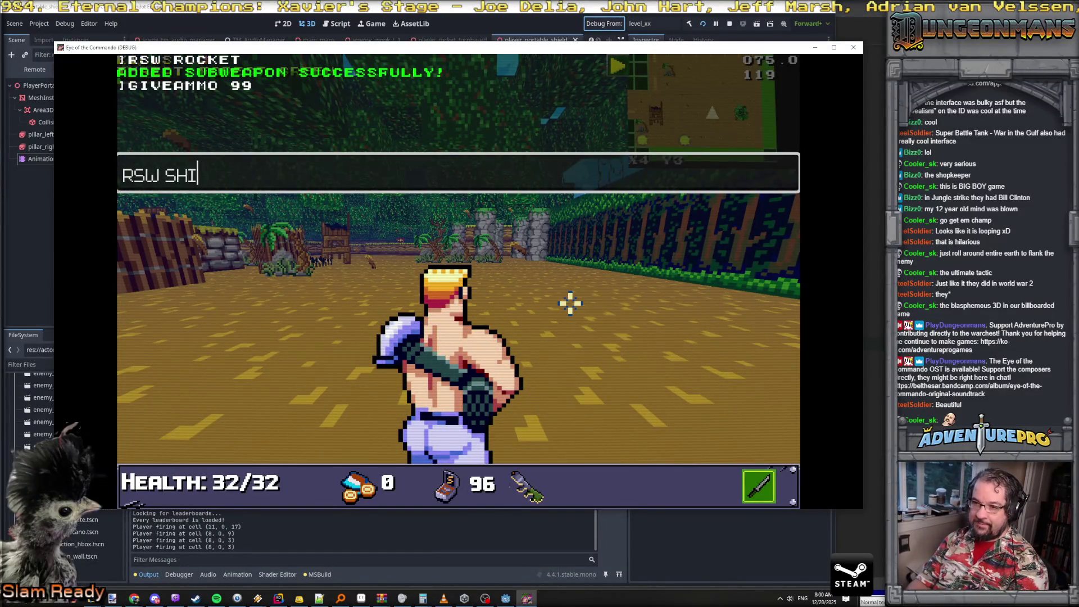
pyautogui.write('d')
pyautogui.press('Return')
pyautogui.press('`')
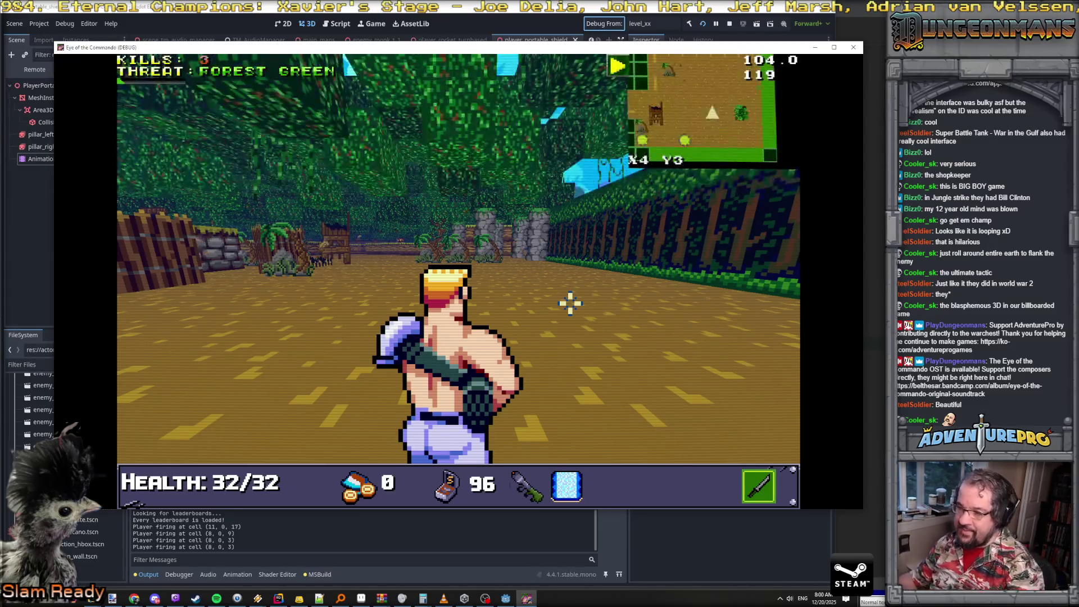
# Throw two shields to raise walls and move around beside them
pyautogui.click(510, 287)
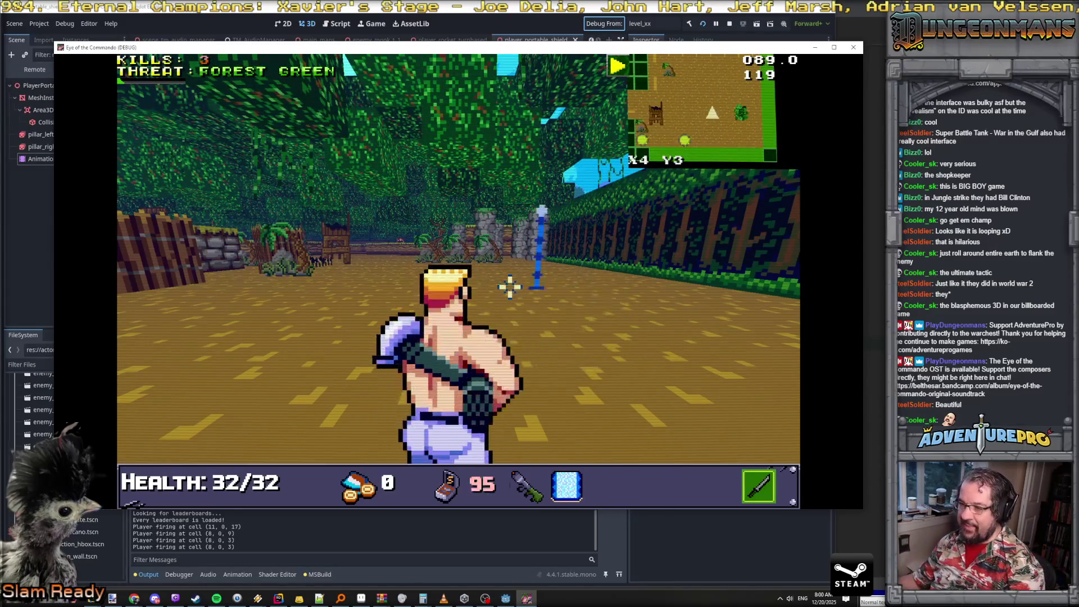
pyautogui.press('Up')
pyautogui.press('Left')
pyautogui.press('Up')
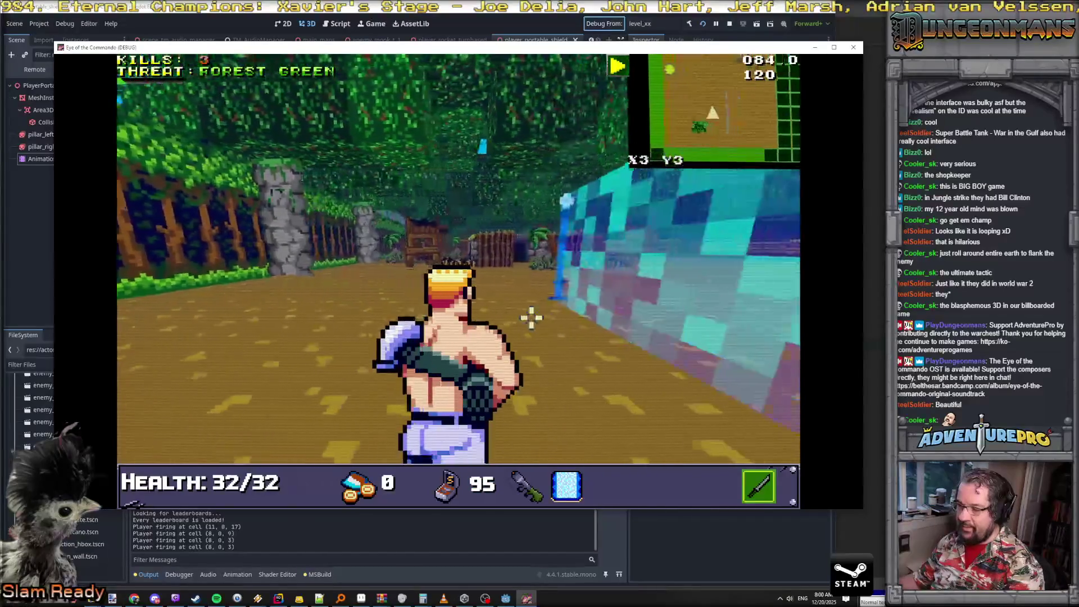
pyautogui.click(397, 306)
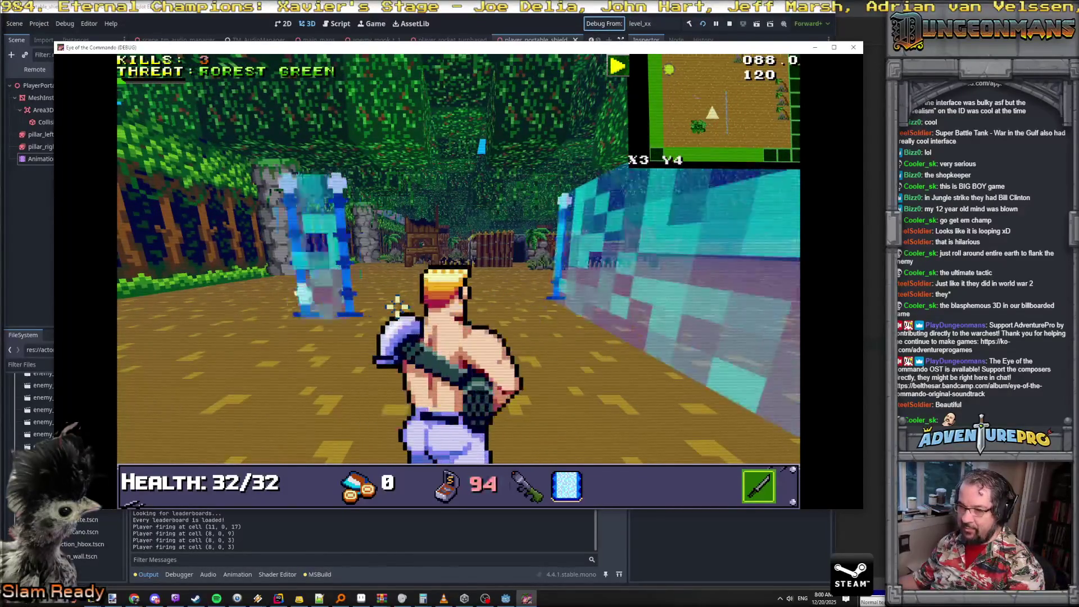
pyautogui.press('Left')
pyautogui.press('Up')
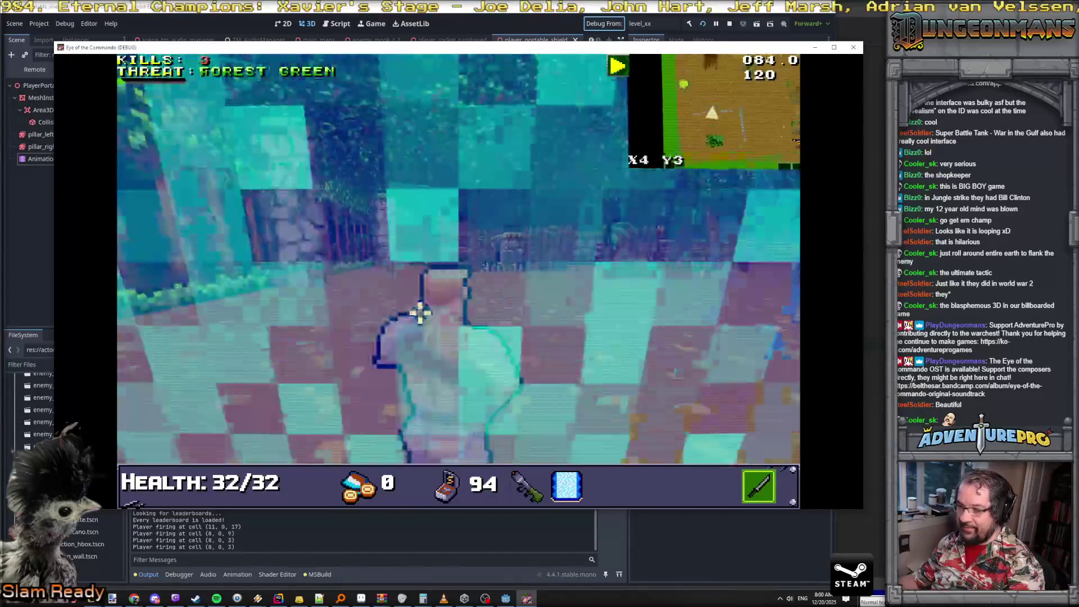
pyautogui.press('Left')
pyautogui.press('Up')
pyautogui.press('Up')
pyautogui.press('Right')
# Circle the shield walls, then walk straight through one
pyautogui.press('Left')
pyautogui.press('Up')
pyautogui.press('Up')
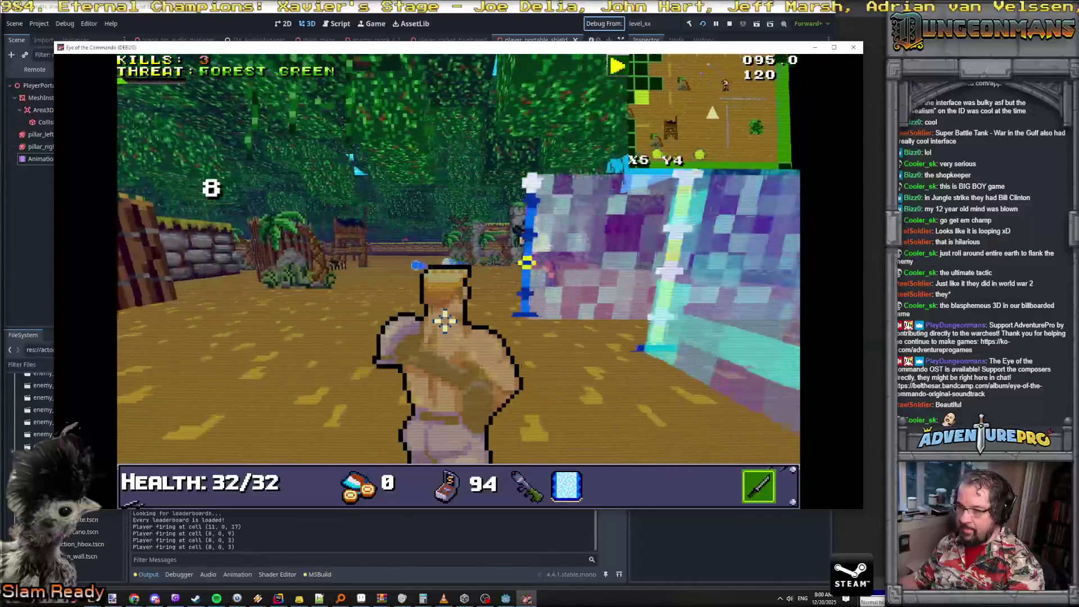
pyautogui.press('Right')
pyautogui.press('Left')
pyautogui.press('Up')
pyautogui.press('Right')
pyautogui.press('Up')
pyautogui.press('Left')
pyautogui.press('Up')
pyautogui.press('Right')
pyautogui.press('Up')
pyautogui.press('Up')
pyautogui.press('Up')
pyautogui.press('Up')
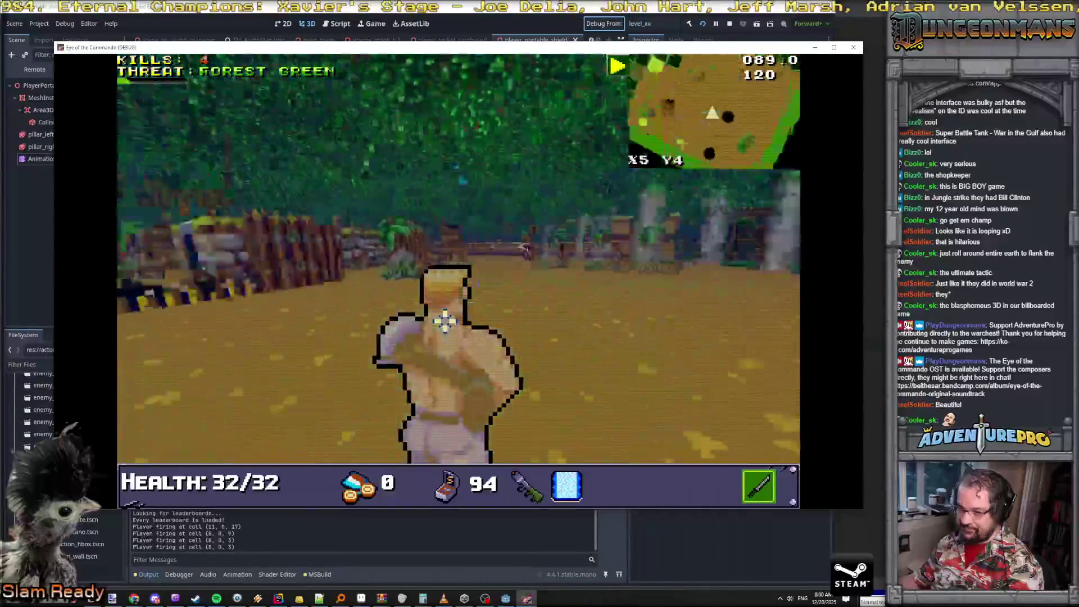
# Advance on the Nitro Mook and shoot it until it dies
pyautogui.press('Up')
pyautogui.click(414, 242)
pyautogui.press('Up')
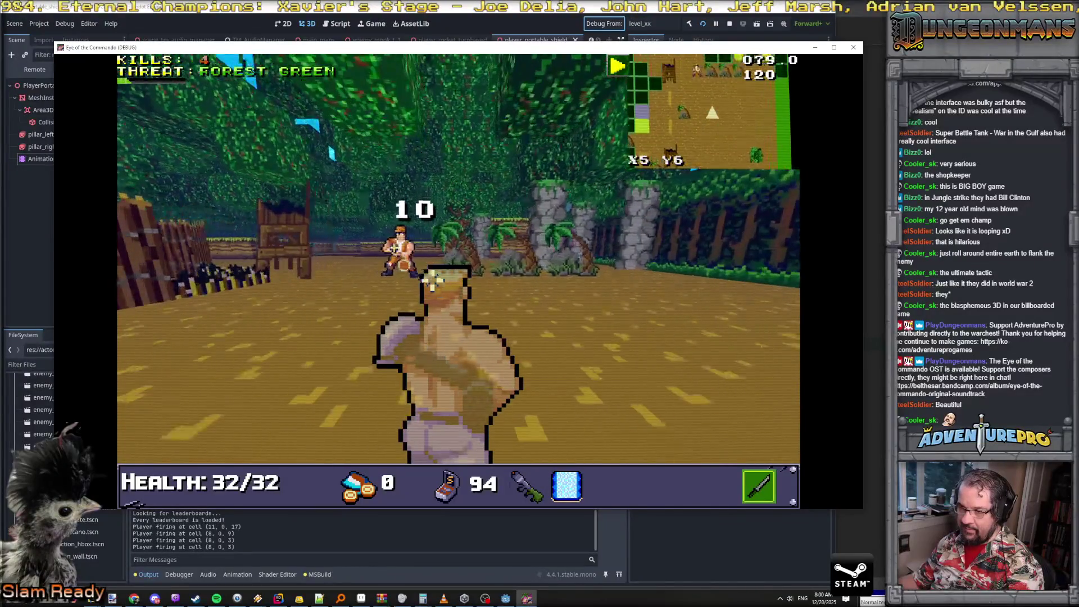
pyautogui.click(406, 252)
pyautogui.press('Up')
pyautogui.click(458, 247)
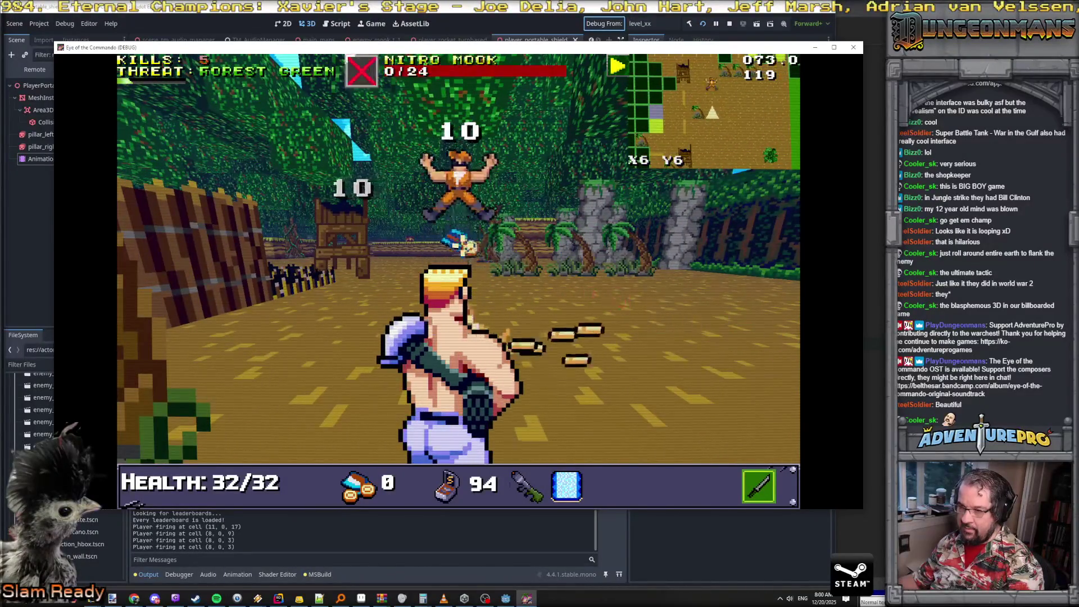
# Pick up the dropped Freedom Medal and dismiss its popup
pyautogui.press('Up')
pyautogui.press('Up')
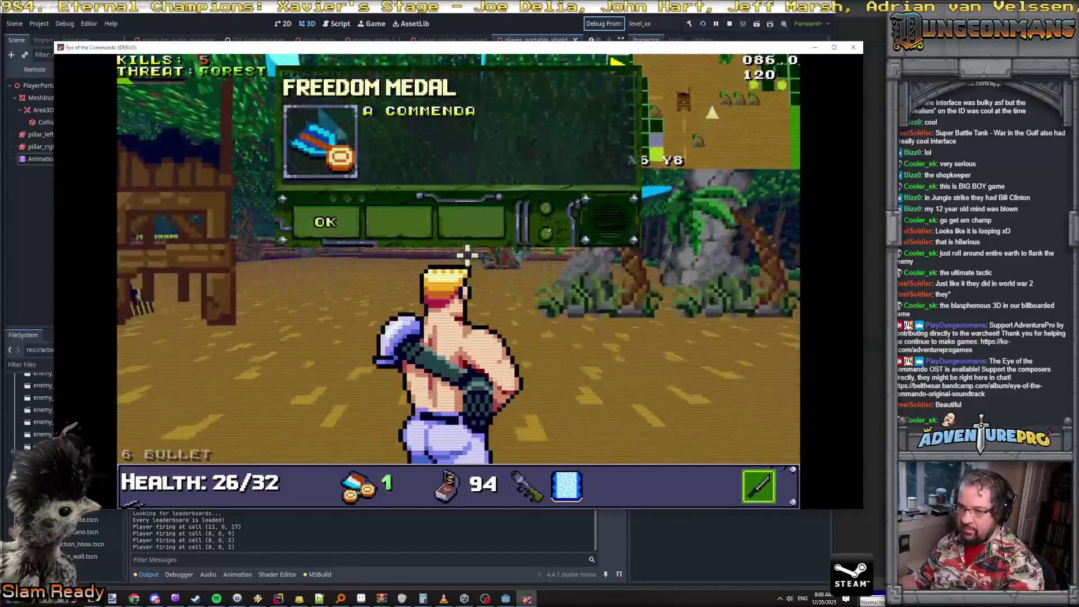
pyautogui.click(332, 220)
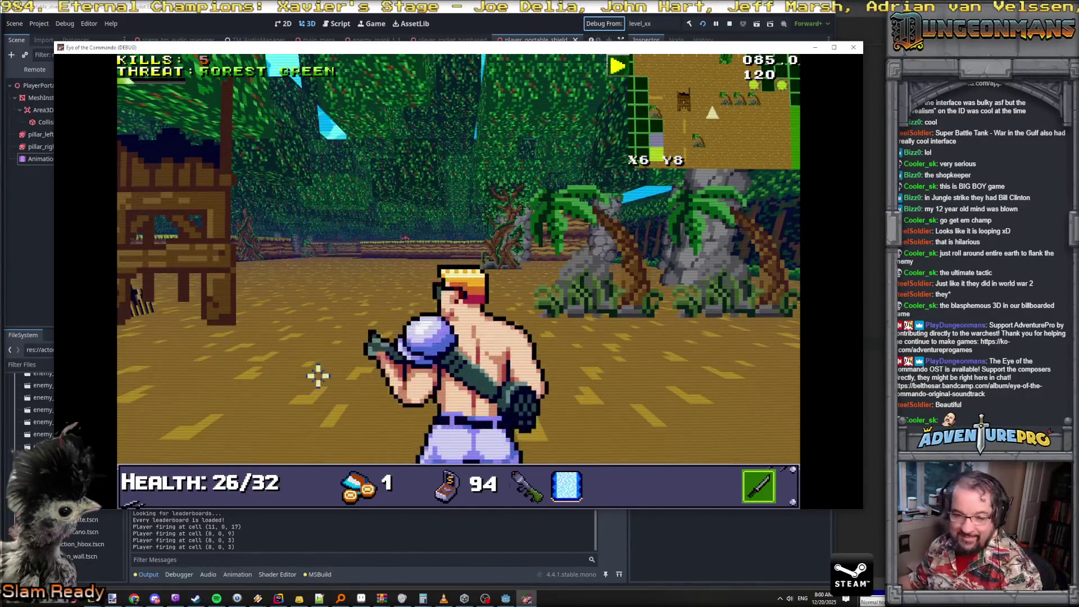
pyautogui.hotkey('alt', 'Tab')
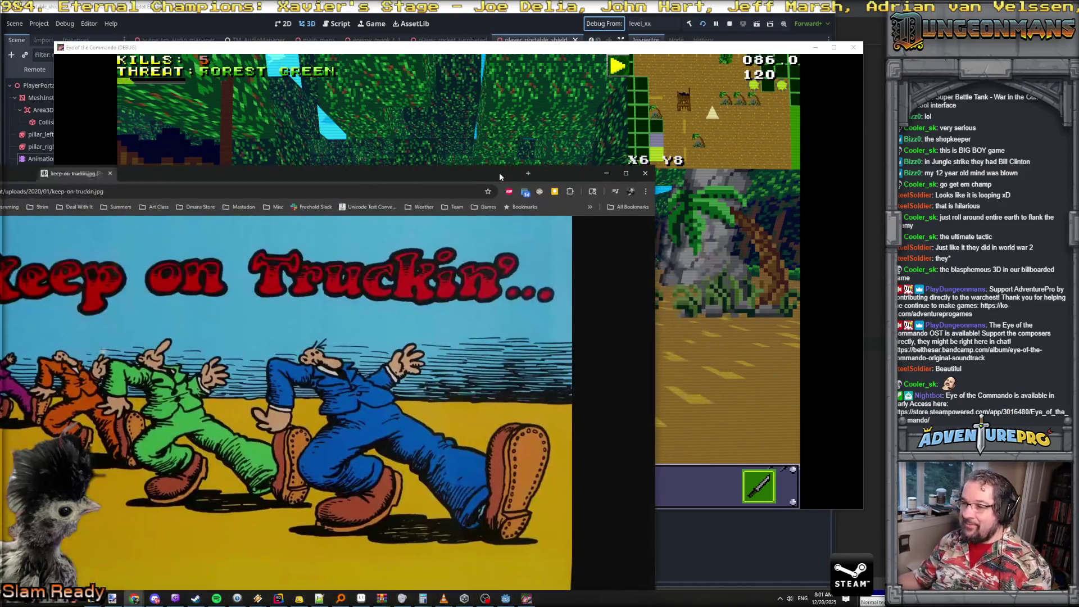
pyautogui.doubleClick(499, 173)
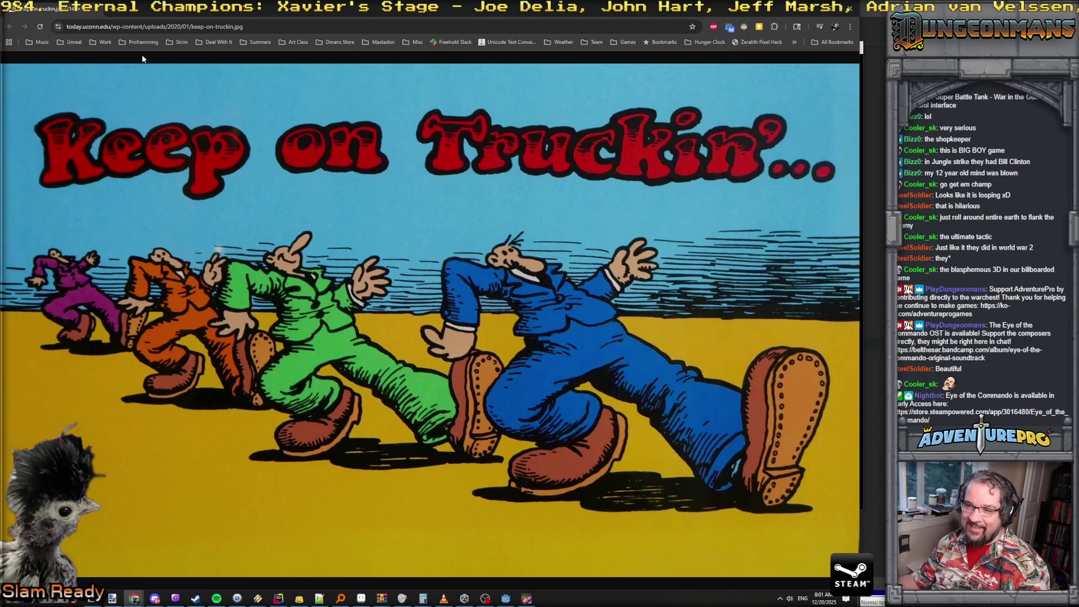
pyautogui.hotkey('alt', 'Tab')
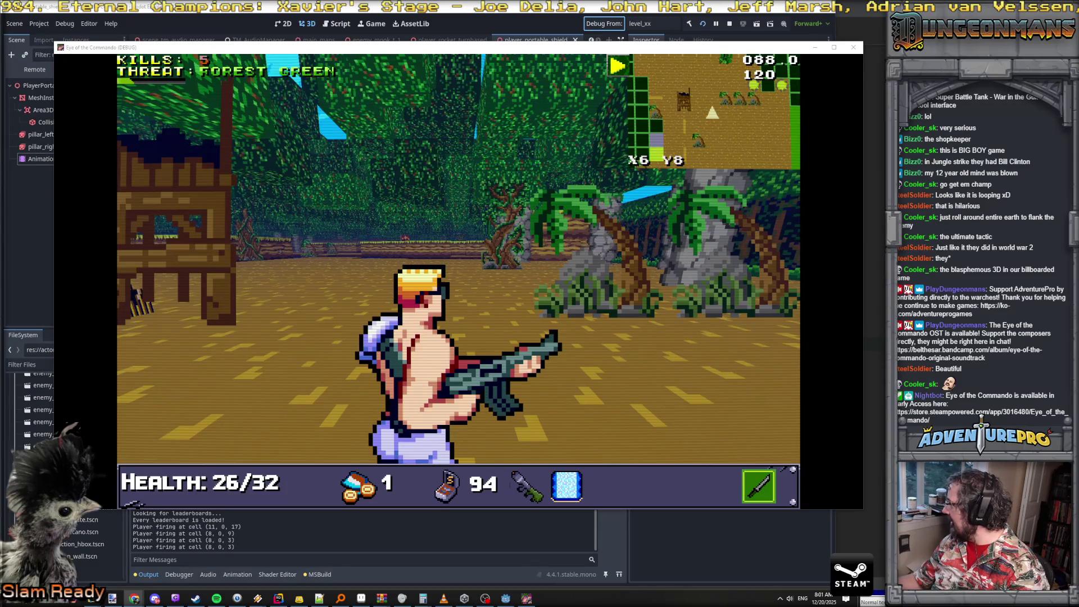
pyautogui.hotkey('alt', 'Tab')
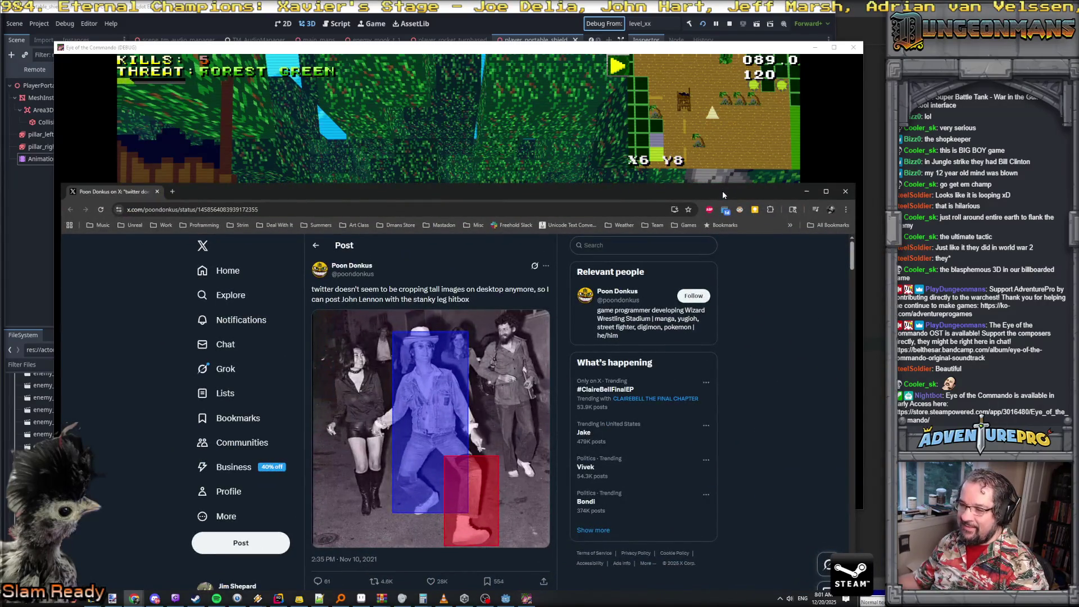
# Maximize Chrome and scroll through the X post's hitbox-overlay images
pyautogui.doubleClick(536, 191)
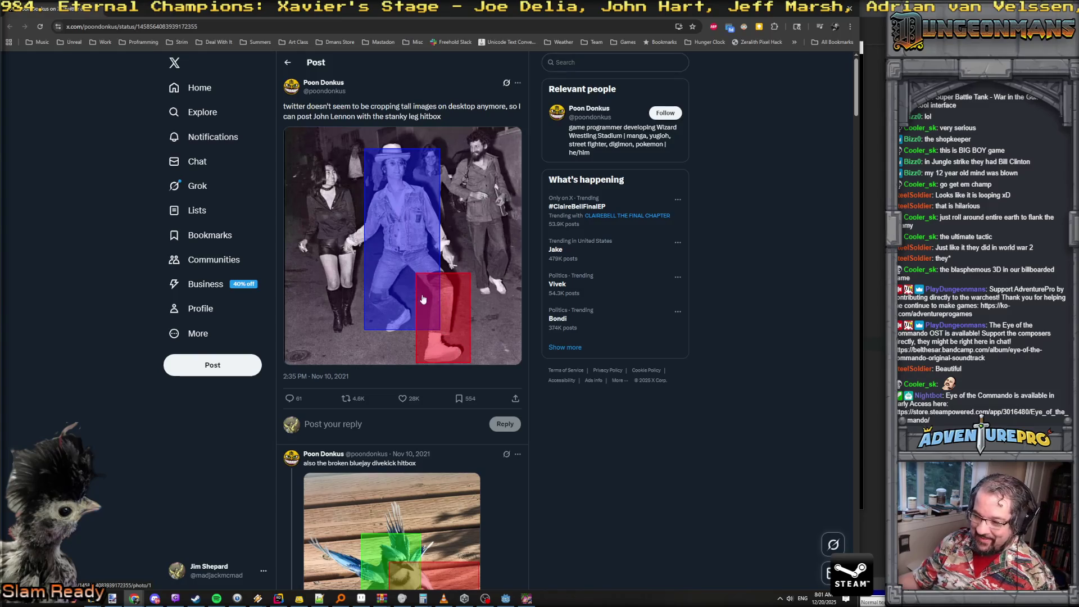
pyautogui.scroll(-3, 423, 277)
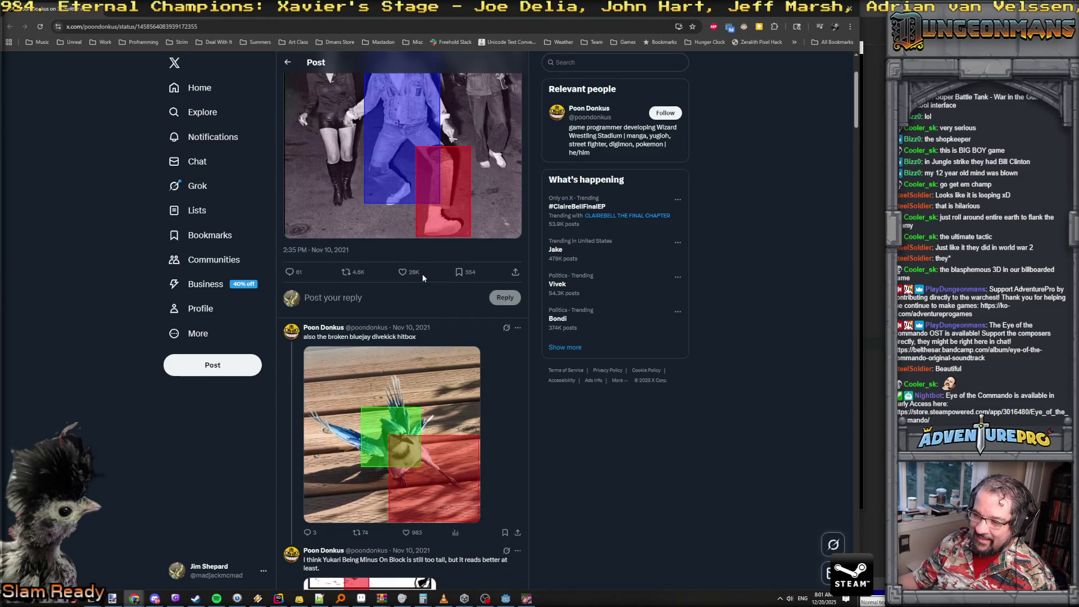
pyautogui.scroll(3, 423, 274)
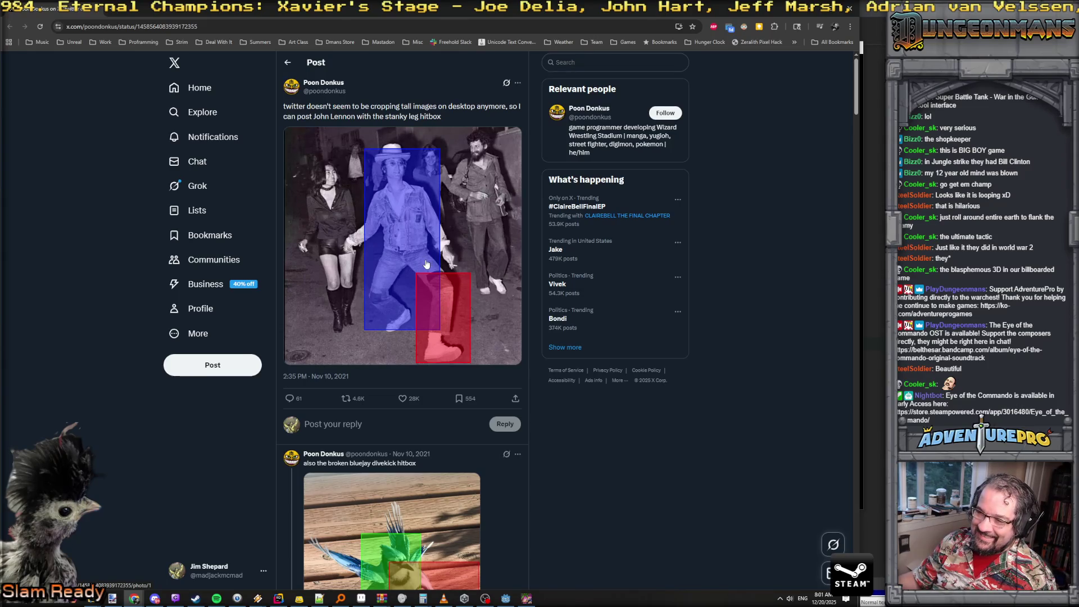
pyautogui.scroll(-5, 426, 264)
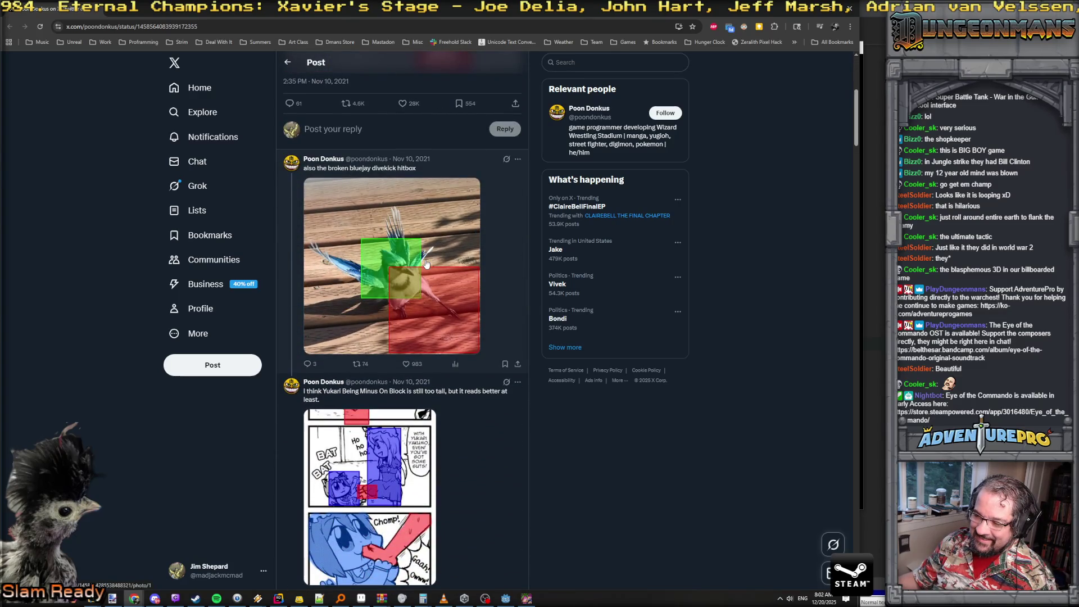
pyautogui.scroll(5, 426, 264)
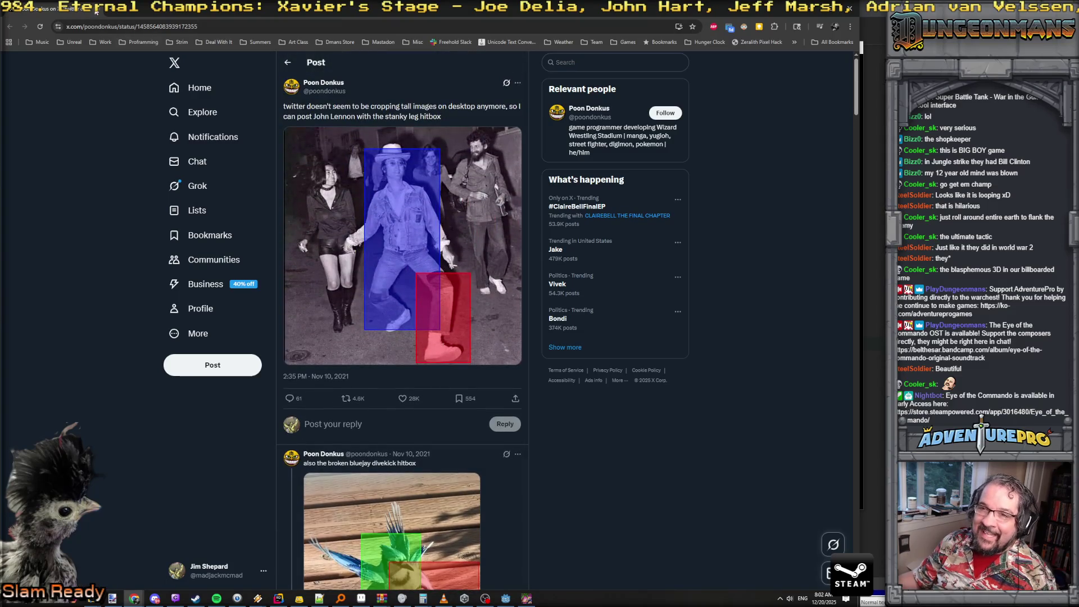
pyautogui.hotkey('alt', 'Tab')
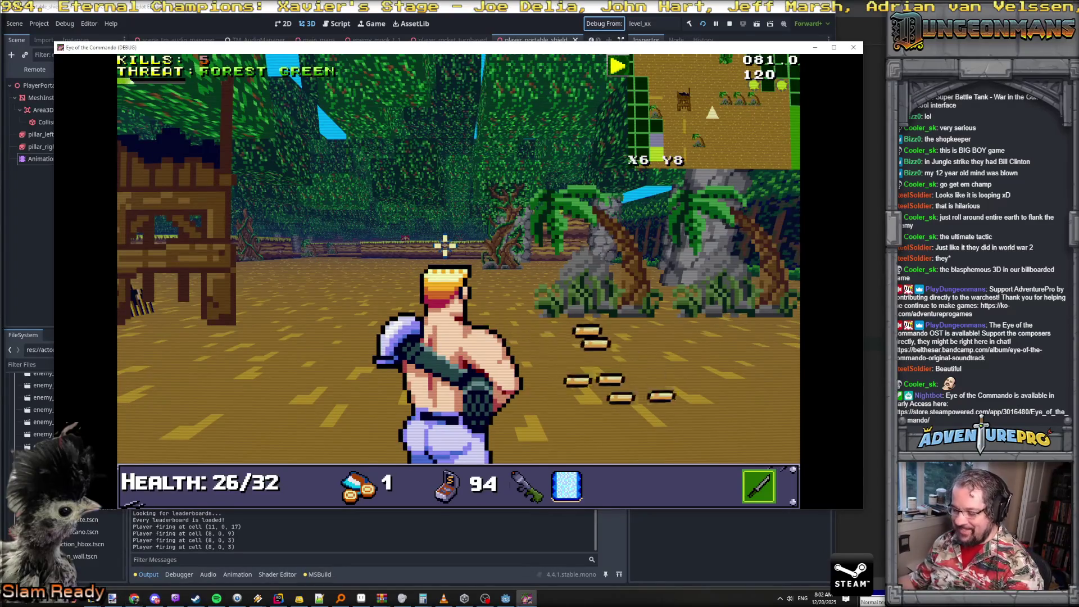
# Walk through the jungle past the waterfall toward the approaching Nitro Mooks
pyautogui.press('Left')
pyautogui.press('Up')
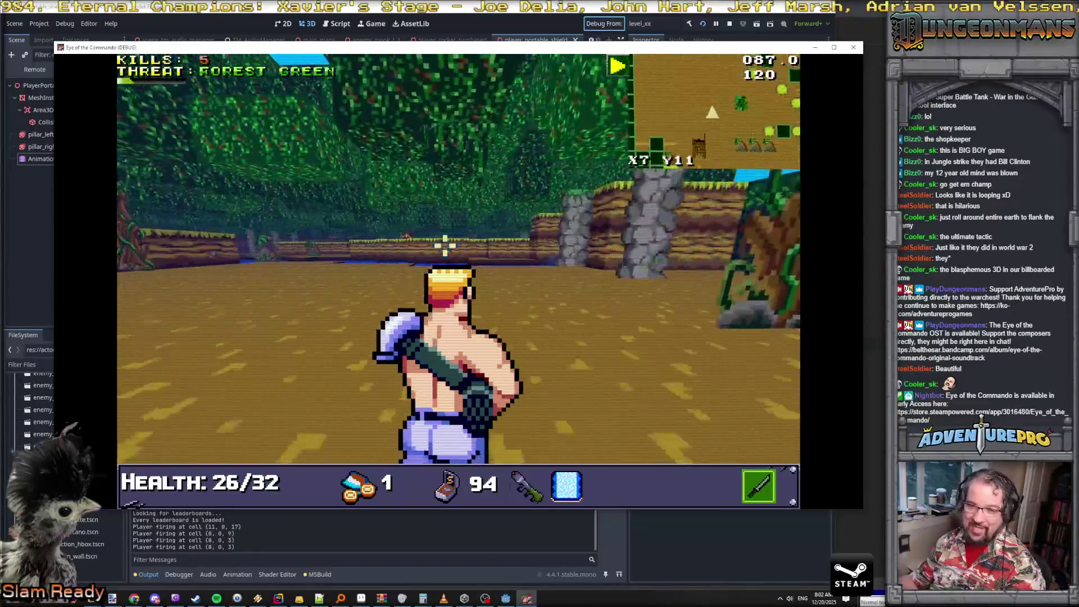
pyautogui.press('Up')
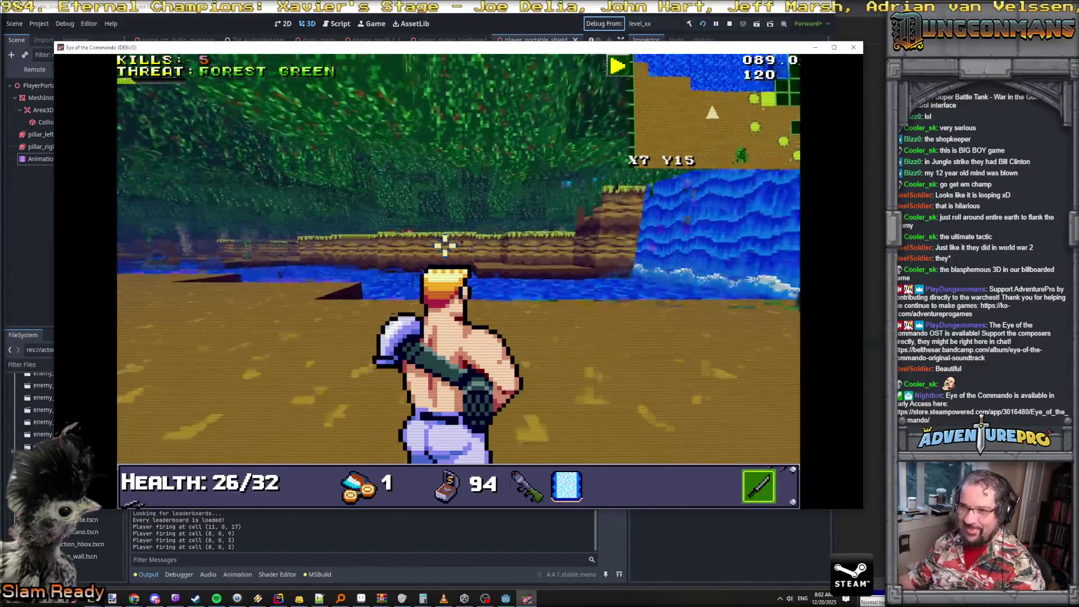
pyautogui.press('Up')
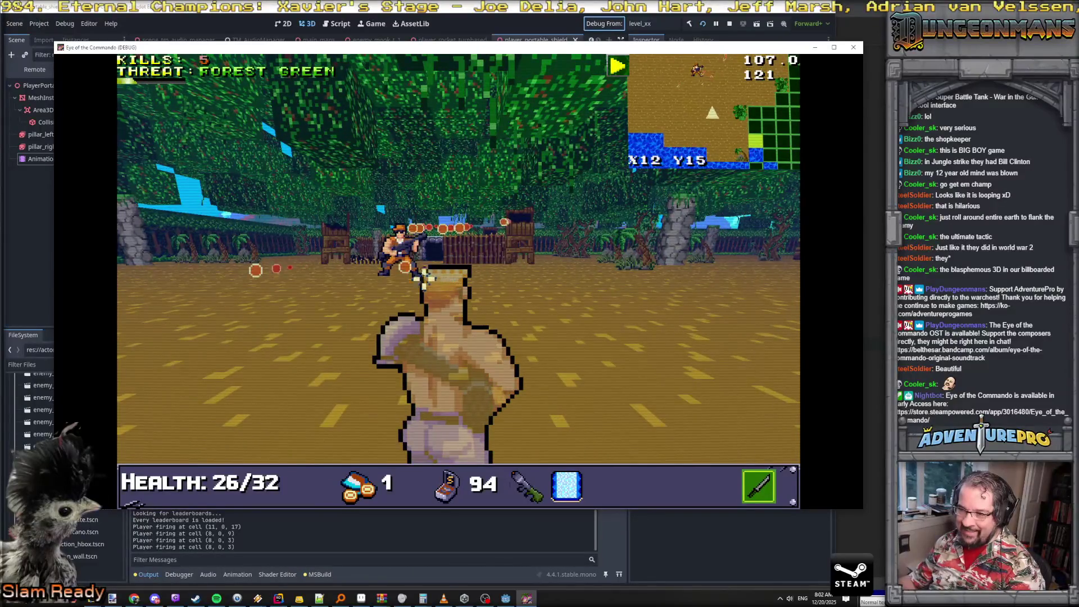
pyautogui.press('Up')
pyautogui.press('Down')
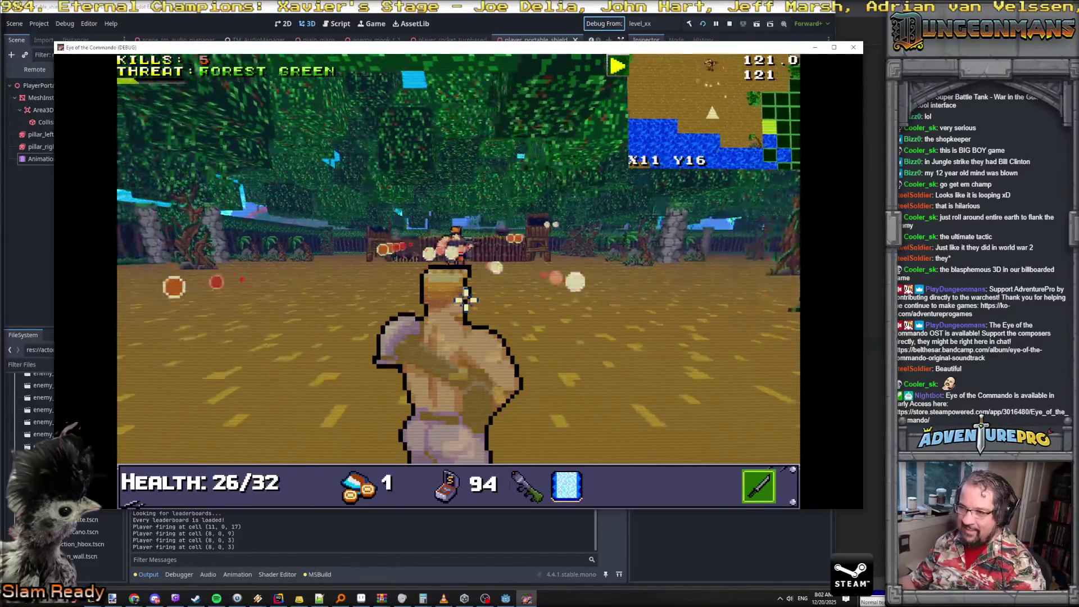
pyautogui.press('Up')
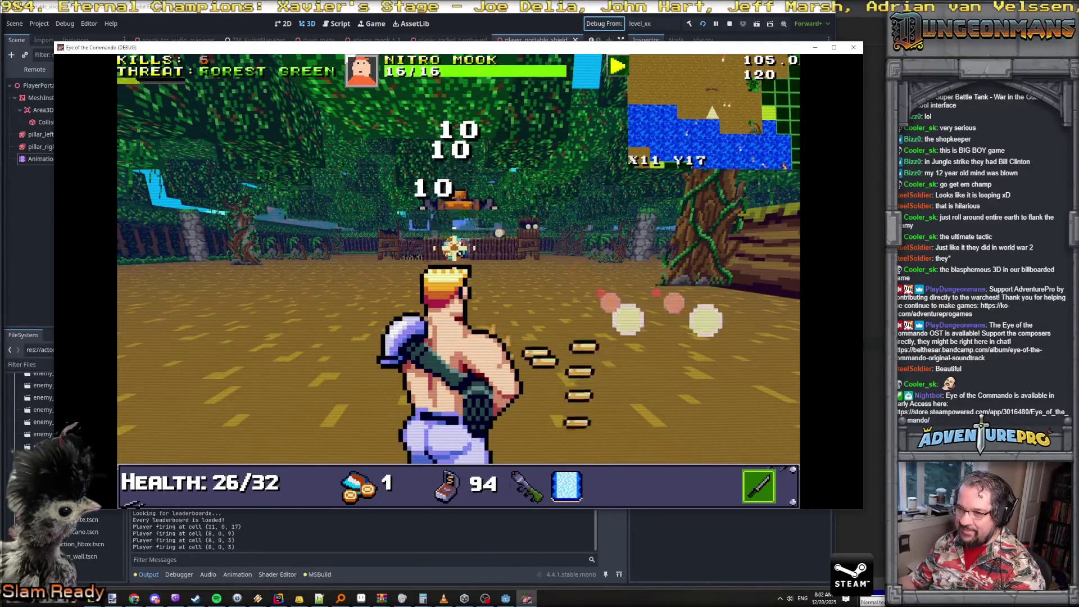
pyautogui.press('Up')
# Shoot down the Nitro Mooks, collect the ammo and dismiss the tutorial popup
pyautogui.press('space')
pyautogui.press('Up')
pyautogui.press('space')
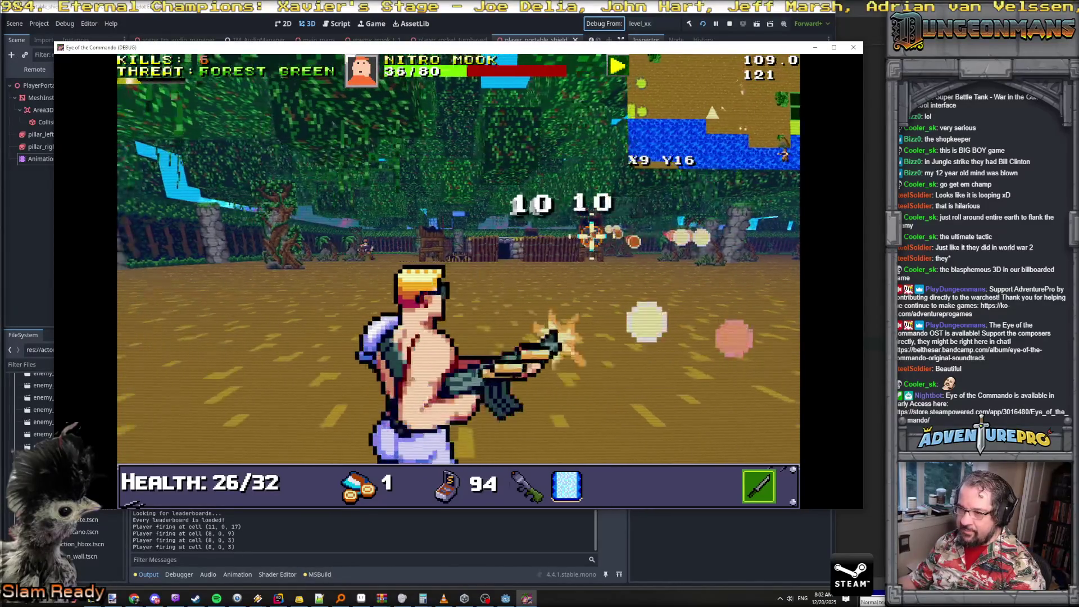
pyautogui.press('Left')
pyautogui.press('space')
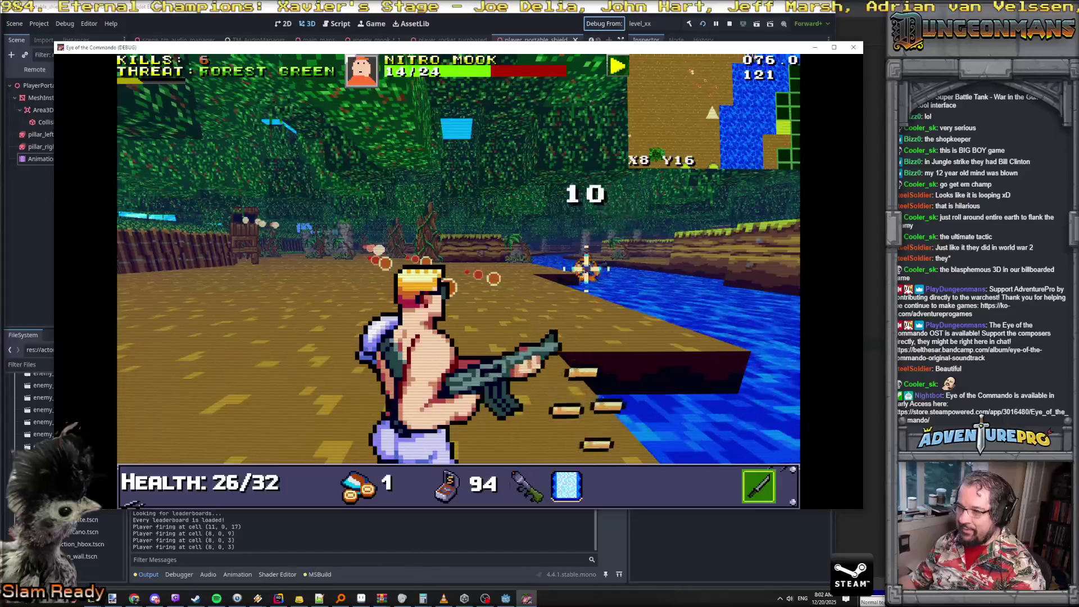
pyautogui.press('Right')
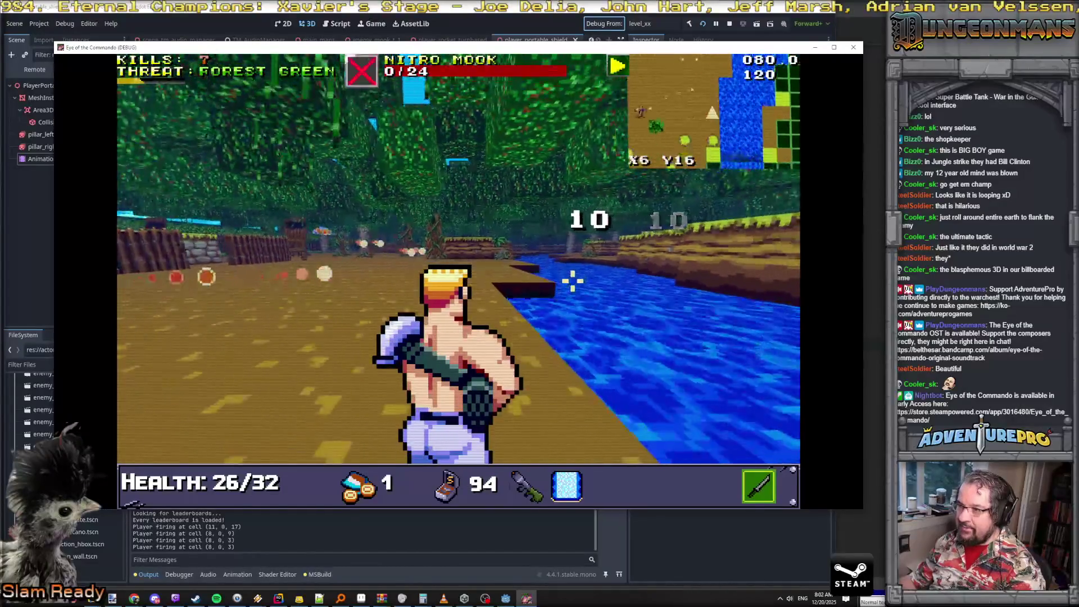
pyautogui.press('space')
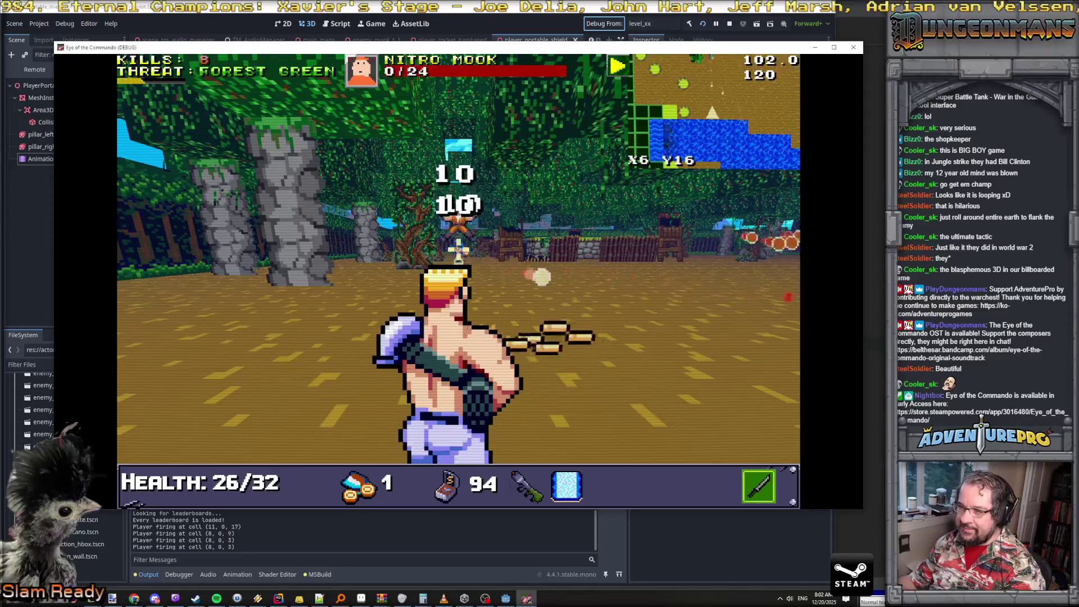
pyautogui.press('Right')
pyautogui.press('Left')
pyautogui.press('Up')
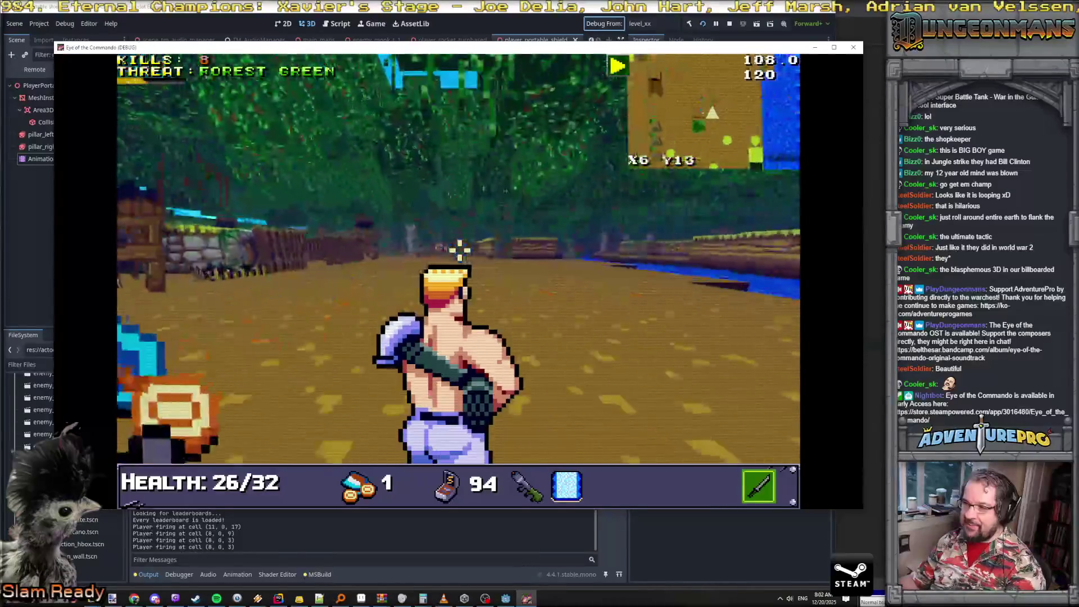
pyautogui.press('space')
pyautogui.press('space')
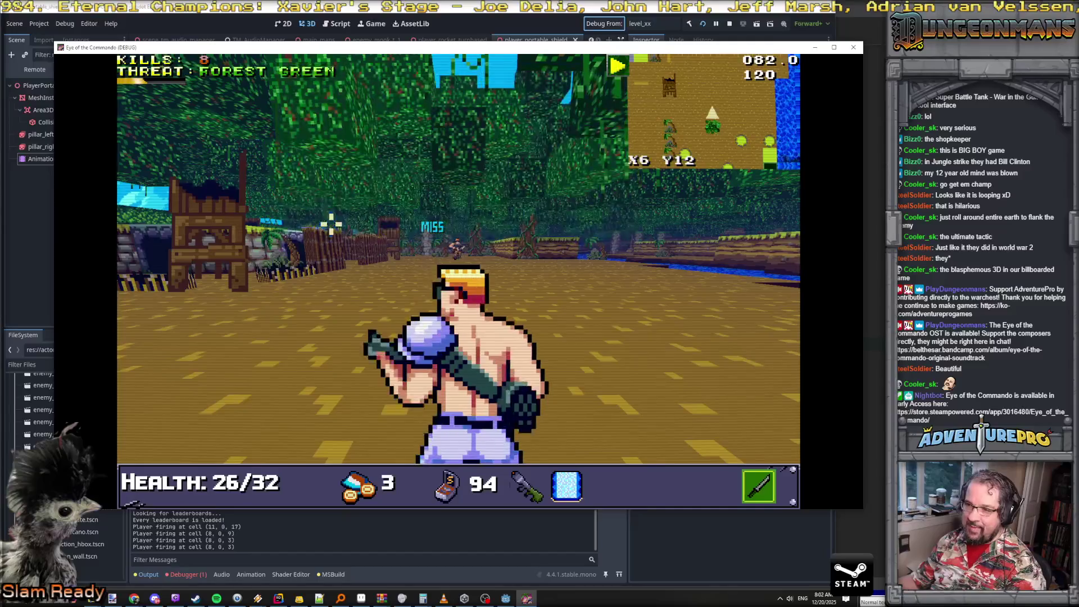
# Deploy the portable shield, switch to the rocket launcher and fire rockets at the Mook
pyautogui.press('shift')
pyautogui.press('Left')
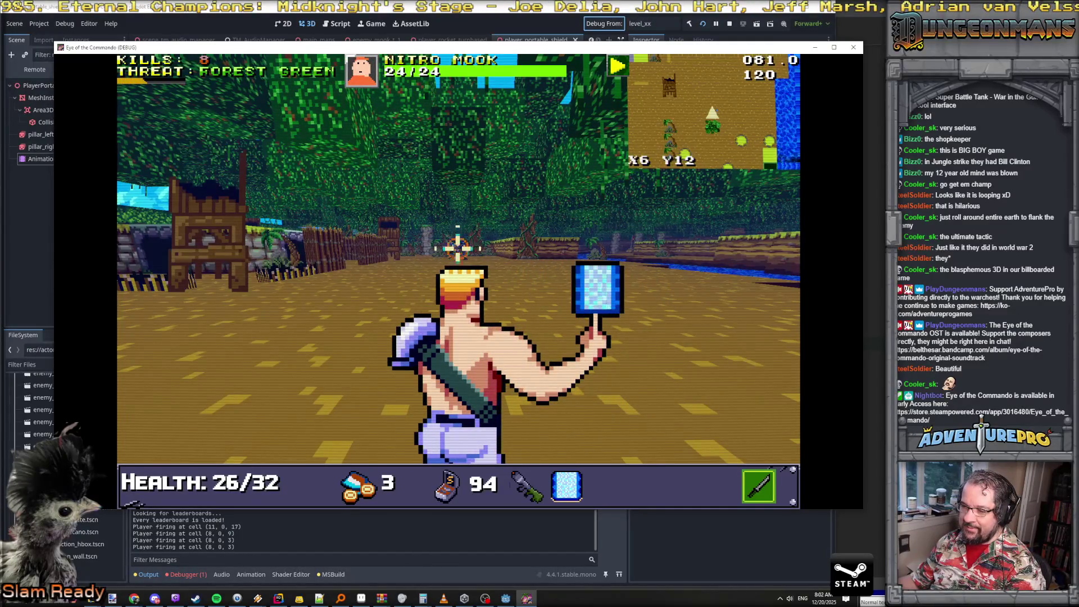
pyautogui.press('q')
pyautogui.press('space')
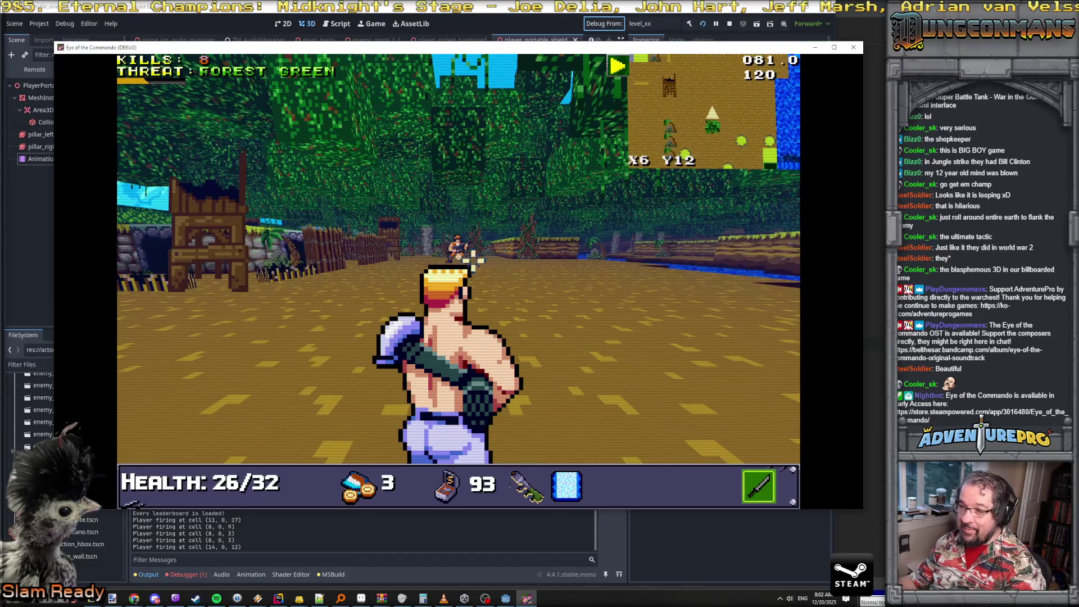
pyautogui.press('space')
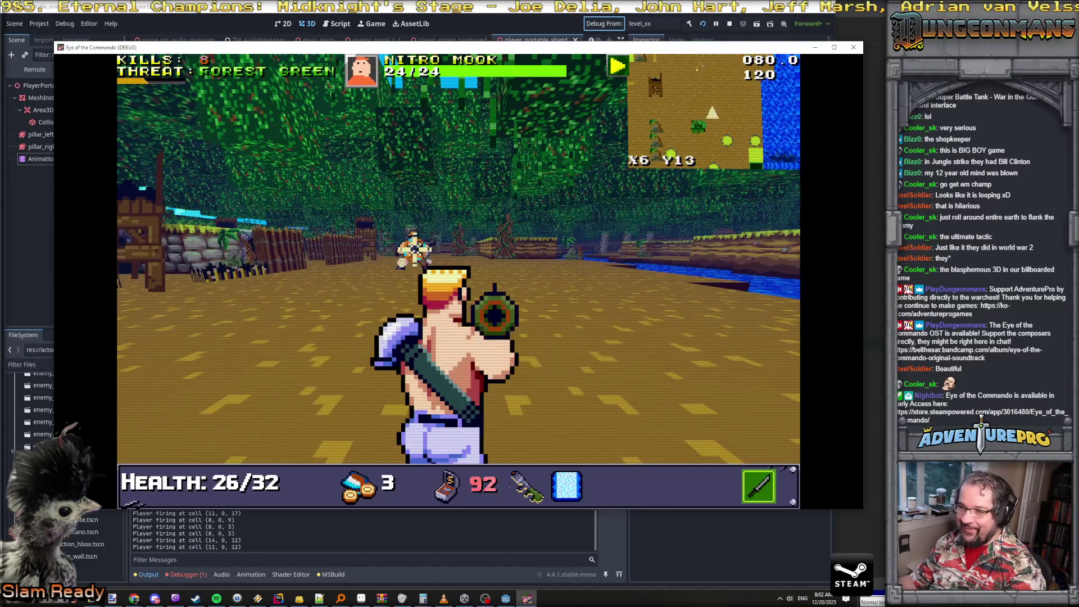
pyautogui.press('Right')
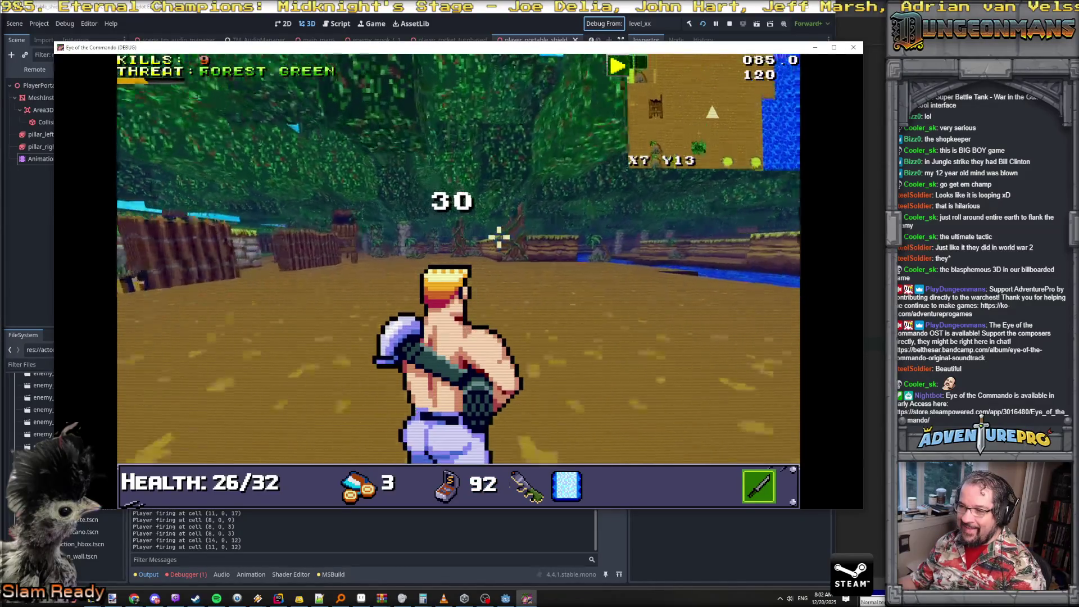
# Advance to the next Nitro Mook, fire and melee it, then strafe two cells right
pyautogui.press('Up')
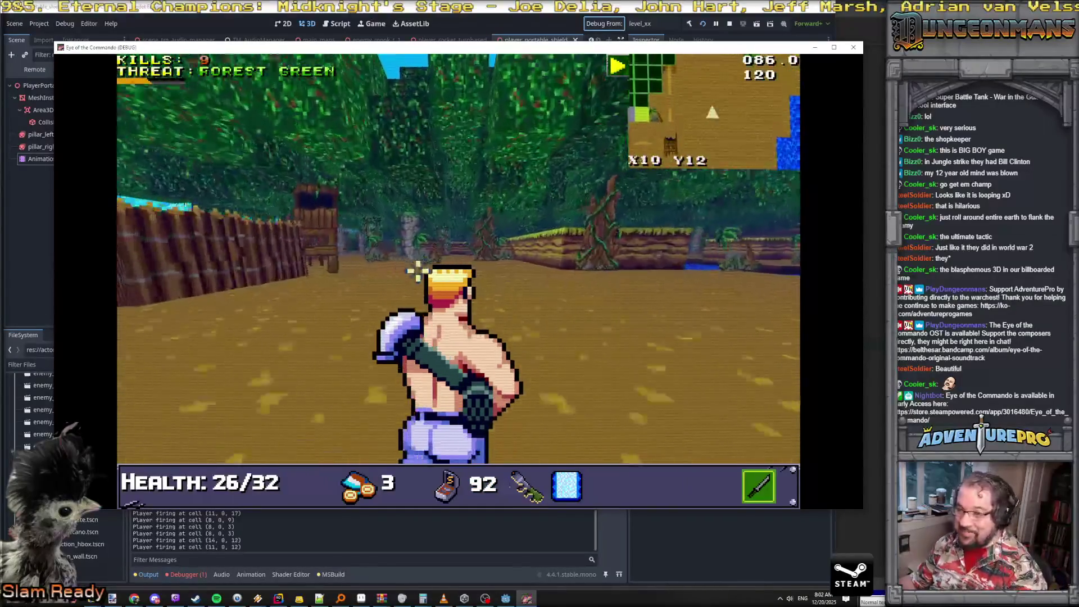
pyautogui.press('Up')
pyautogui.press('Right')
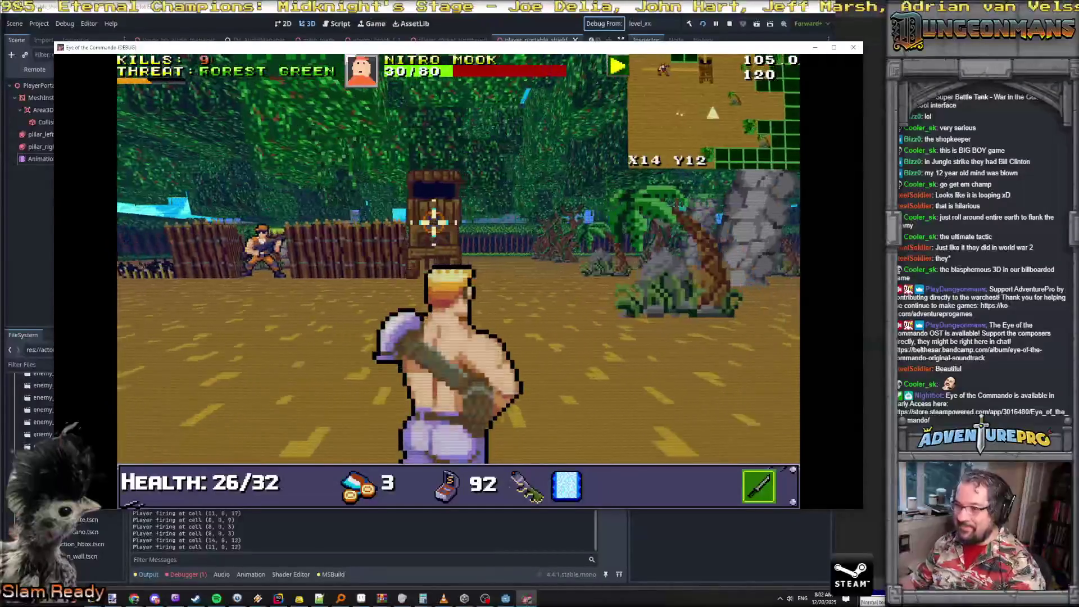
pyautogui.press('Right')
pyautogui.press('ctrl')
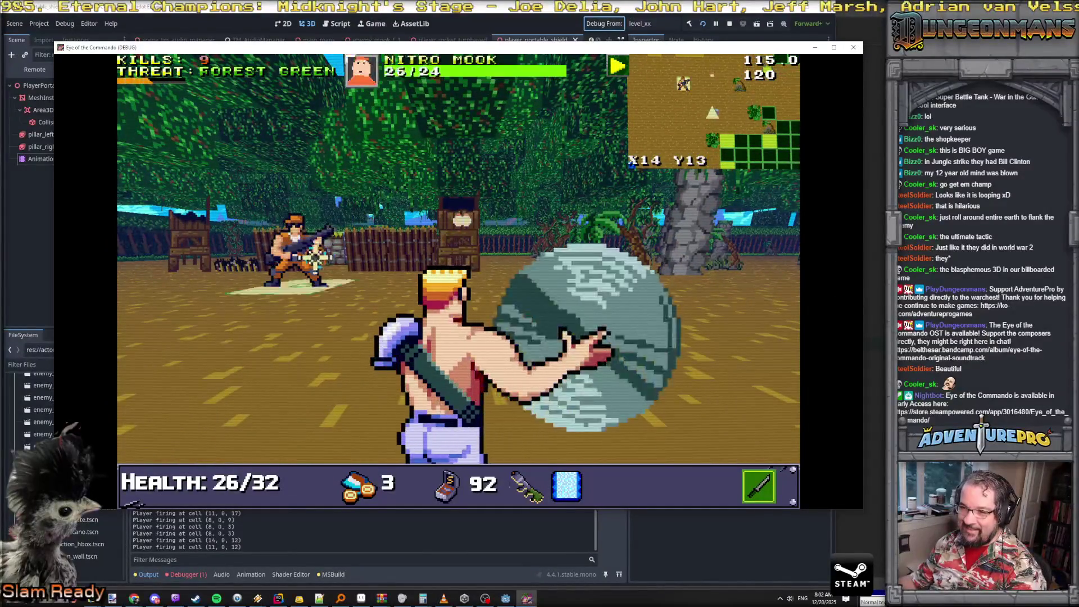
pyautogui.press('ctrl')
pyautogui.press('Down')
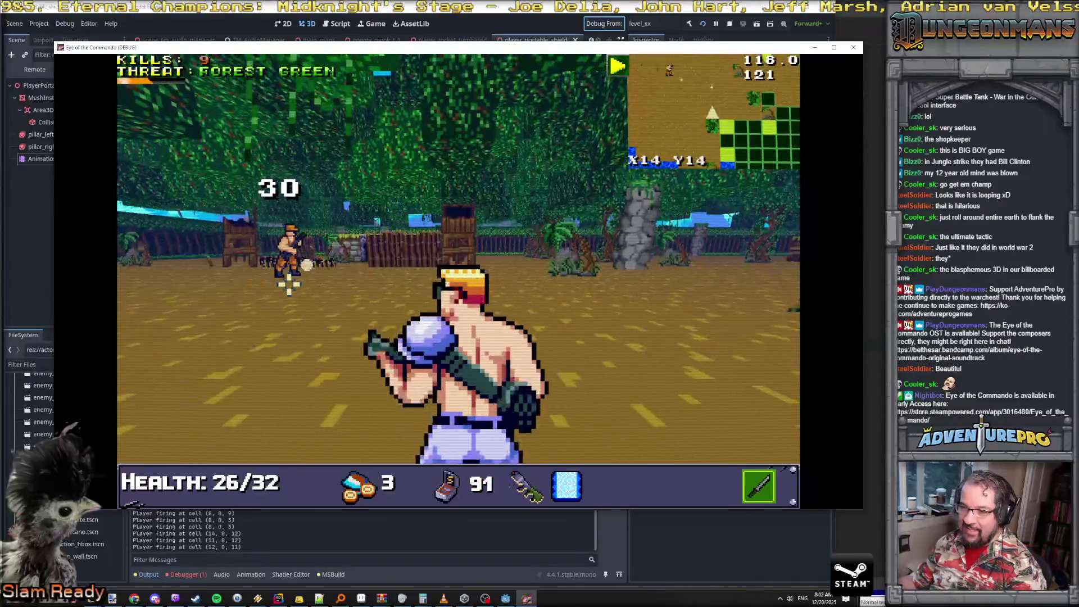
pyautogui.press('ctrl')
pyautogui.press('Right')
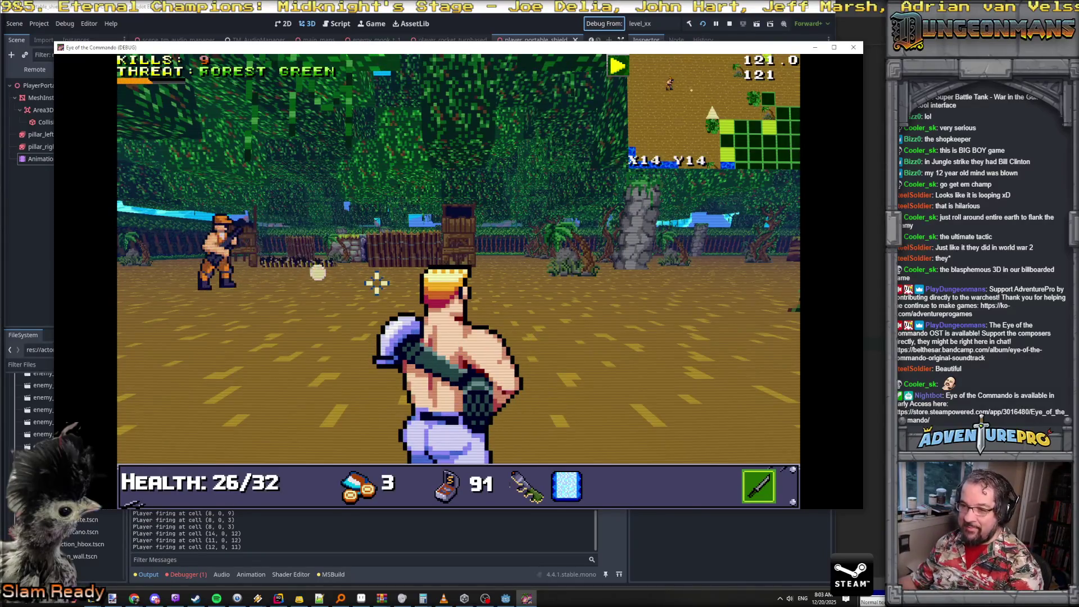
pyautogui.press('d')
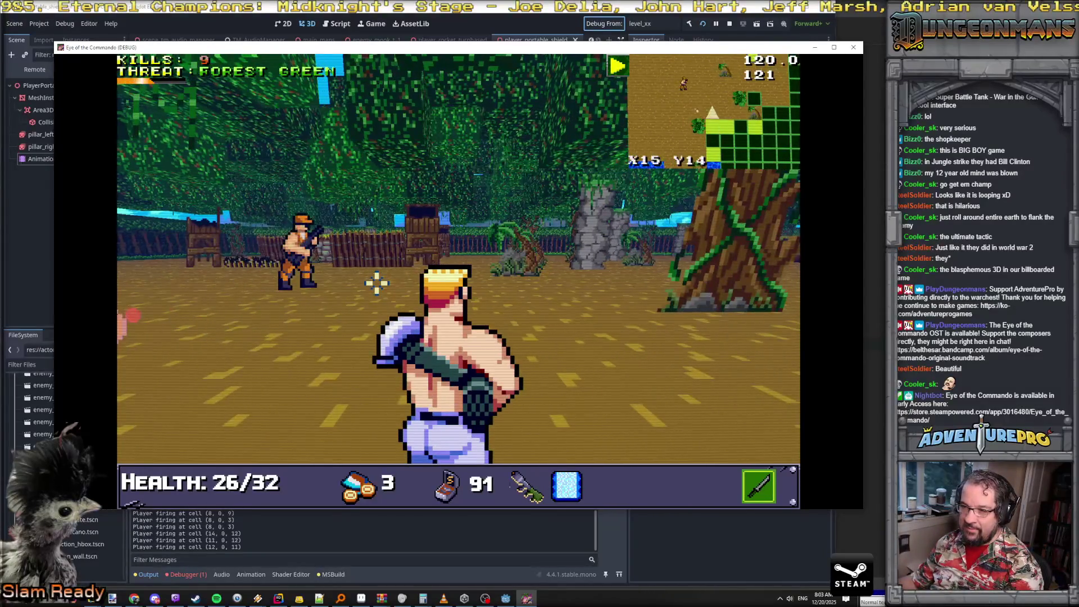
pyautogui.press('d')
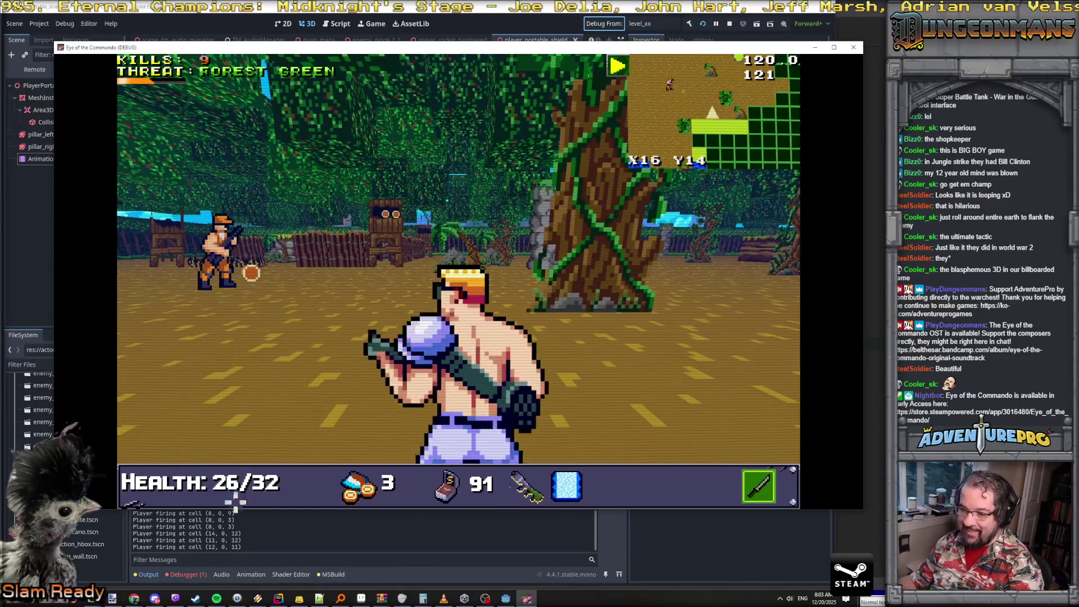
pyautogui.click(183, 576)
# Expand the NativeCalls.cs error in the Debugger's Errors list to read its stack trace, then collapse it
pyautogui.click(283, 288)
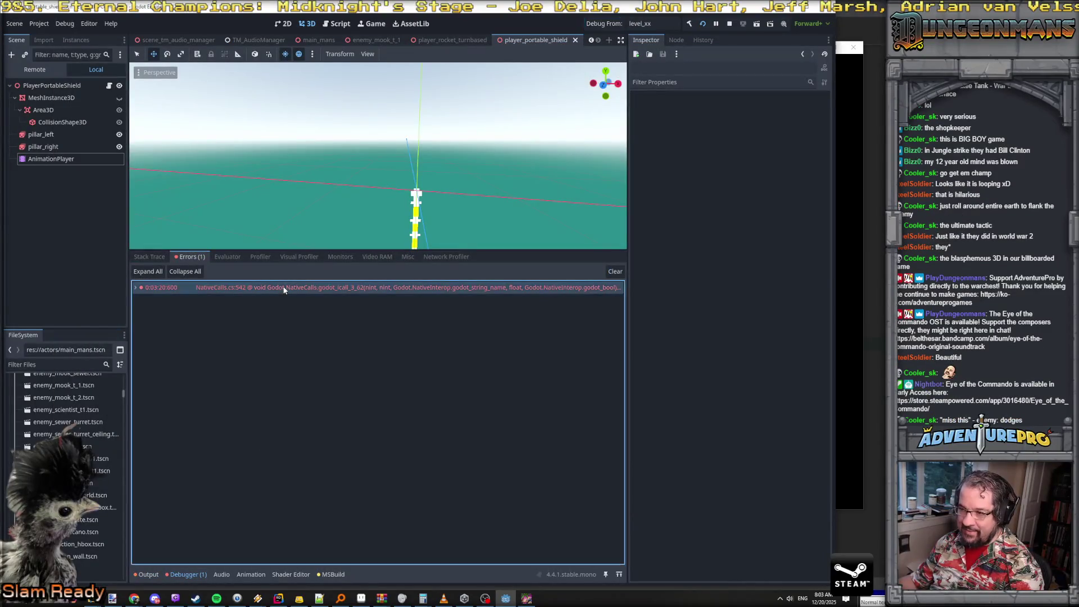
pyautogui.click(136, 287)
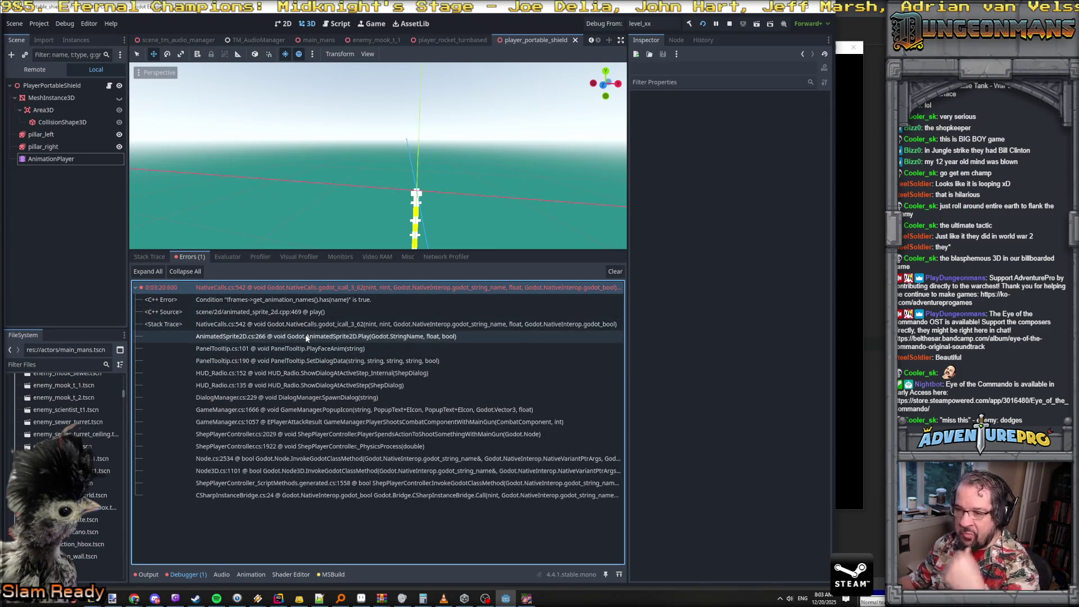
pyautogui.click(137, 288)
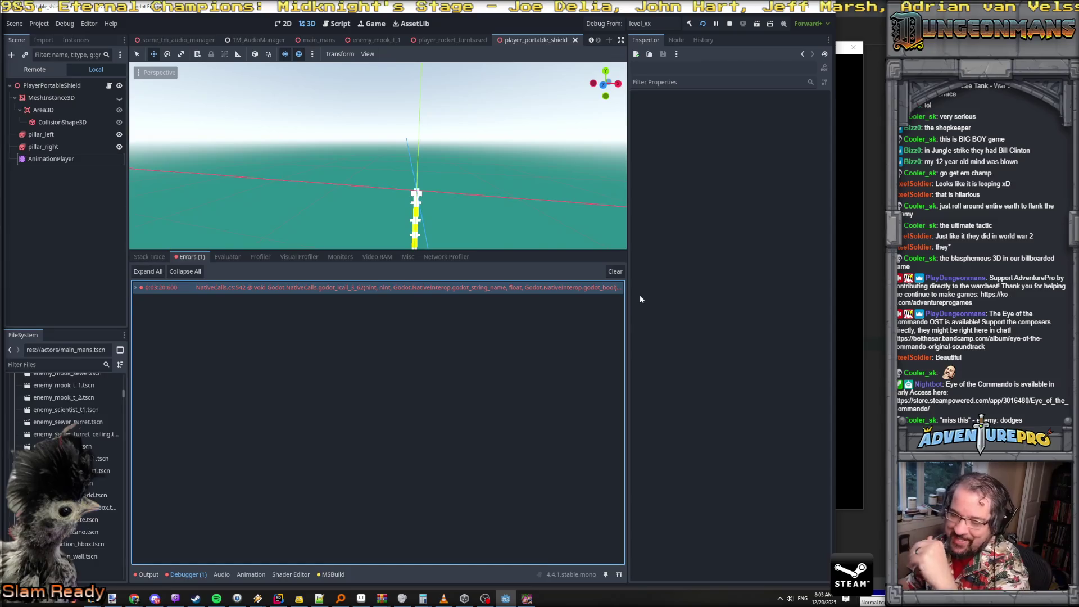
pyautogui.hotkey('alt', 'Tab')
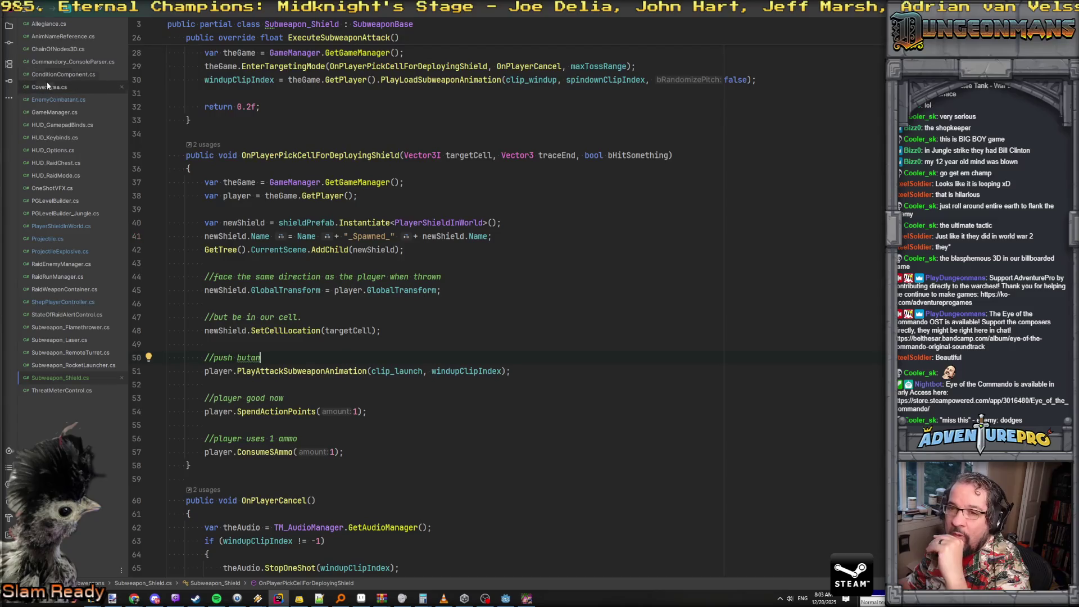
# In EnemyCombatant.cs, search for 'fire' and read through the Fire() method
pyautogui.click(50, 100)
pyautogui.scroll(10, 584, 299)
pyautogui.scroll(1, 584, 299)
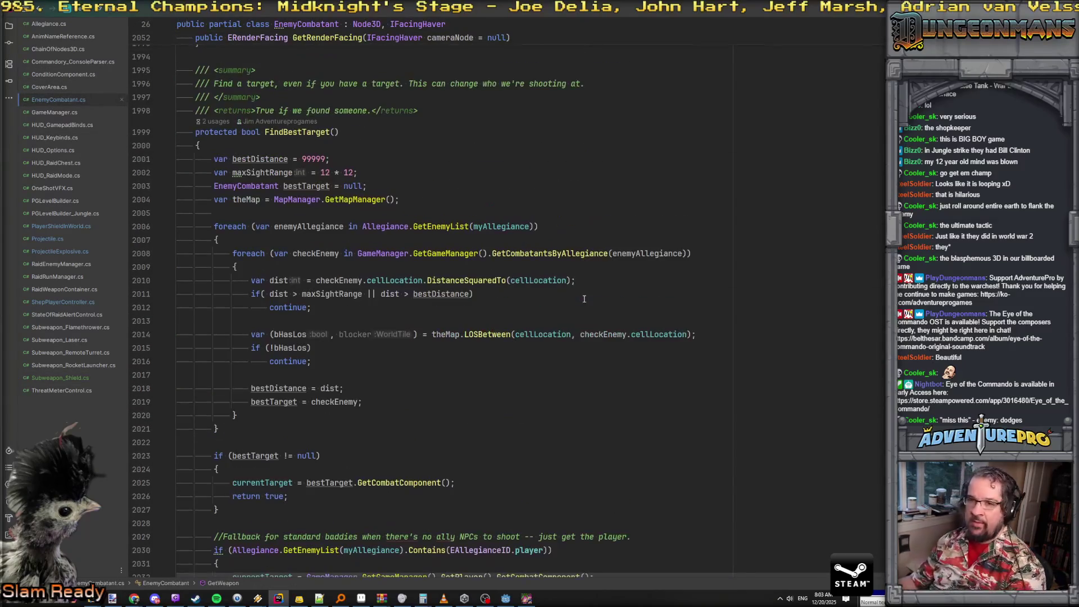
pyautogui.hotkey('ctrl', 'f')
pyautogui.write('fire')
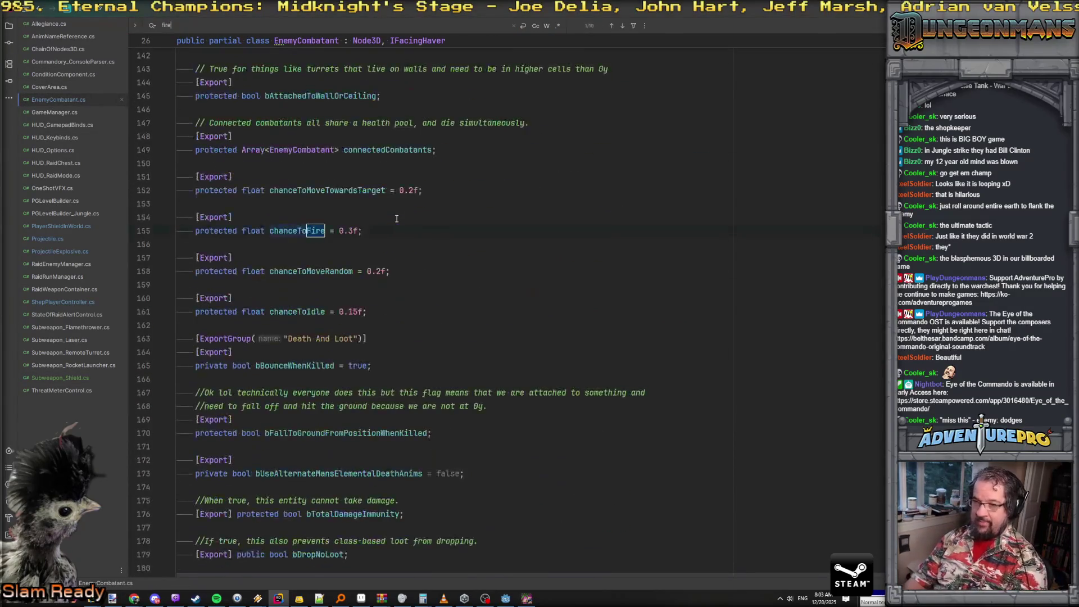
pyautogui.press('Return')
pyautogui.press('Return')
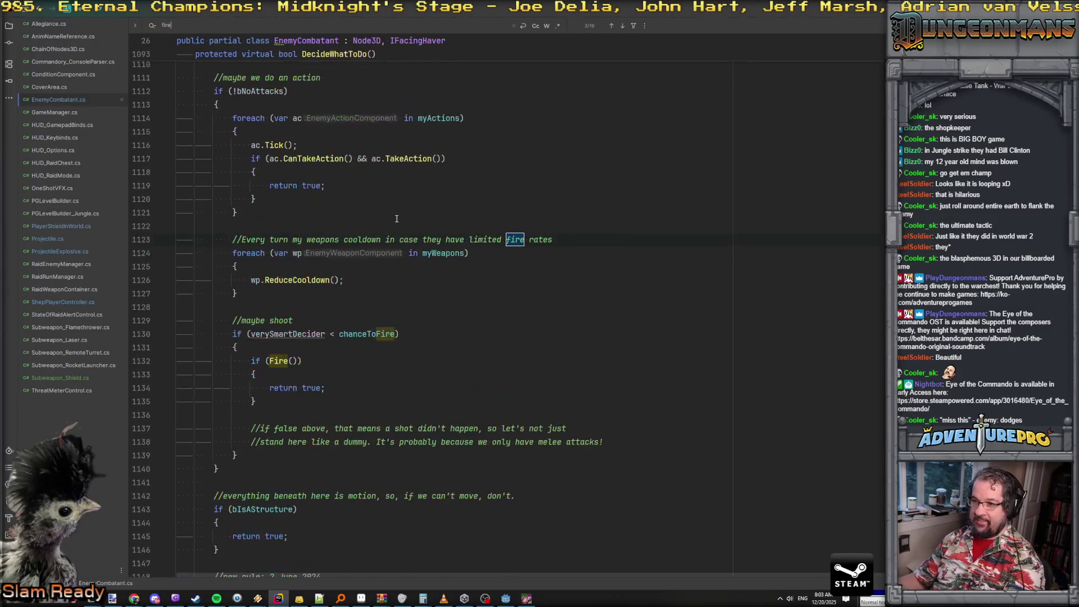
pyautogui.scroll(7, 325, 205)
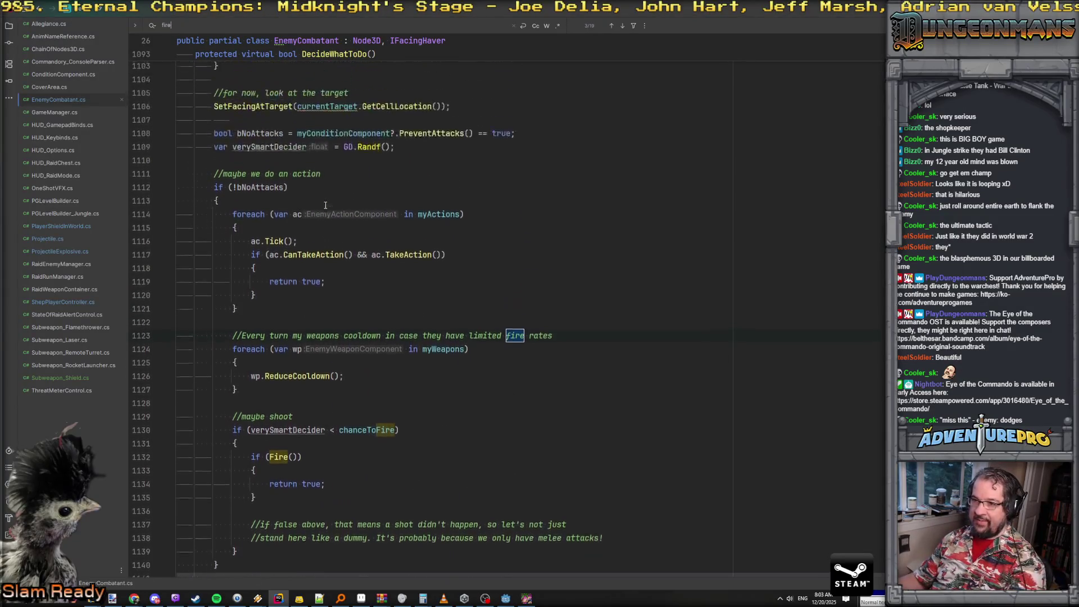
pyautogui.scroll(-10, 325, 205)
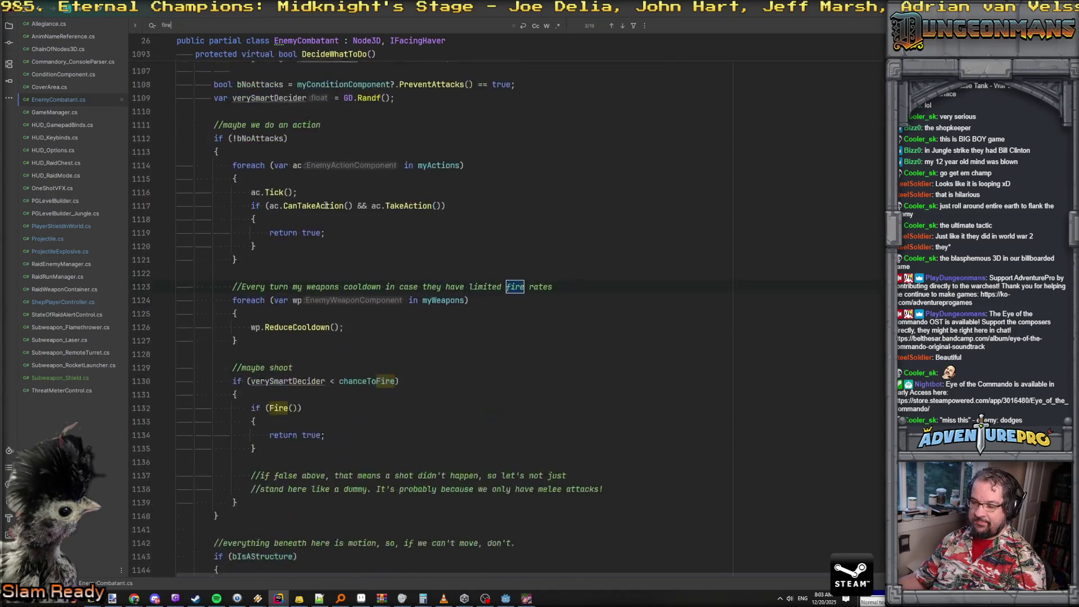
pyautogui.press('Return')
pyautogui.press('Return')
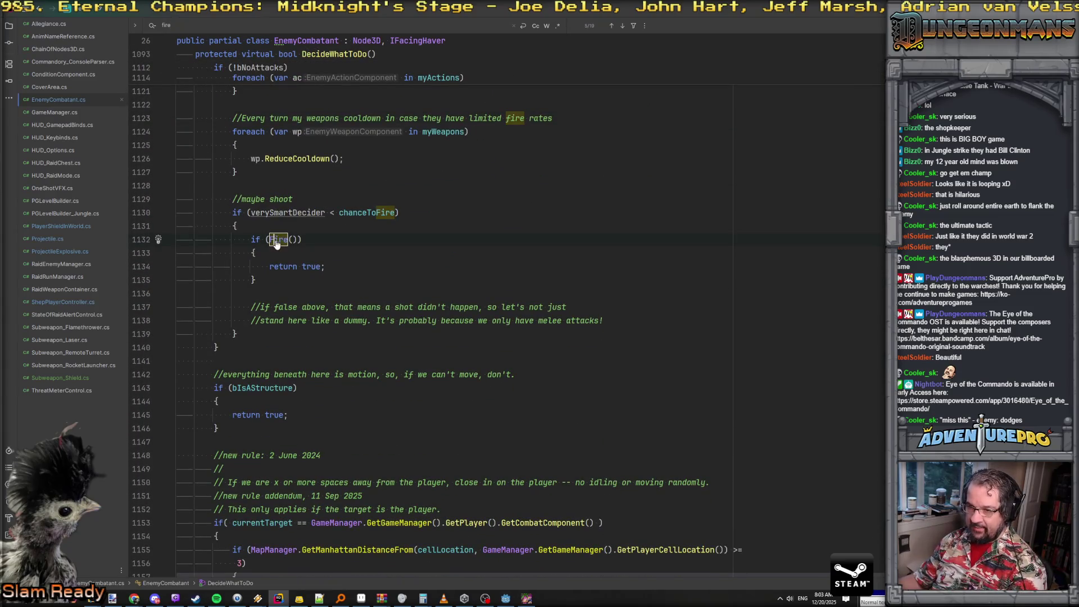
pyautogui.keyDown('ctrl'); pyautogui.click(276, 240); pyautogui.keyUp('ctrl')
pyautogui.scroll(-2, 349, 219)
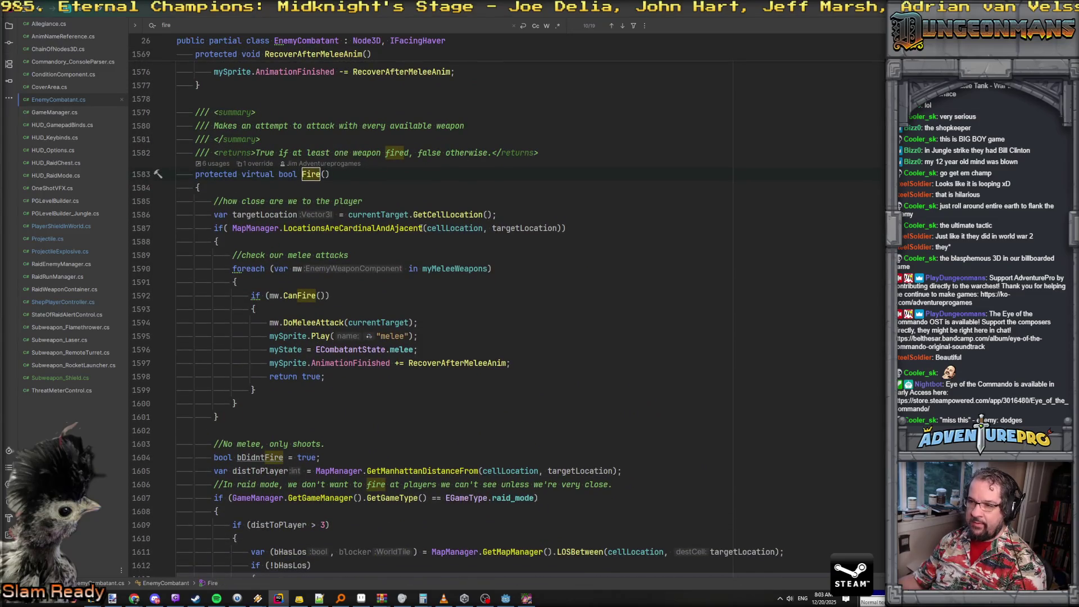
pyautogui.scroll(-1, 299, 300)
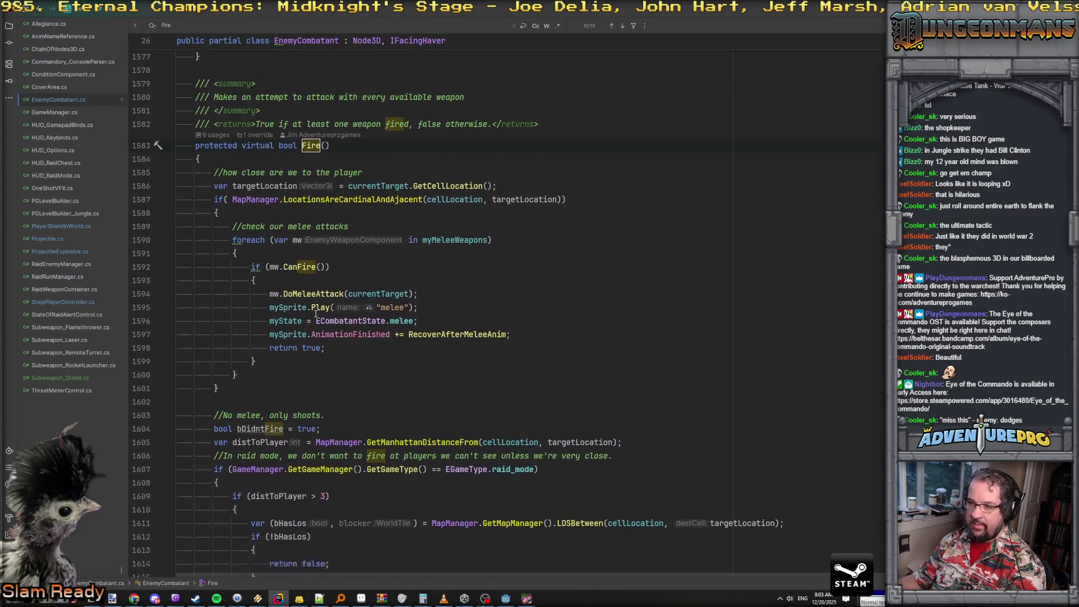
pyautogui.scroll(-4, 416, 242)
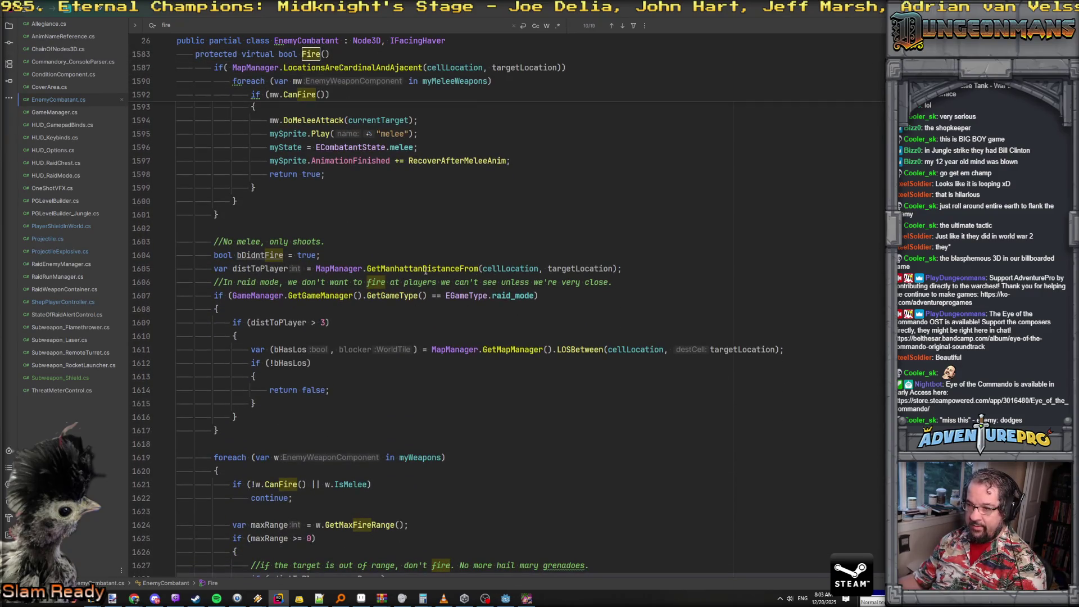
pyautogui.scroll(-5, 439, 335)
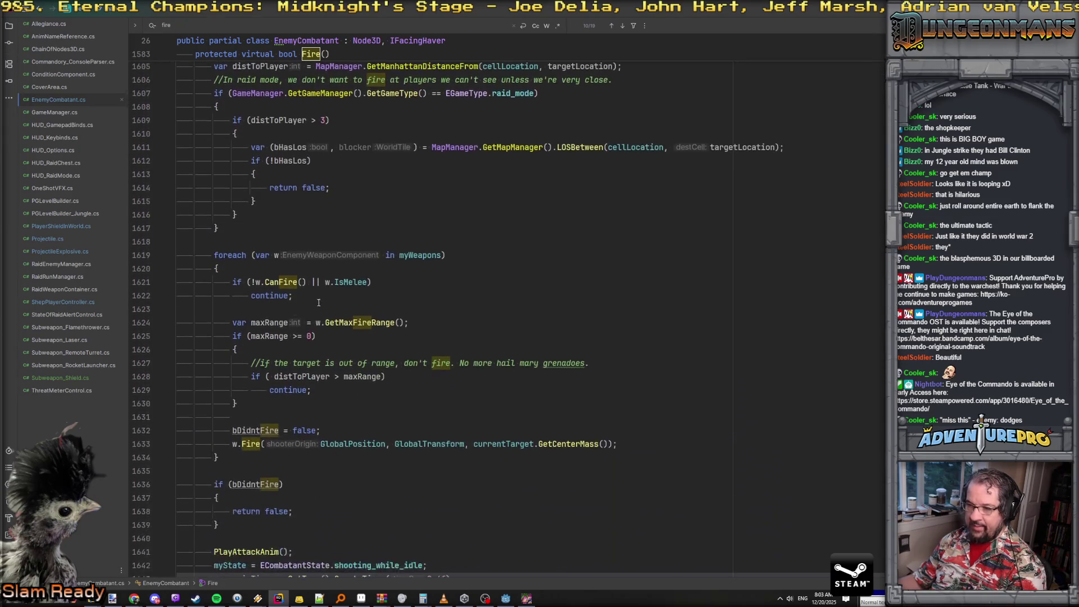
pyautogui.scroll(-3, 337, 326)
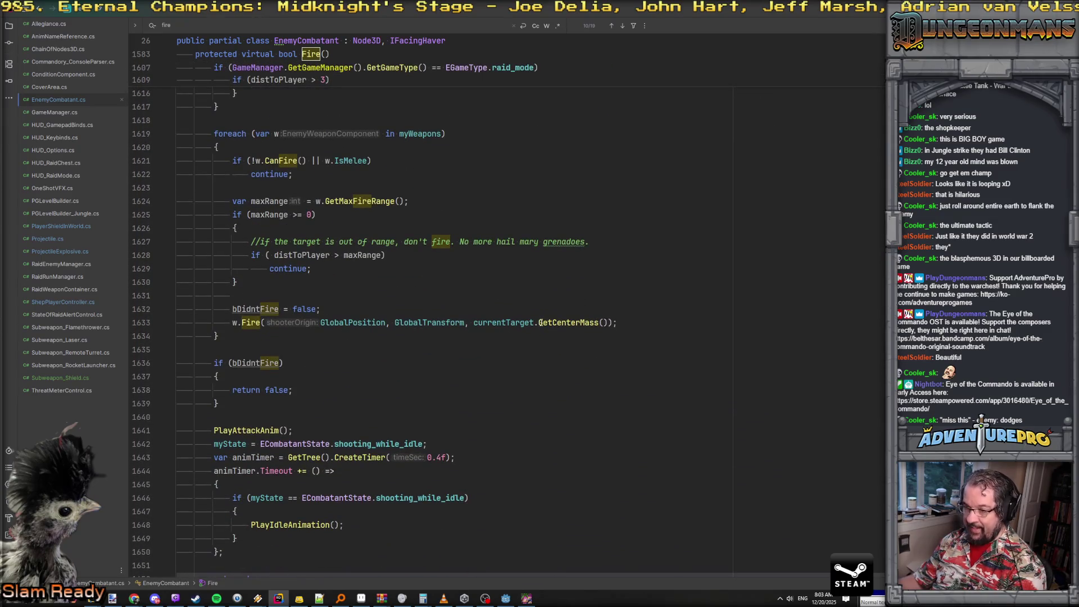
pyautogui.scroll(-1, 315, 320)
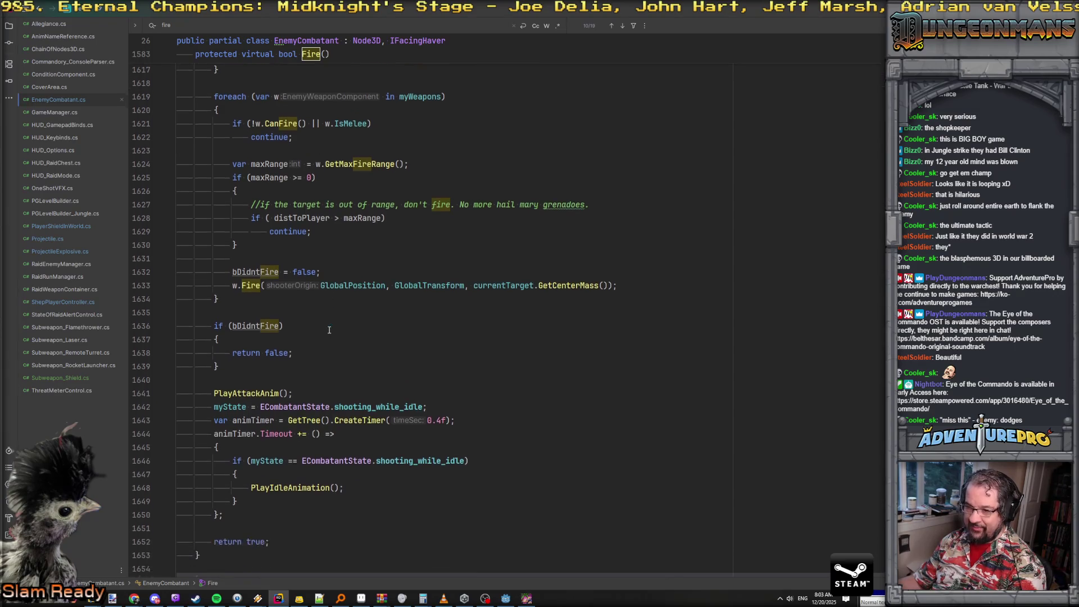
# Follow PlayAttackAnim, GetAttackAnimationName and GetCommonAnim through to GetAnimRelativeToPlayer
pyautogui.keyDown('ctrl'); pyautogui.click(246, 390); pyautogui.keyUp('ctrl')
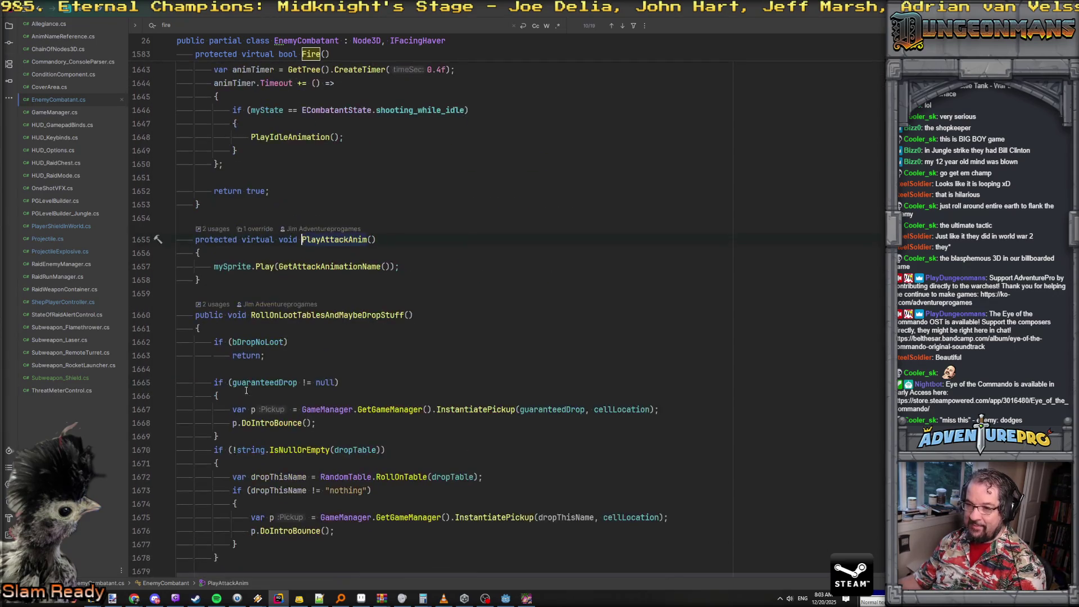
pyautogui.keyDown('ctrl'); pyautogui.click(314, 268); pyautogui.keyUp('ctrl')
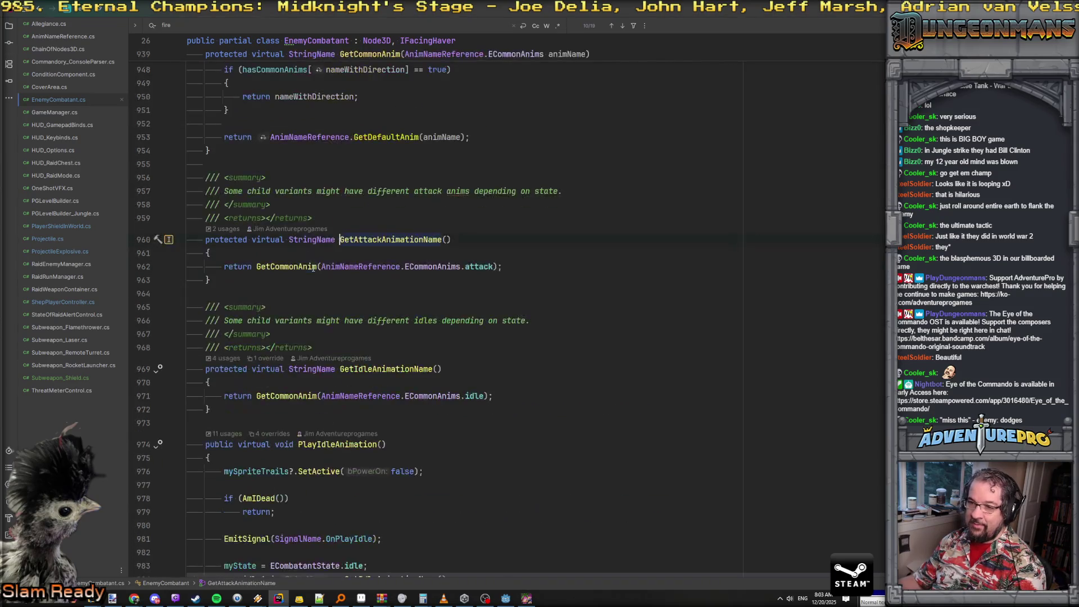
pyautogui.click(457, 266)
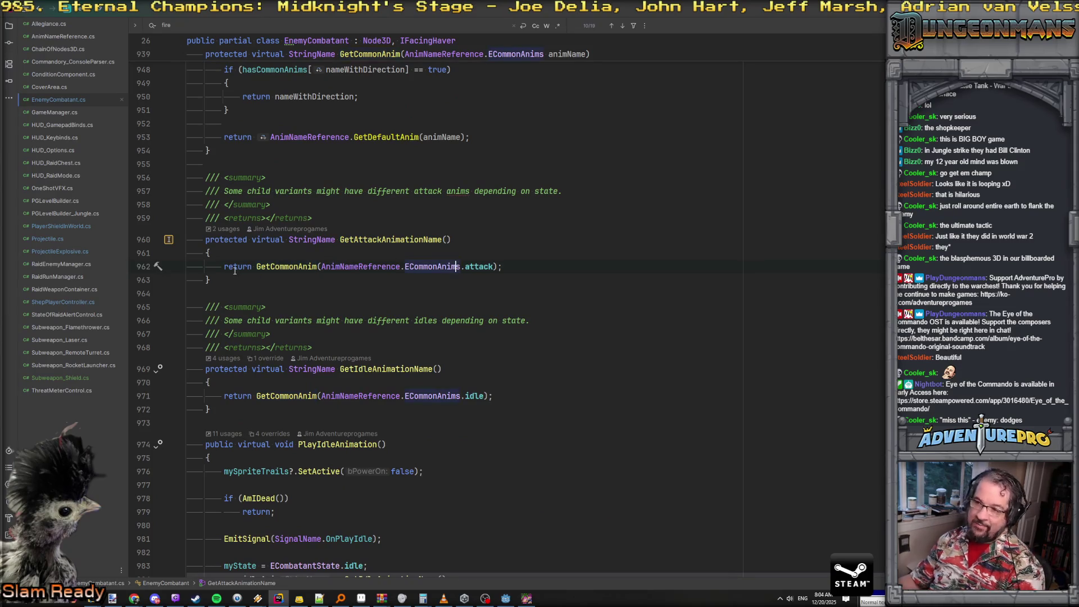
pyautogui.keyDown('ctrl'); pyautogui.click(274, 273); pyautogui.keyUp('ctrl')
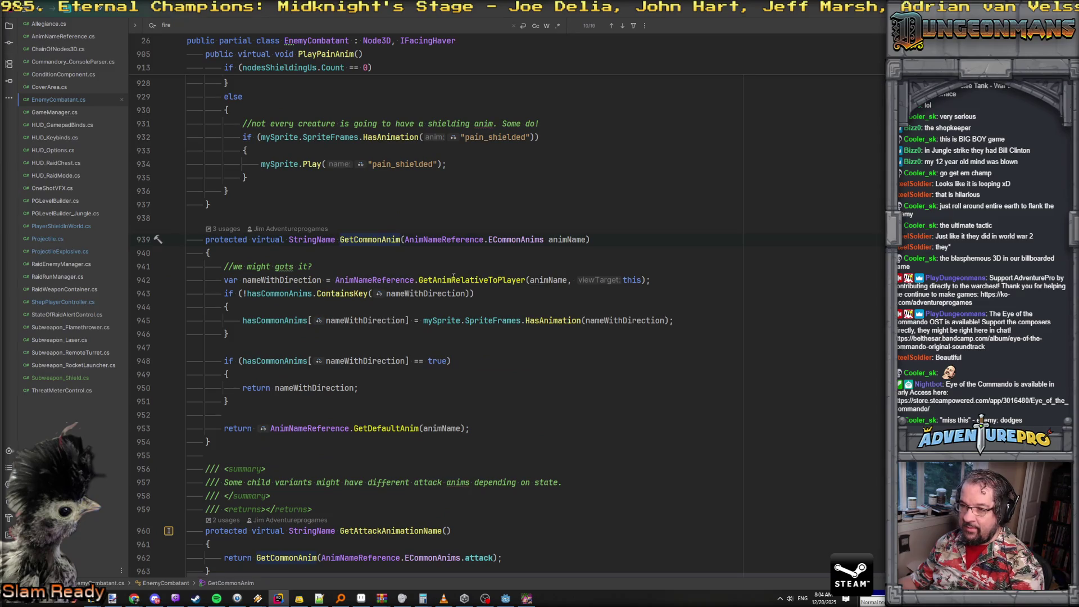
pyautogui.keyDown('ctrl'); pyautogui.click(470, 280); pyautogui.keyUp('ctrl')
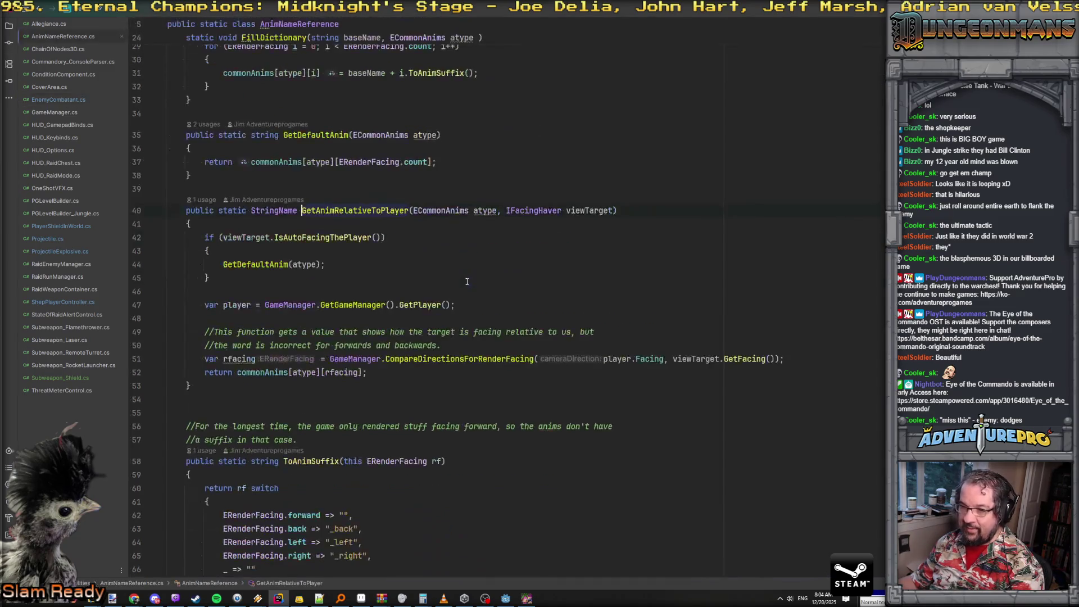
# Set a breakpoint on the GetDefaultAnim(atype) line and peek at IsAutoFacingThePlayer's declaration
pyautogui.moveTo(312, 244)
pyautogui.click(279, 264)
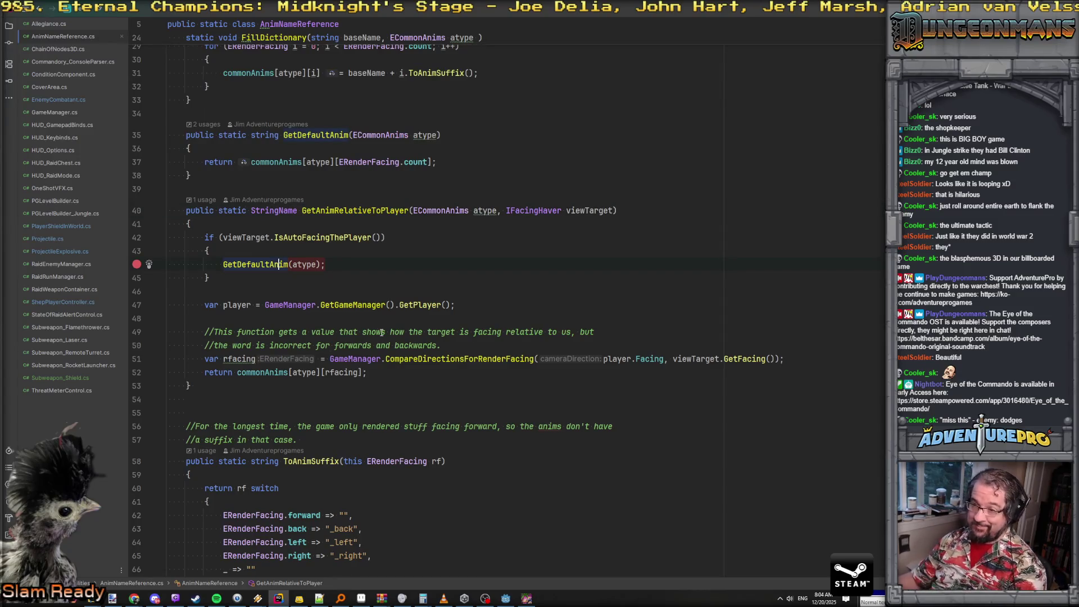
pyautogui.keyDown('ctrl'); pyautogui.click(316, 244); pyautogui.keyUp('ctrl')
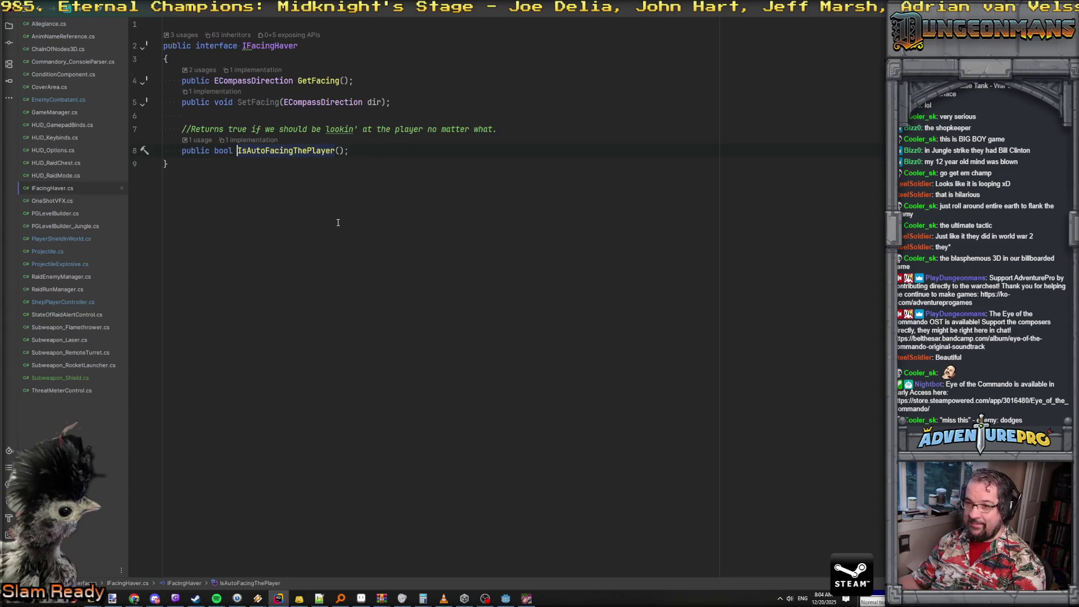
pyautogui.hotkey('ctrl', 'alt', 'Left')
# Open Attach to Process to list the running Eye of the Commando debug build
pyautogui.hotkey('alt', 'Tab')
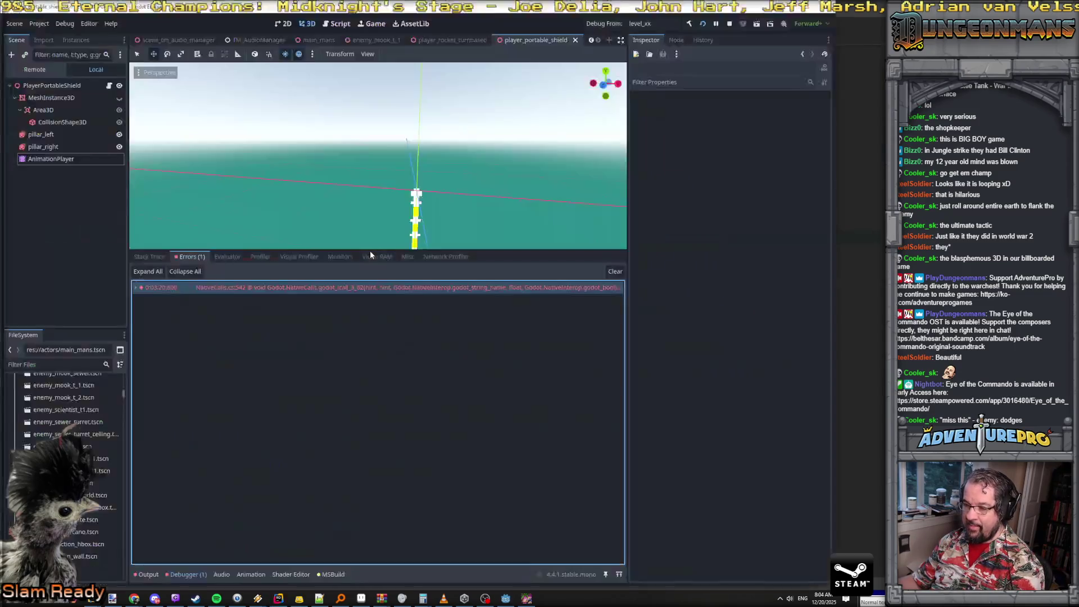
pyautogui.hotkey('alt', 'Tab')
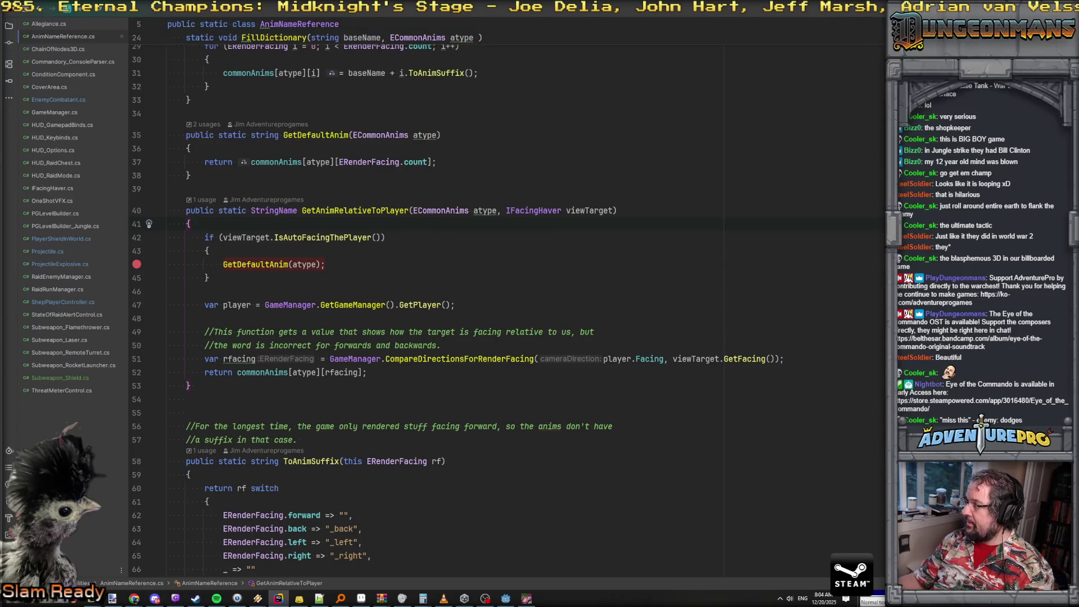
pyautogui.hotkey('ctrl', 'alt', 'F5')
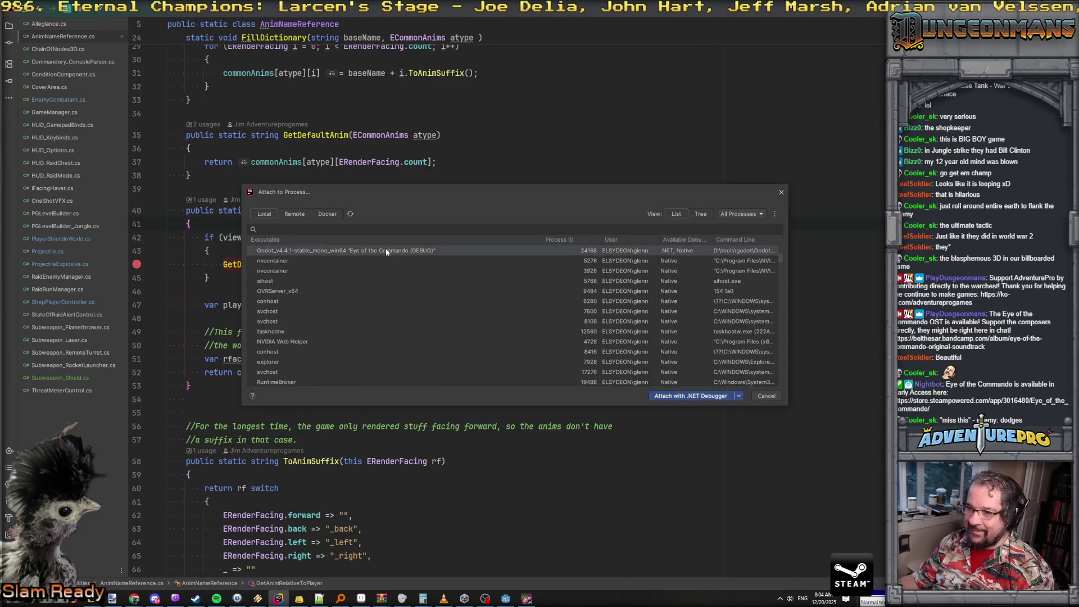
# Attach the .NET Debugger to the game, then step into and back out of GetDefaultAnim
pyautogui.click(704, 397)
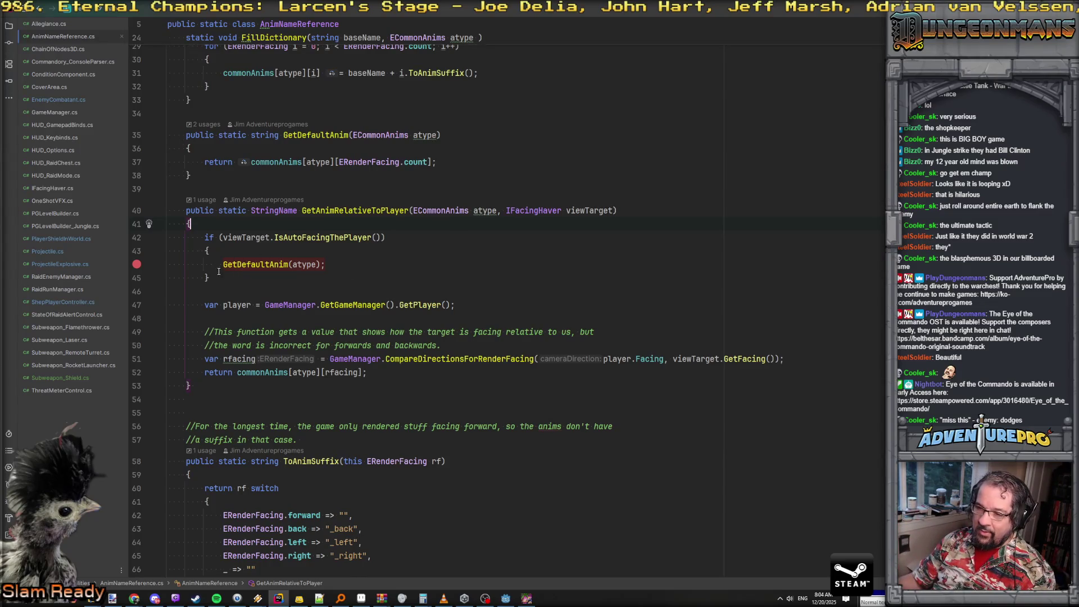
pyautogui.moveTo(255, 264)
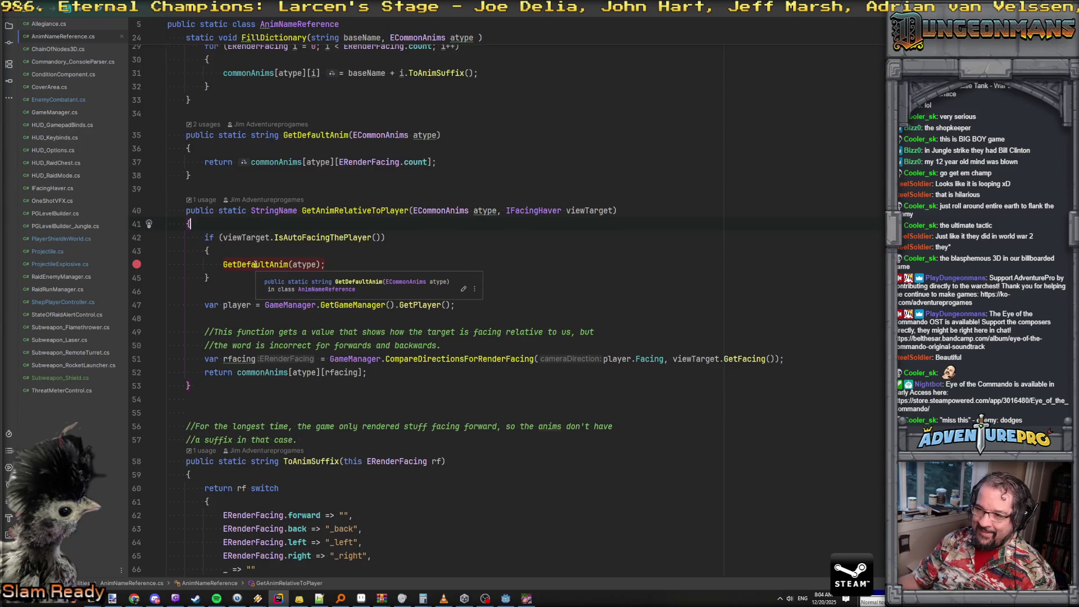
pyautogui.press('F5')
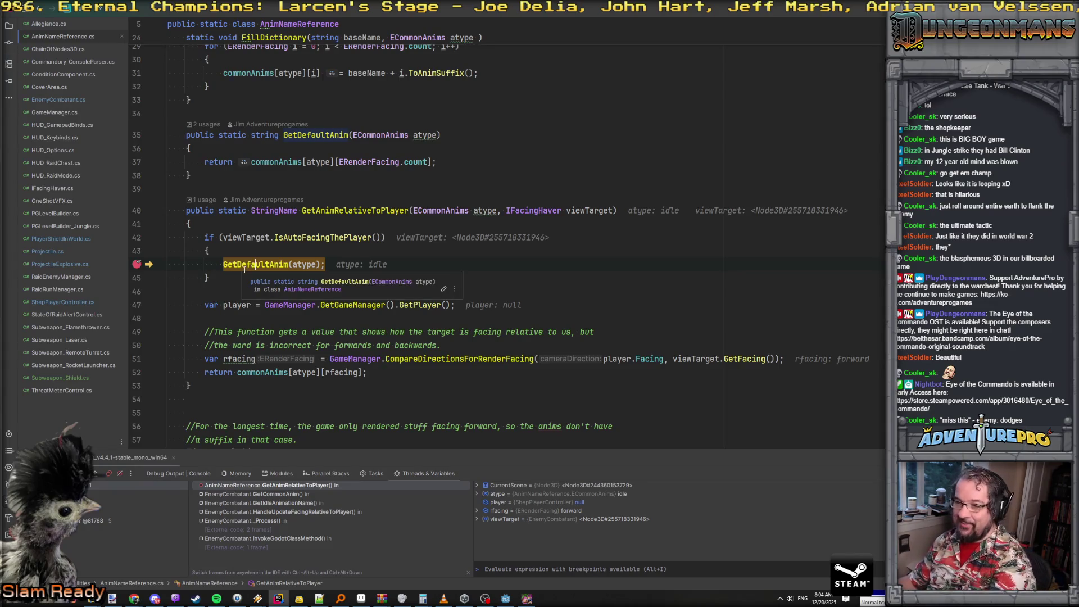
pyautogui.press('F7')
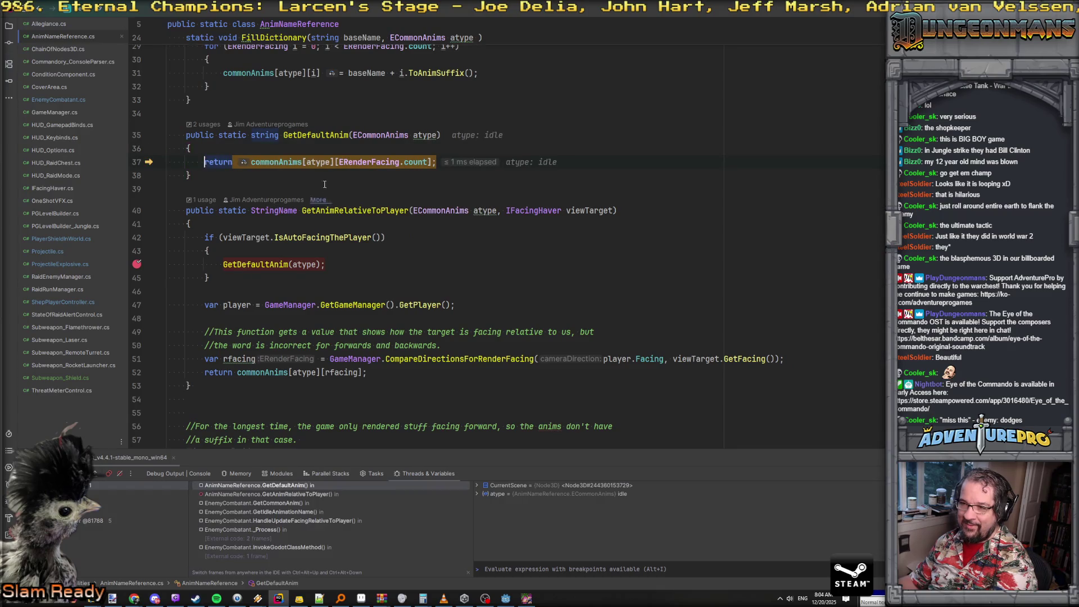
pyautogui.moveTo(268, 162)
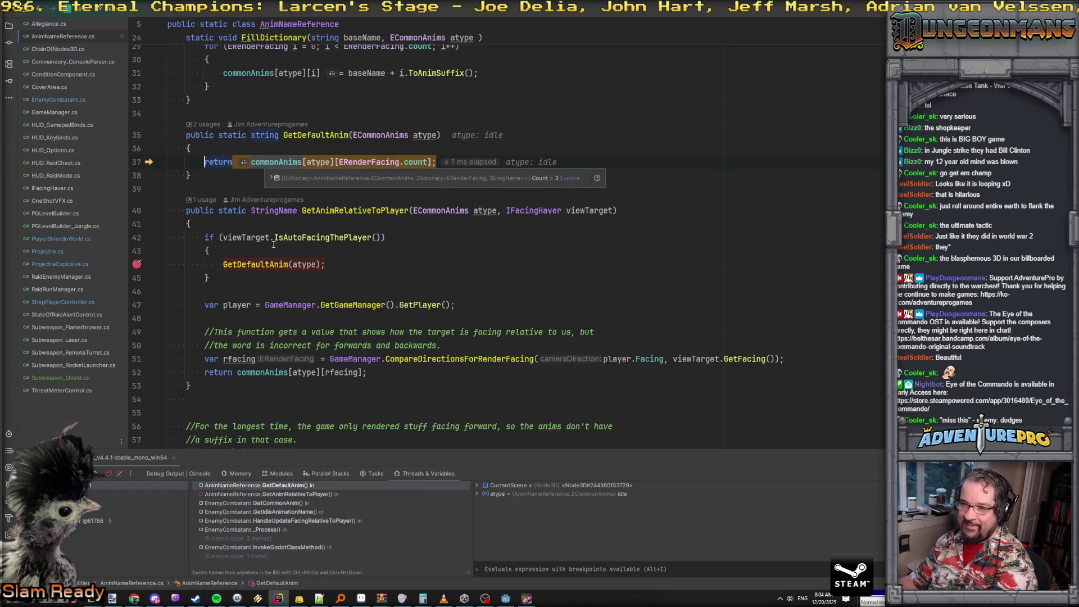
pyautogui.press('F8')
pyautogui.press('F8')
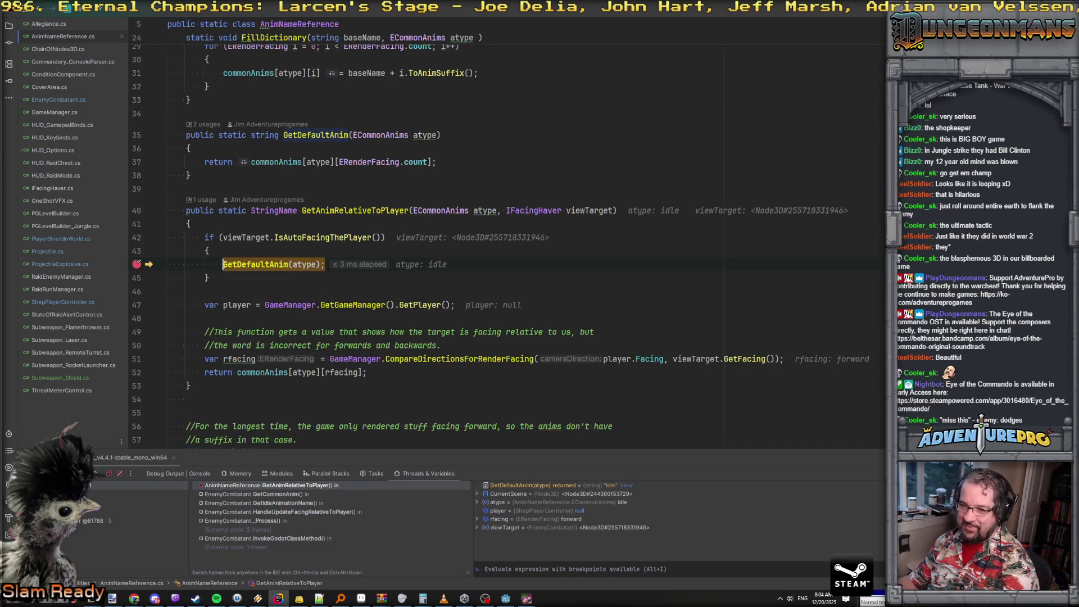
pyautogui.press('F8')
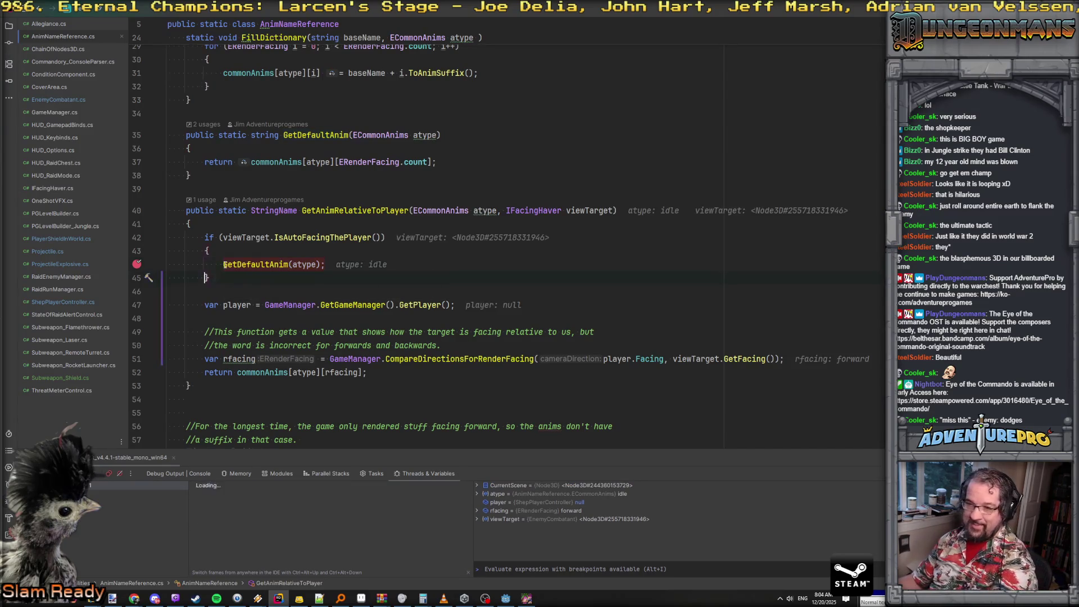
# Prepend 'return' on line 44, resume execution, test-move the player and close the game window
pyautogui.write('return')
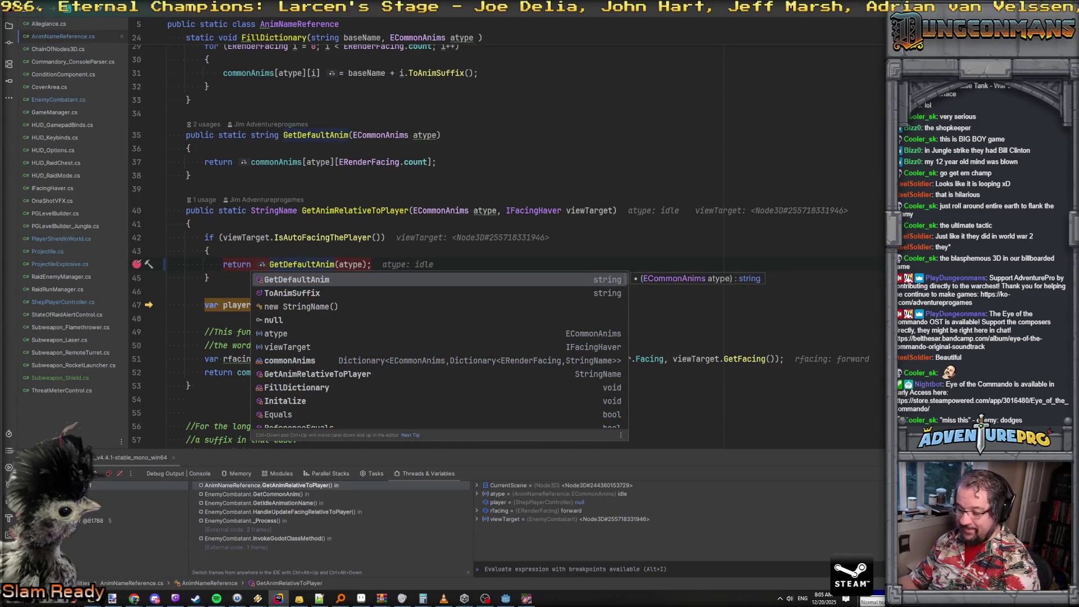
pyautogui.press('F9')
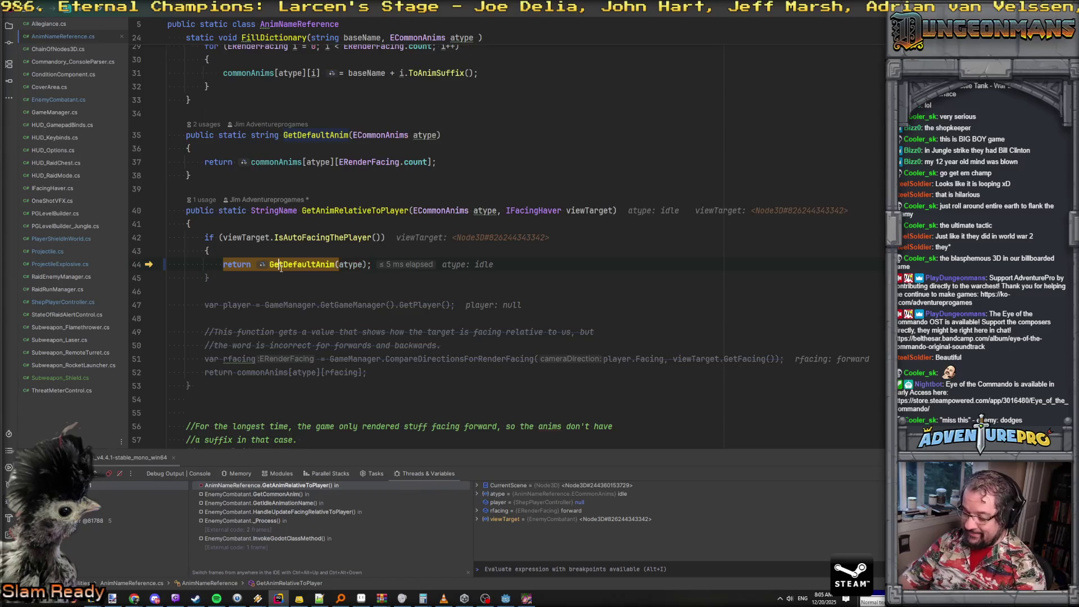
pyautogui.press('F9')
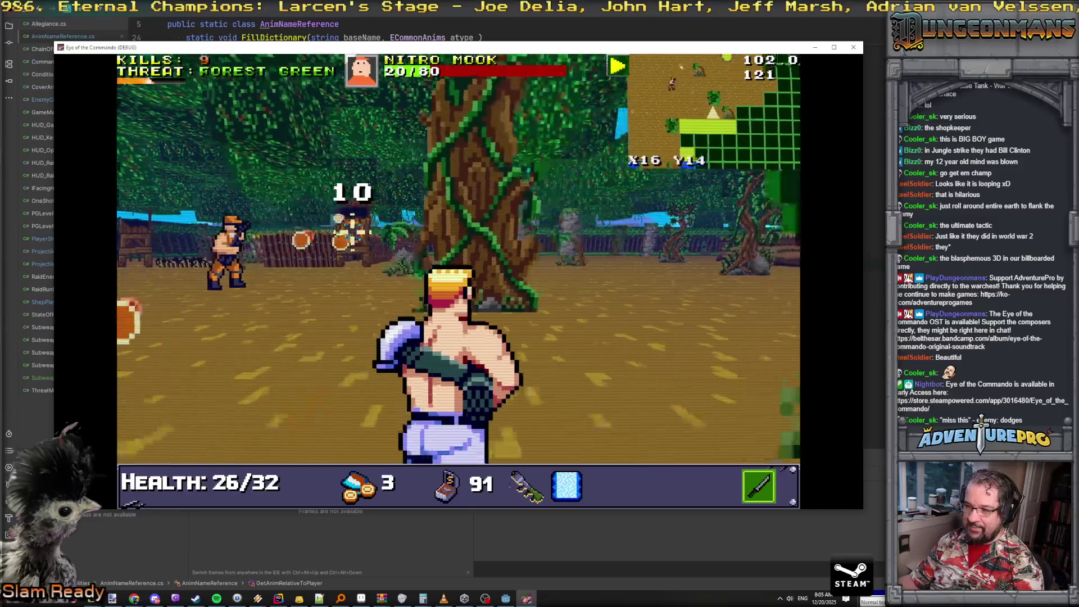
pyautogui.press('Right')
pyautogui.click(850, 48)
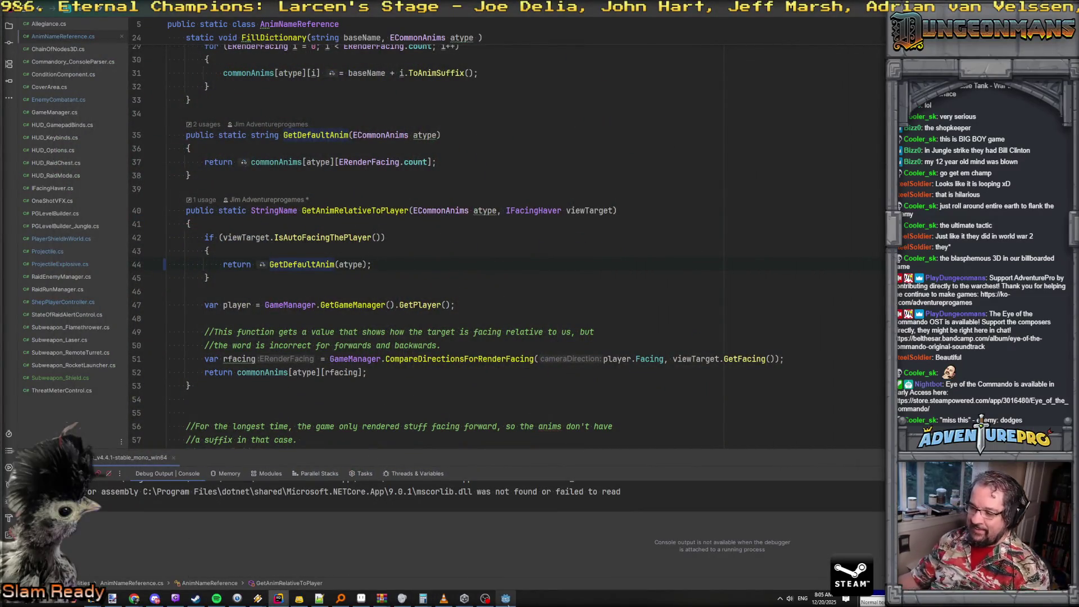
pyautogui.click(506, 598)
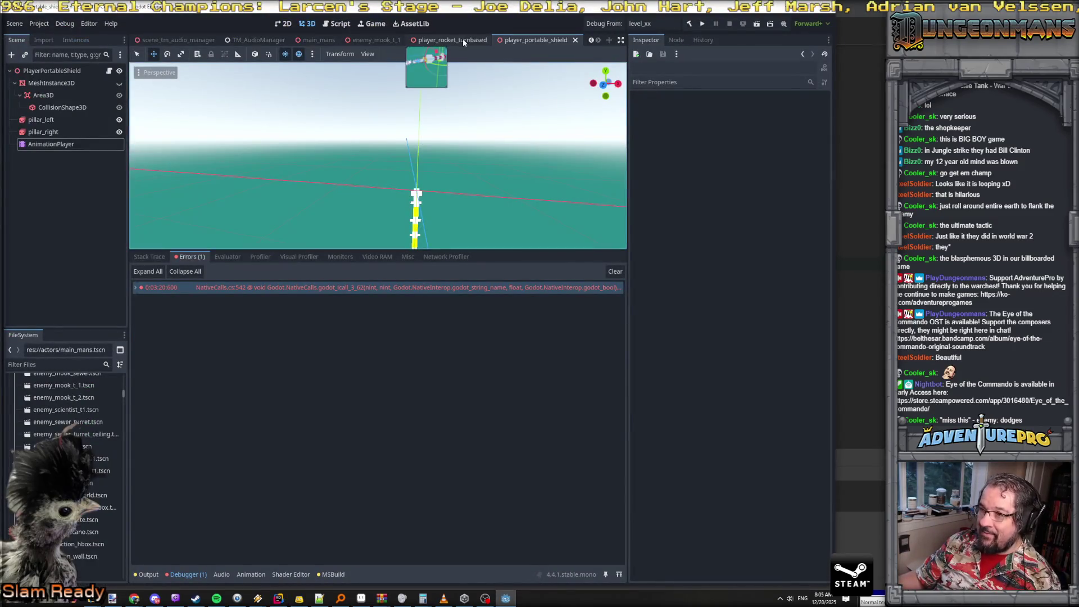
# Open the player_rocket_turnbased scene and inspect its root, player_rocket and Area3D nodes
pyautogui.click(463, 39)
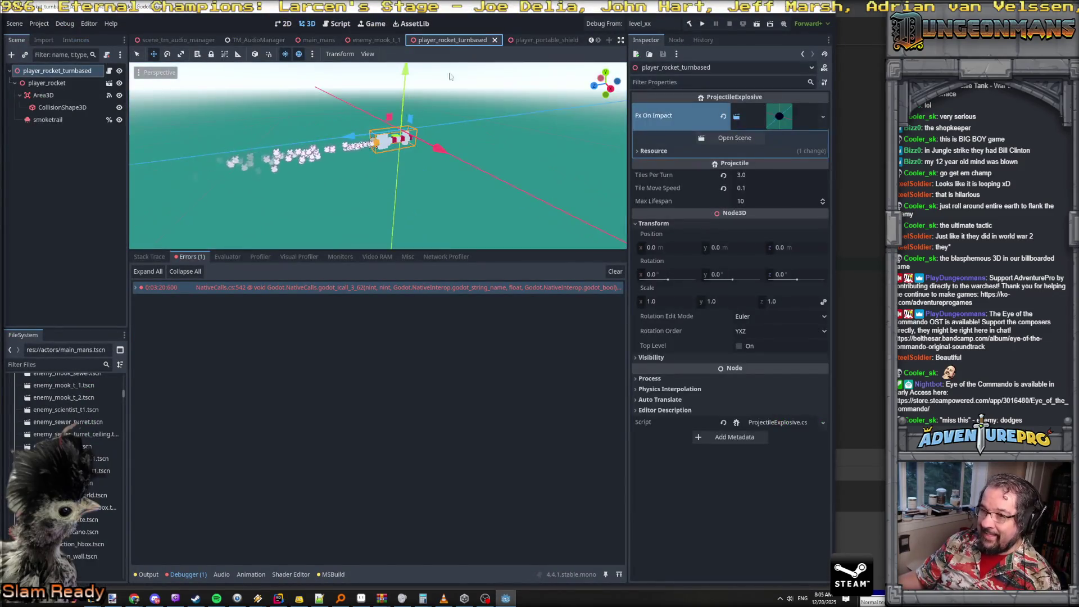
pyautogui.click(43, 95)
pyautogui.moveTo(458, 212); pyautogui.dragTo(551, 193)
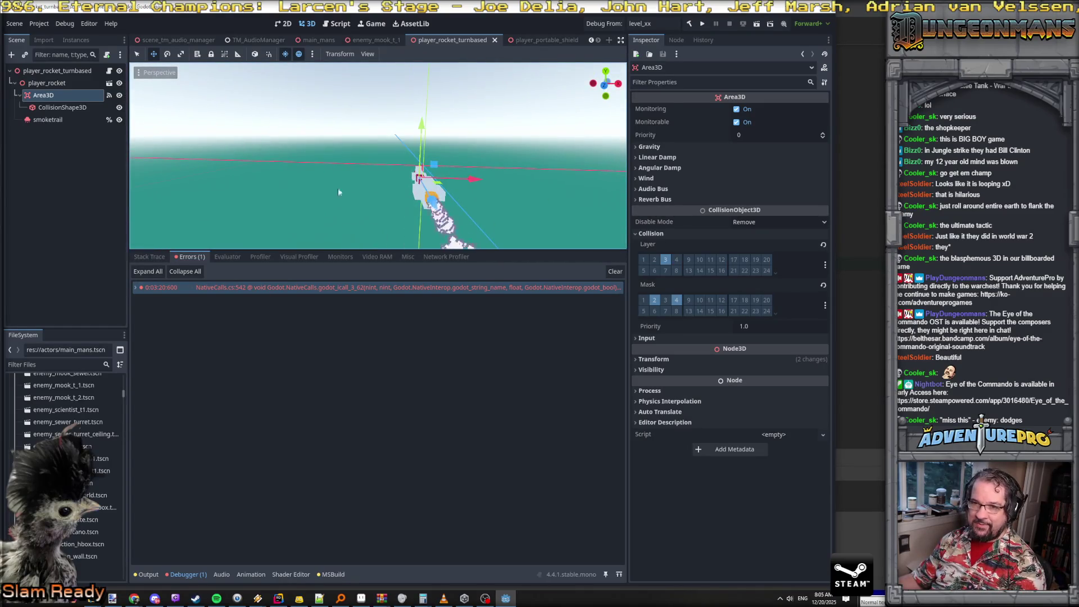
pyautogui.click(56, 72)
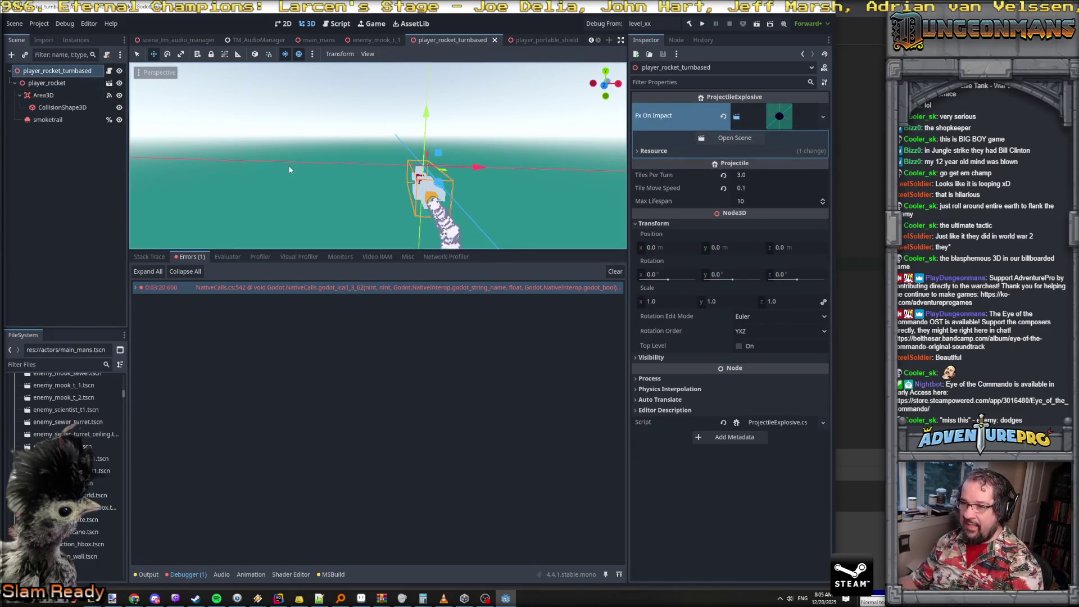
pyautogui.click(53, 84)
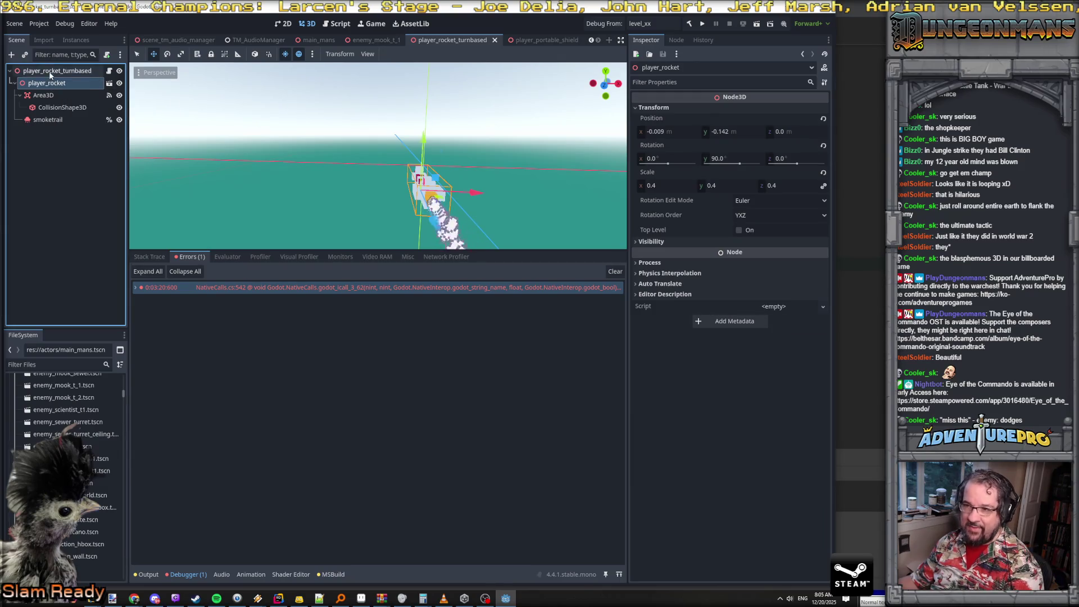
pyautogui.click(50, 71)
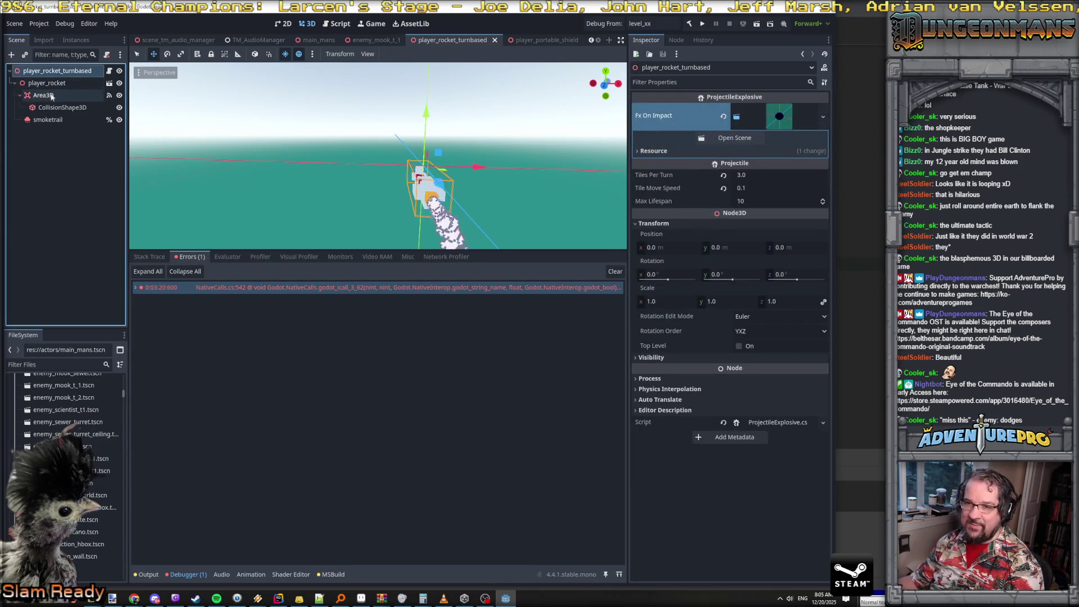
# Frame the Area3D and select its CollisionShape3D, showing a 4.616 × 1 × 1 BoxShape3D
pyautogui.click(43, 95)
pyautogui.press('f')
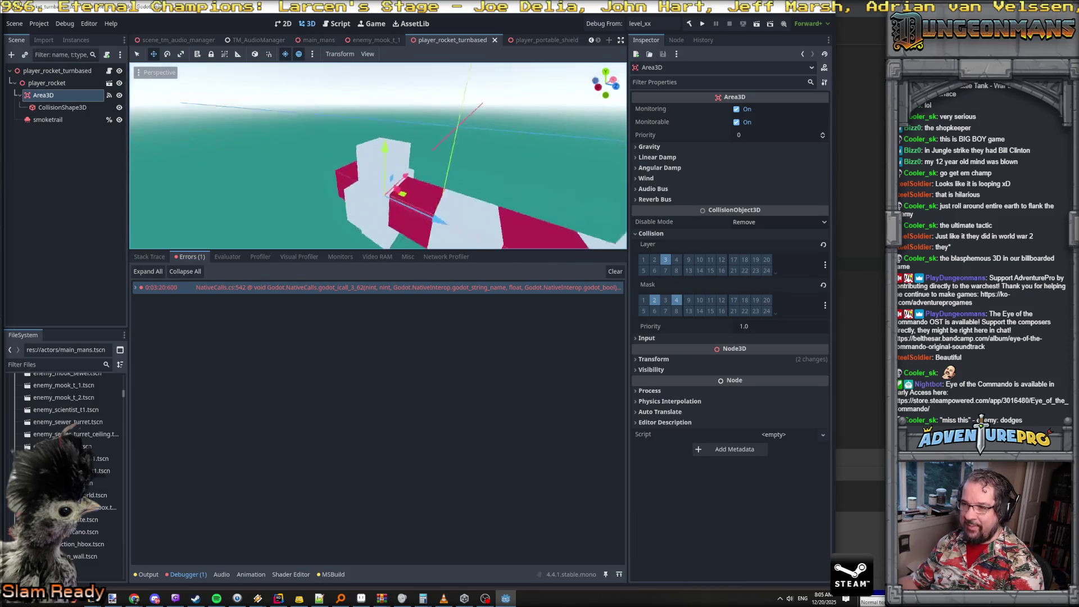
pyautogui.scroll(-5, 378, 155)
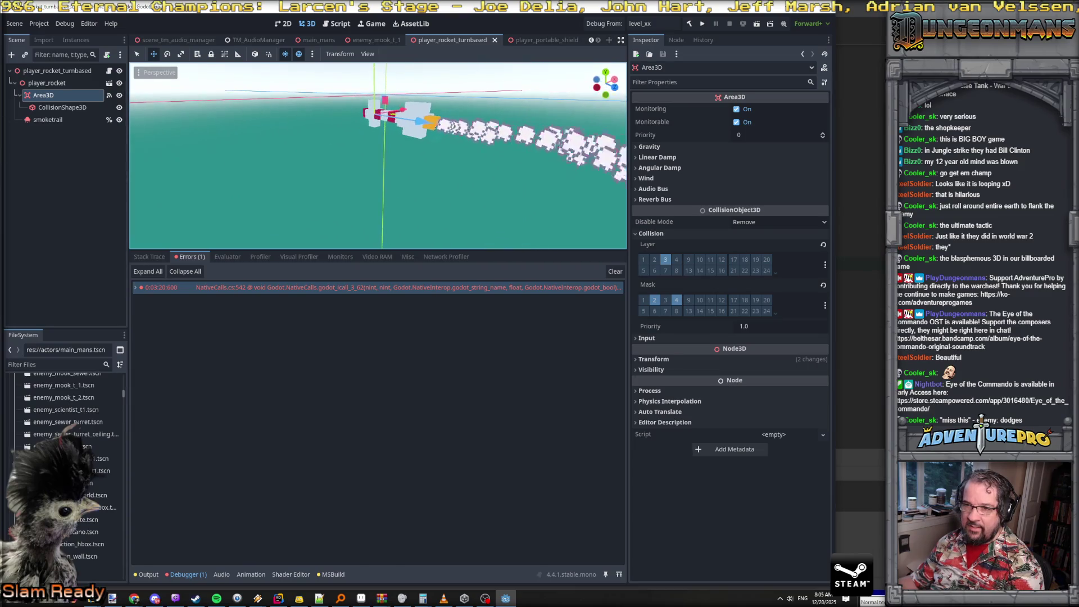
pyautogui.click(62, 107)
pyautogui.press('f')
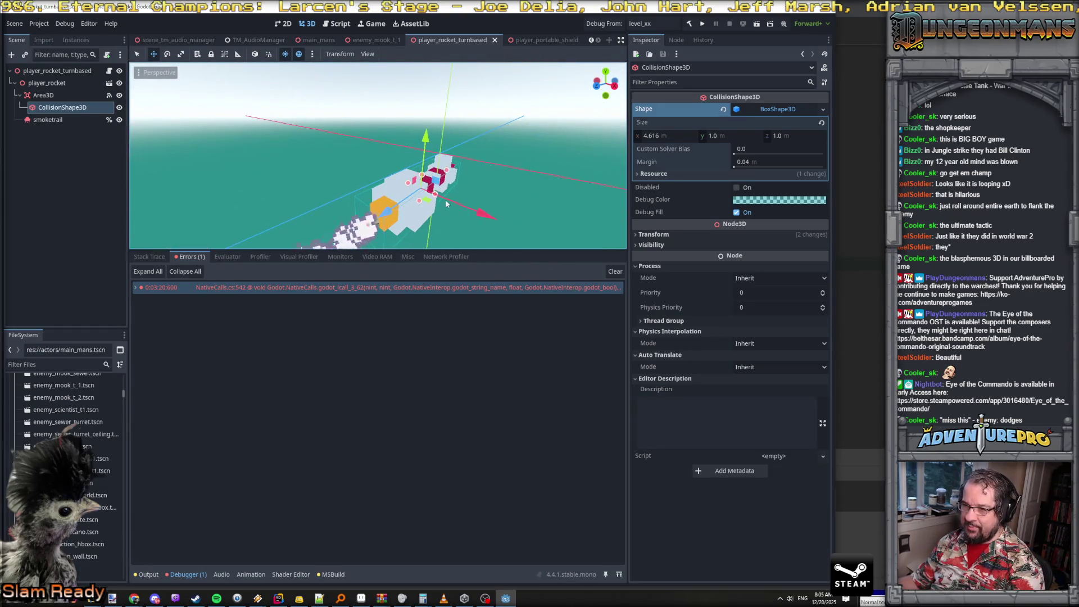
# Stretch the rocket's box collider to 2.811 along Z and 2.548 high, then save the scene
pyautogui.moveTo(445, 199); pyautogui.dragTo(462, 205)
pyautogui.moveTo(398, 181)
pyautogui.mouseDown()
pyautogui.moveTo(418, 175)
pyautogui.moveTo(419, 153)
pyautogui.mouseUp()
pyautogui.moveTo(415, 203); pyautogui.dragTo(415, 213)
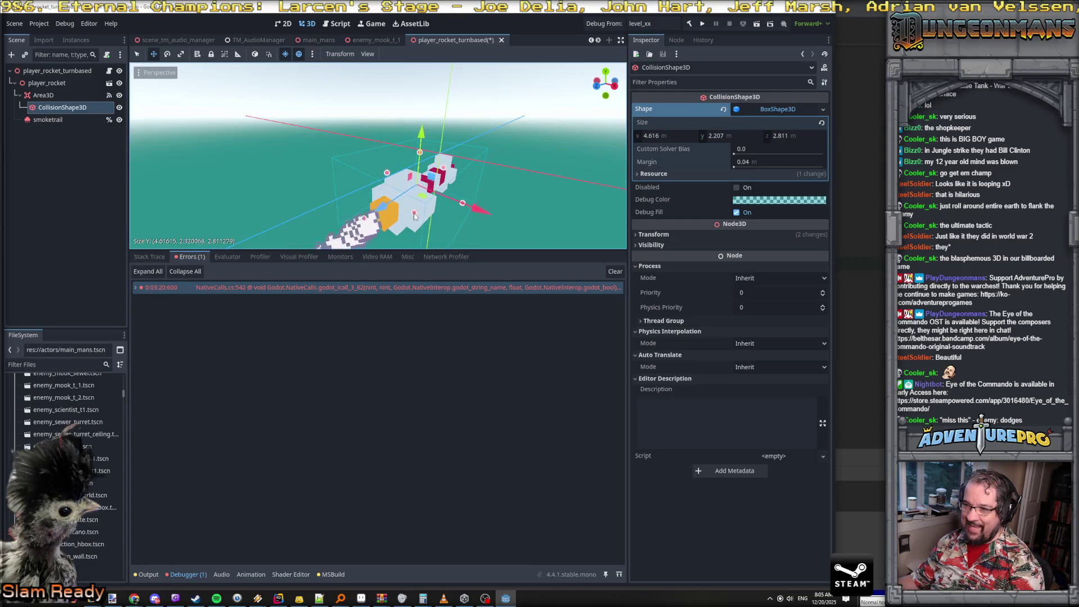
pyautogui.scroll(-3, 378, 155)
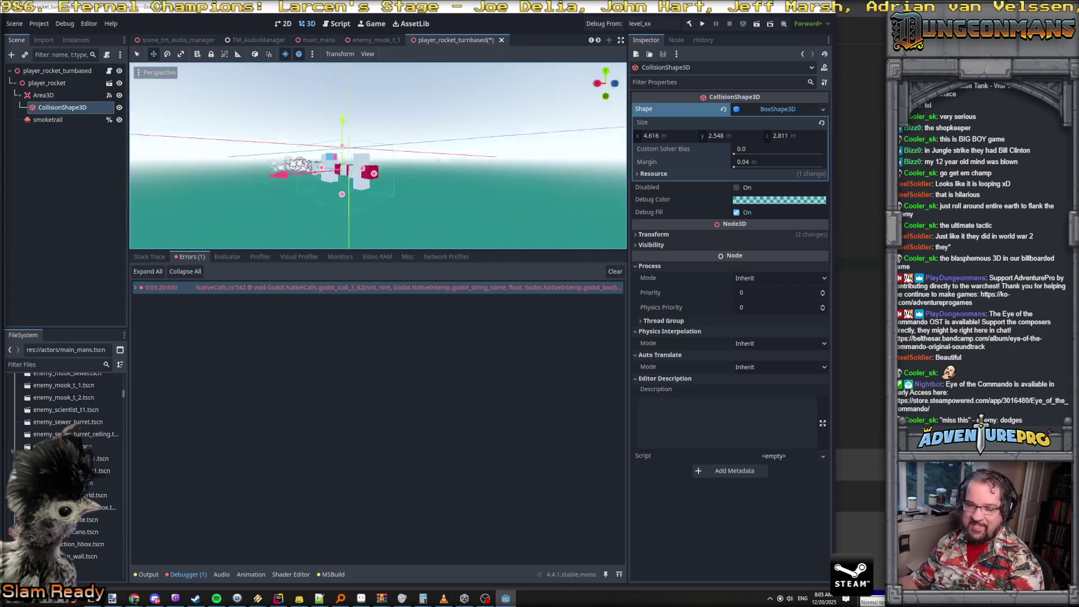
pyautogui.hotkey('ctrl', 's')
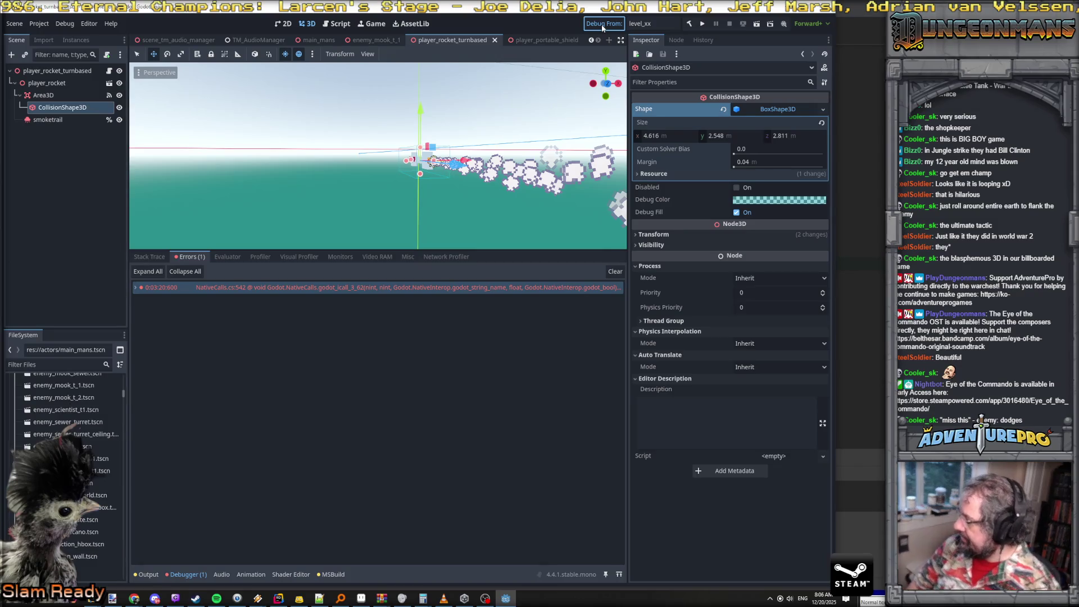
# Launch a debug run and walk the commando forward through the forest to a Nitro Mook
pyautogui.hotkey('ctrl', 's')
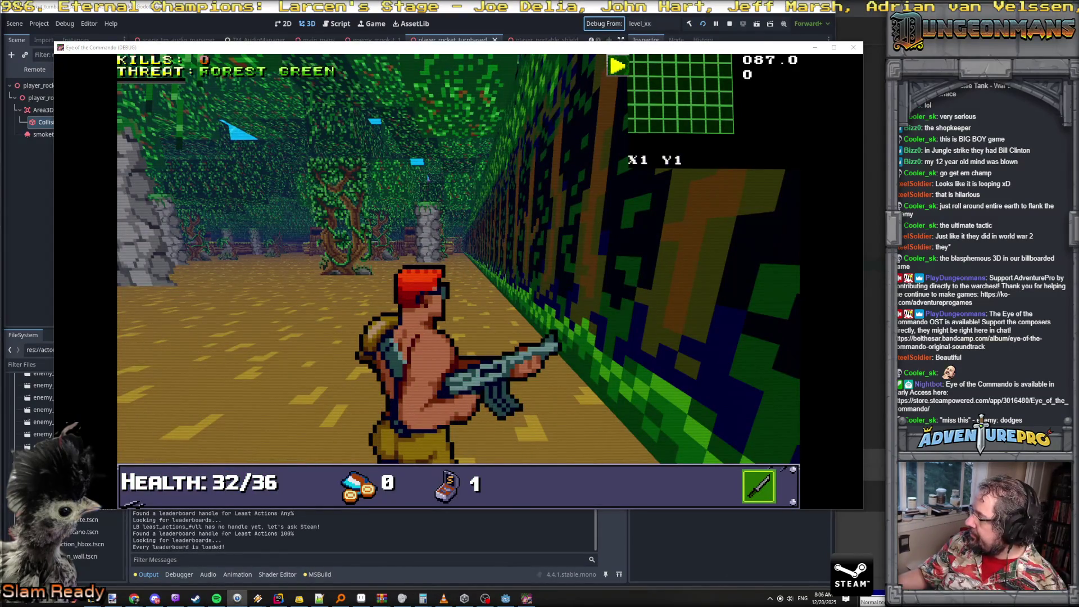
pyautogui.click(313, 308)
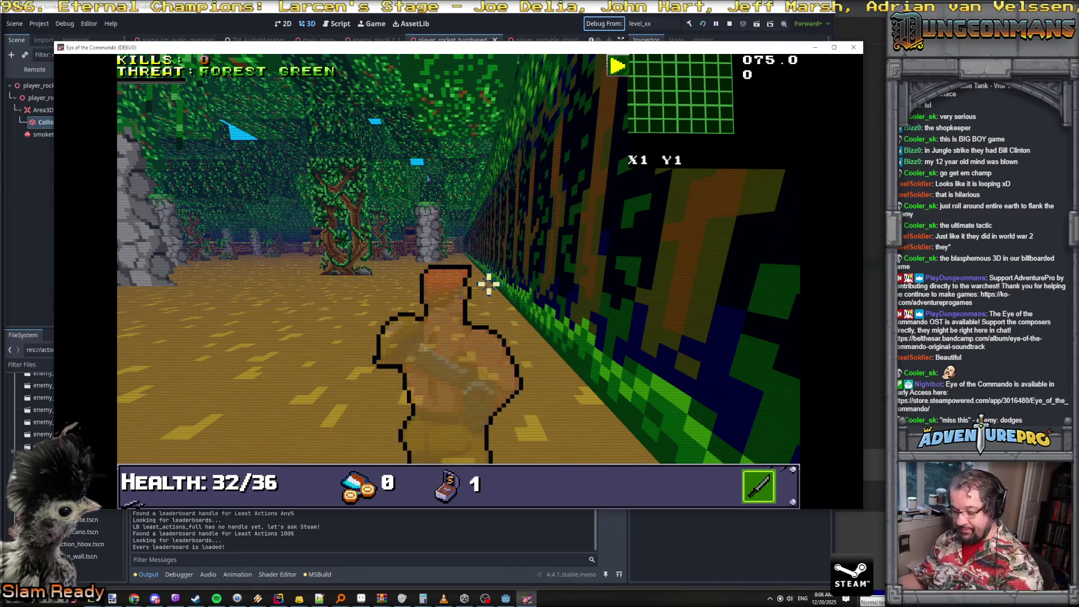
pyautogui.press('Up')
pyautogui.press('Right')
pyautogui.press('Up')
pyautogui.press('Up')
pyautogui.press('Up')
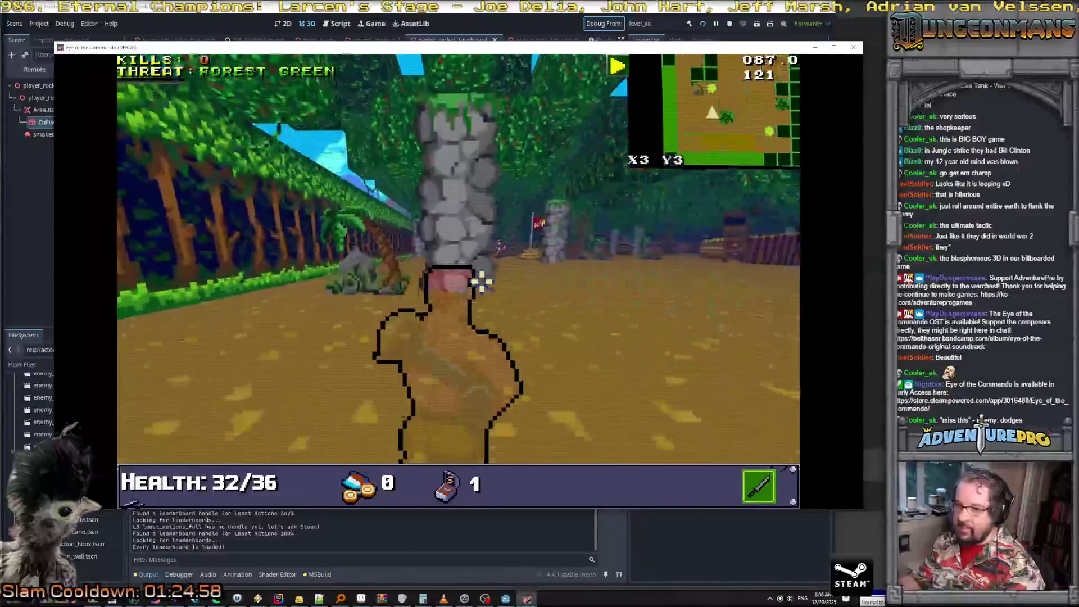
pyautogui.press('Up')
pyautogui.press('Up')
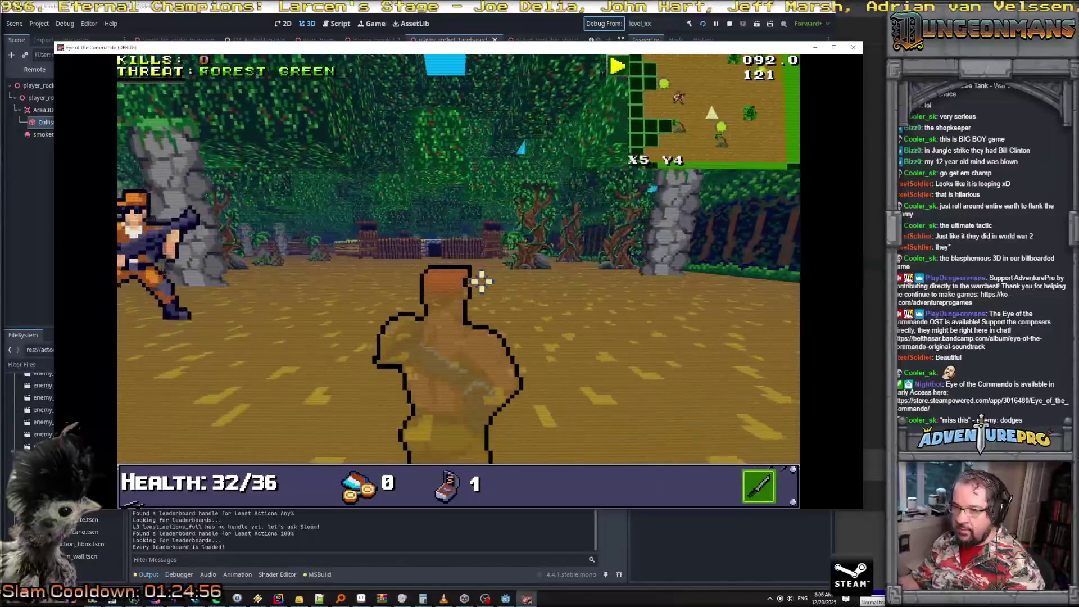
pyautogui.press('Up')
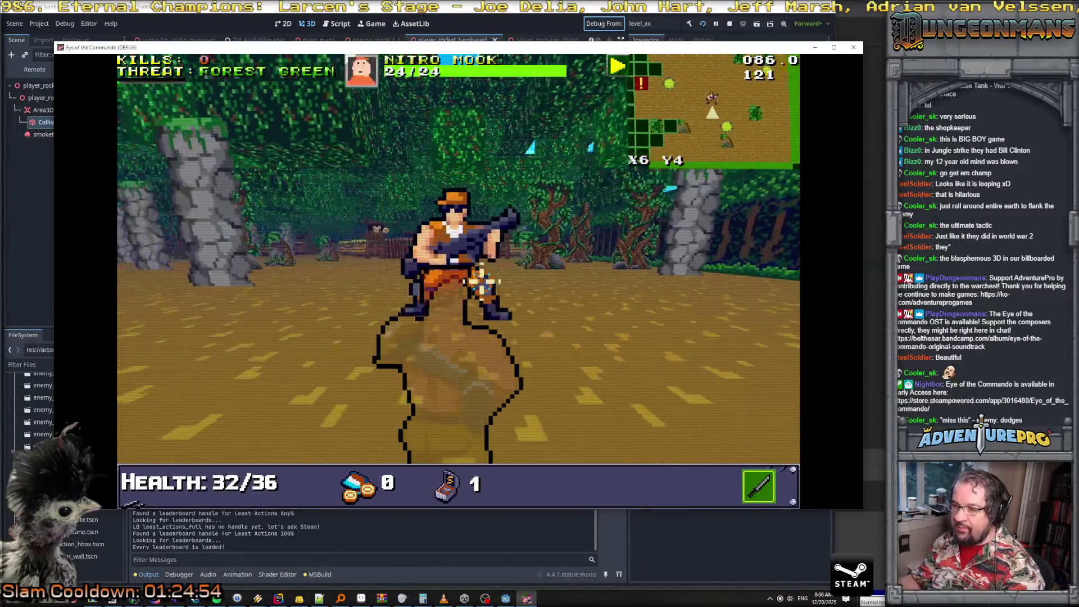
# Line up on the Nitro Mook, finish it off for 2 kills, and move into open forest
pyautogui.press('Down')
pyautogui.press('Down')
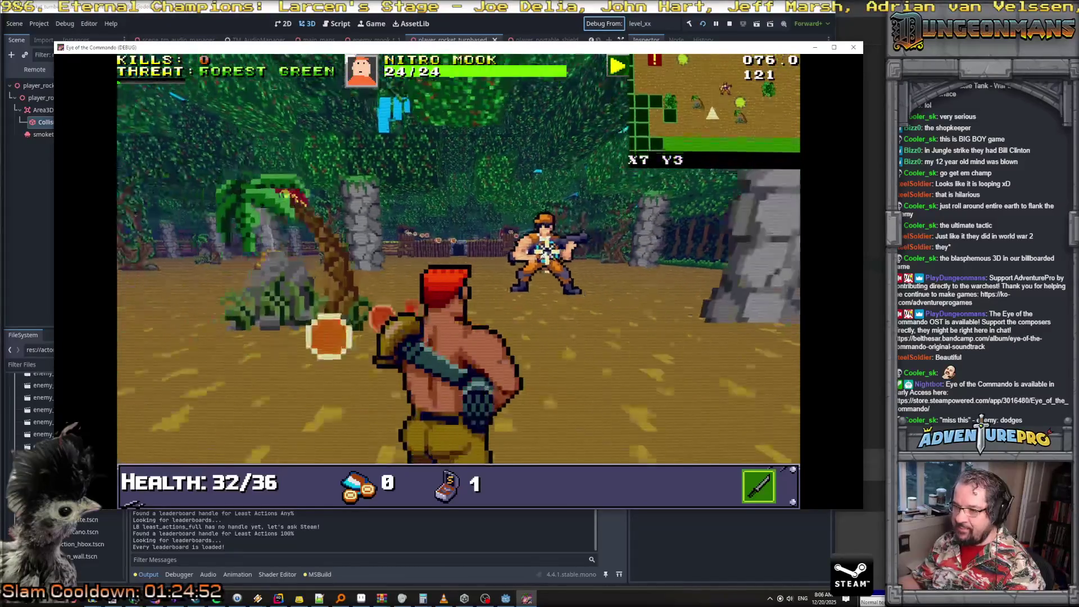
pyautogui.press('Left')
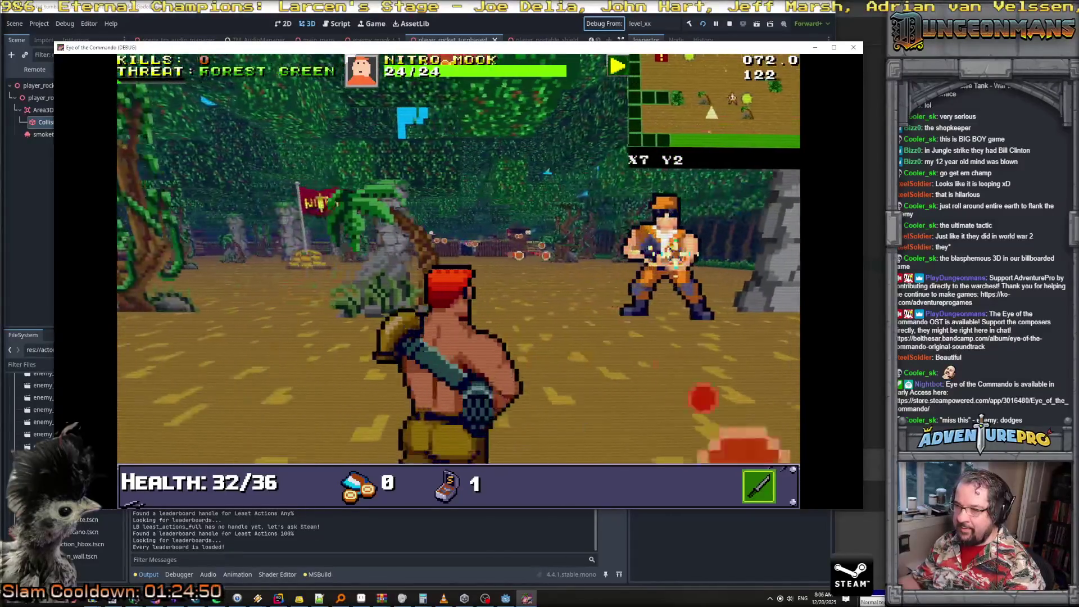
pyautogui.press('Up')
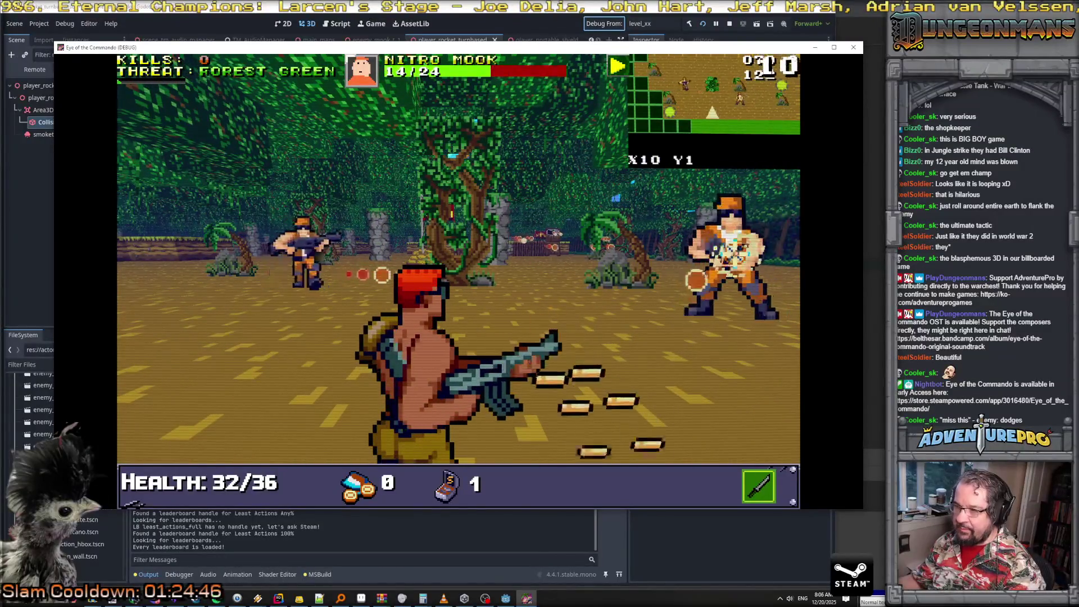
pyautogui.press('Up')
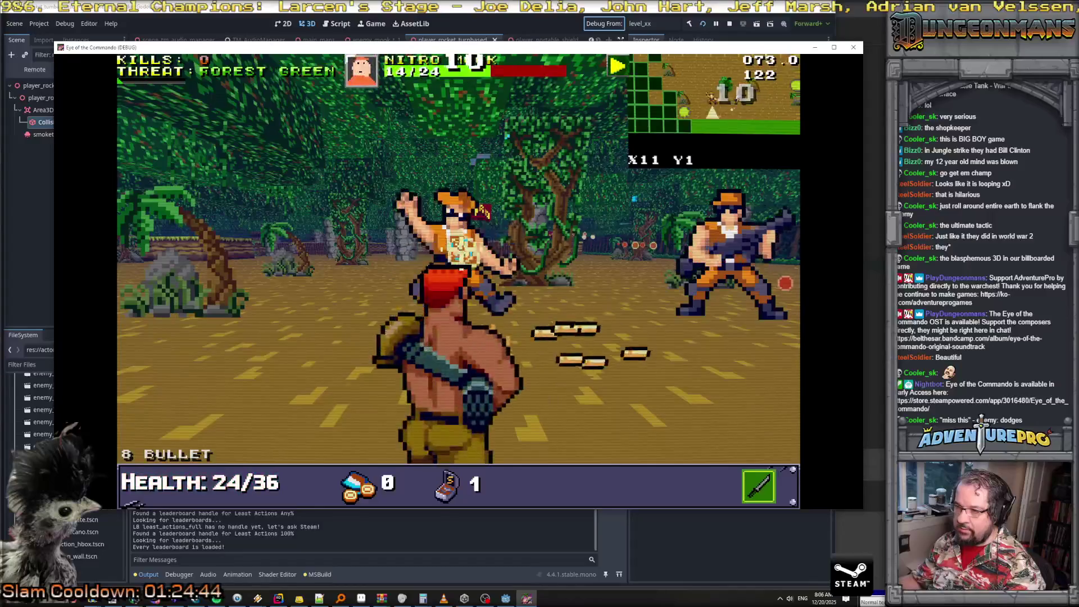
pyautogui.press('Up')
pyautogui.press('Left')
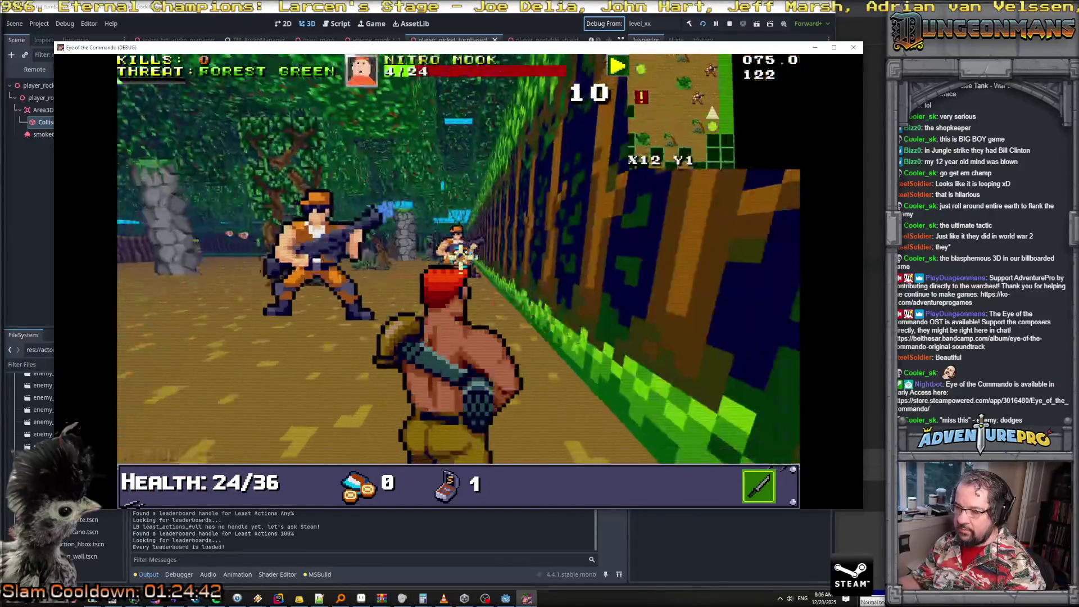
pyautogui.press('Left')
pyautogui.press('Up')
pyautogui.press('Up')
pyautogui.press('Up')
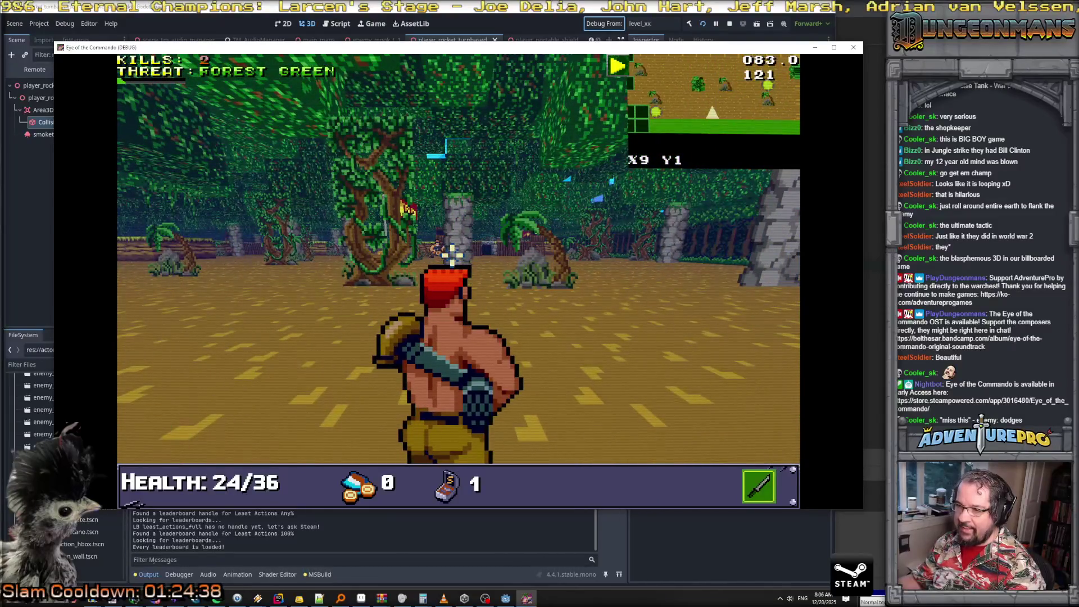
pyautogui.press('`')
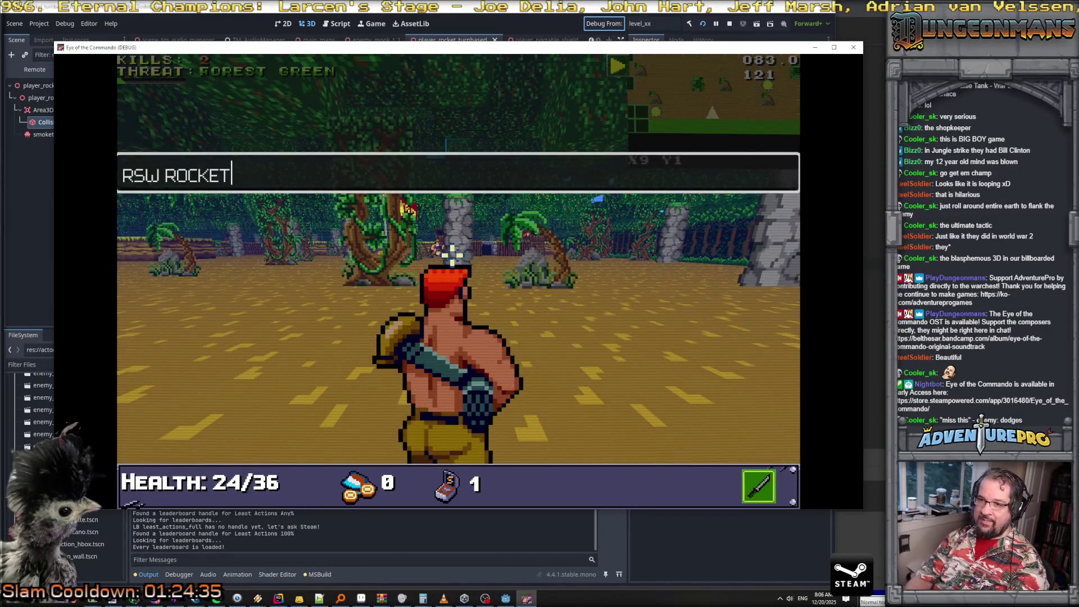
# Use console commands to grant the rocket subweapon and 99 ammo, then fire a test rocket
pyautogui.press('Return')
pyautogui.click(452, 254)
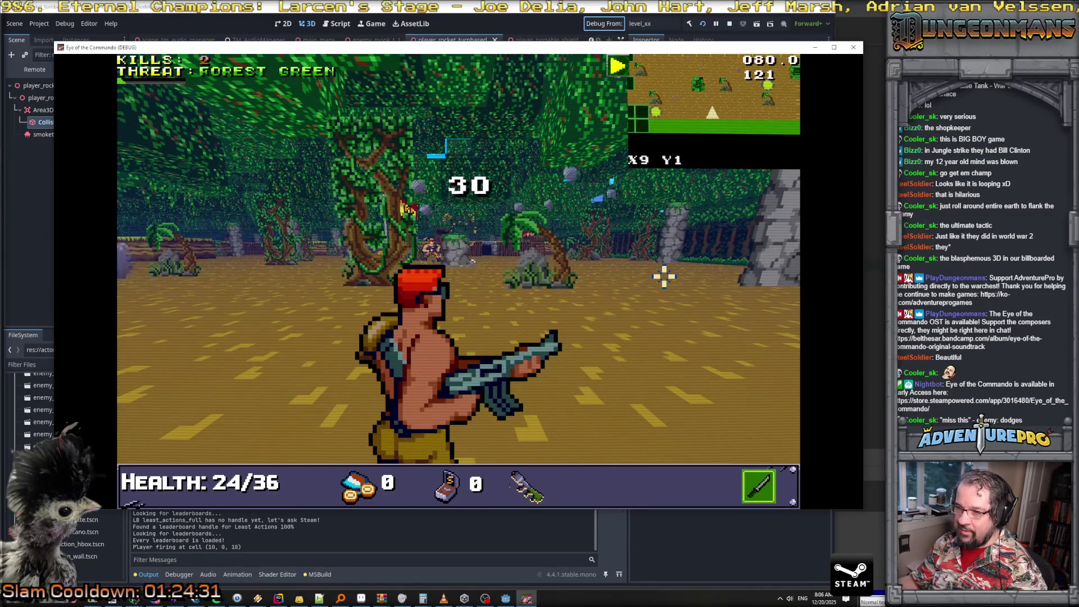
pyautogui.click(434, 251)
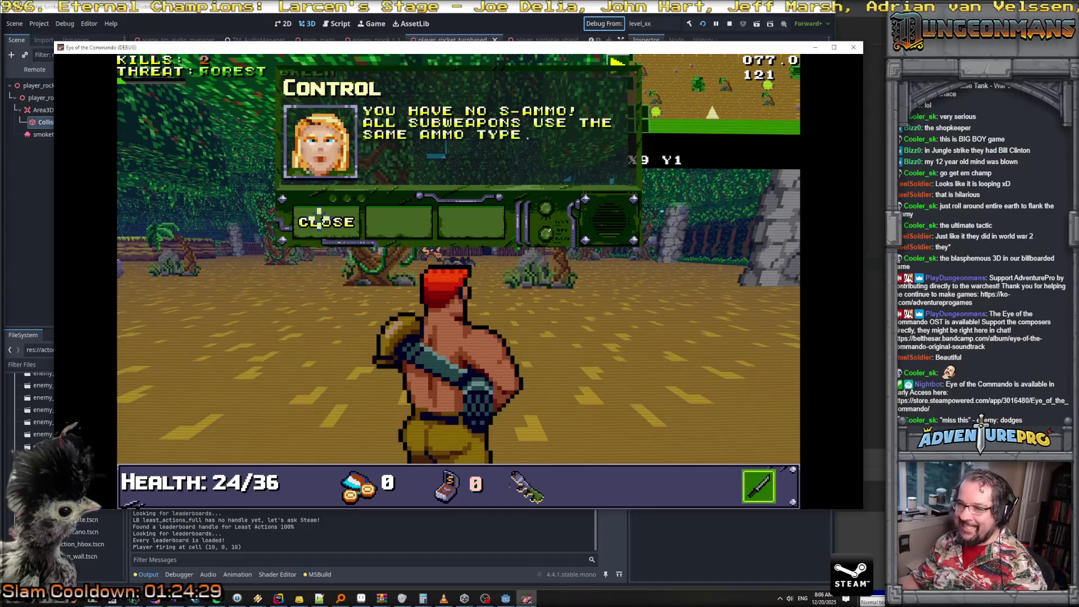
pyautogui.click(423, 254)
pyautogui.press('`')
pyautogui.write('GIVEAMMO 99')
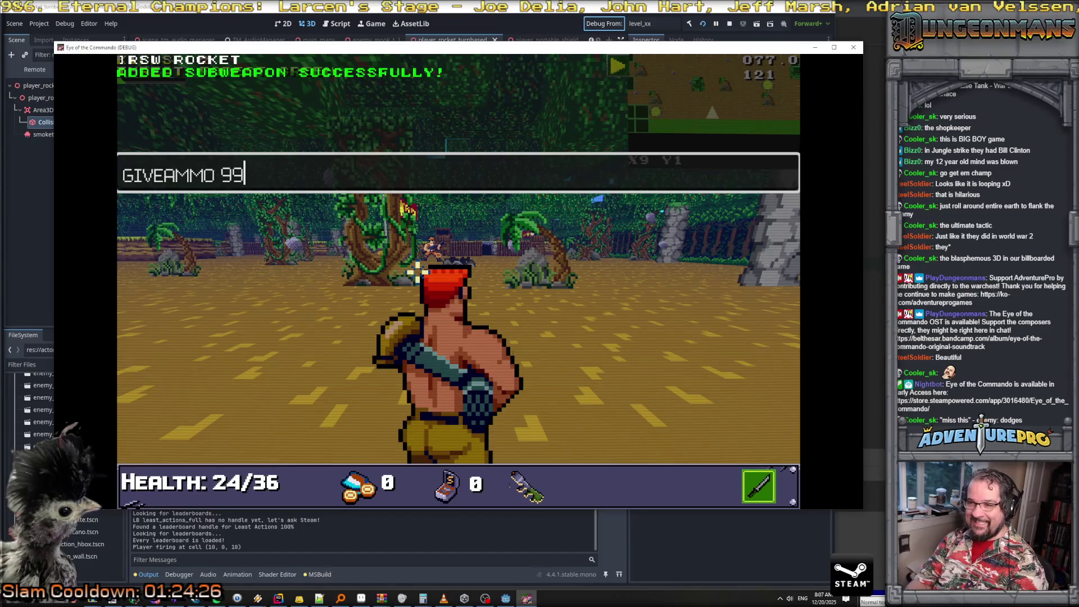
pyautogui.press('Return')
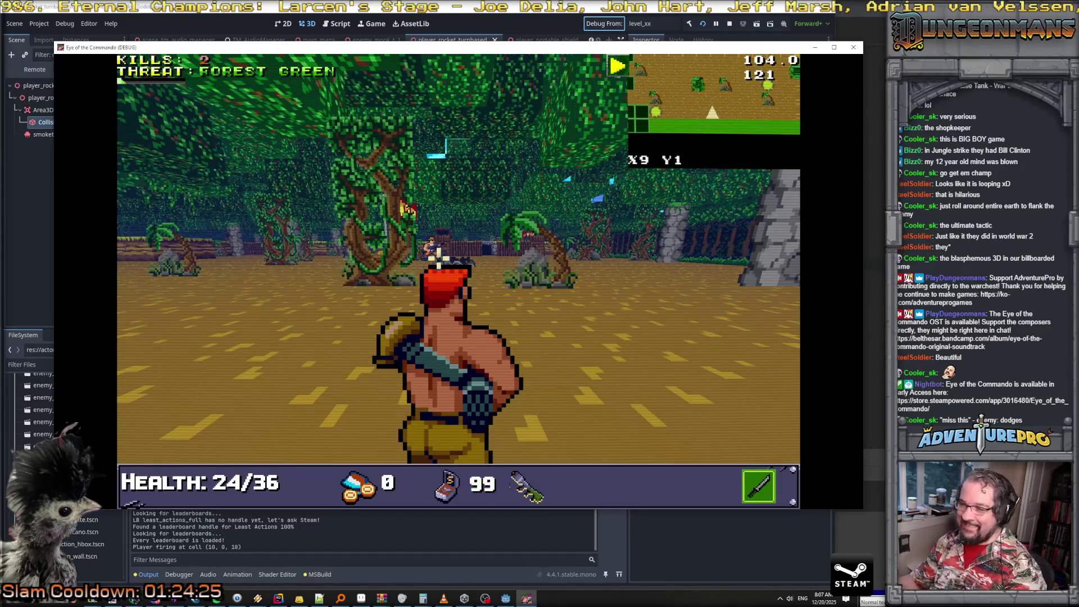
pyautogui.click(438, 255)
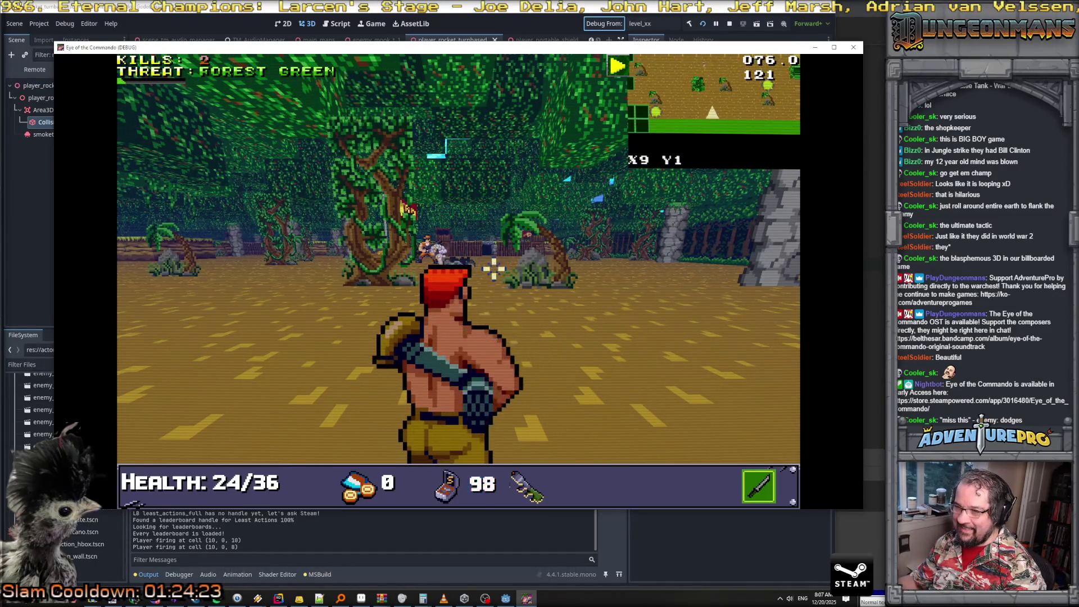
# Advance toward the flag while firing rockets at the enemies
pyautogui.press('a')
pyautogui.press('a')
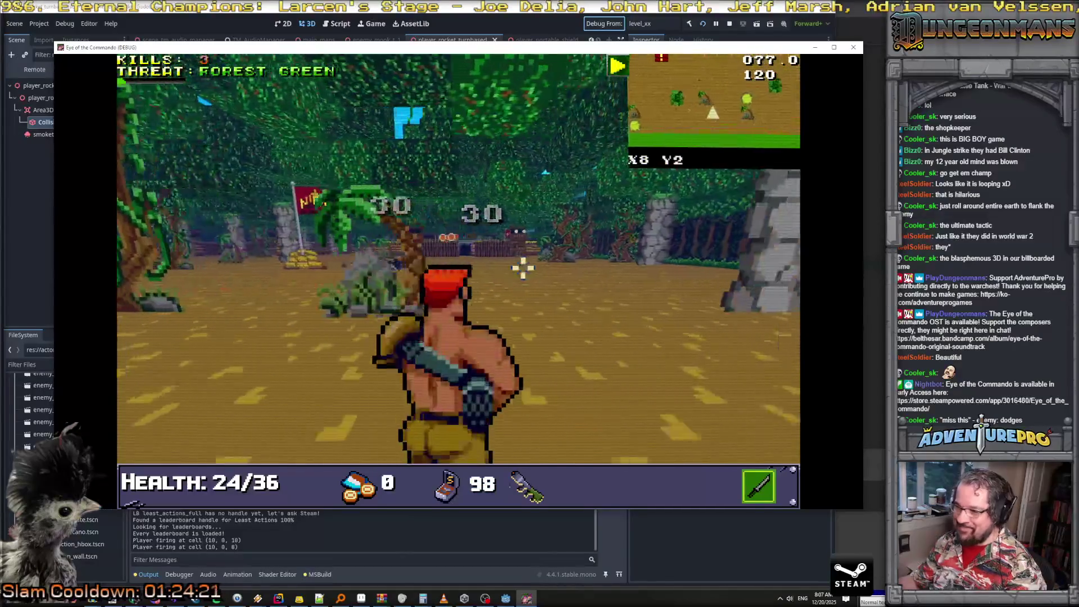
pyautogui.press('w')
pyautogui.click(475, 246)
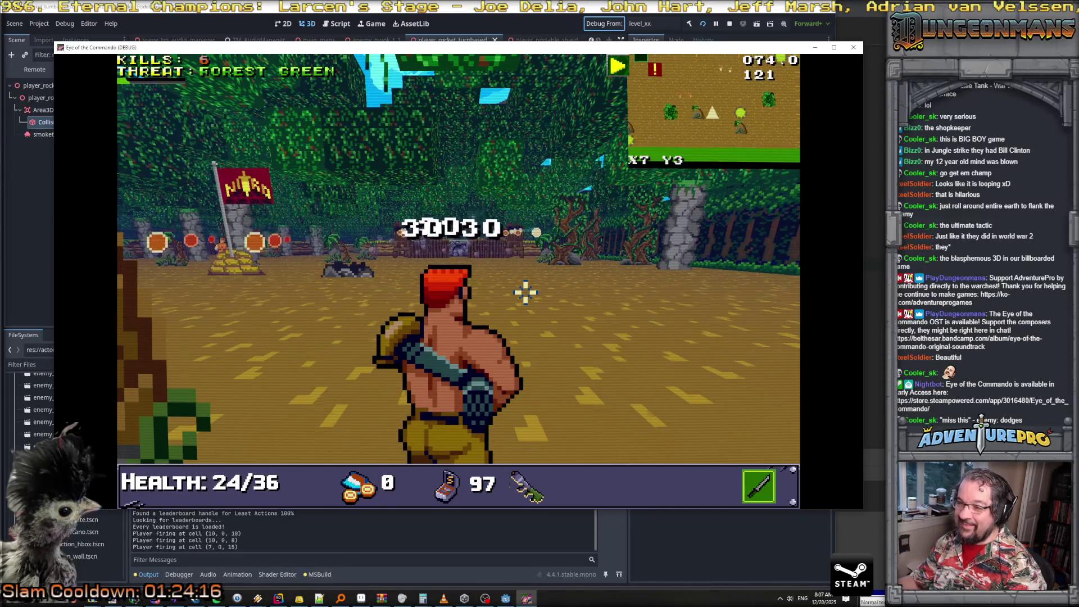
pyautogui.press('w')
pyautogui.press('d')
pyautogui.press('d')
pyautogui.press('d')
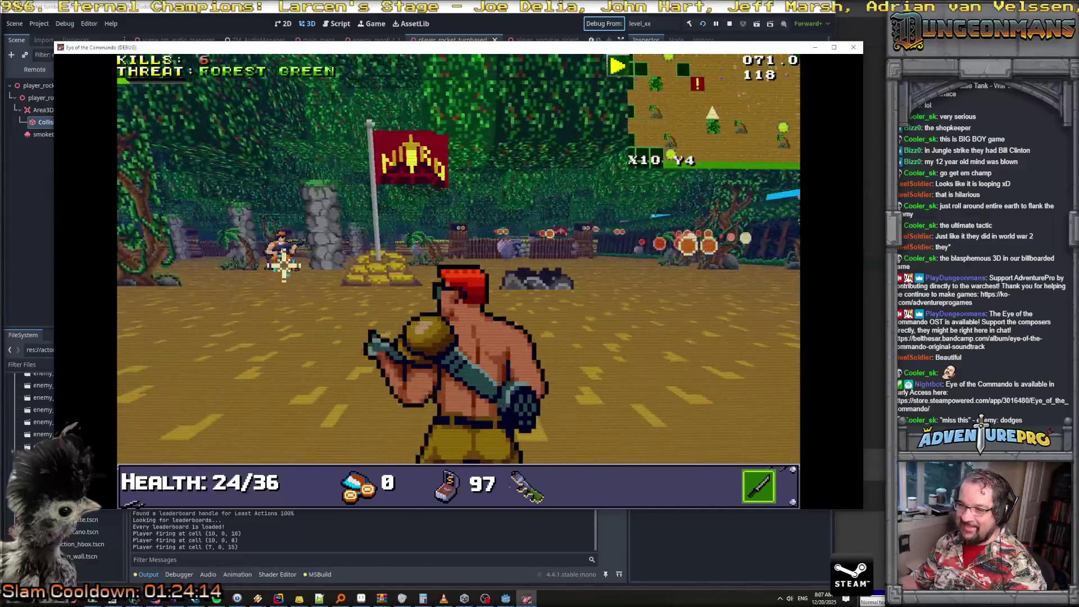
pyautogui.click(277, 297)
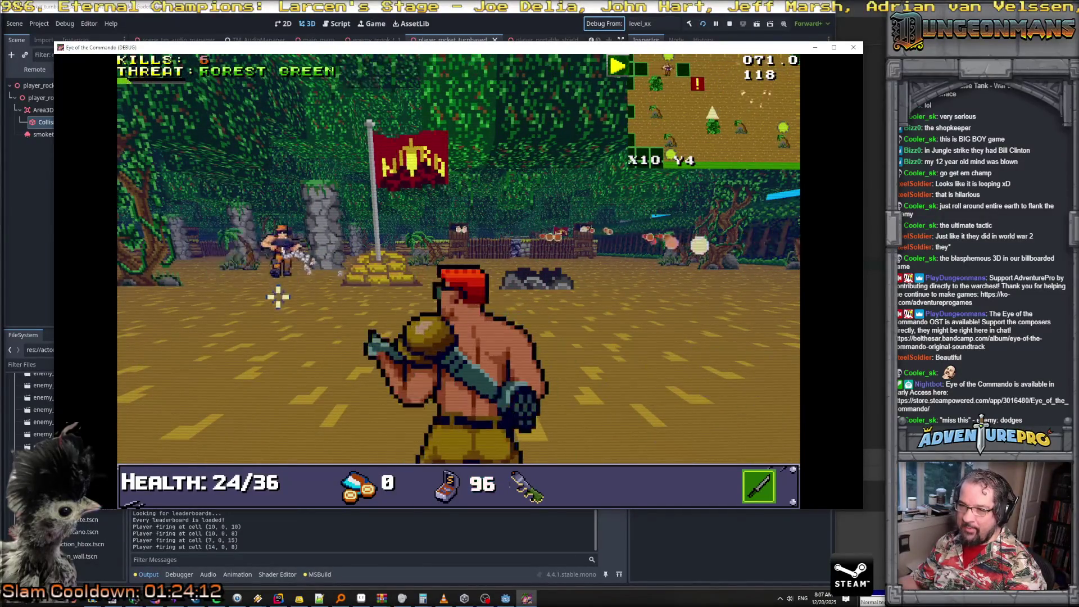
pyautogui.press('a')
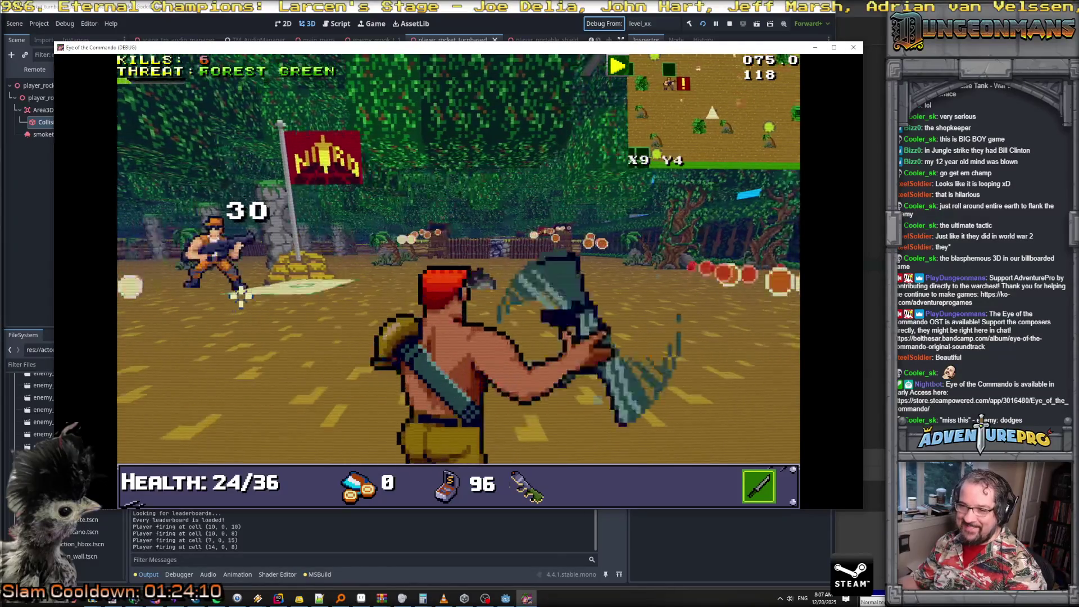
pyautogui.click(285, 308)
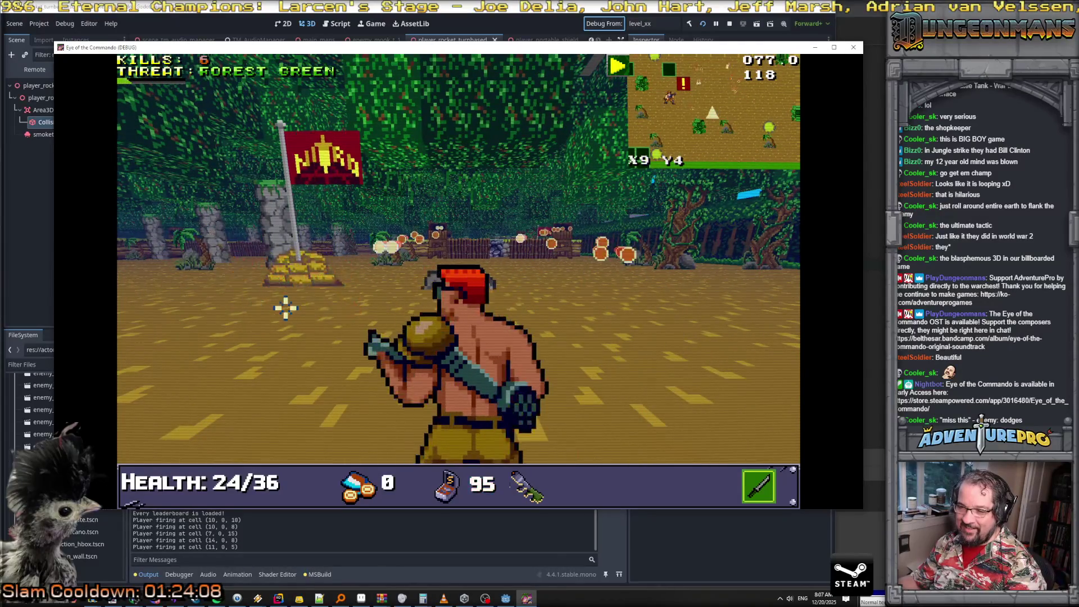
pyautogui.press('q')
pyautogui.press('a')
pyautogui.click(506, 276)
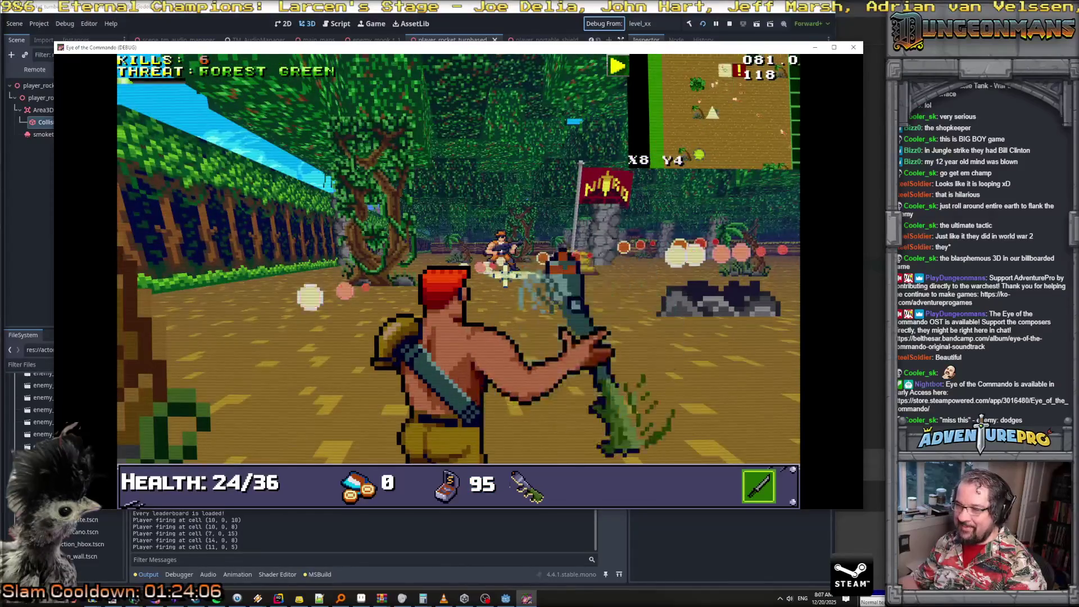
# Move into the next area and rocket the nearby enemies
pyautogui.press('e')
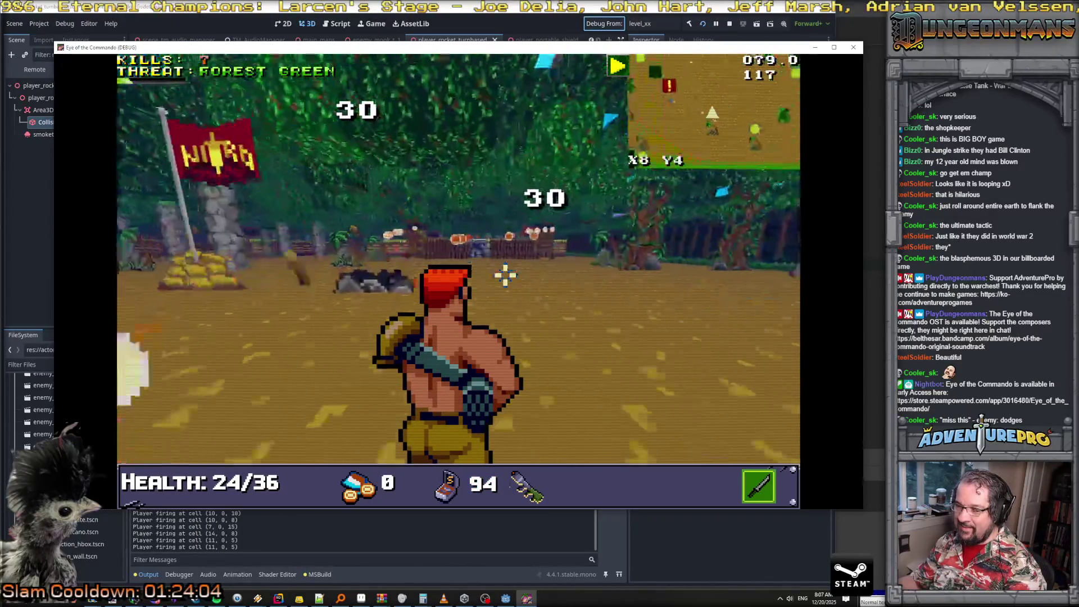
pyautogui.press('w')
pyautogui.press('a')
pyautogui.press('a')
pyautogui.press('w')
pyautogui.press('w')
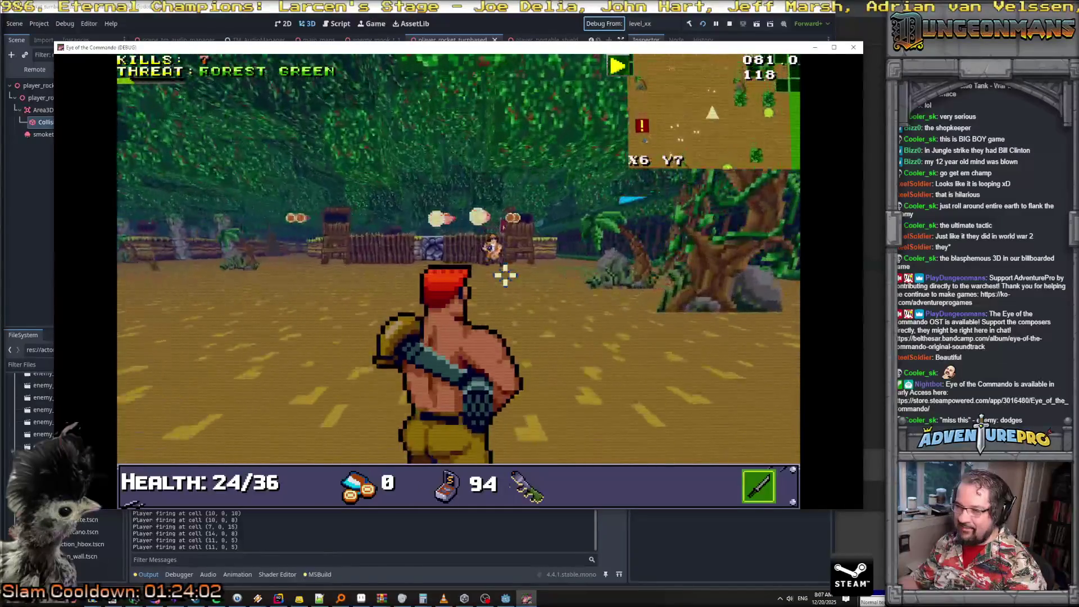
pyautogui.click(506, 275)
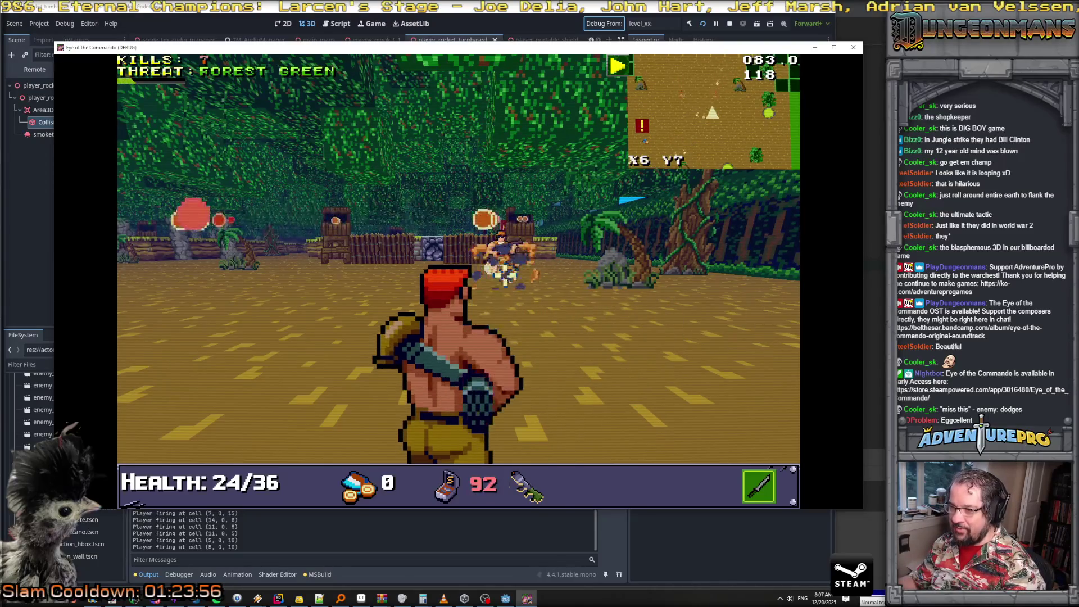
pyautogui.click(505, 275)
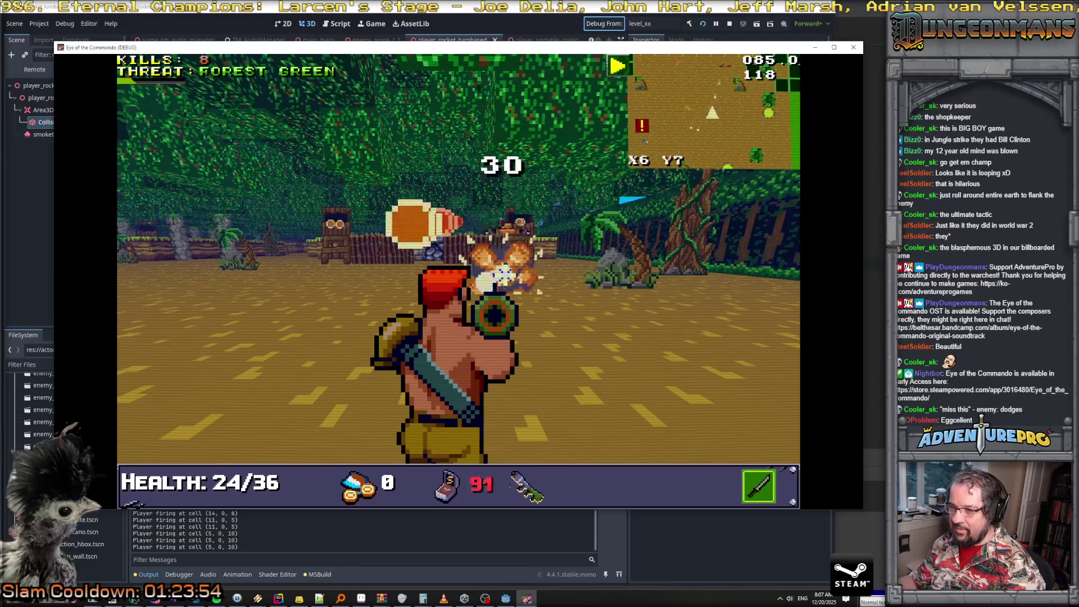
pyautogui.press('w')
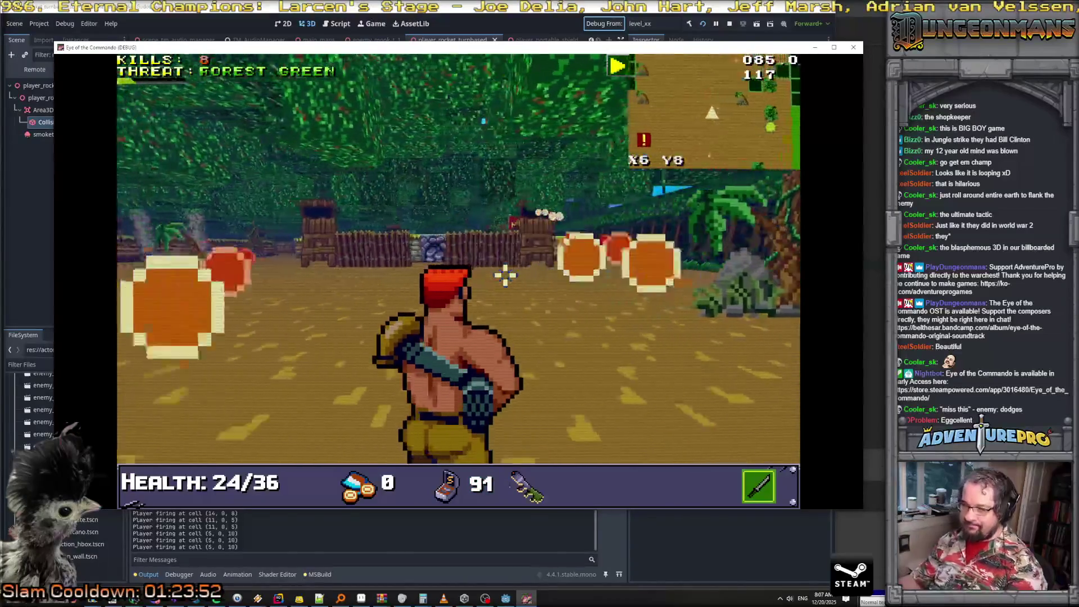
pyautogui.press('w')
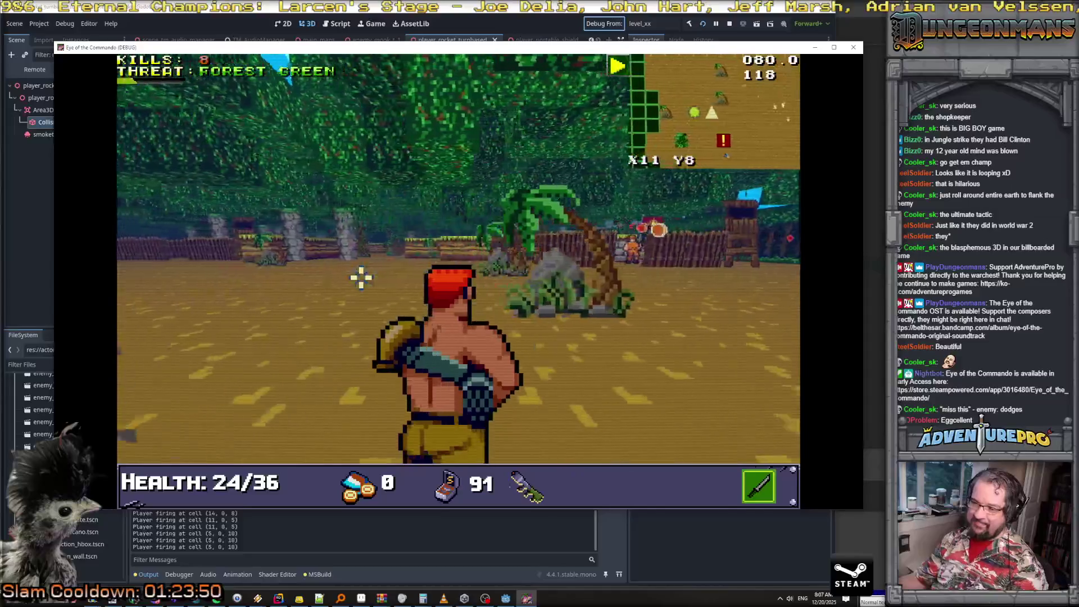
pyautogui.press('w')
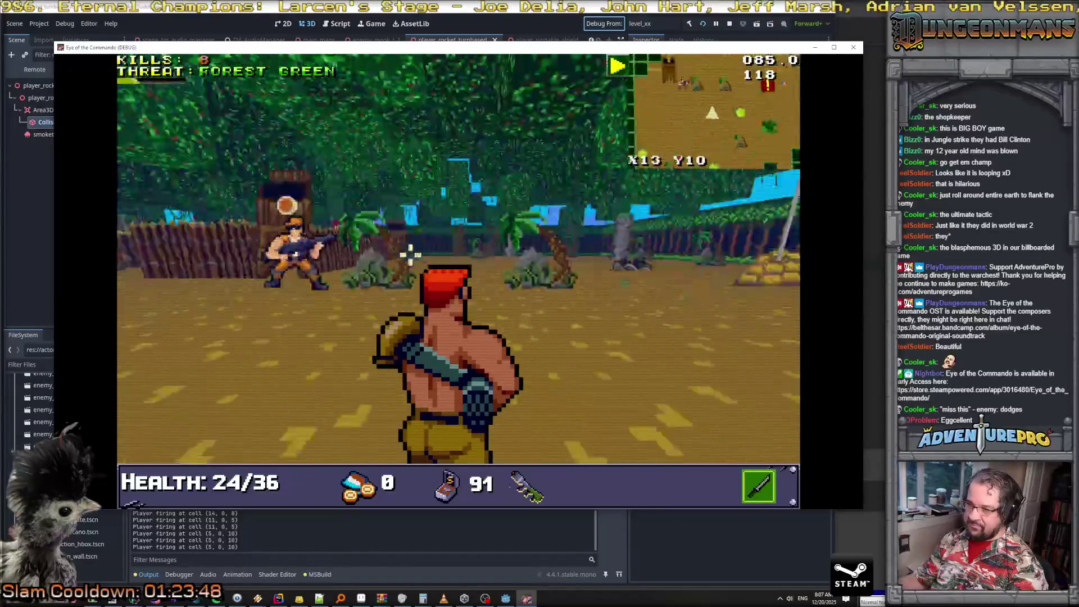
pyautogui.click(315, 302)
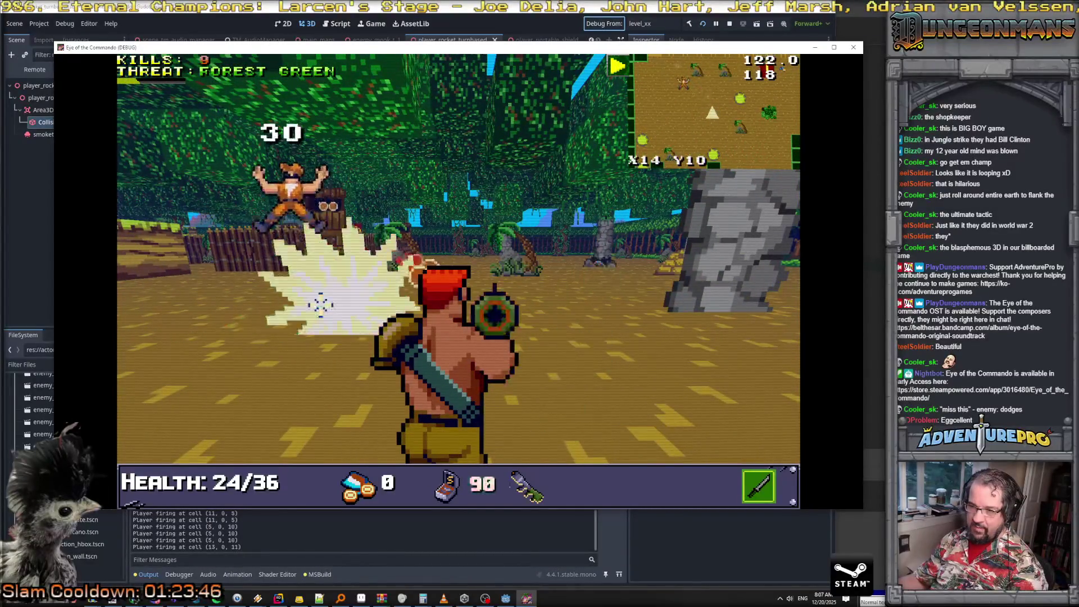
pyautogui.press('w')
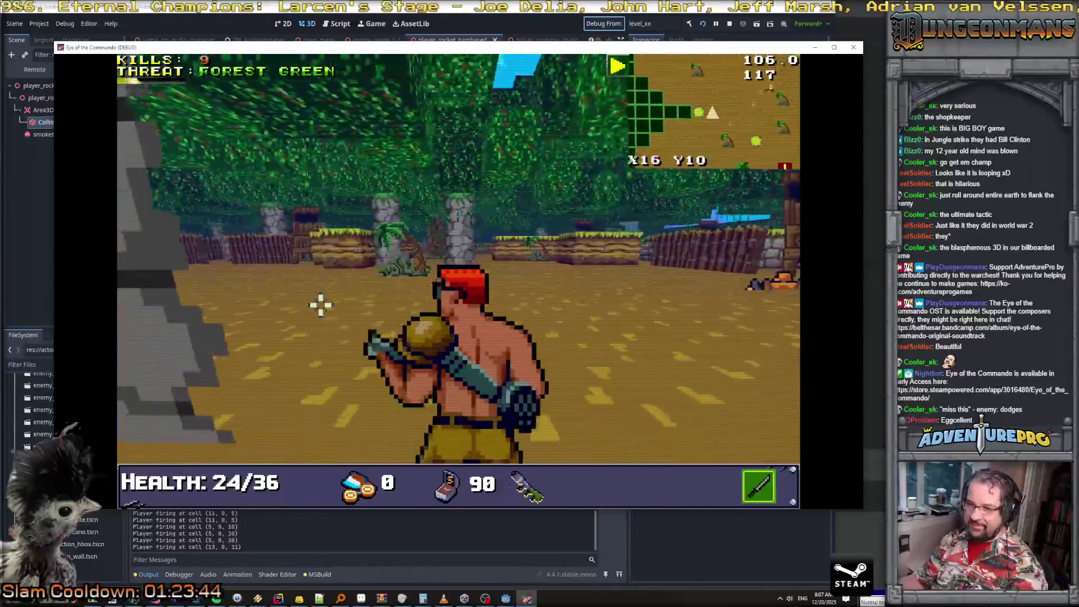
pyautogui.press('a')
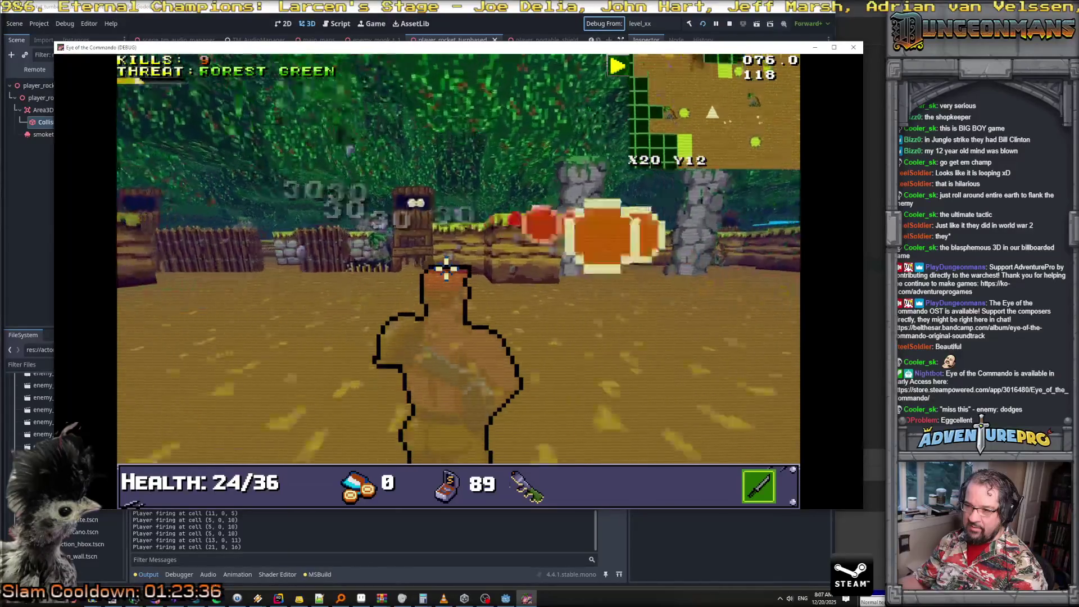
# Finish off the Nitro Mook and advance through the jungle, bringing kills to 10
pyautogui.press('Up')
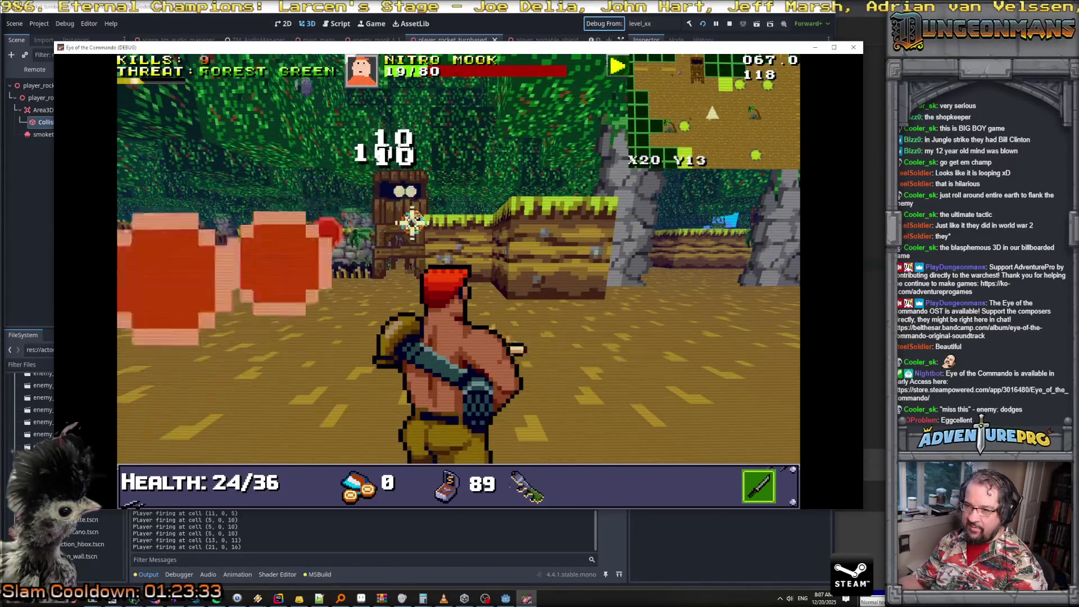
pyautogui.press('Left')
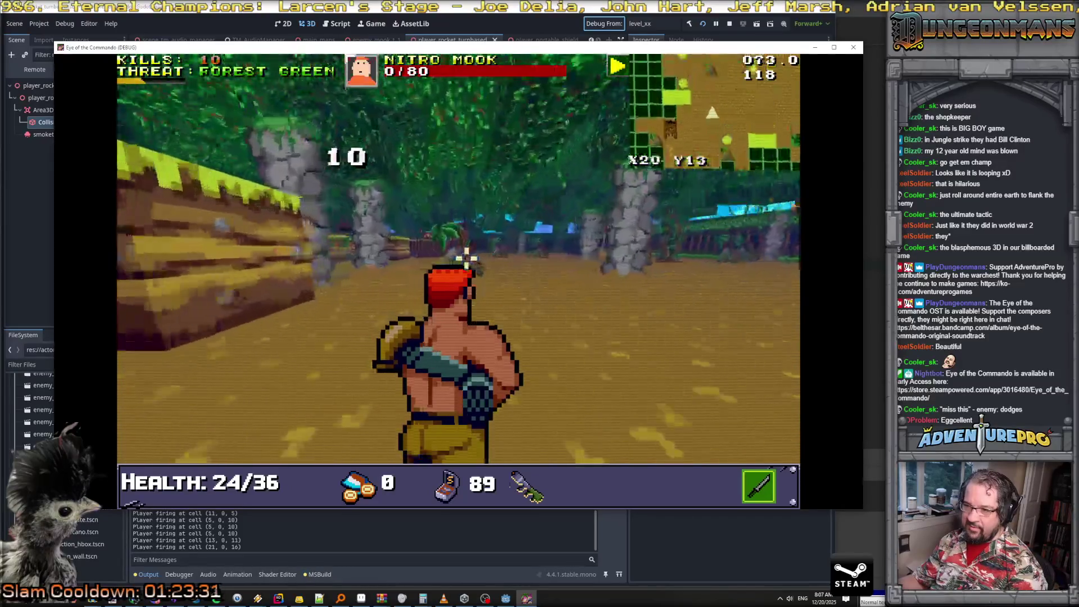
pyautogui.press('Up')
pyautogui.press('Up')
pyautogui.press('Up')
pyautogui.press('Left')
pyautogui.press('Up')
pyautogui.press('Up')
pyautogui.press('Up')
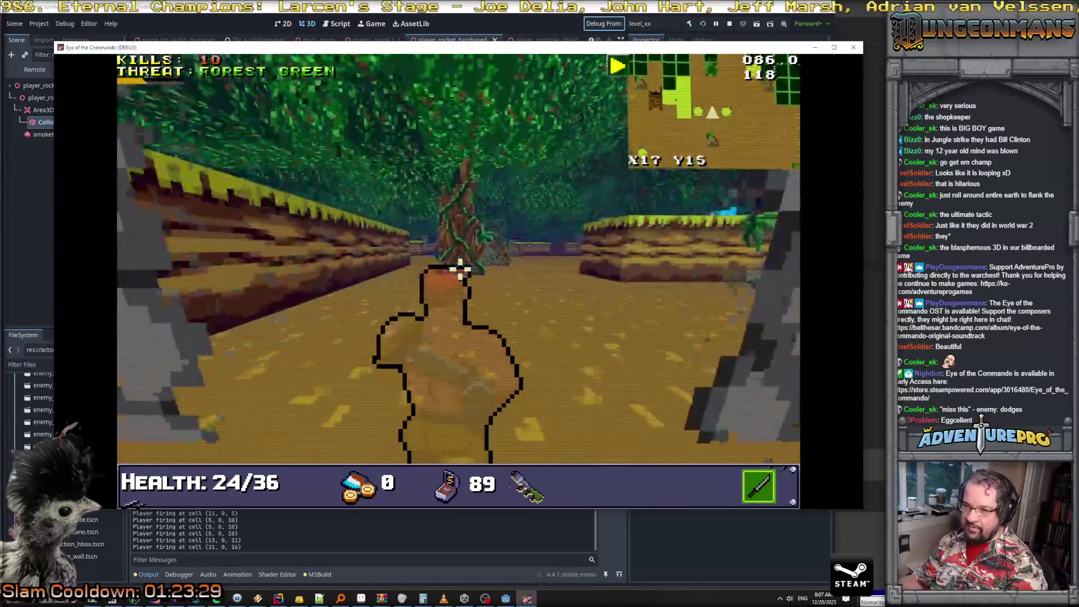
pyautogui.press('Up')
pyautogui.press('Up')
pyautogui.press('Up')
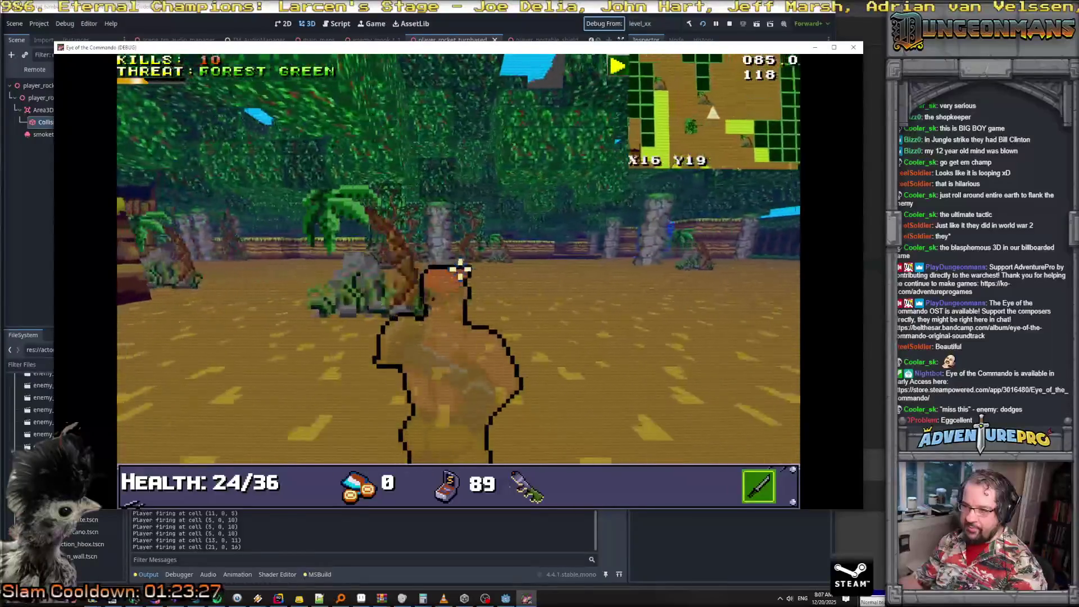
pyautogui.press('Right')
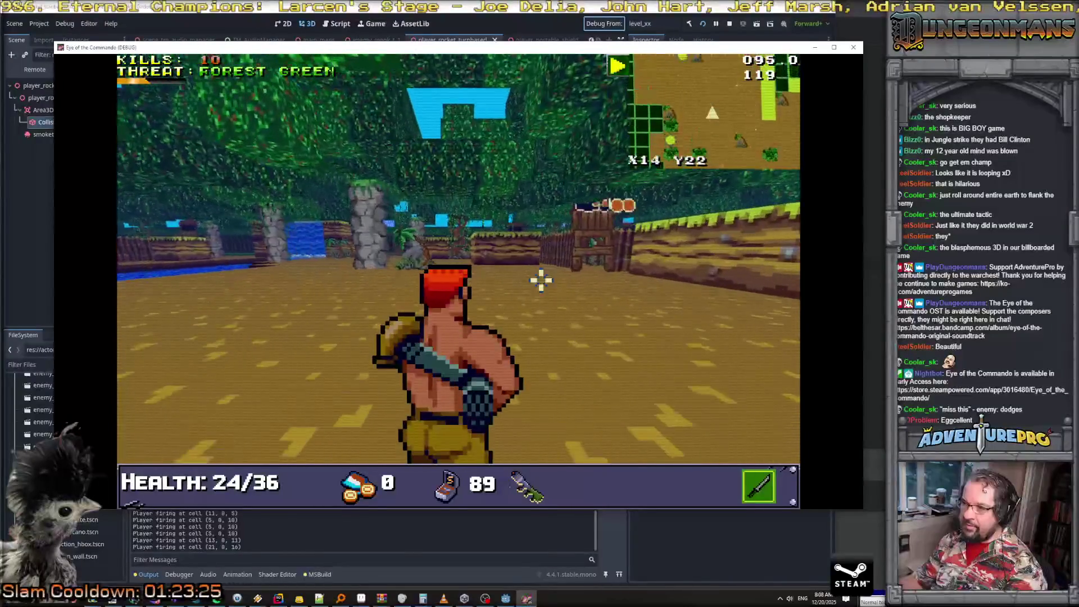
# Throw a grenade, then rifle the damaged Nitro Mook and keep attacking
pyautogui.press('ctrl')
pyautogui.press('Right')
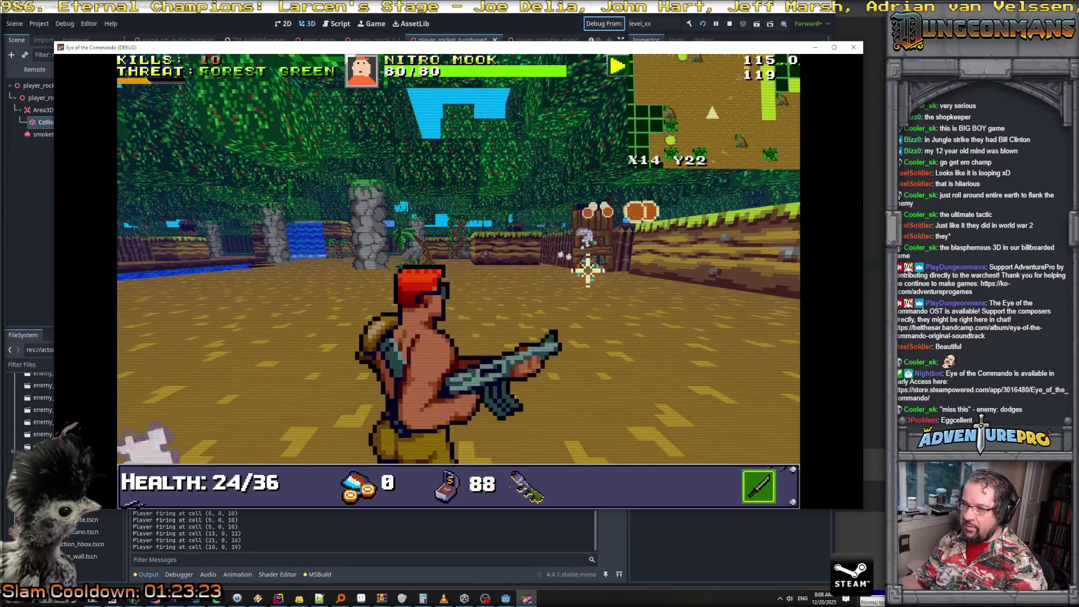
pyautogui.press('Left')
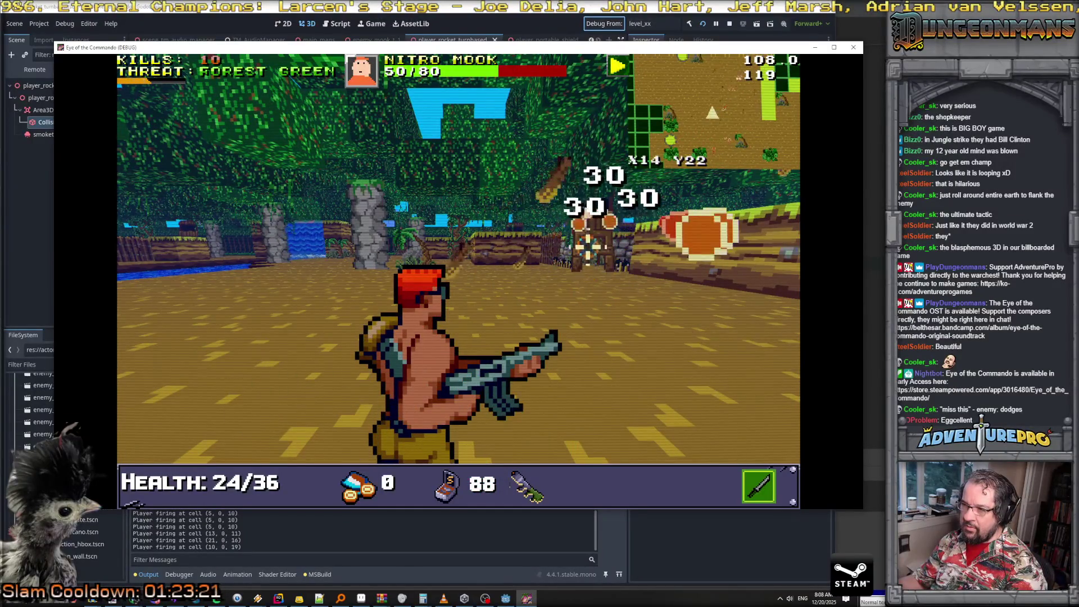
pyautogui.press('space')
pyautogui.press('Left')
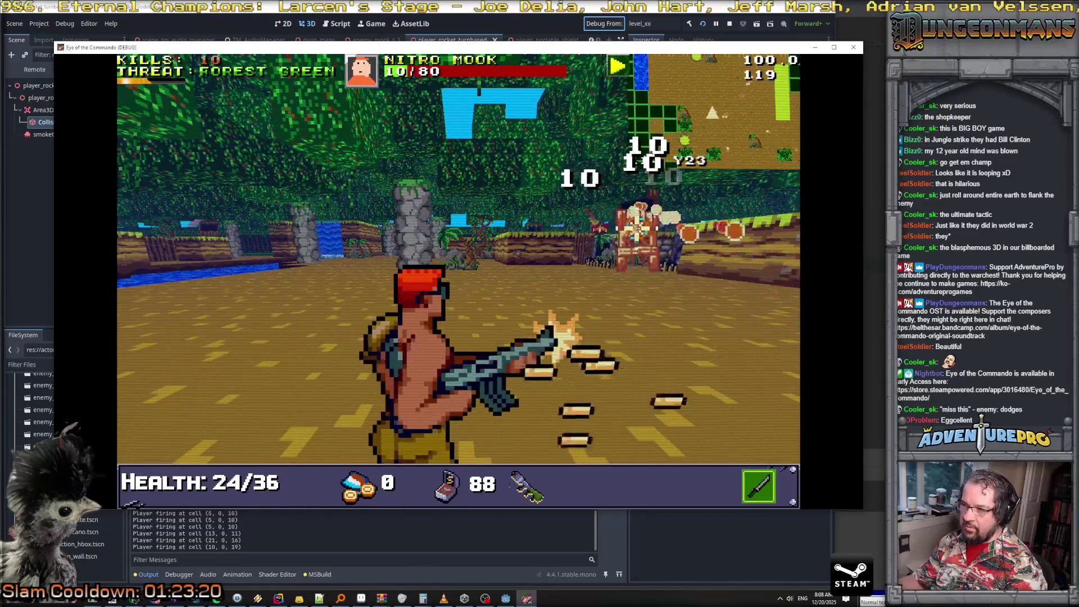
pyautogui.press('Up')
pyautogui.press('Right')
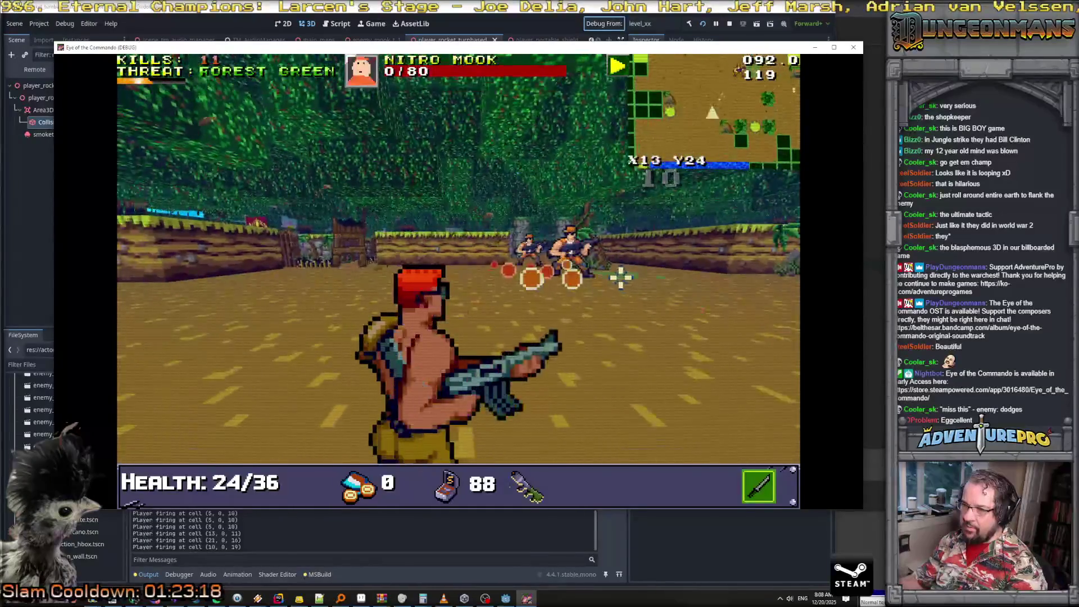
pyautogui.press('Right')
pyautogui.press('space')
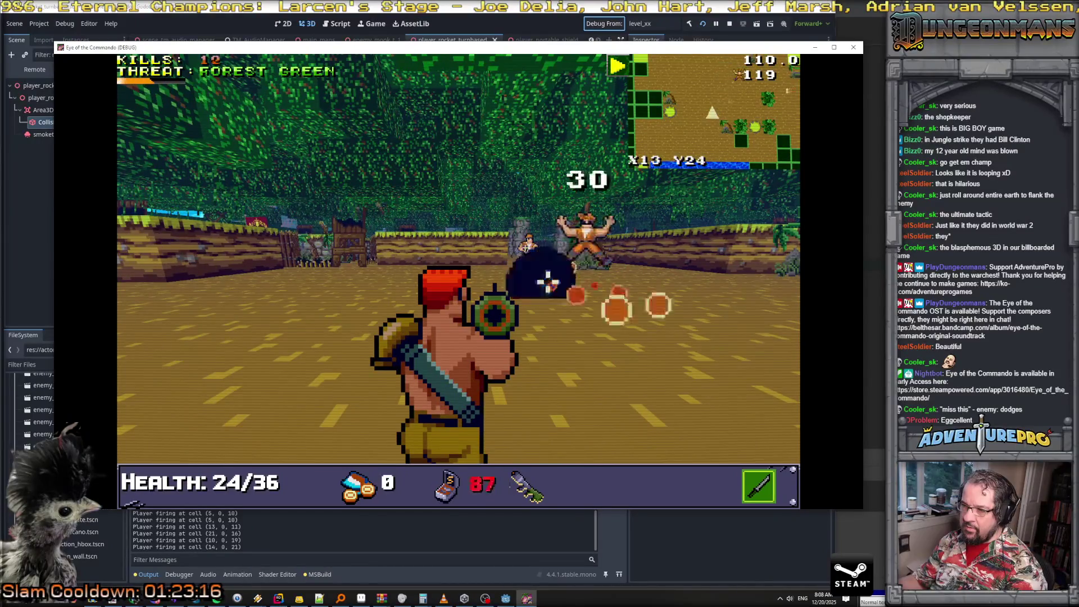
pyautogui.press('space')
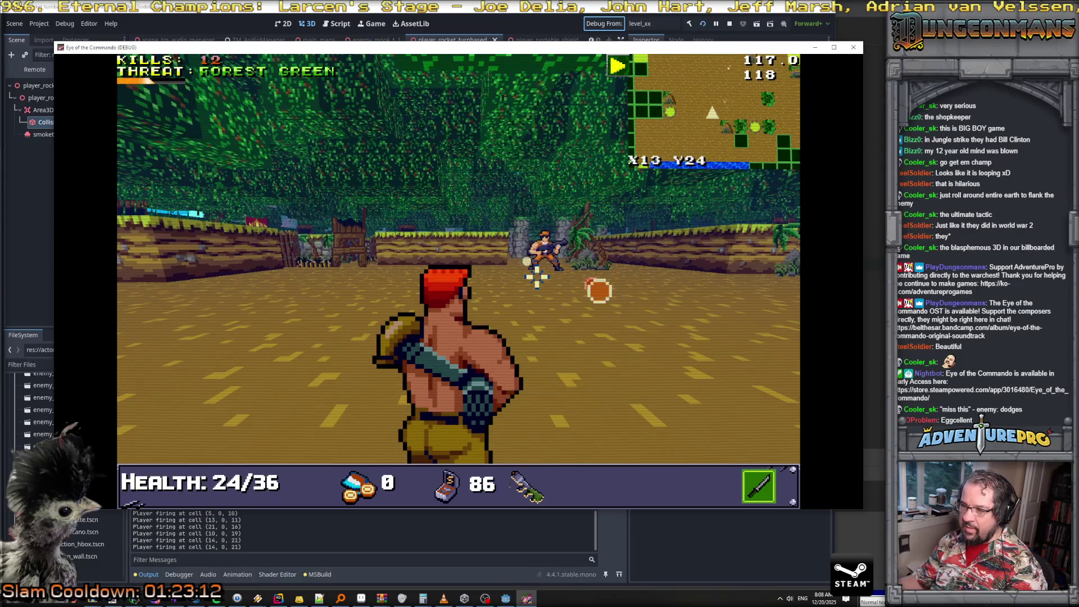
pyautogui.press('space')
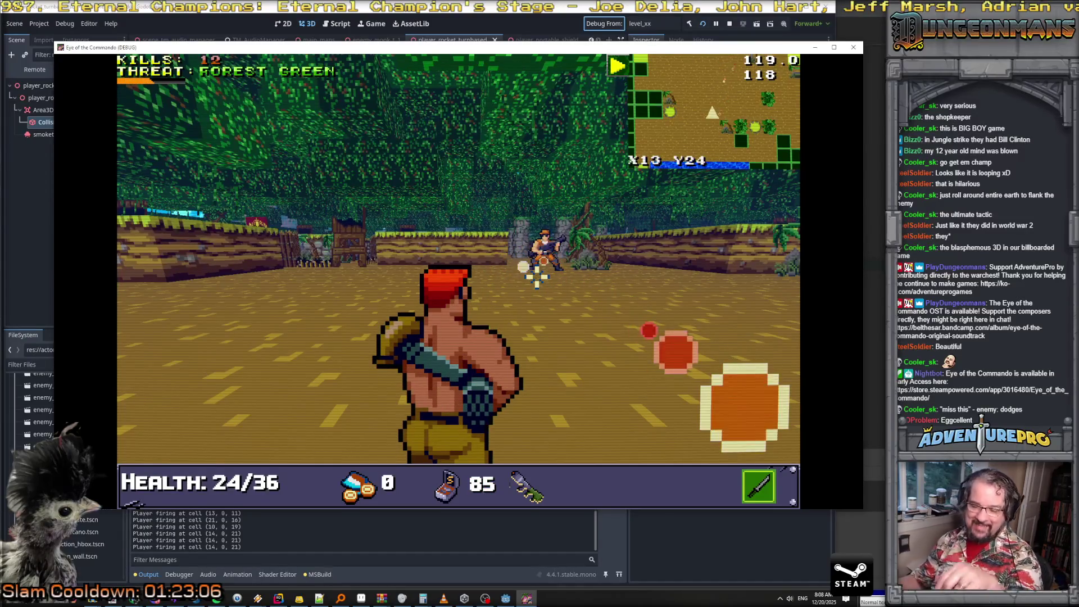
pyautogui.press('space')
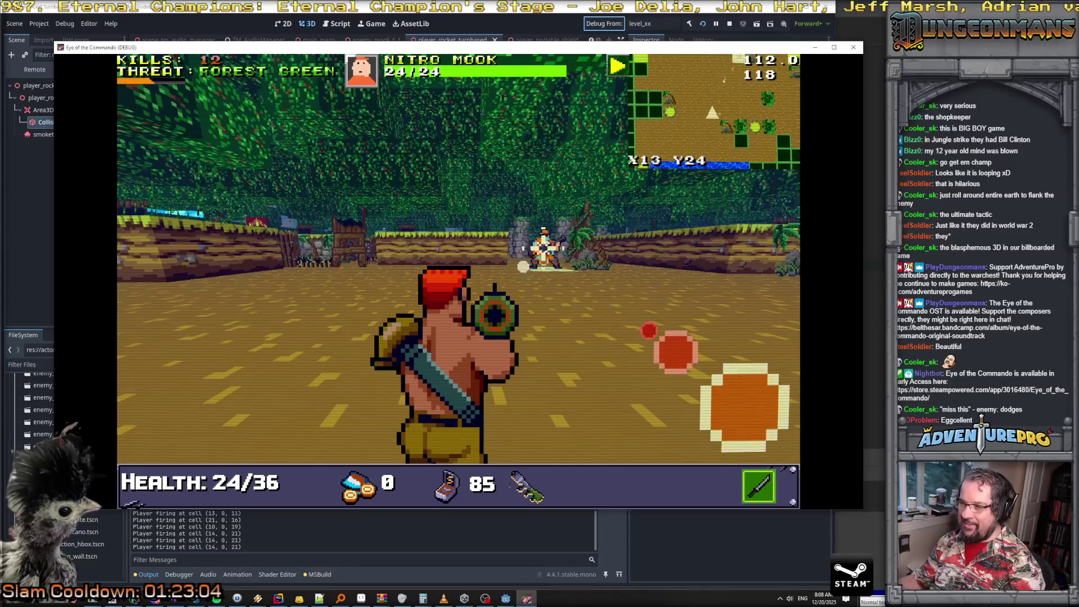
pyautogui.press('space')
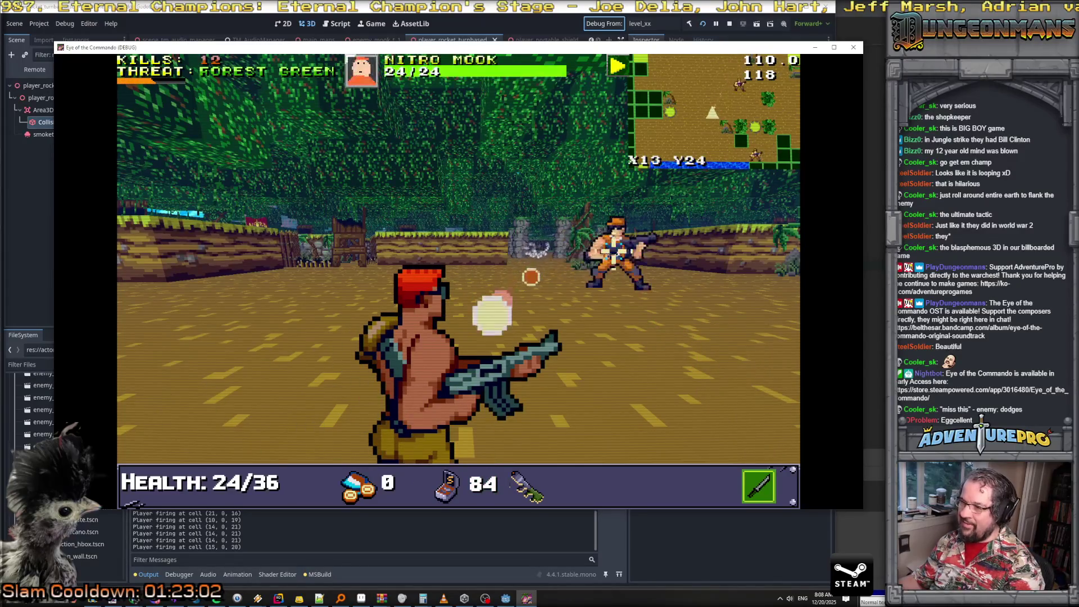
# Melee and rocket the remaining enemies, then head past the river toward the enemy hut
pyautogui.press('Left')
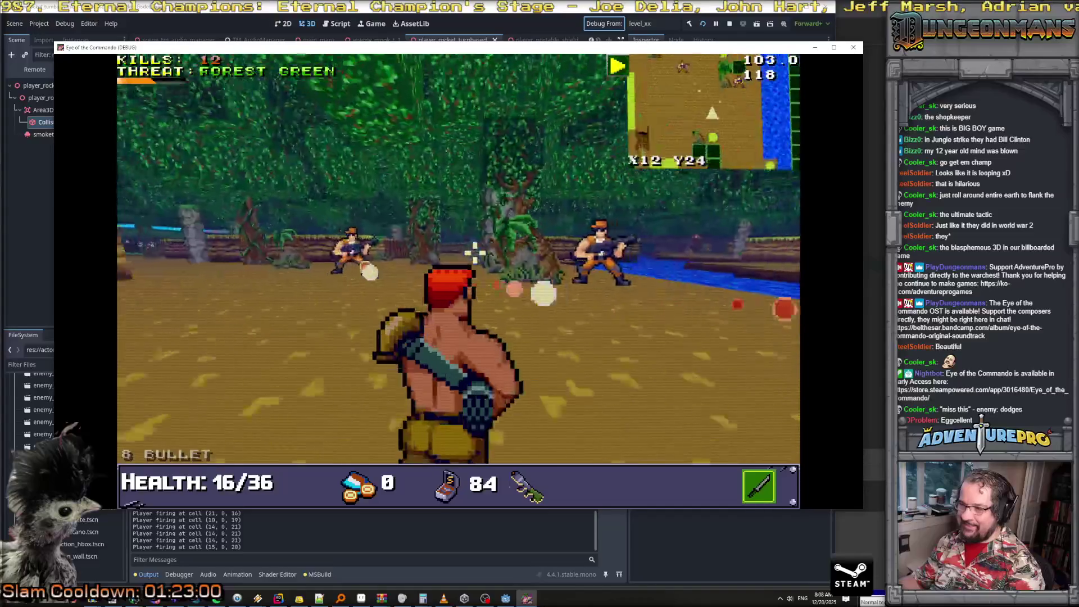
pyautogui.press('Left')
pyautogui.press('space')
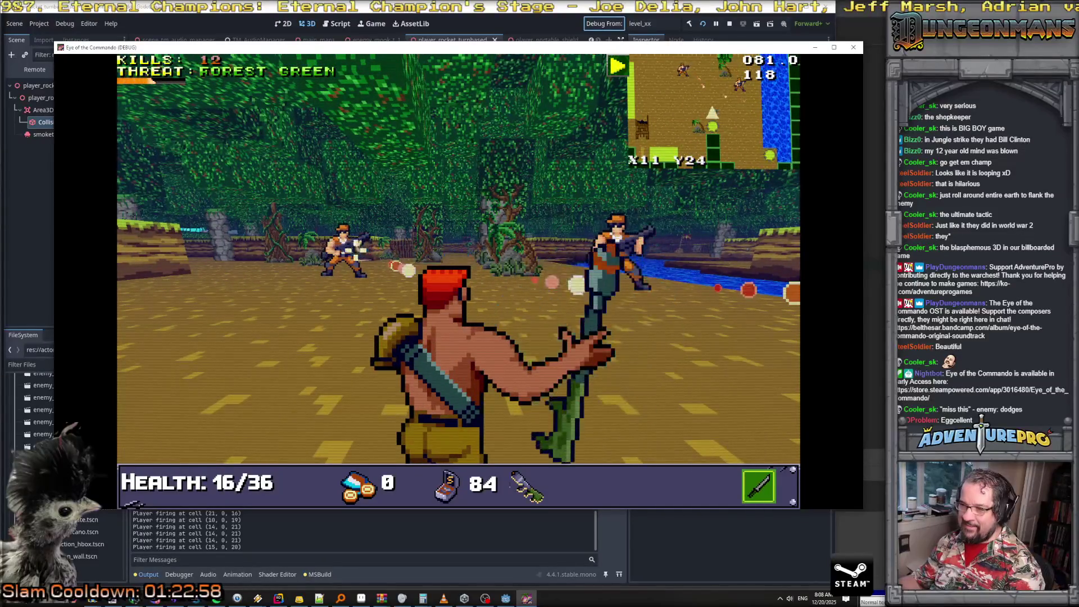
pyautogui.press('space')
pyautogui.press('Up')
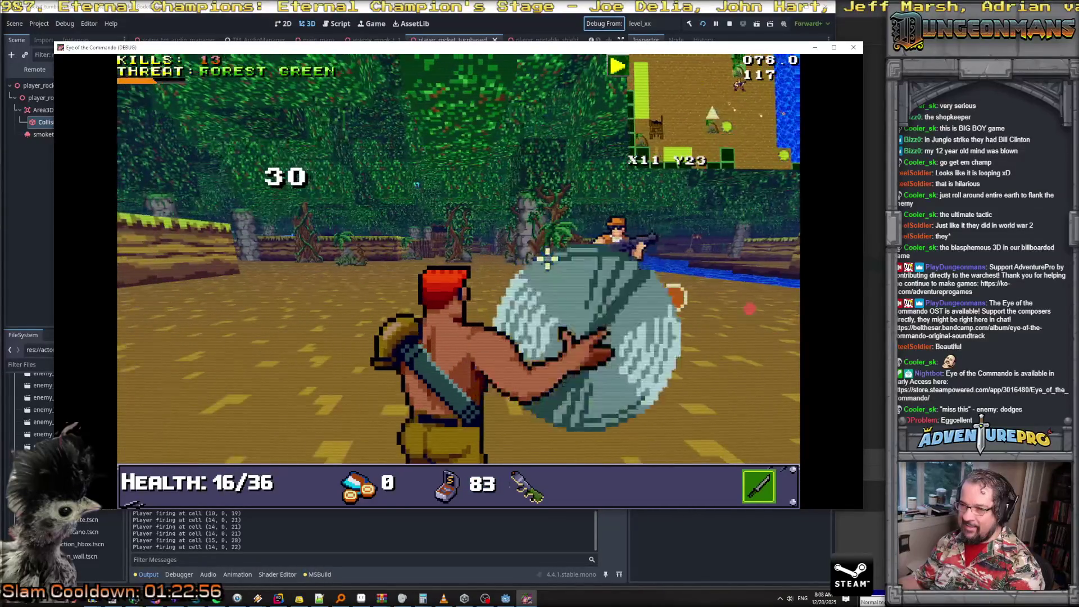
pyautogui.press('space')
pyautogui.press('Left')
pyautogui.press('Up')
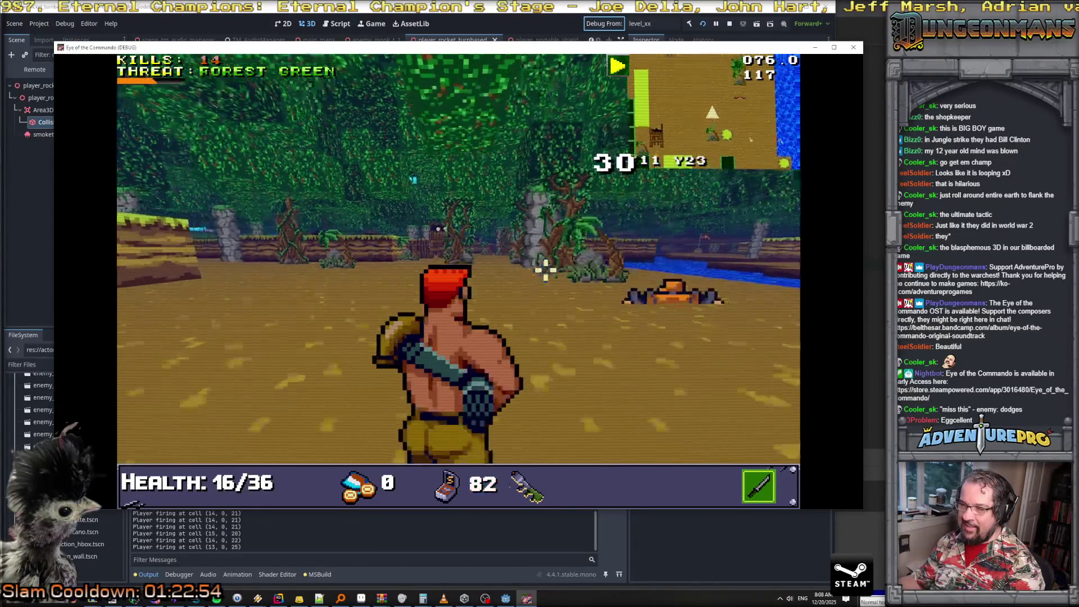
pyautogui.press('Up')
pyautogui.press('Right')
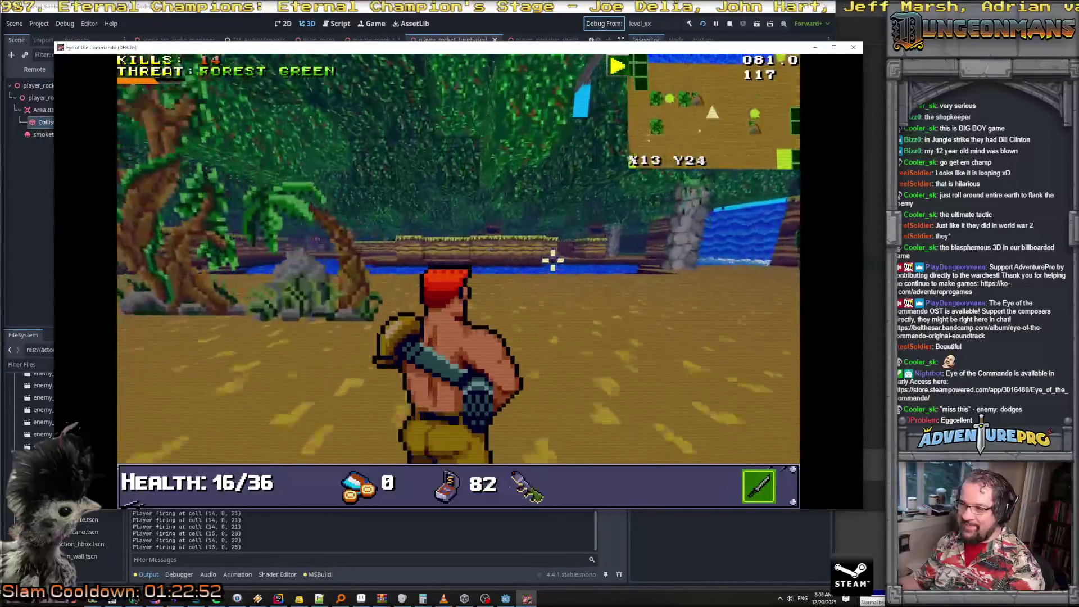
pyautogui.press('Up')
pyautogui.press('Right')
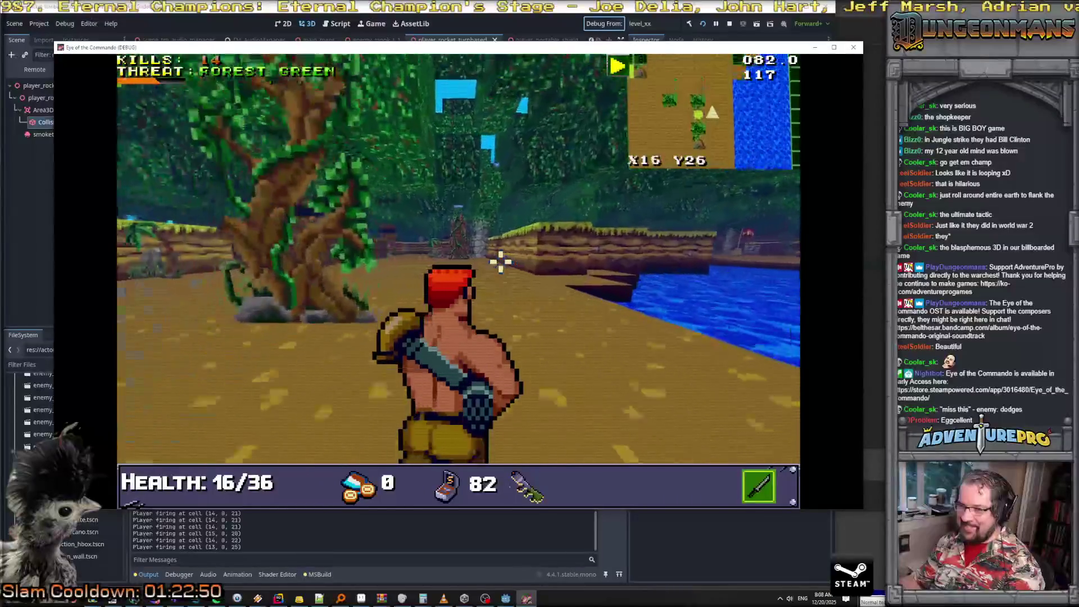
pyautogui.press('Right')
pyautogui.press('Up')
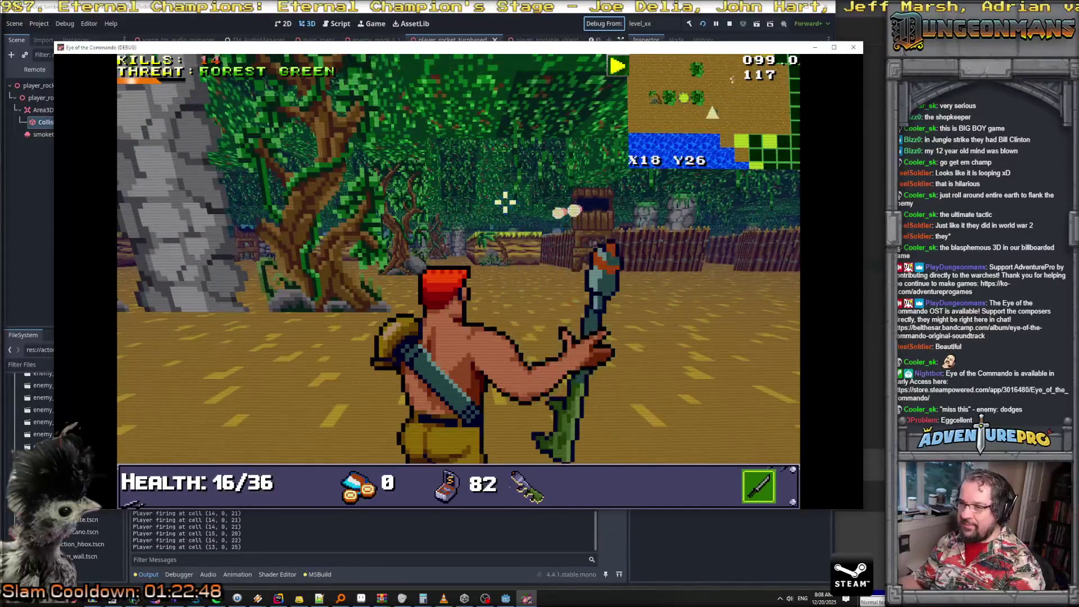
# Raise the shield against incoming fire, attack a distant Nitro Mook and dodge past the rock
pyautogui.moveTo(576, 247)
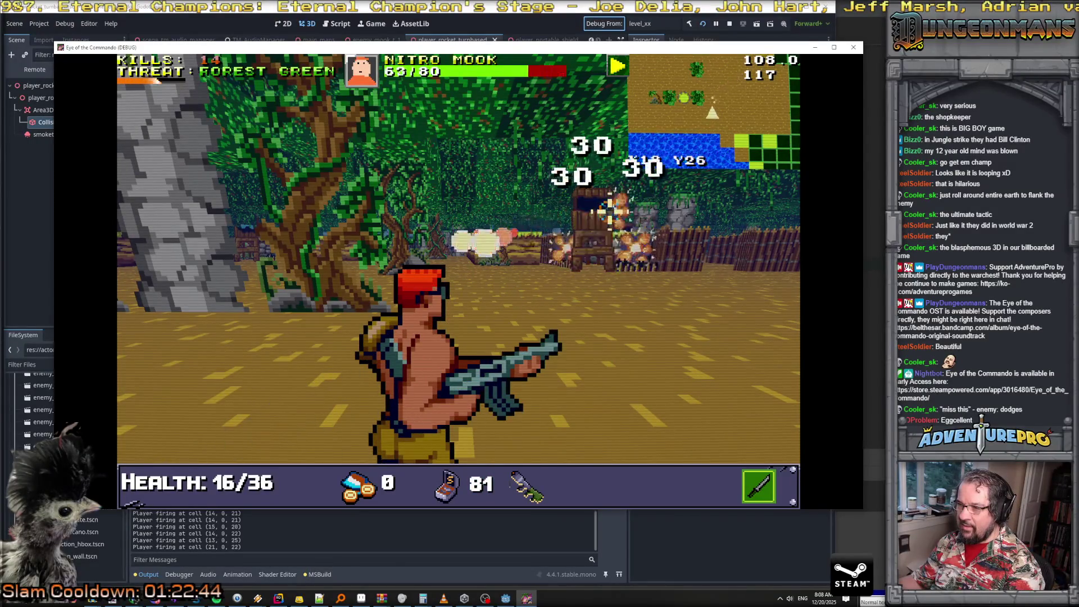
pyautogui.press('Left')
pyautogui.press('Up')
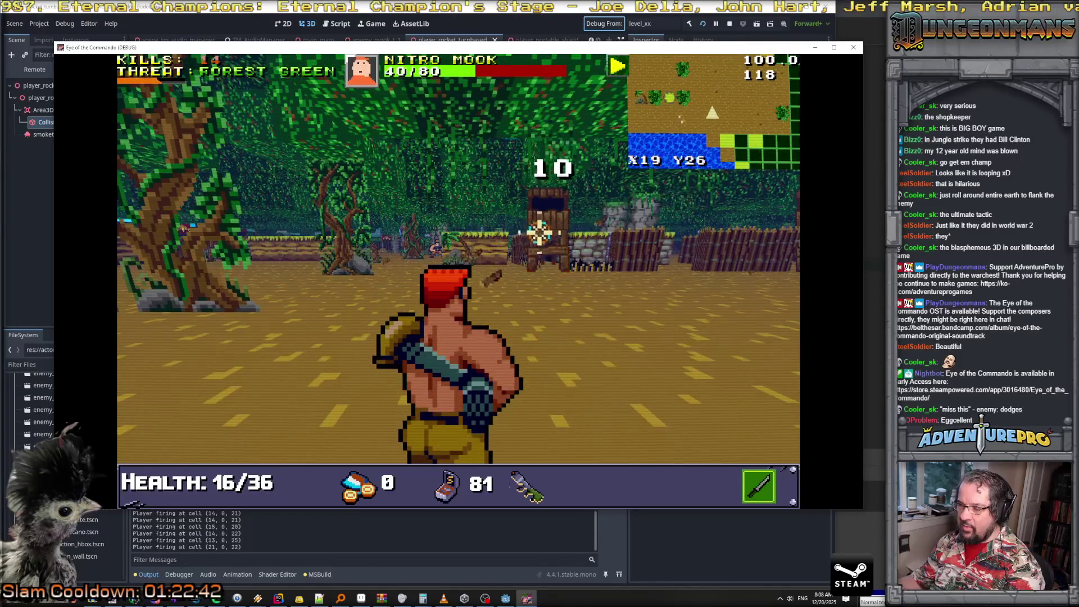
pyautogui.rightClick(513, 237)
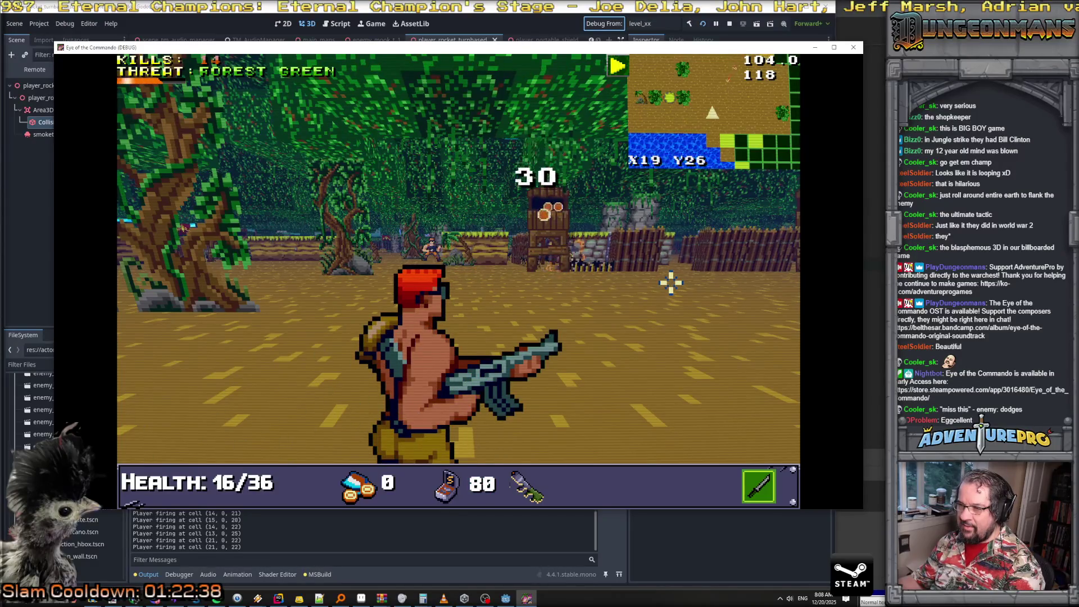
pyautogui.press('Down')
pyautogui.click(450, 251)
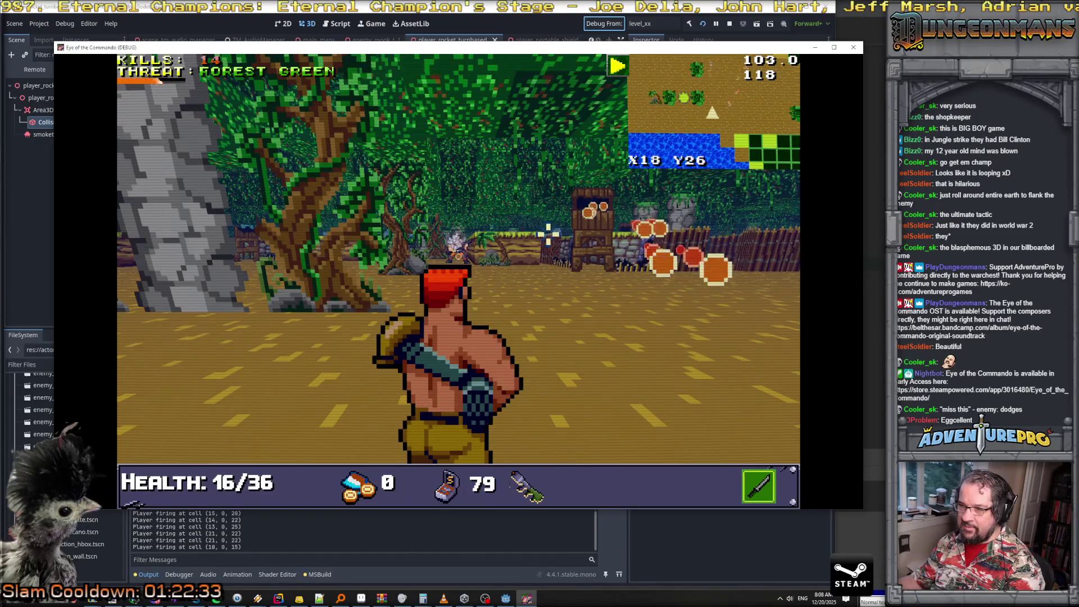
pyautogui.press('Left')
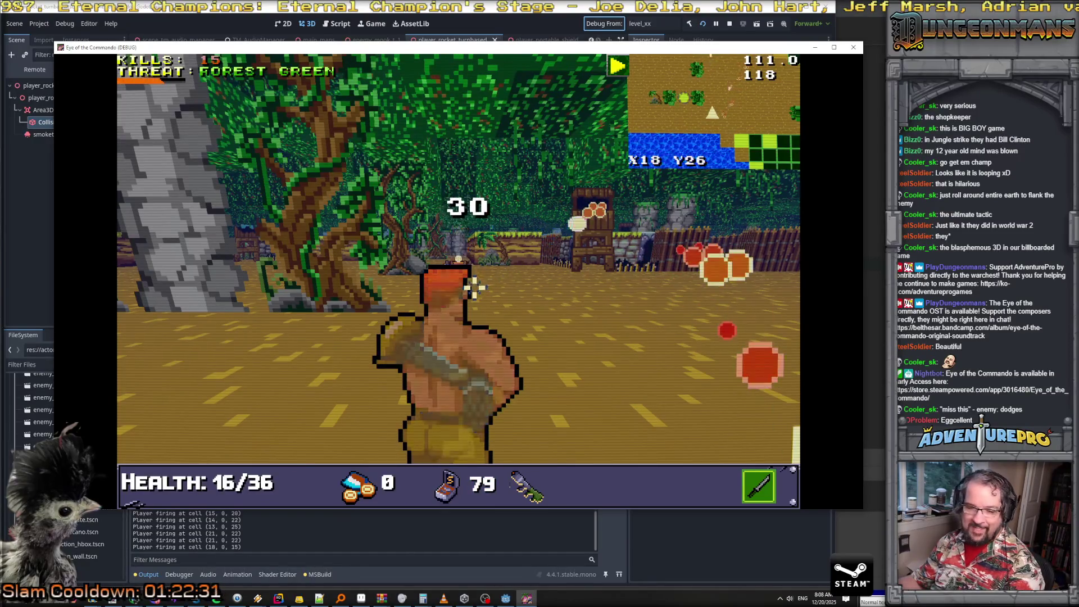
pyautogui.press('Up')
pyautogui.press('Up')
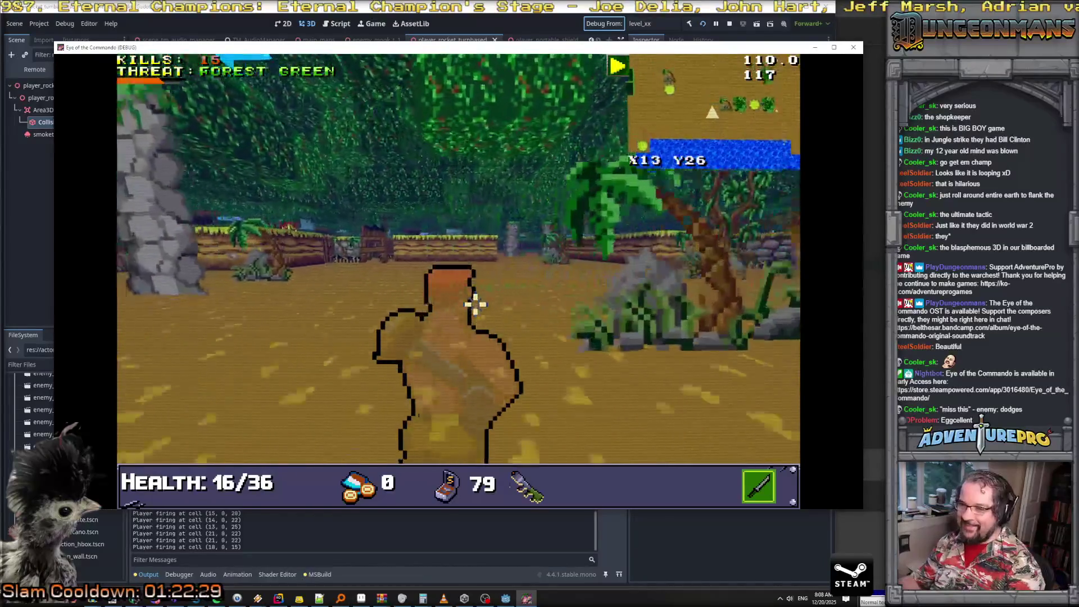
pyautogui.press('Right')
pyautogui.press('Right')
pyautogui.press('Right')
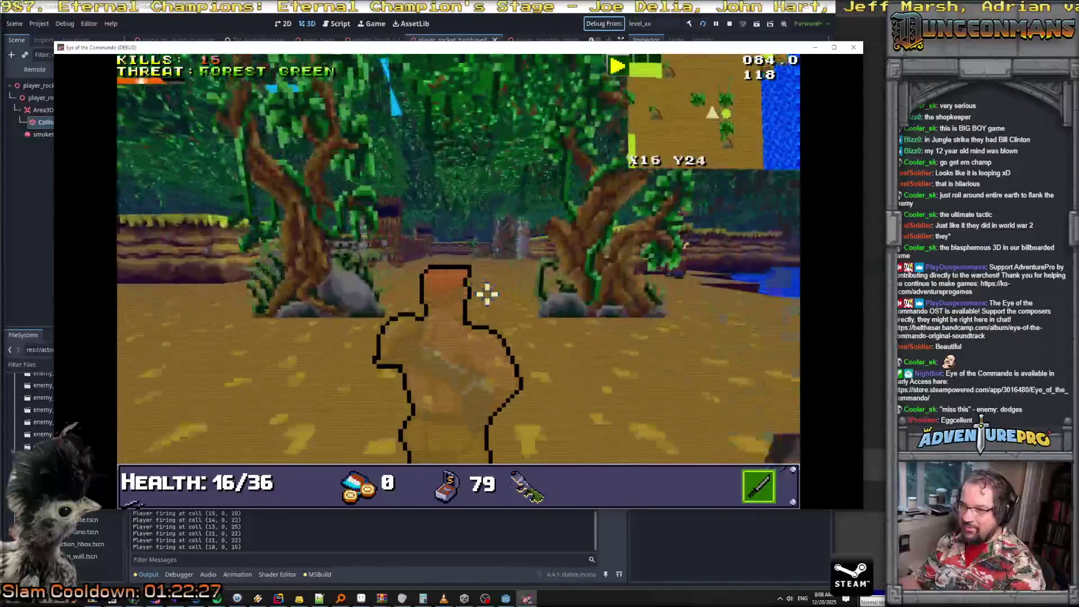
# Close in on the Nitro Mook with a rocket and knife slashes
pyautogui.moveTo(371, 253)
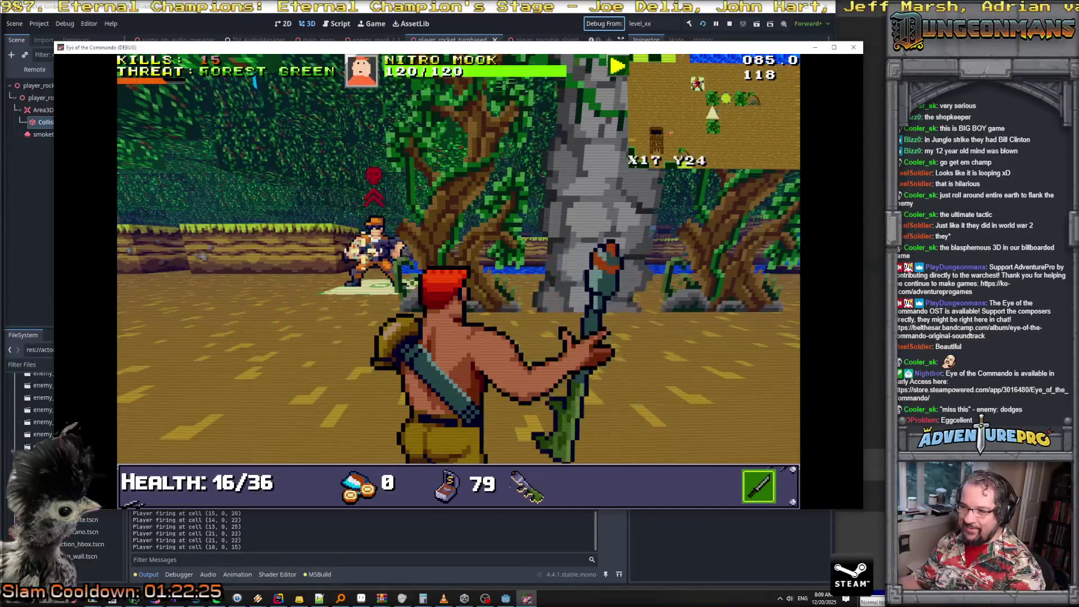
pyautogui.press('Left')
pyautogui.press('Up')
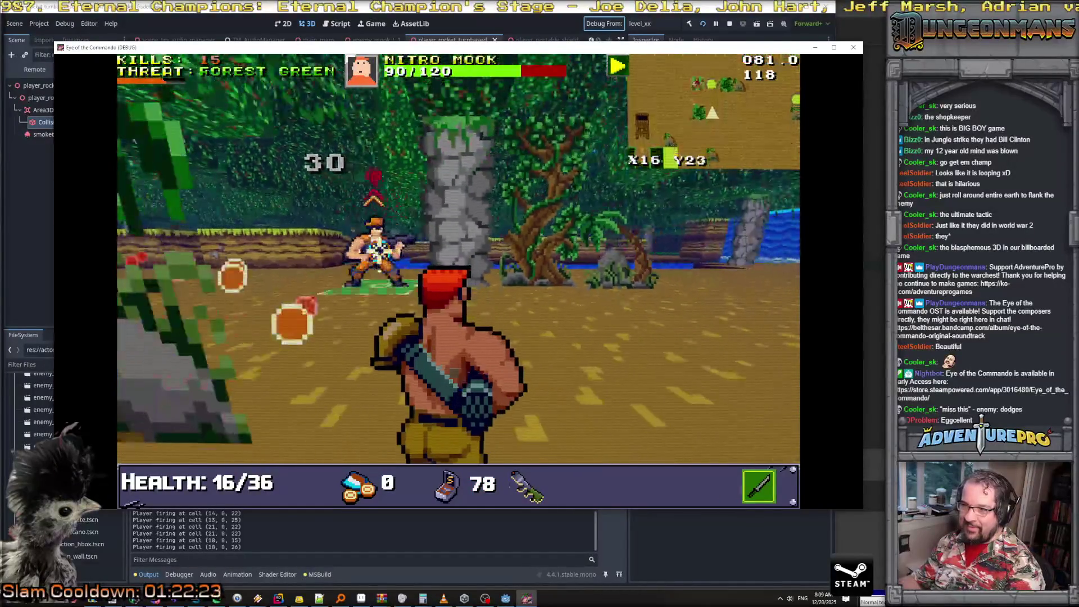
pyautogui.click(391, 287)
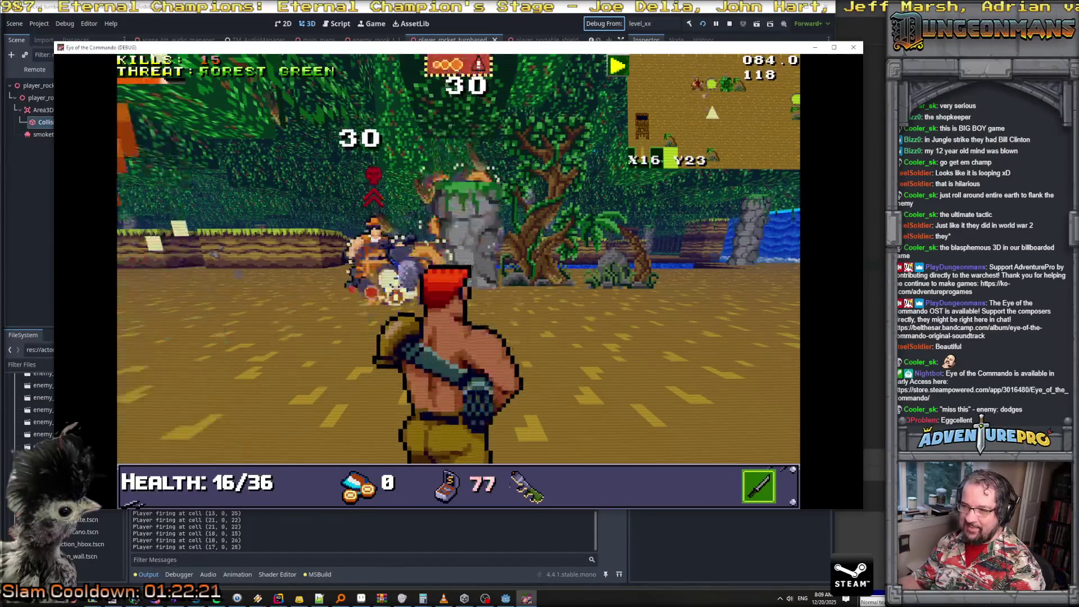
pyautogui.press('Up')
pyautogui.click(376, 269)
pyautogui.press('Up')
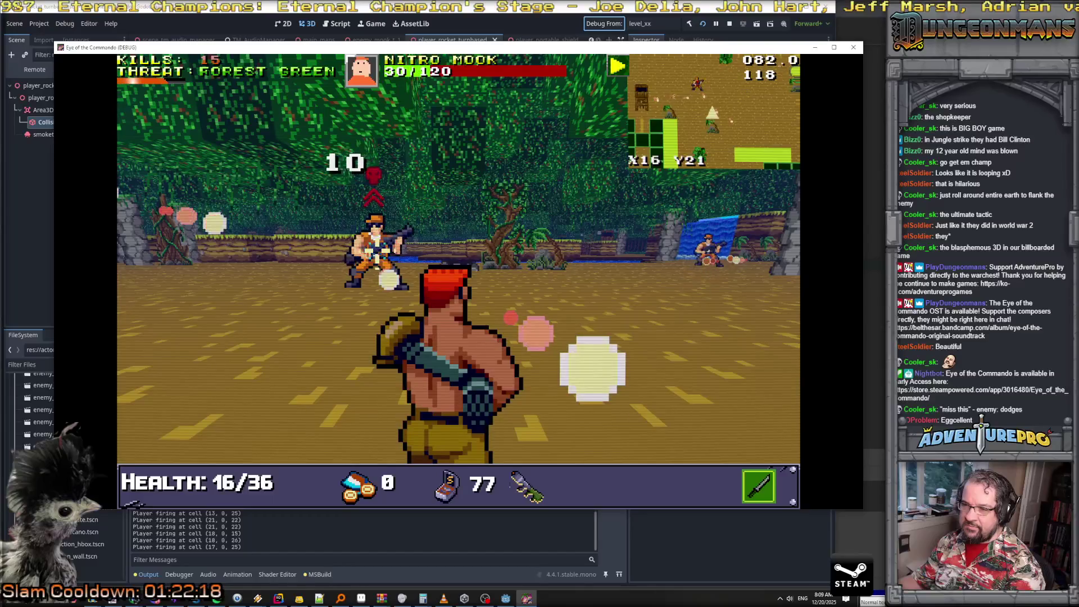
pyautogui.press('Right')
pyautogui.press('Right')
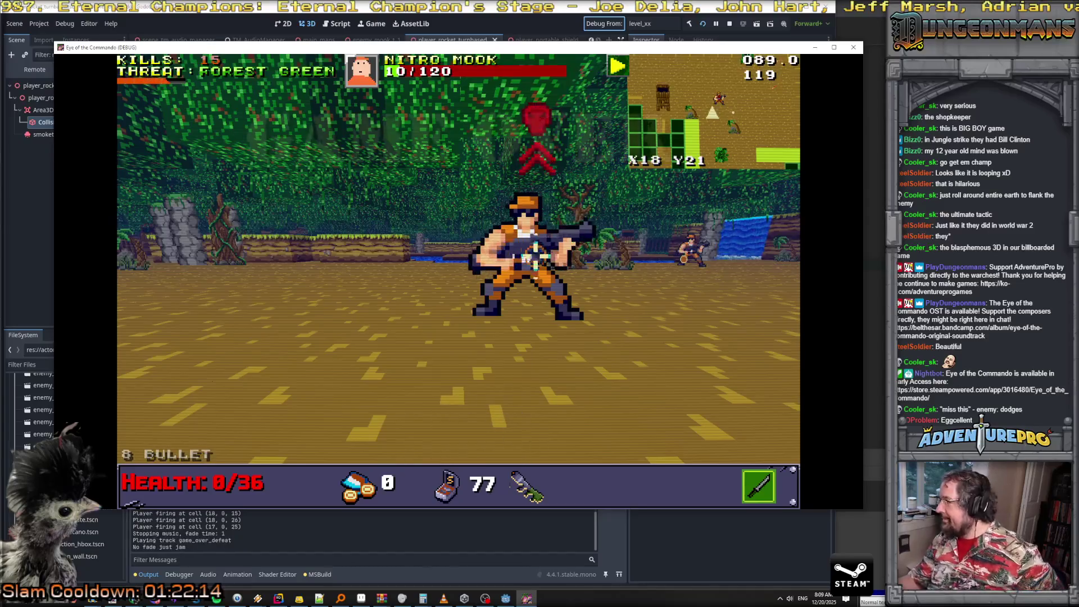
# Close the game to stop debugging and bring up the Alien Soldier SFX folder
pyautogui.click(853, 50)
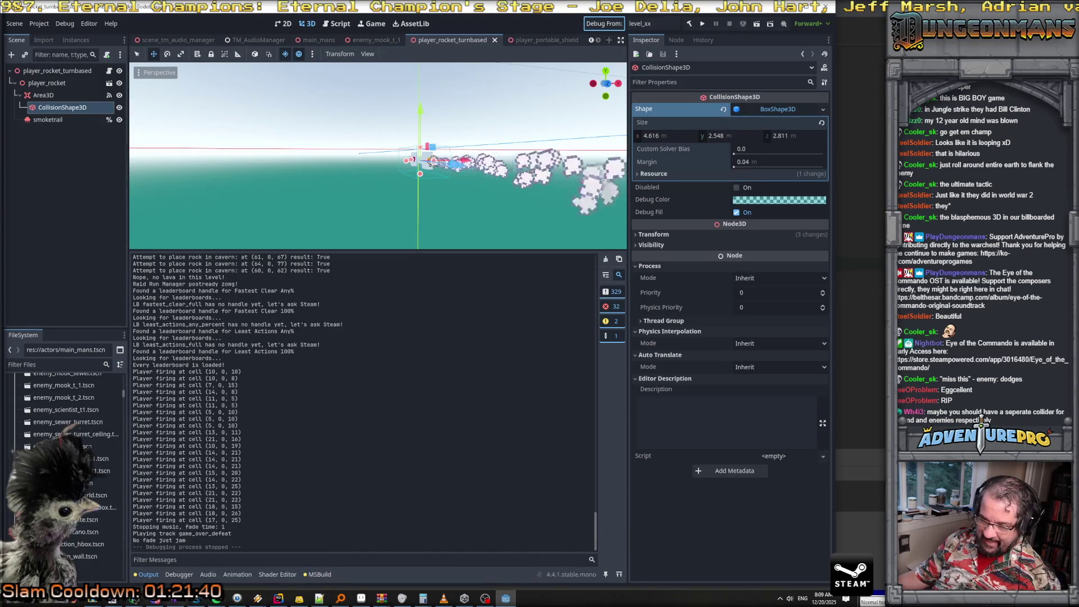
pyautogui.moveTo(92, 603)
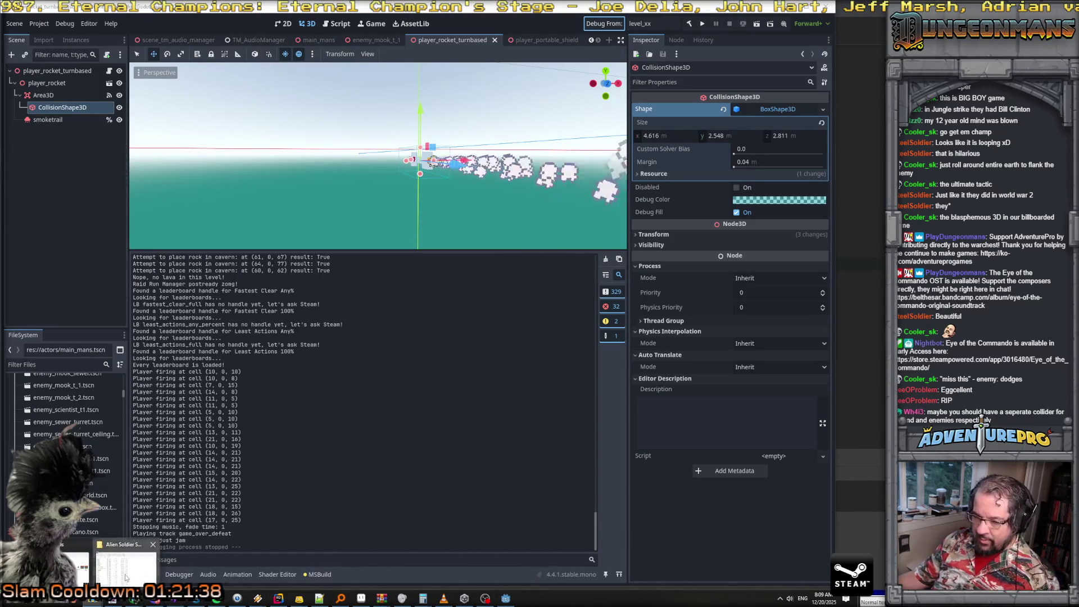
pyautogui.click(217, 598)
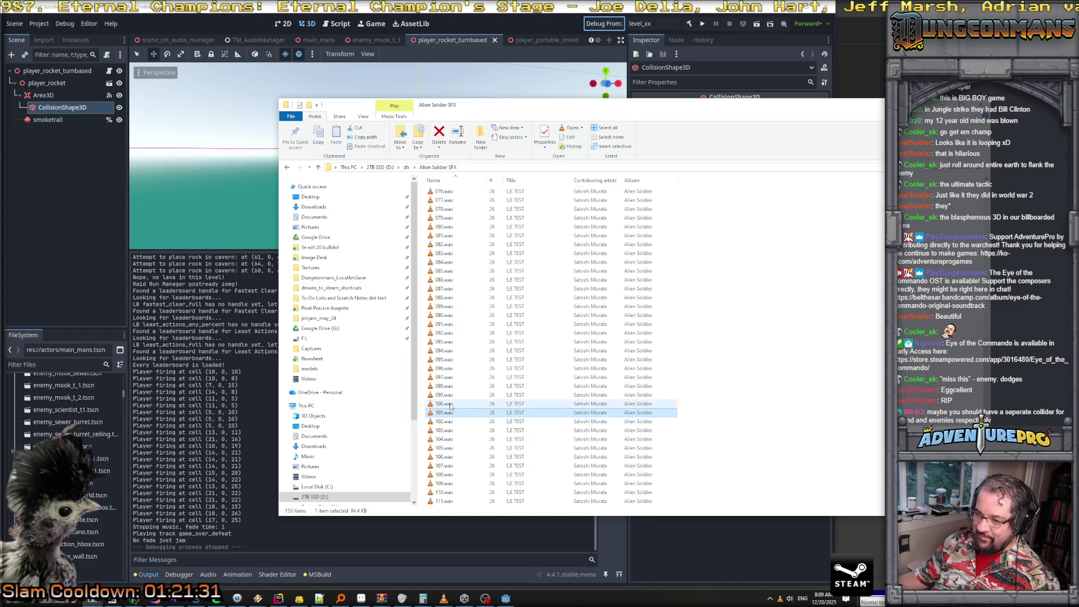
# Preview the sounds from 100.wav down to 094.wav and play 094.wav
pyautogui.click(450, 405)
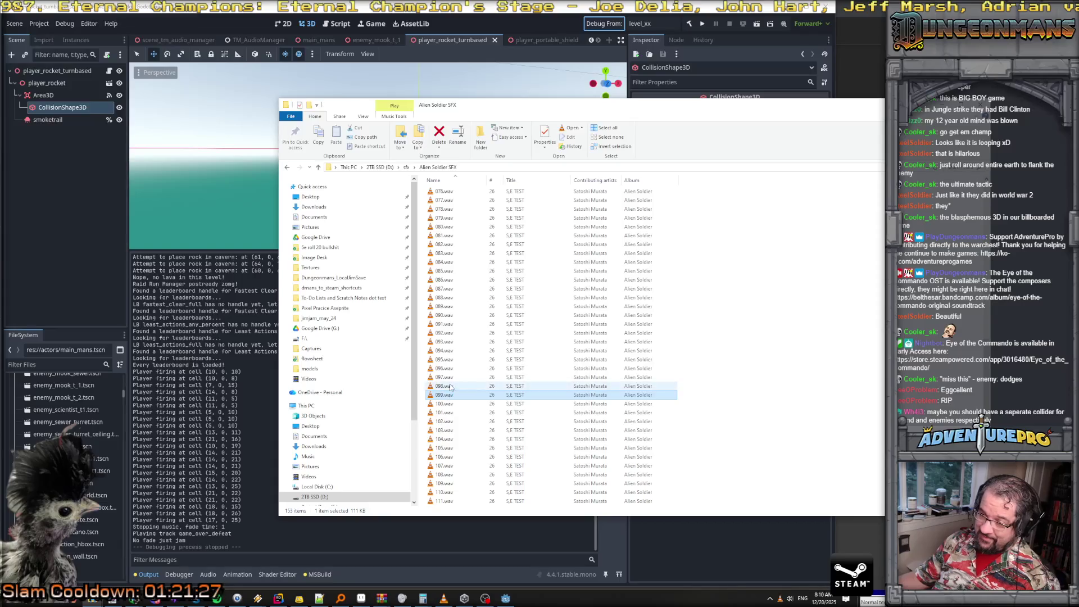
pyautogui.click(450, 387)
pyautogui.click(452, 379)
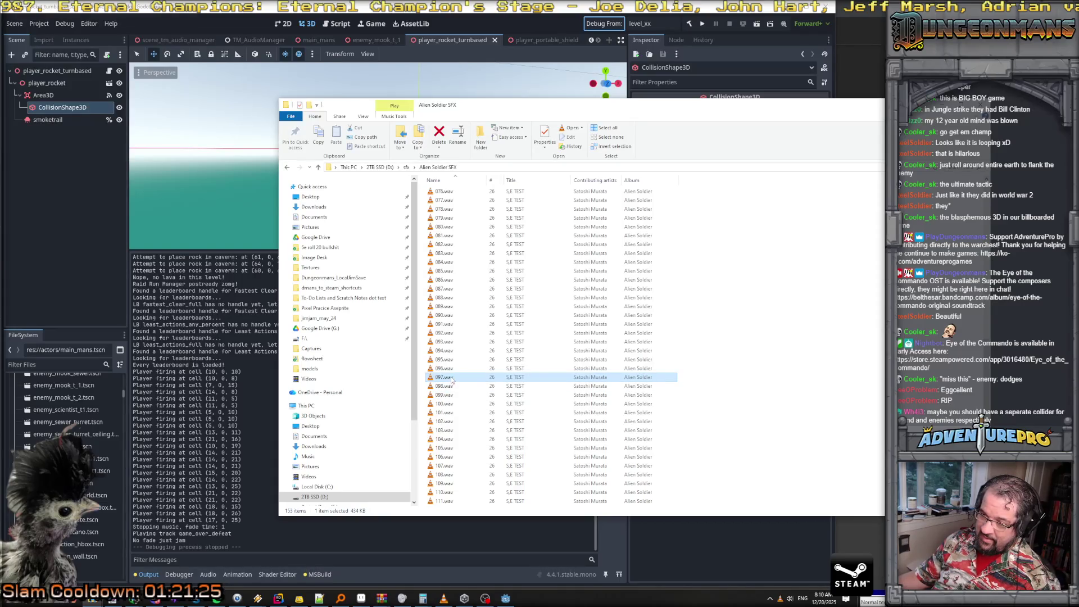
pyautogui.click(454, 369)
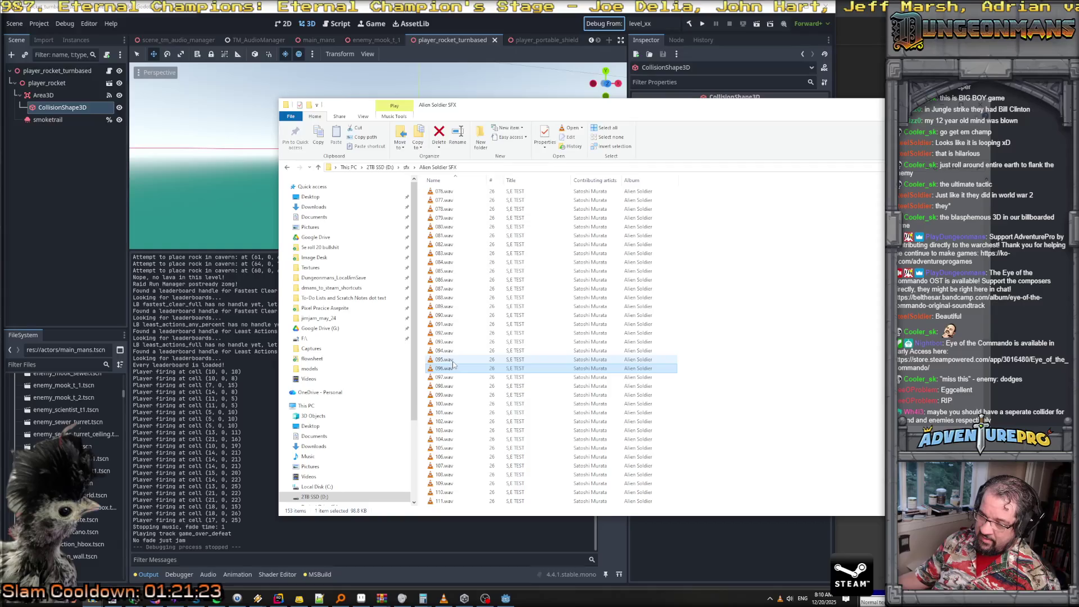
pyautogui.click(447, 361)
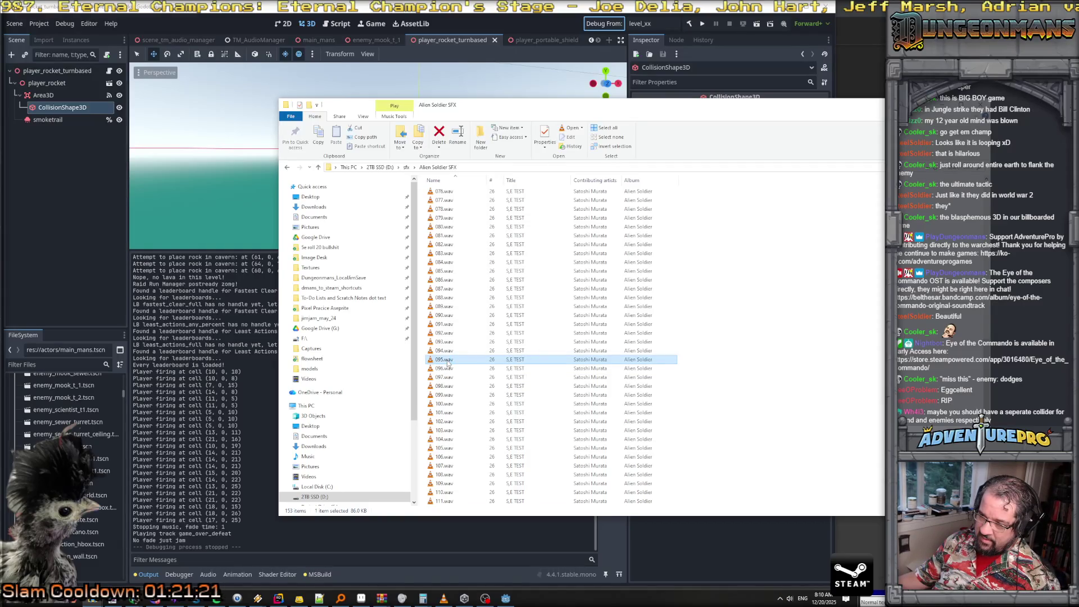
pyautogui.click(450, 351)
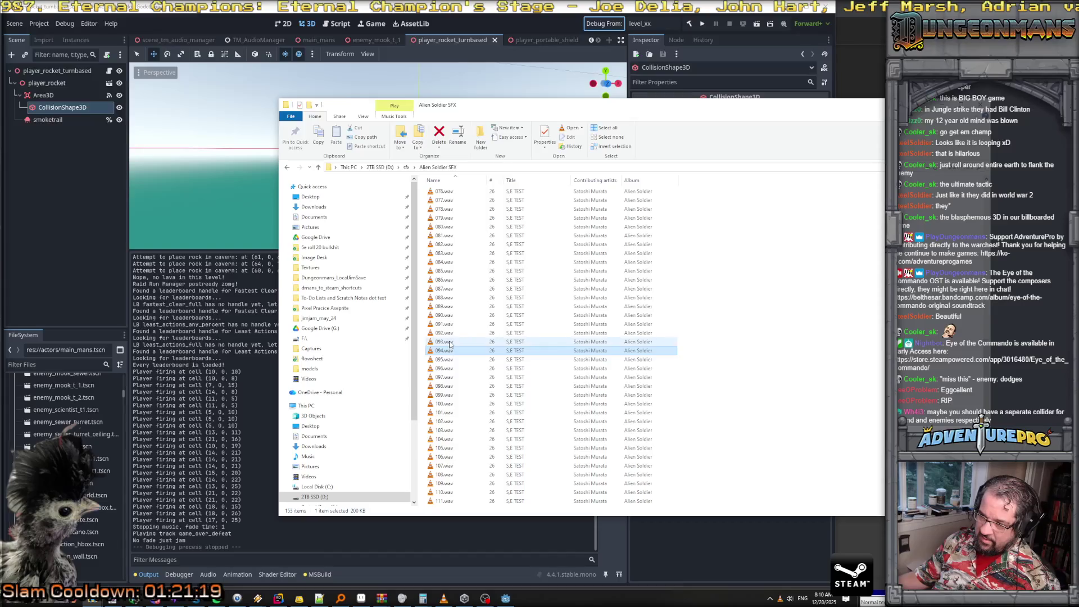
pyautogui.doubleClick(453, 352)
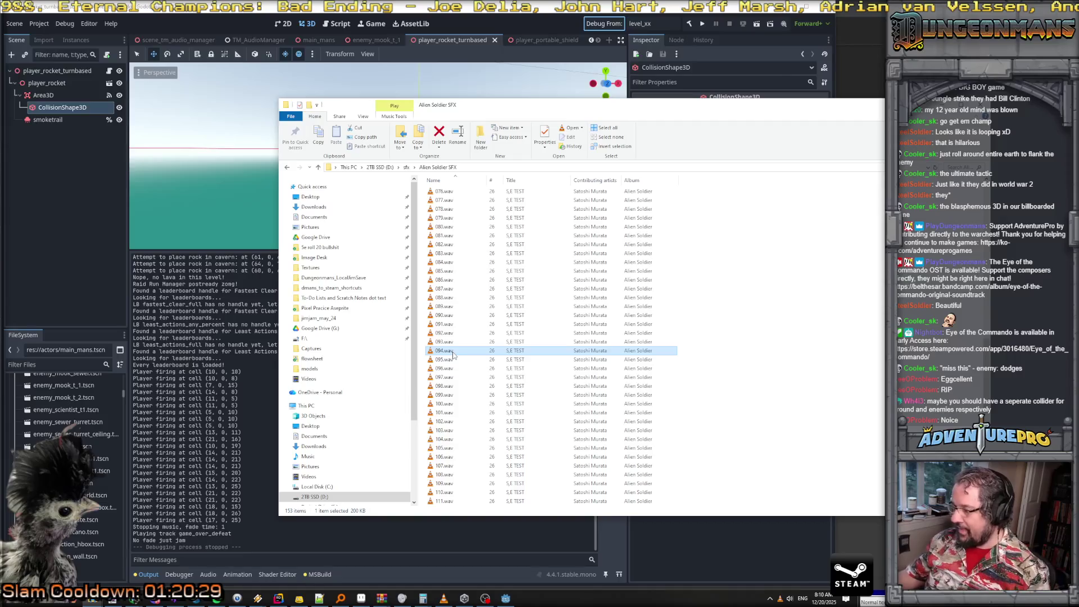
# Copy 094.wav to the clipboard and return to the Godot editor
pyautogui.rightClick(450, 355)
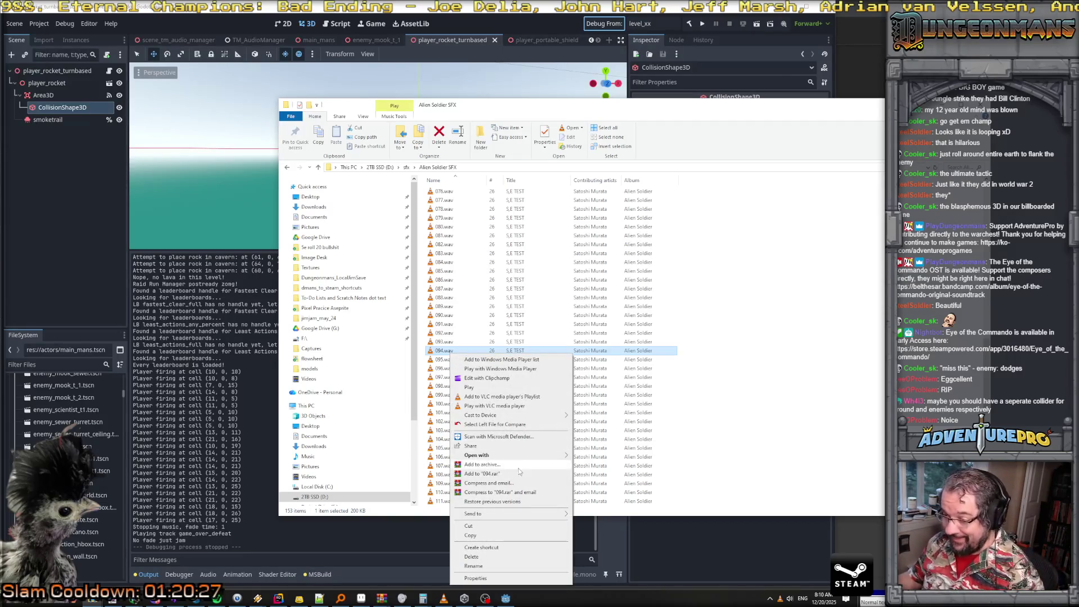
pyautogui.click(482, 537)
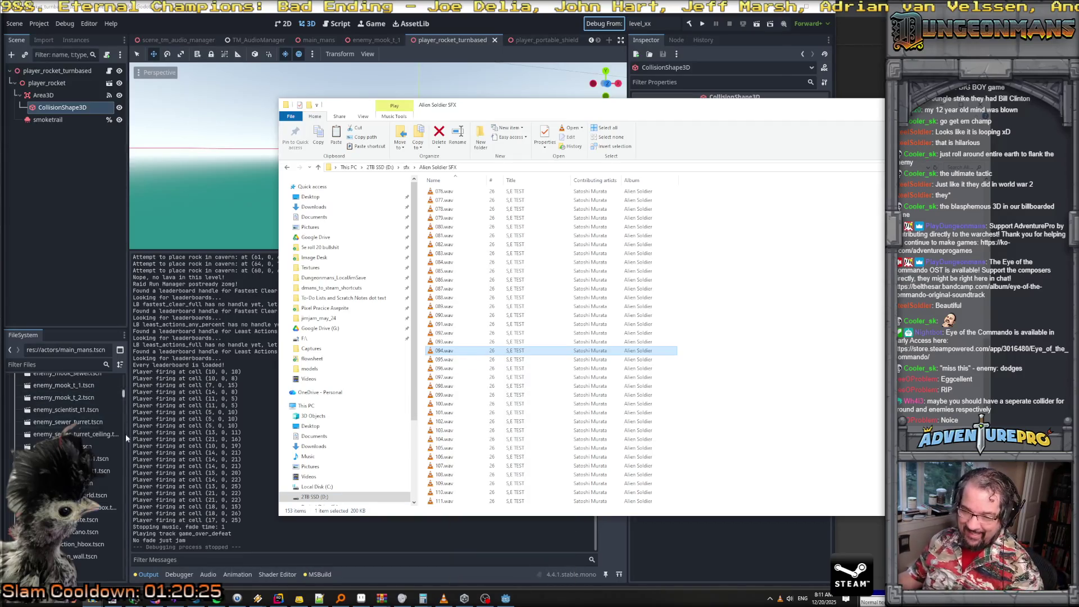
pyautogui.click(124, 369)
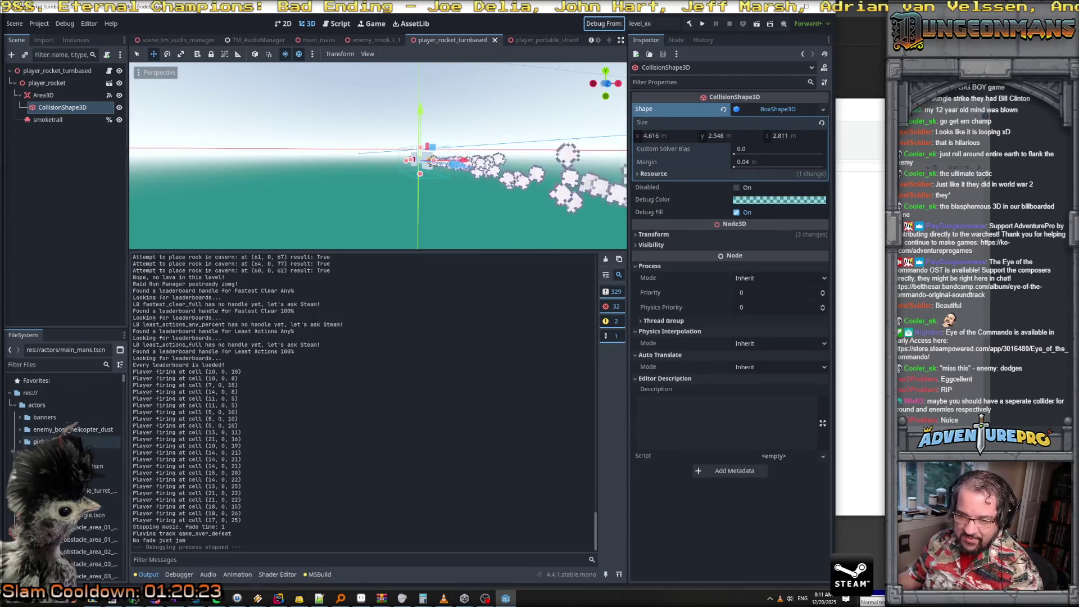
# Collapse actors in the FileSystem dock, then open res://audio/ in the system file manager
pyautogui.click(17, 405)
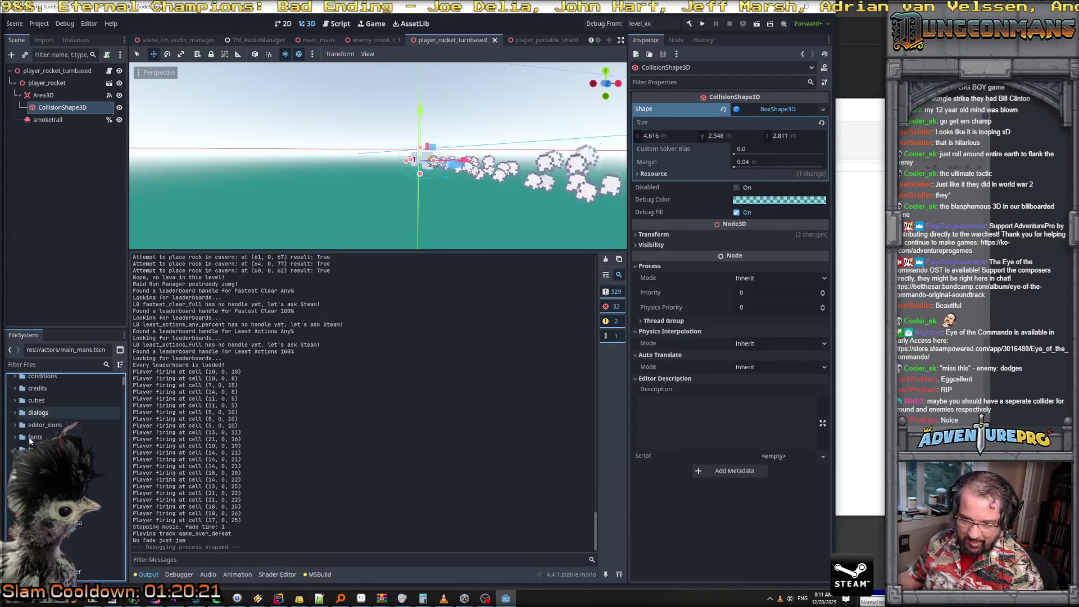
pyautogui.click(38, 417)
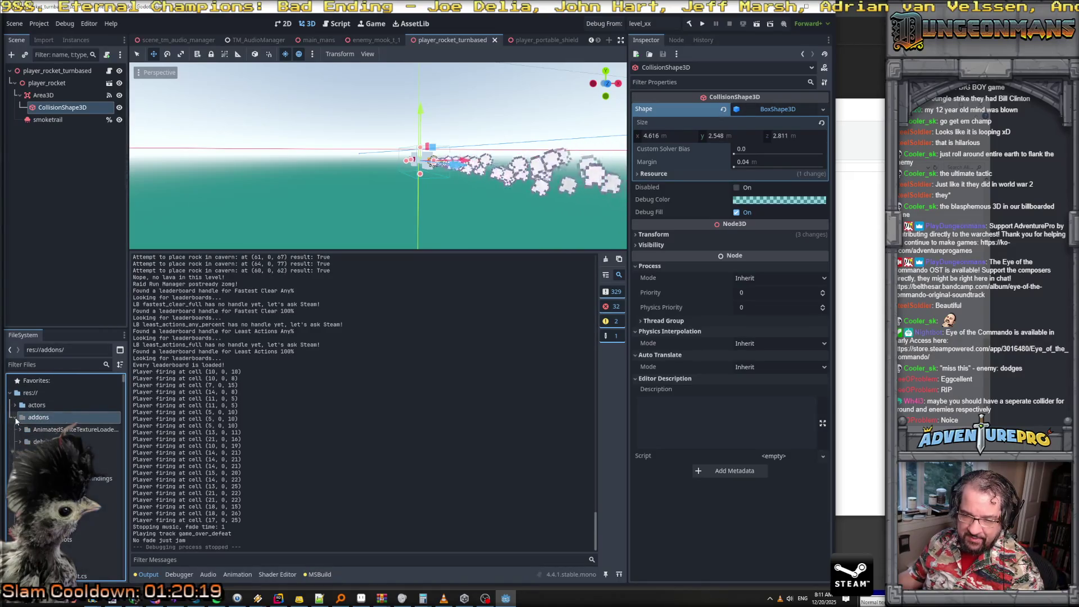
pyautogui.click(17, 429)
pyautogui.click(34, 429)
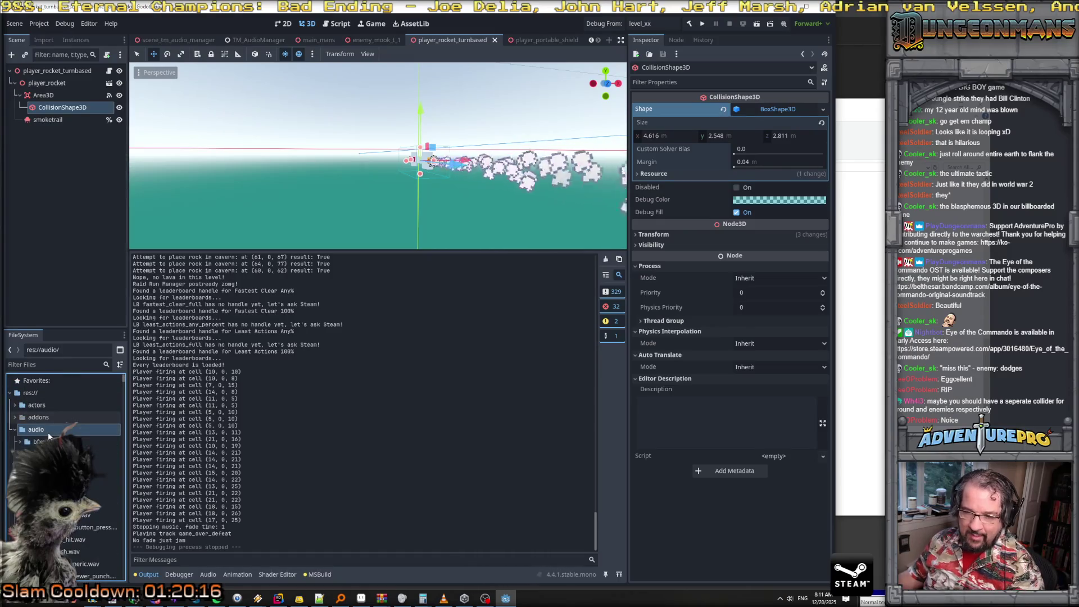
pyautogui.rightClick(64, 429)
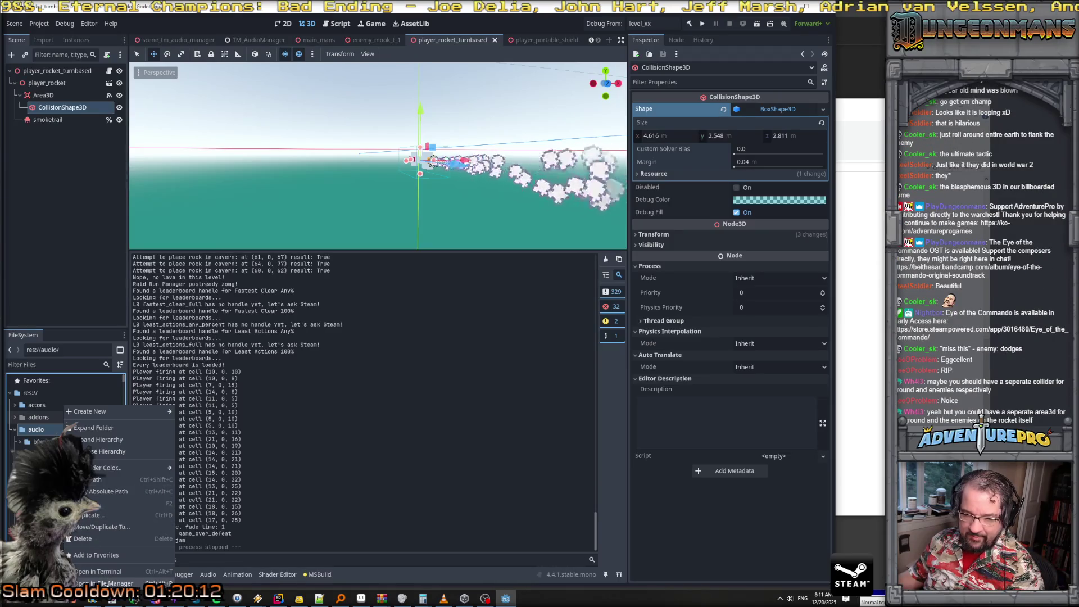
pyautogui.click(107, 583)
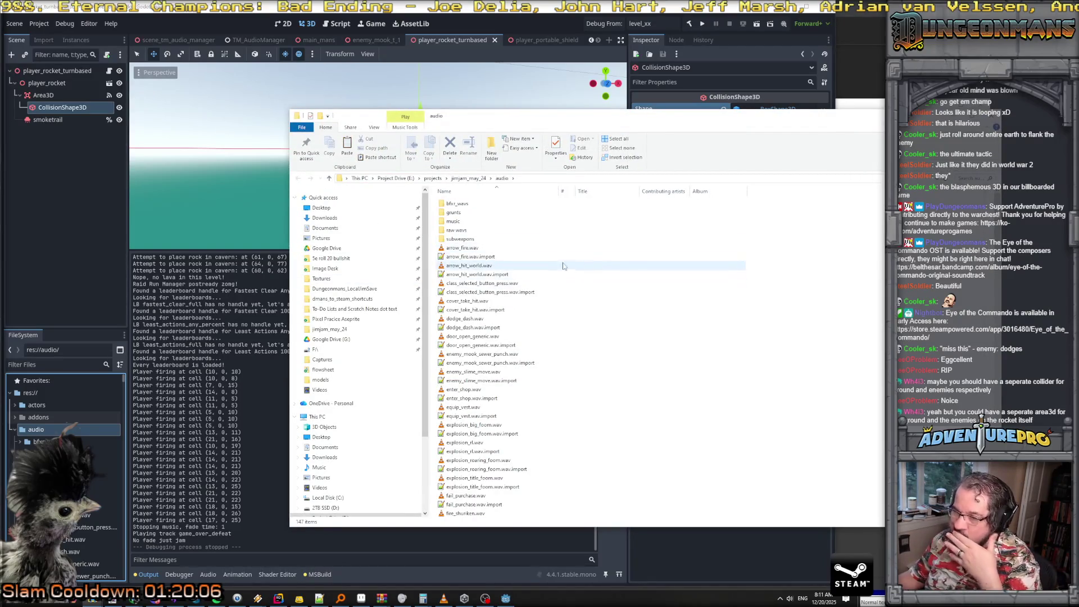
# Paste the copied sound into the audio folder as player_shield_activate_temp.wav and return to Godot
pyautogui.scroll(-20, 568, 267)
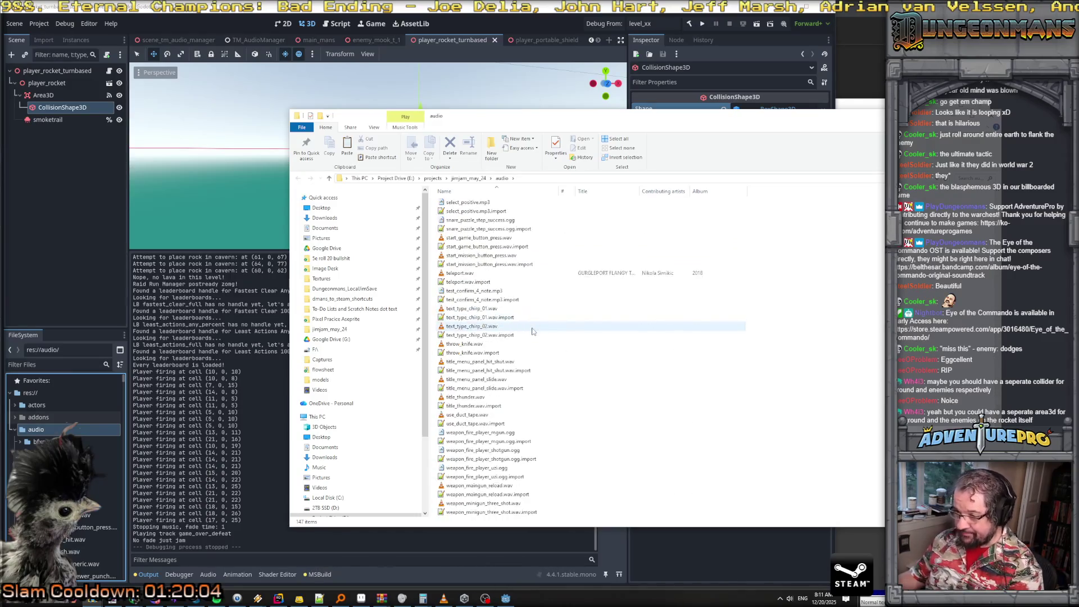
pyautogui.rightClick(637, 425)
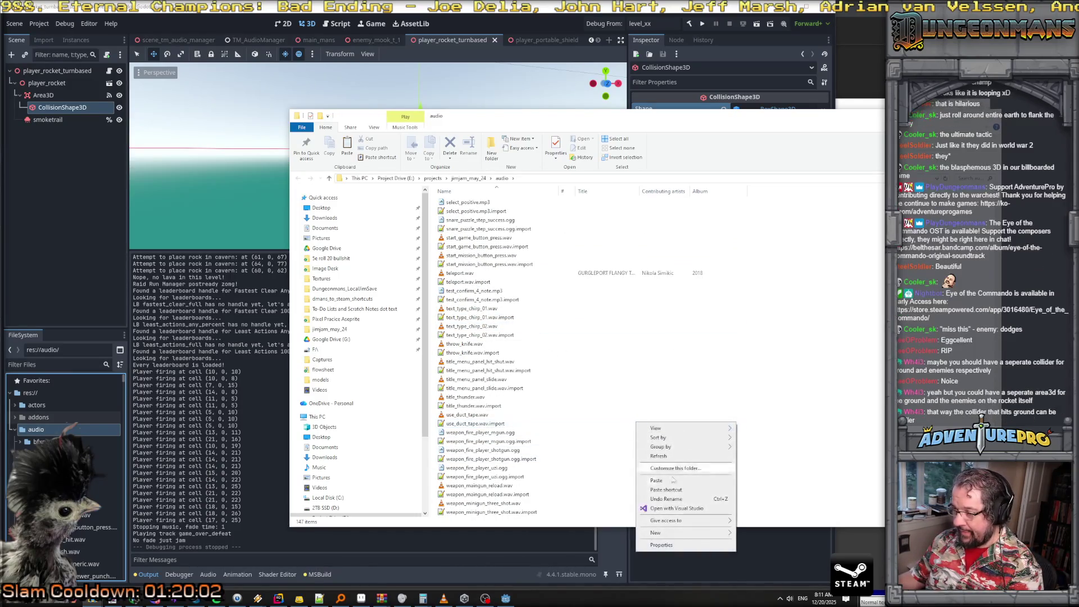
pyautogui.click(650, 484)
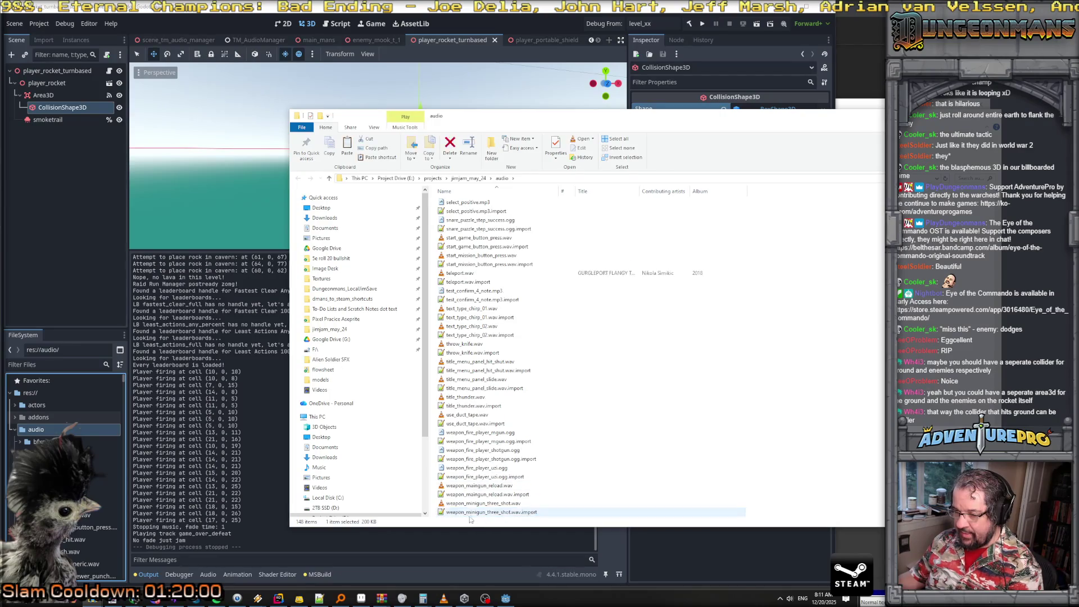
pyautogui.scroll(15, 506, 365)
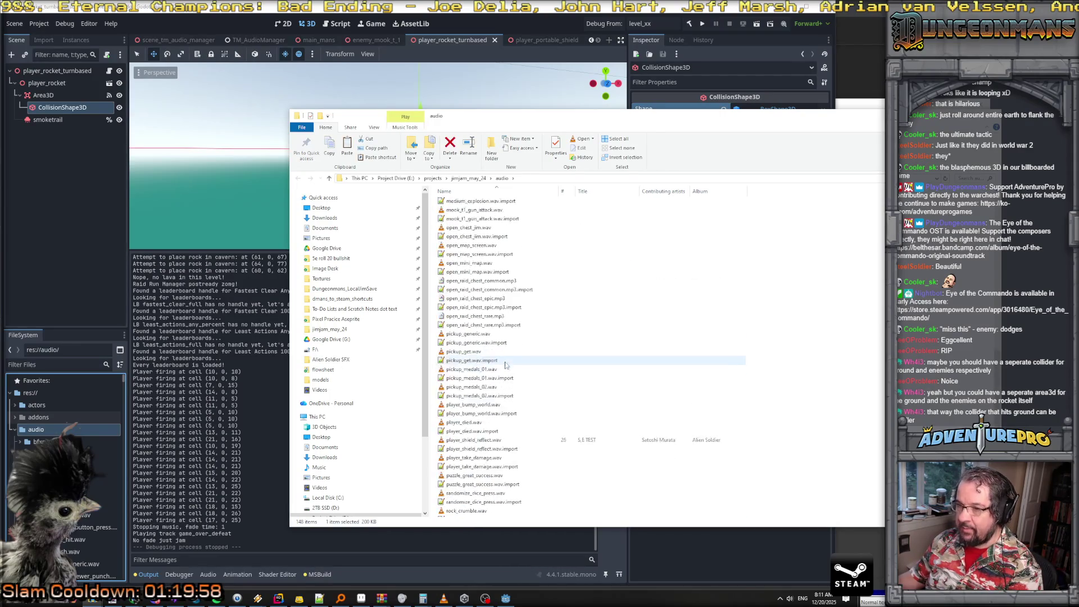
pyautogui.scroll(15, 505, 365)
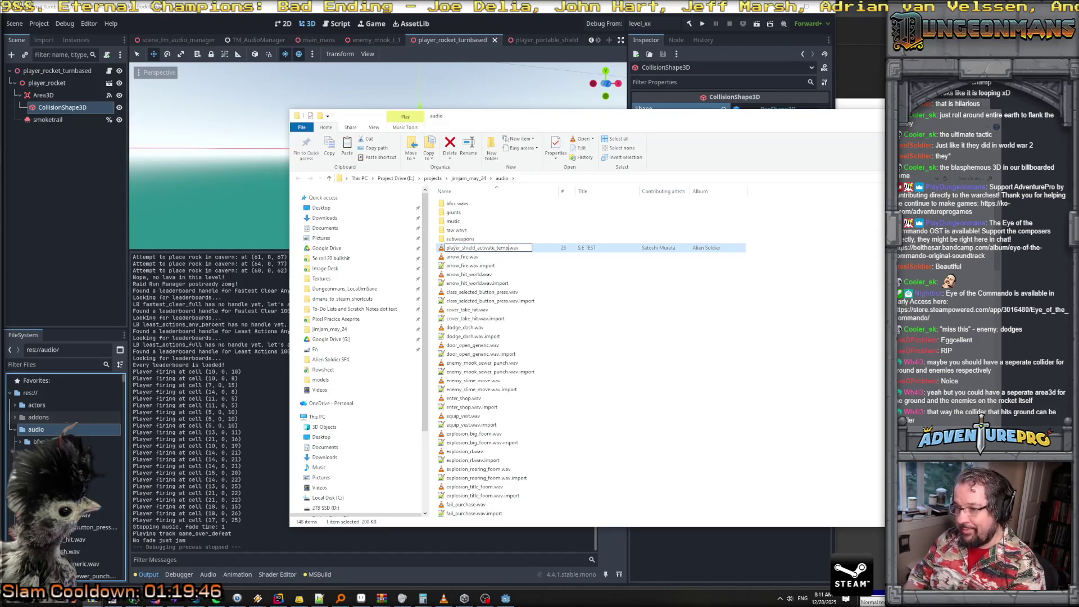
pyautogui.press('Return')
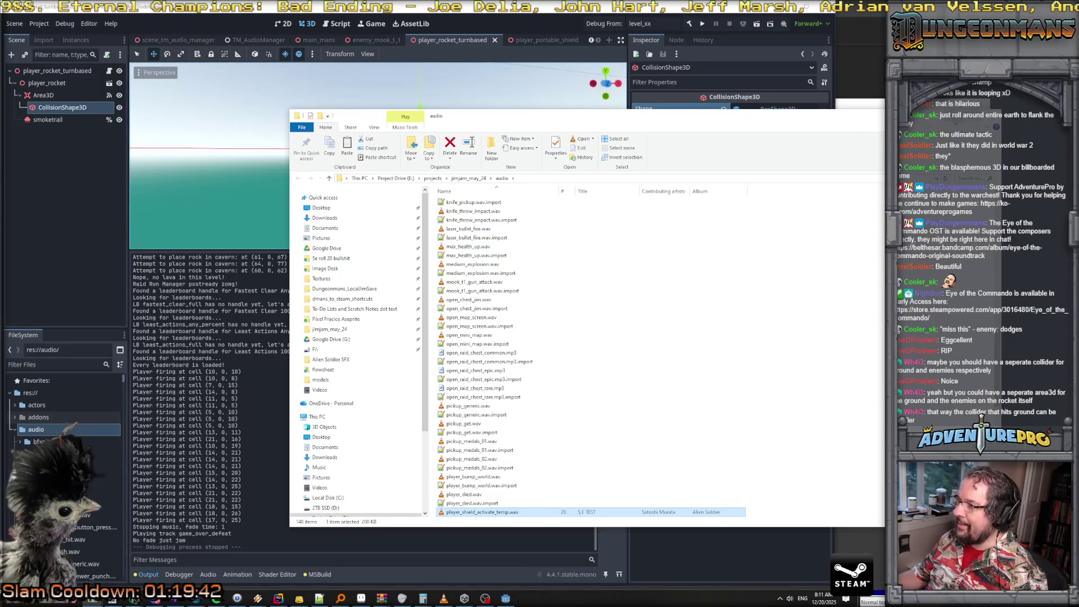
pyautogui.click(177, 119)
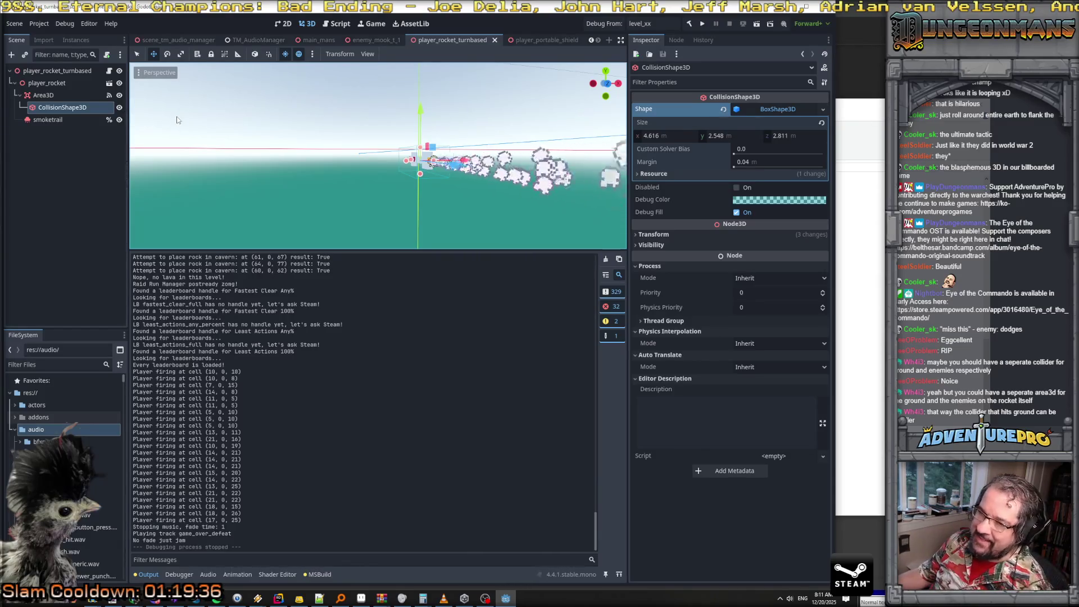
# Set the rocket Area3D's collision mask to bit 2 only, leaving bit 4 off
pyautogui.scroll(2, 177, 120)
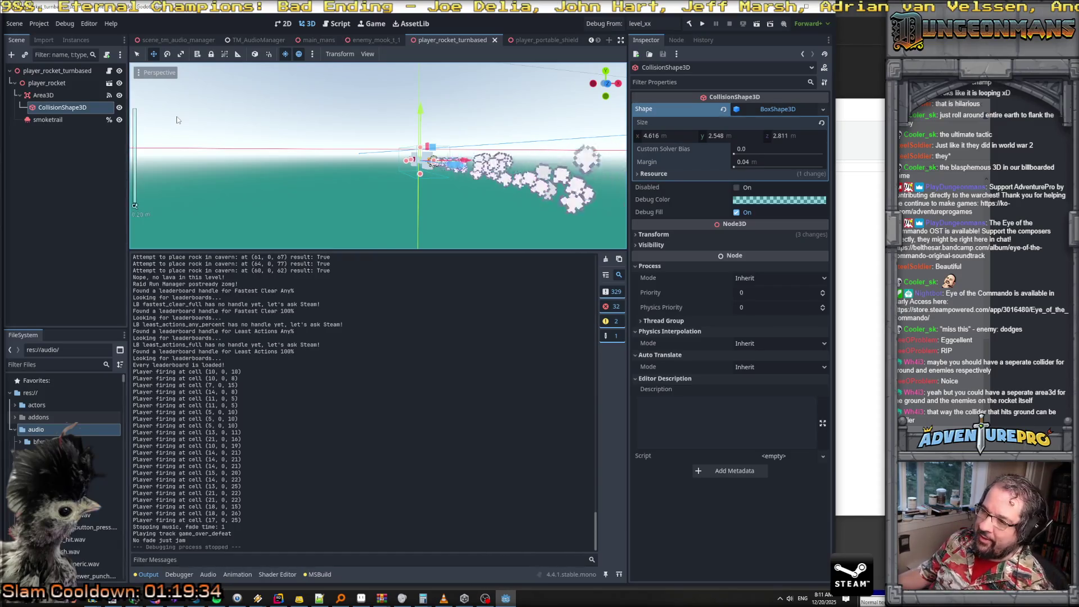
pyautogui.moveTo(340, 174); pyautogui.dragTo(258, 170)
pyautogui.moveTo(337, 169)
pyautogui.mouseDown()
pyautogui.moveTo(346, 144)
pyautogui.moveTo(281, 152)
pyautogui.mouseUp()
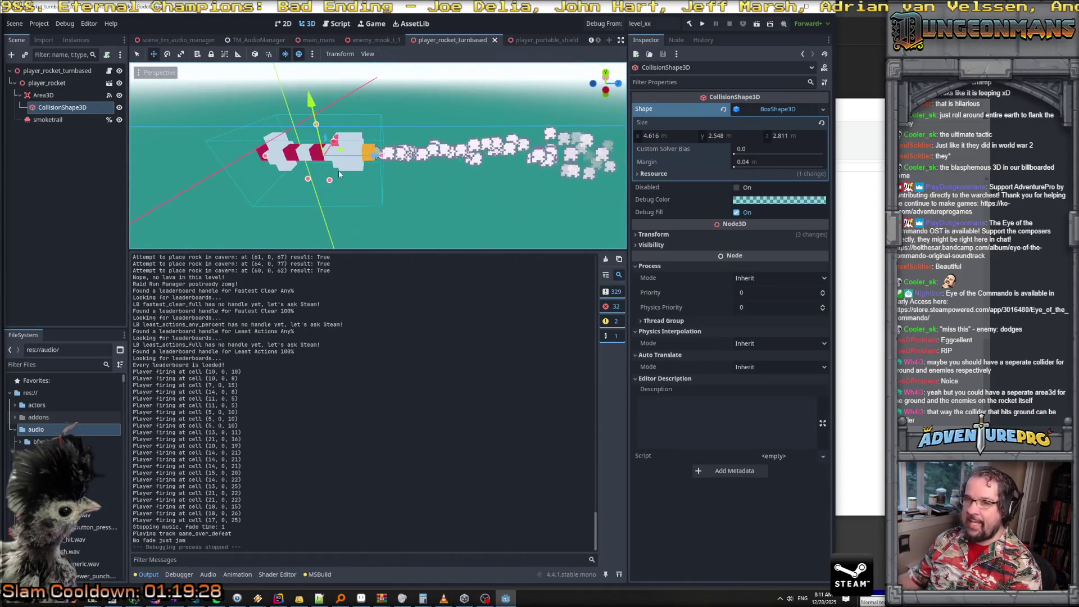
pyautogui.click(43, 95)
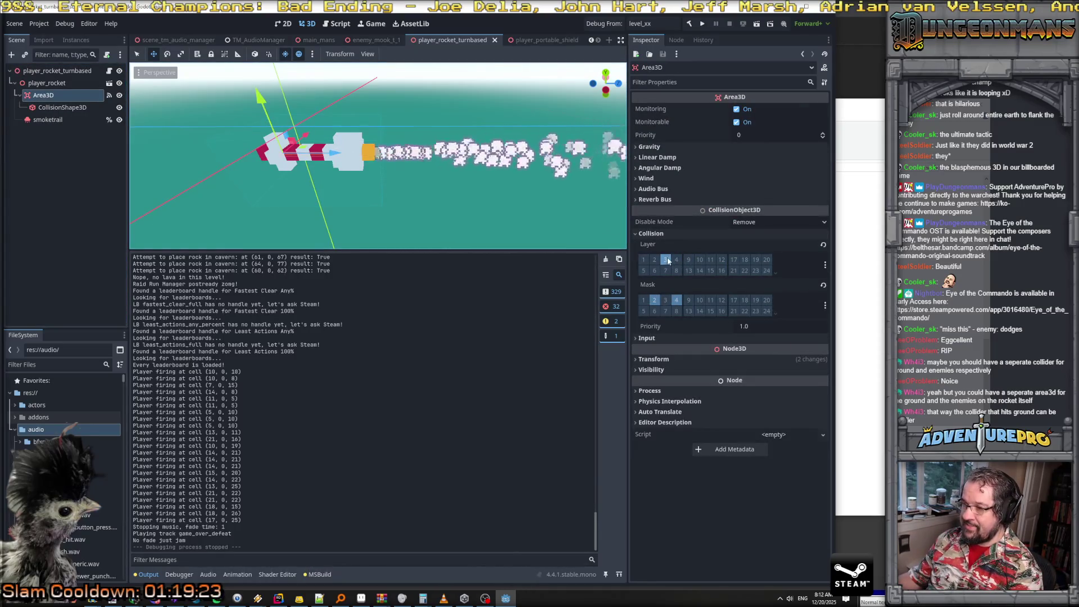
pyautogui.click(654, 301)
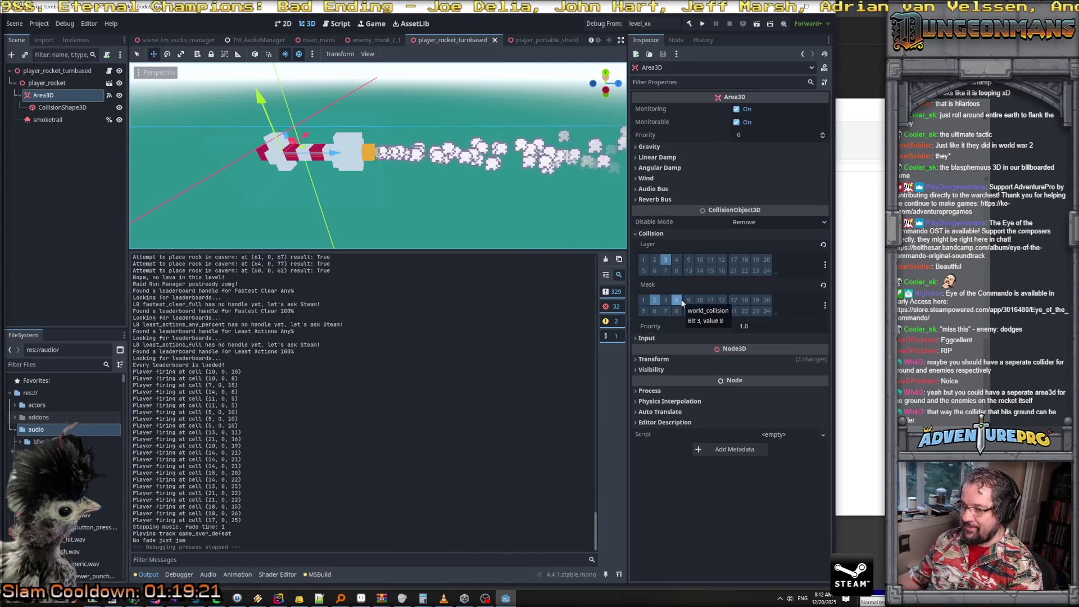
pyautogui.click(678, 301)
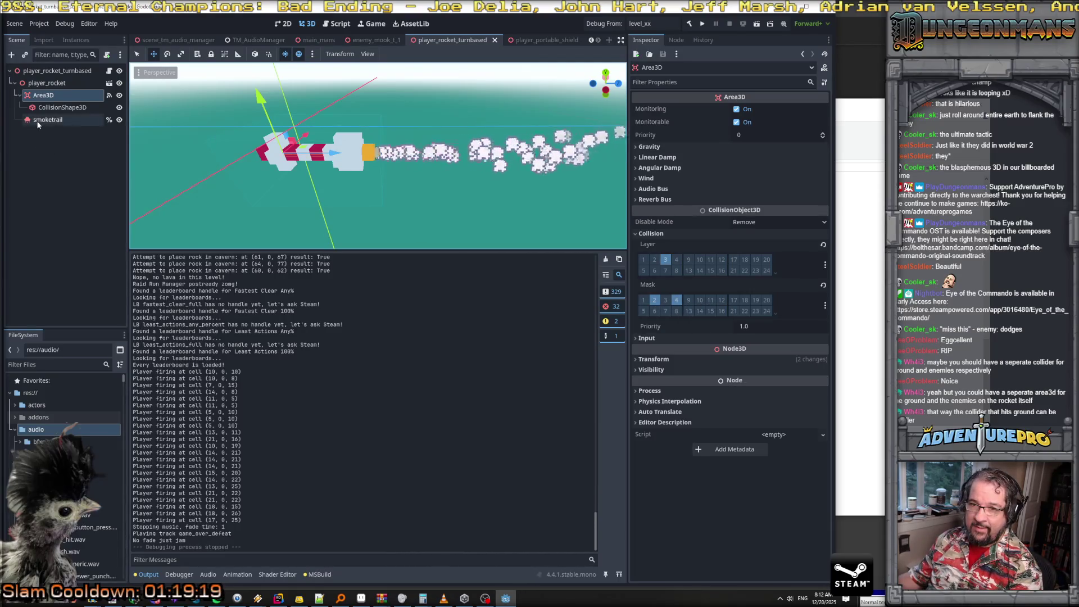
pyautogui.click(652, 302)
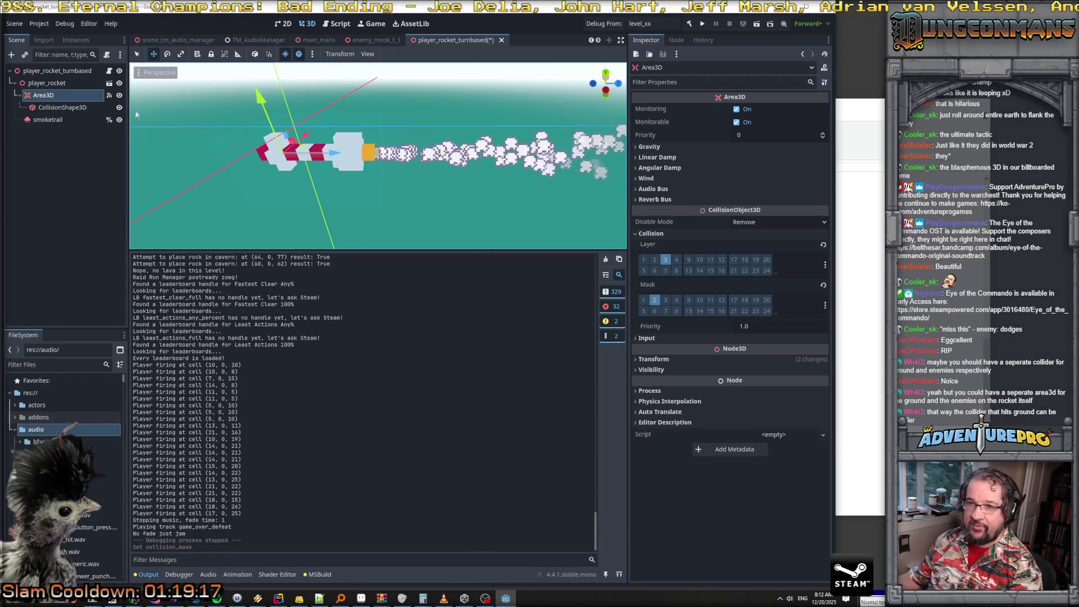
pyautogui.click(49, 83)
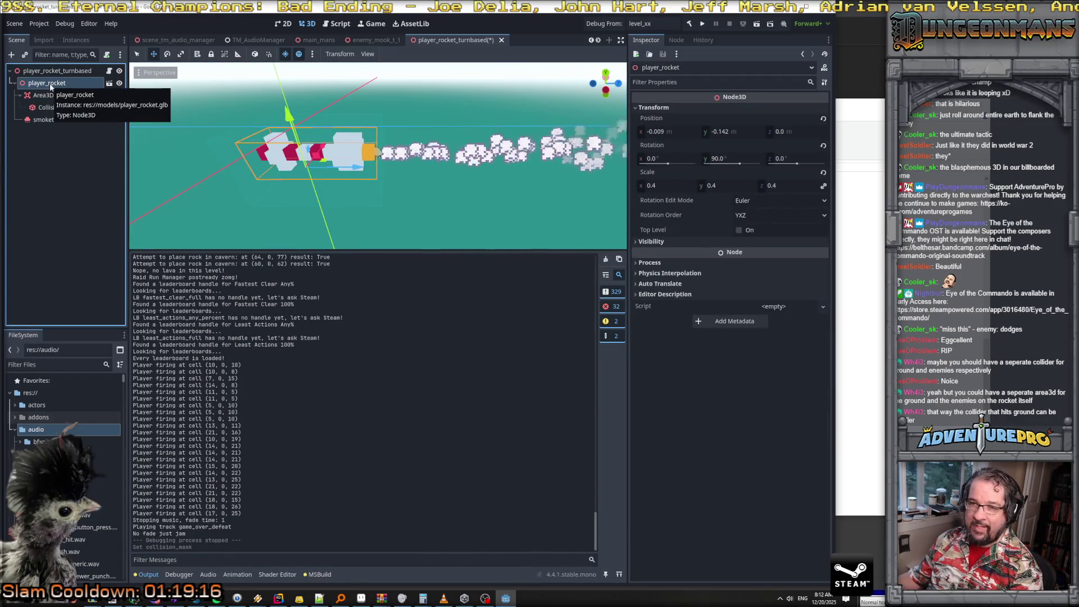
# Add a second Area3D node to the player_rocket node
pyautogui.rightClick(50, 83)
pyautogui.click(97, 95)
pyautogui.write('area')
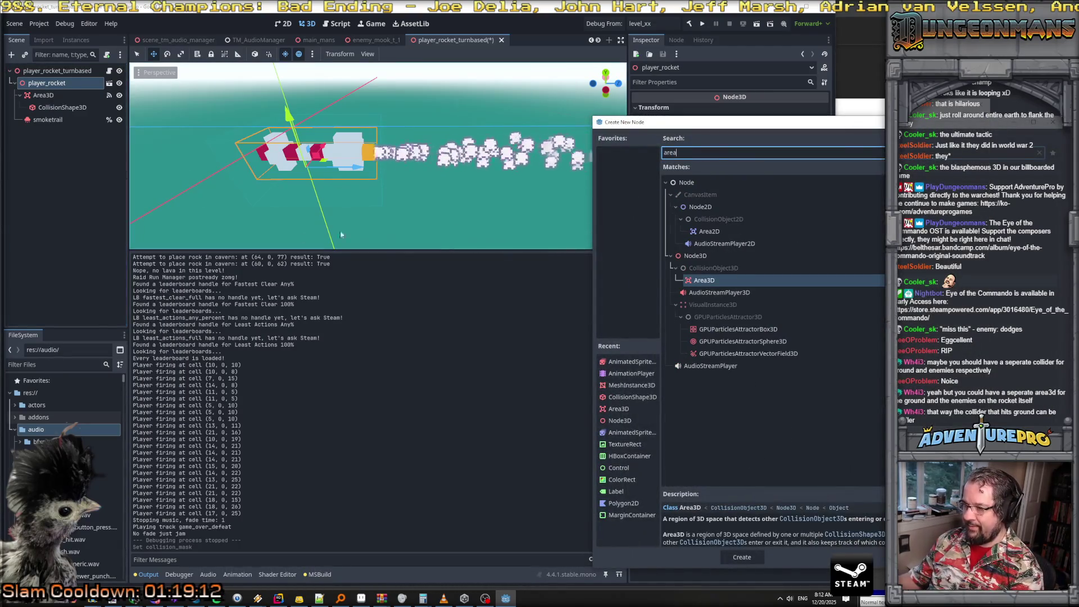
pyautogui.click(742, 558)
# Rename the original area to Area3D_Mans and the new one to Area3D_Erf
pyautogui.click(54, 96)
pyautogui.click(54, 95)
pyautogui.write('_Mans')
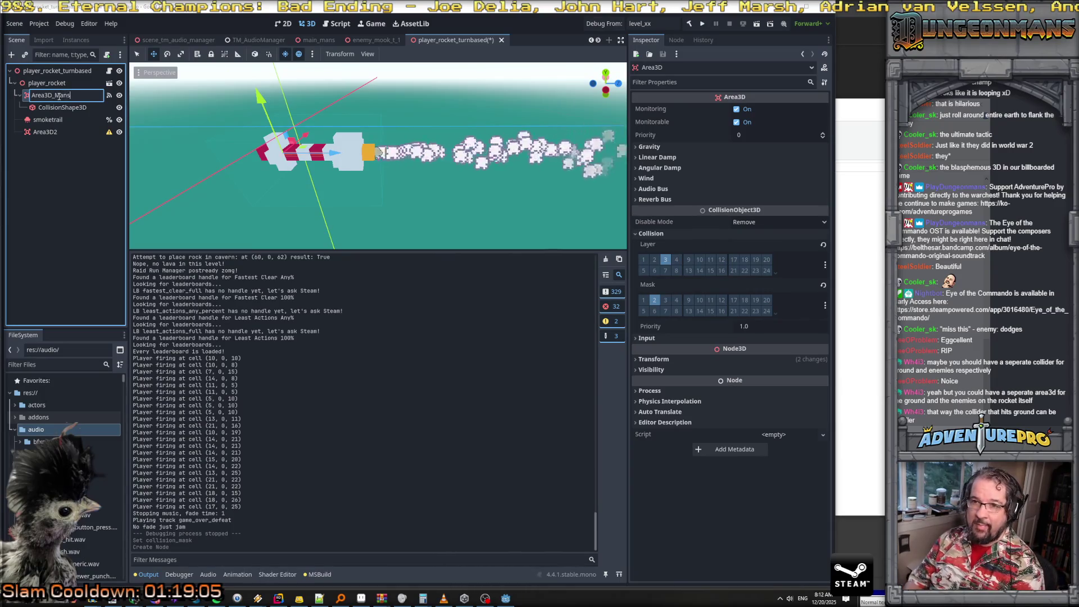
pyautogui.press('Return')
pyautogui.click(59, 131)
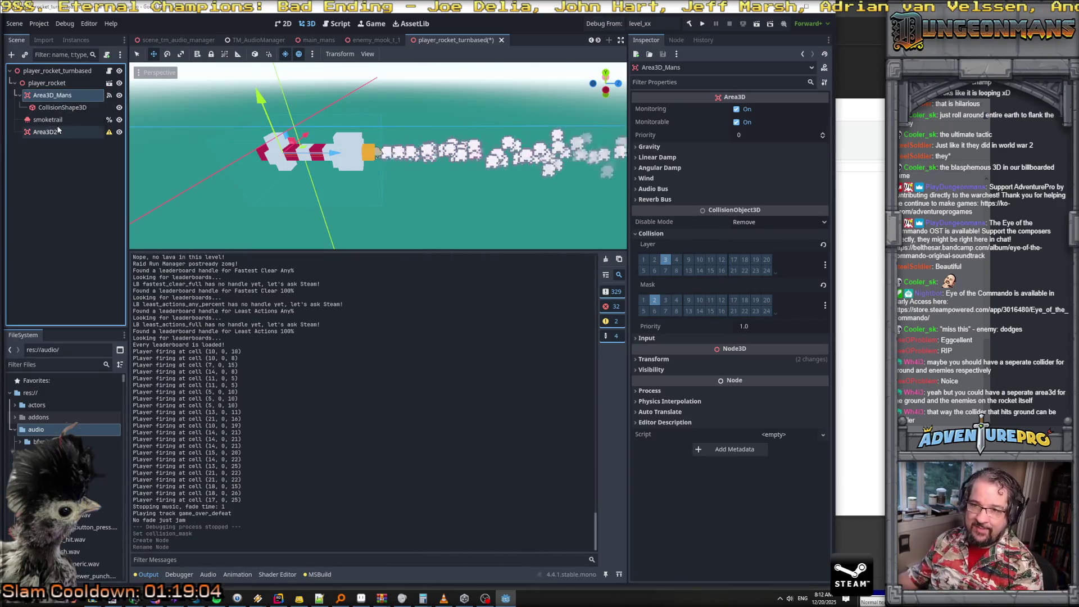
pyautogui.click(62, 131)
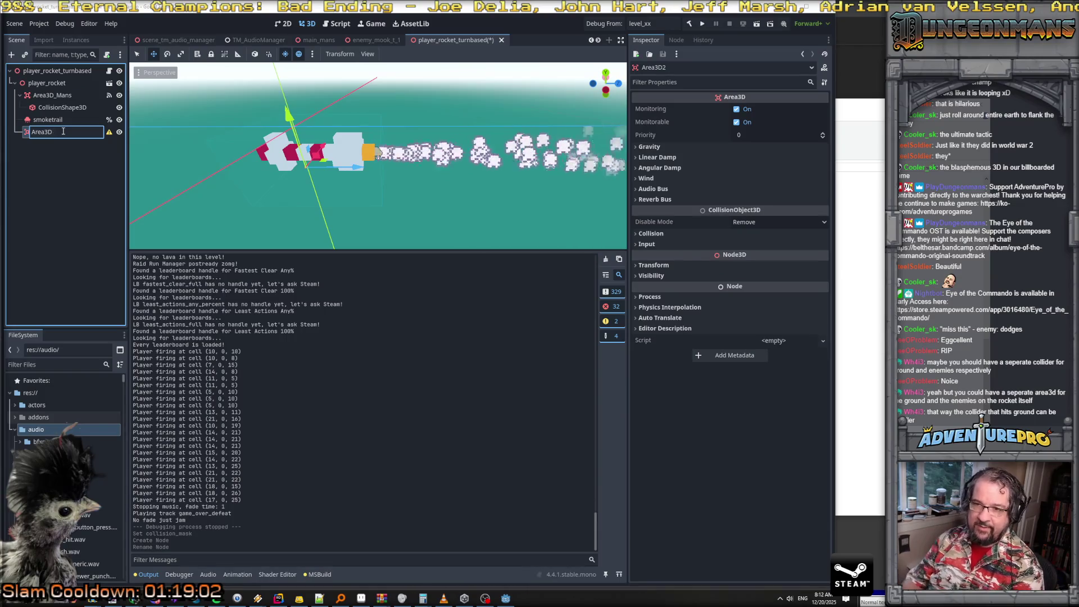
pyautogui.write('_En')
pyautogui.press('Return')
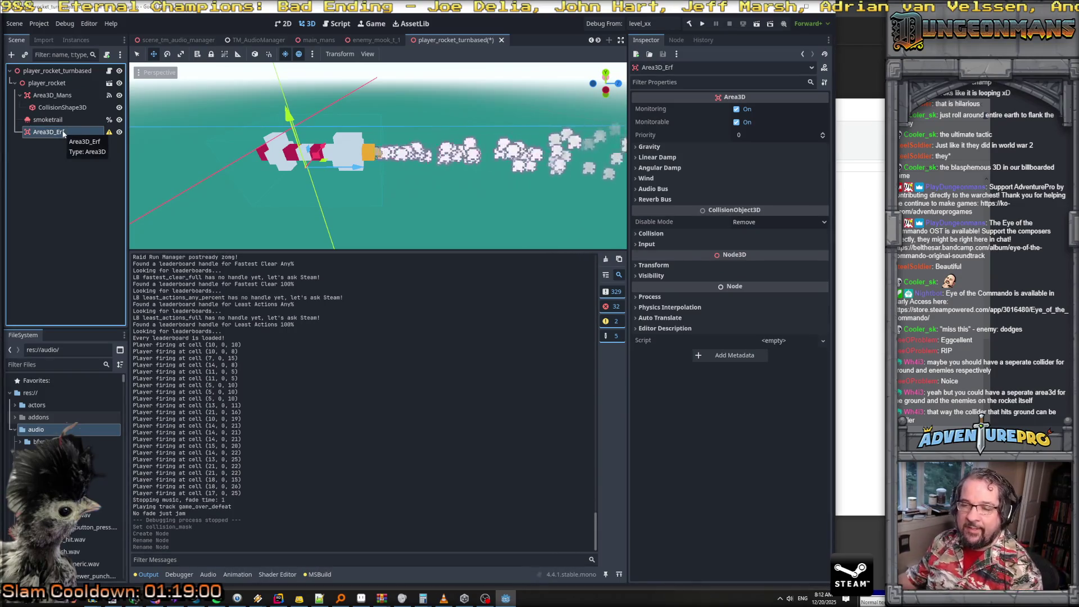
# Give Area3D_Erf a CollisionShape3D child using a SphereShape3D
pyautogui.rightClick(56, 132)
pyautogui.click(90, 137)
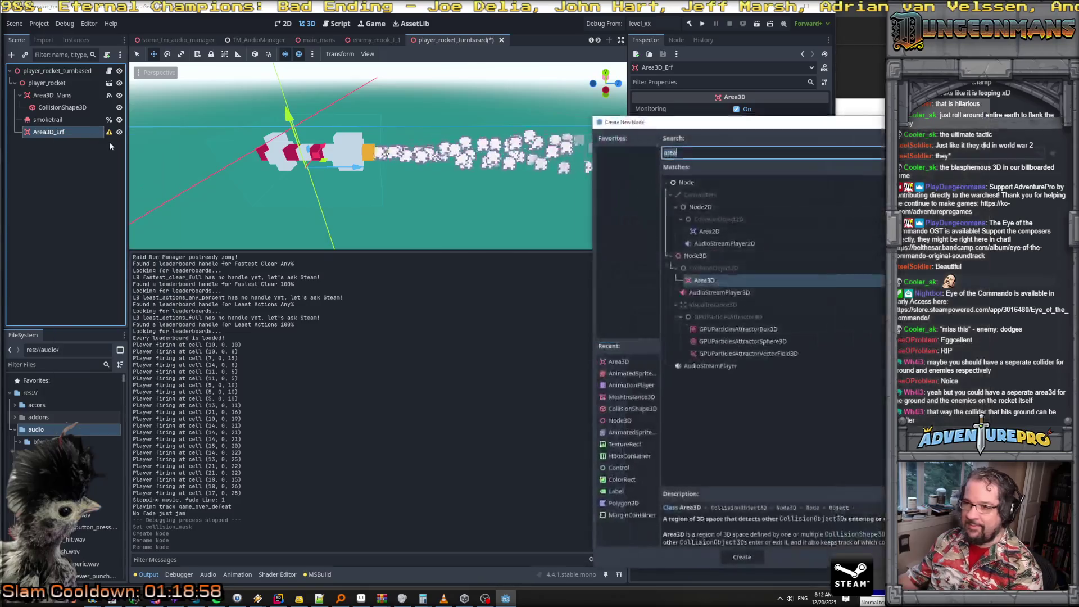
pyautogui.write('collision')
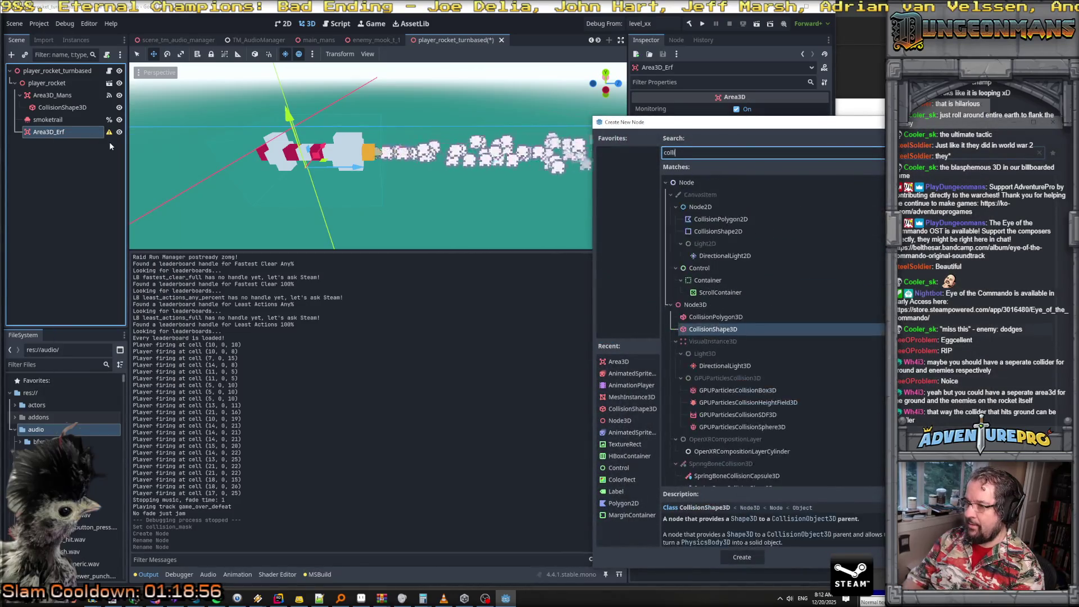
pyautogui.press('Return')
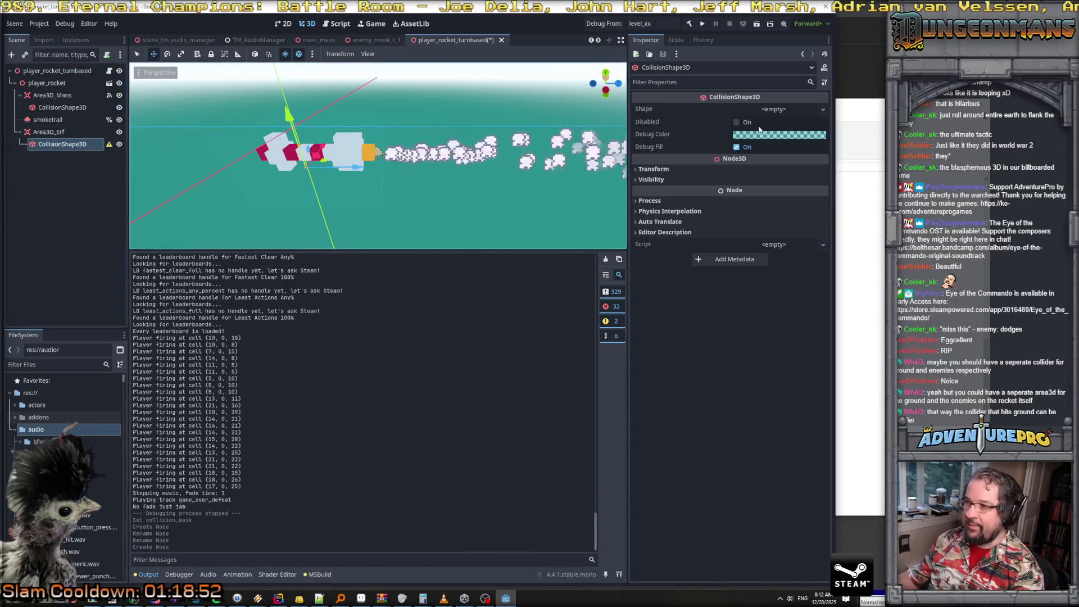
pyautogui.click(785, 111)
pyautogui.click(783, 132)
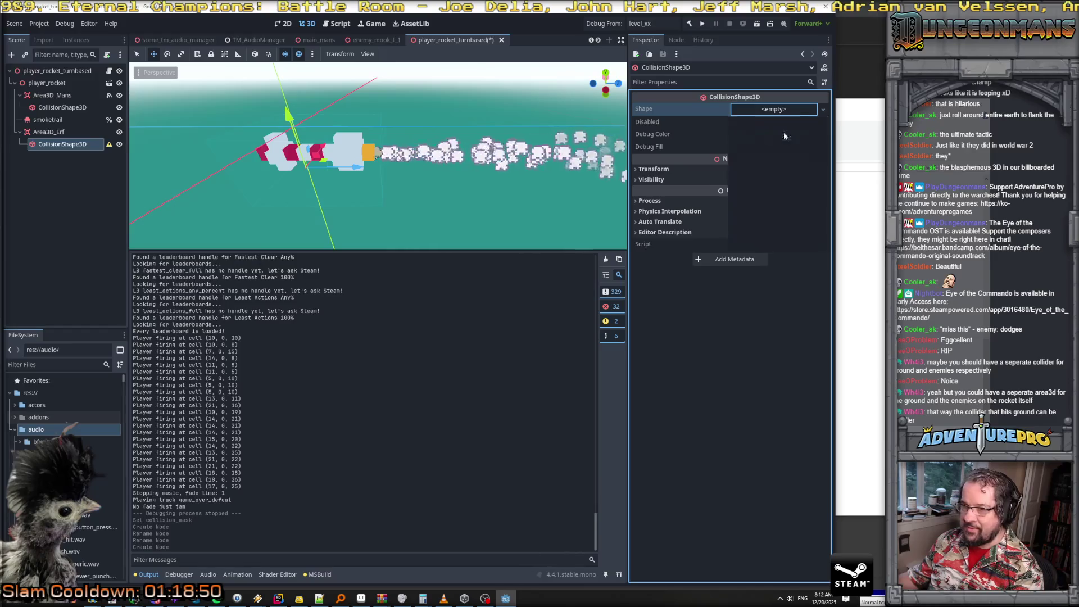
# Shrink the sphere radius to about 0.18 and move it along the rocket
pyautogui.moveTo(249, 168); pyautogui.dragTo(285, 174)
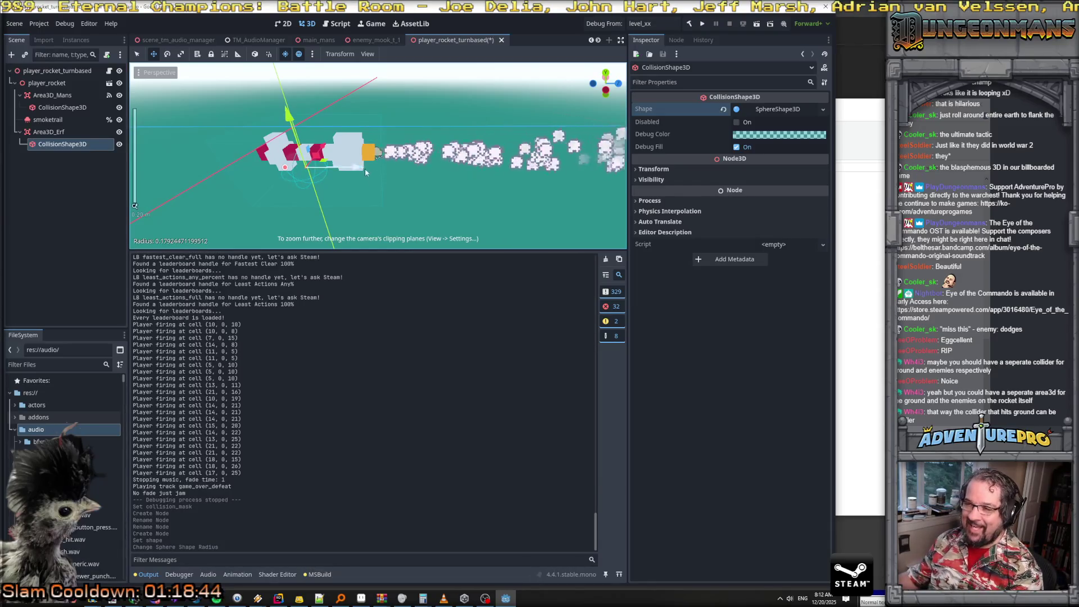
pyautogui.moveTo(358, 169); pyautogui.dragTo(328, 169)
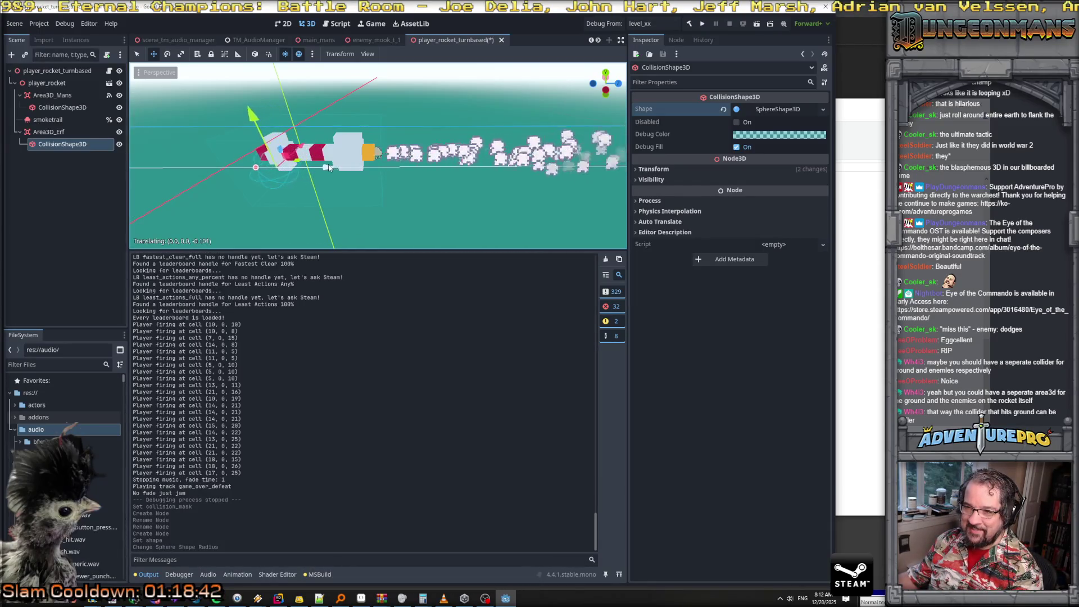
pyautogui.click(251, 120)
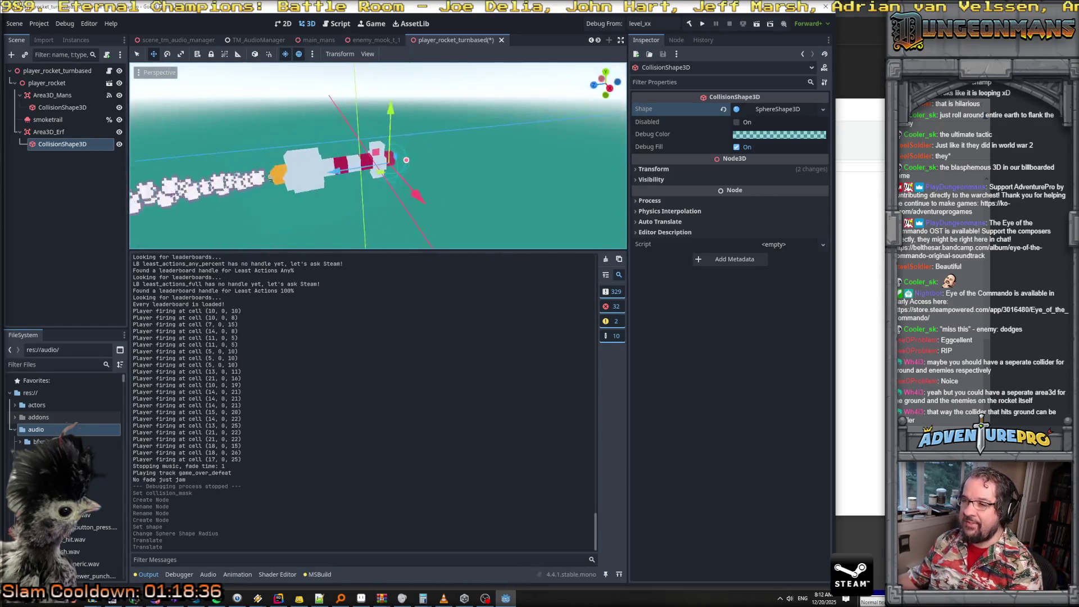
pyautogui.moveTo(327, 173); pyautogui.dragTo(316, 174)
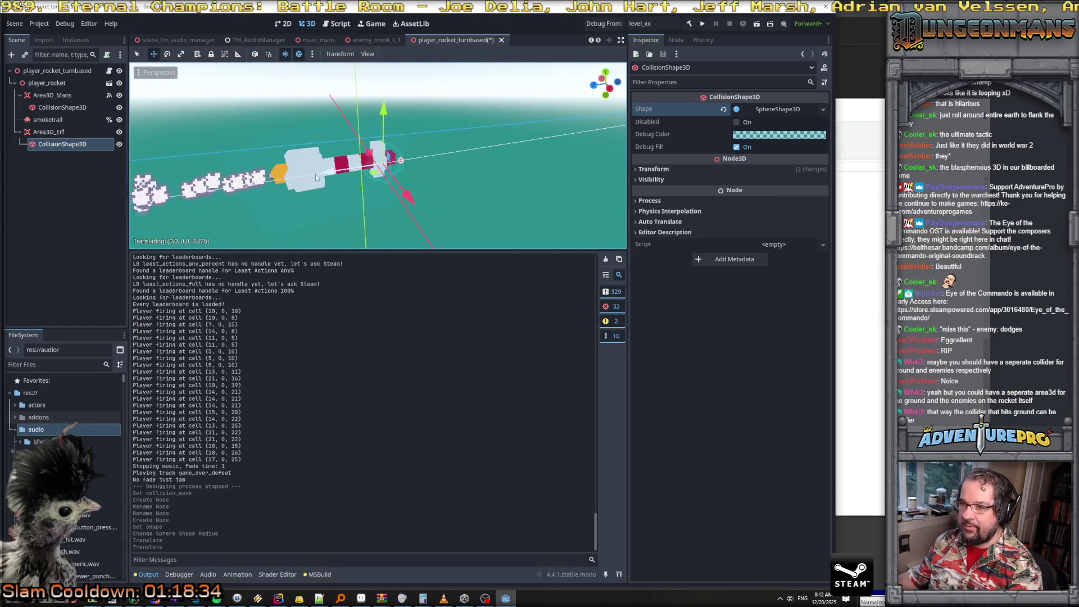
pyautogui.click(53, 132)
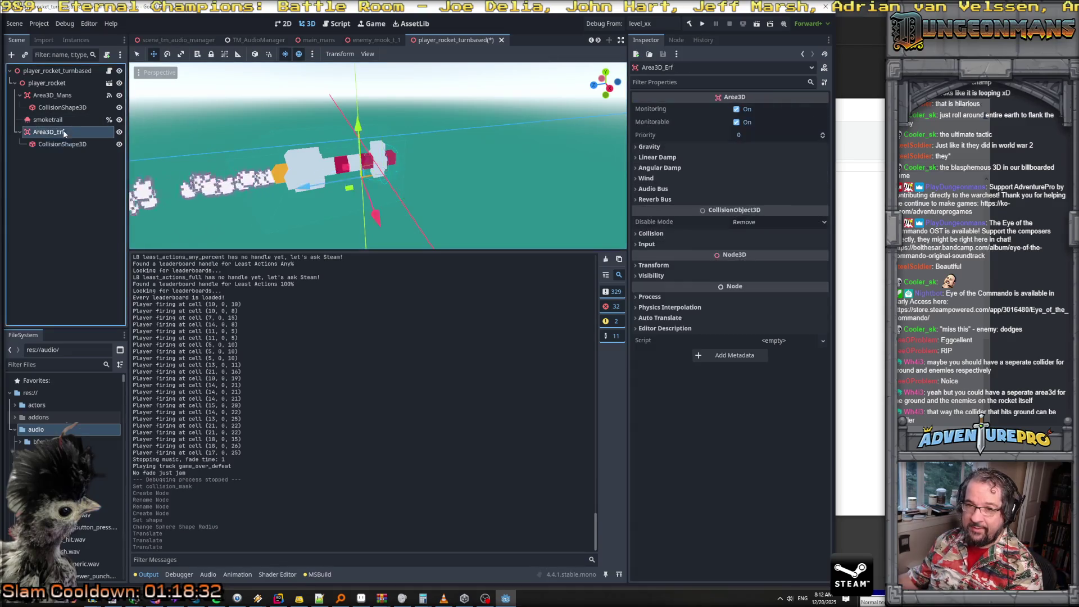
# Connect Area3D_Erf's area_entered signal to the OnCollideWithSomething method
pyautogui.click(52, 95)
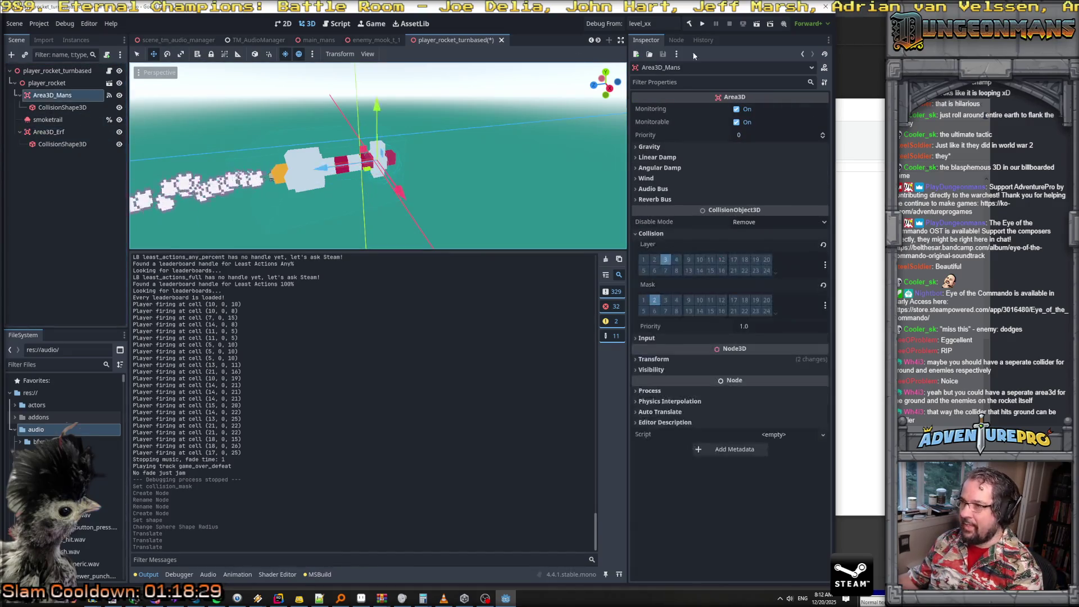
pyautogui.click(676, 40)
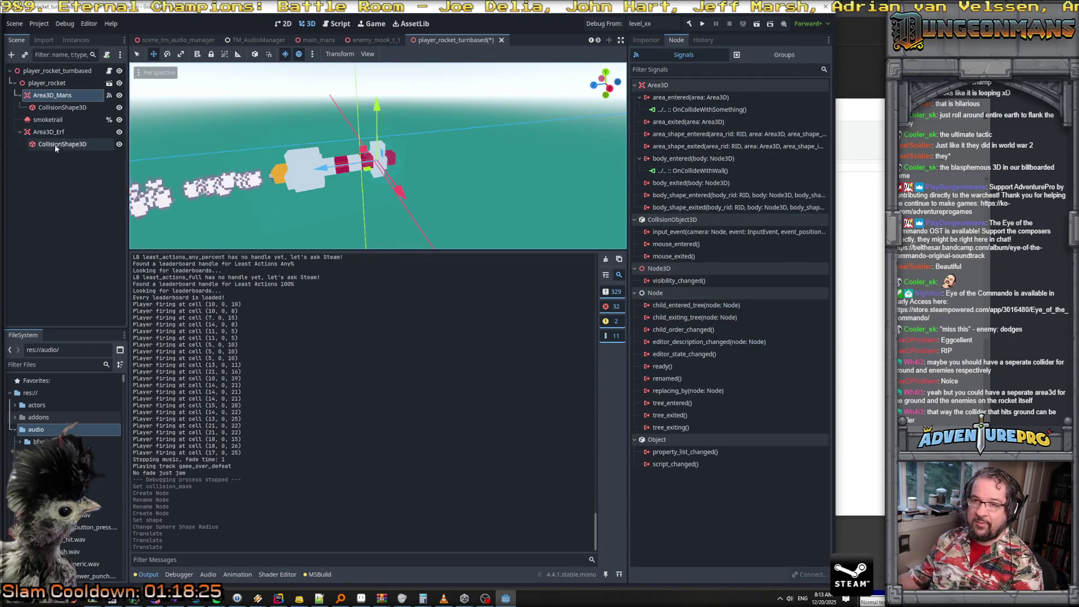
pyautogui.click(45, 133)
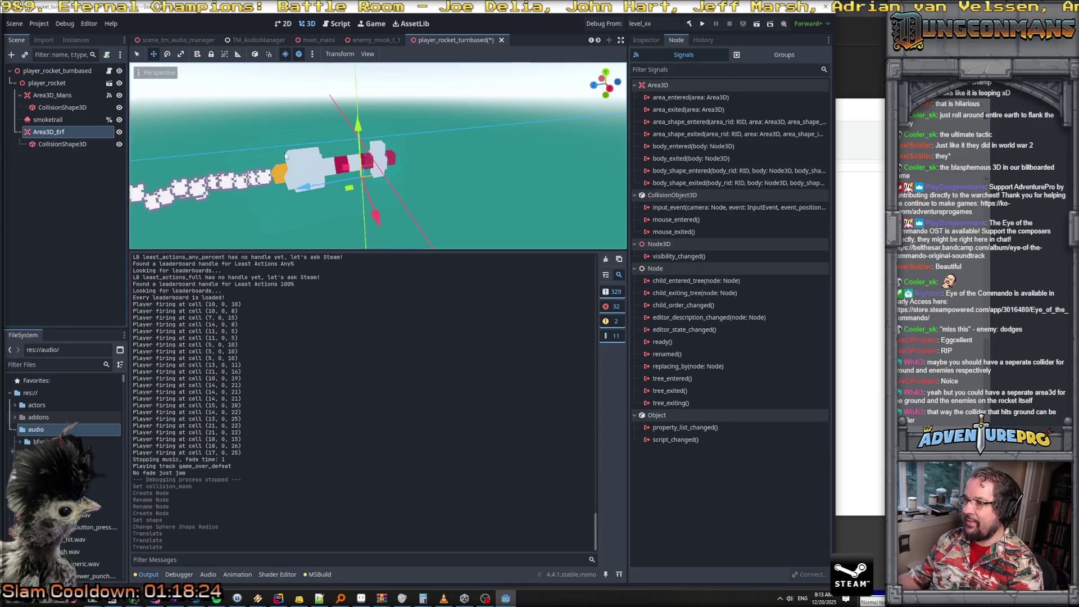
pyautogui.click(697, 96)
pyautogui.rightClick(696, 97)
pyautogui.click(705, 103)
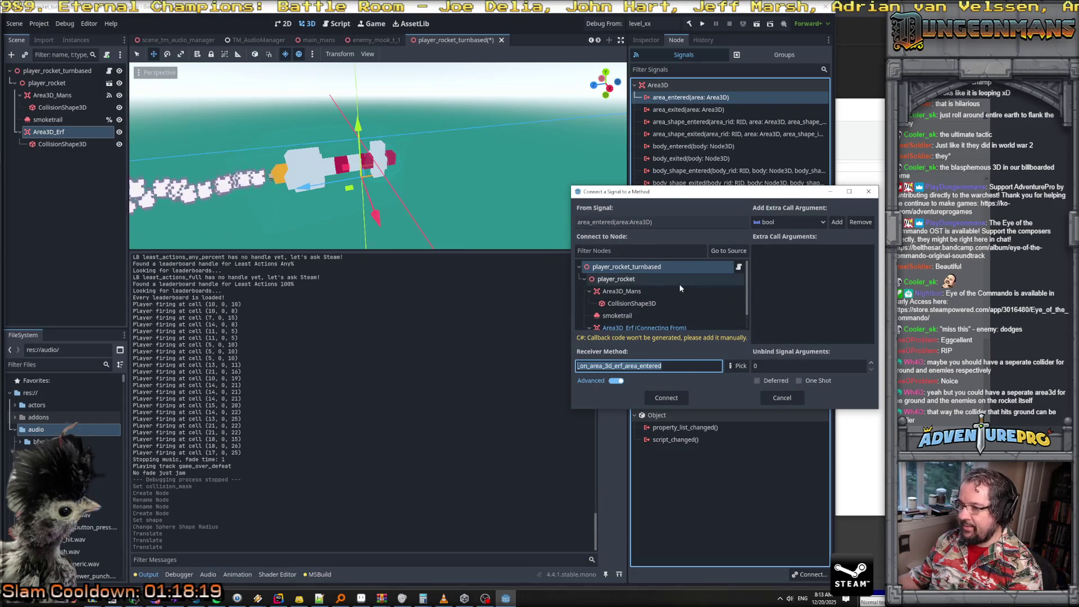
pyautogui.click(737, 365)
pyautogui.click(724, 264)
pyautogui.click(723, 419)
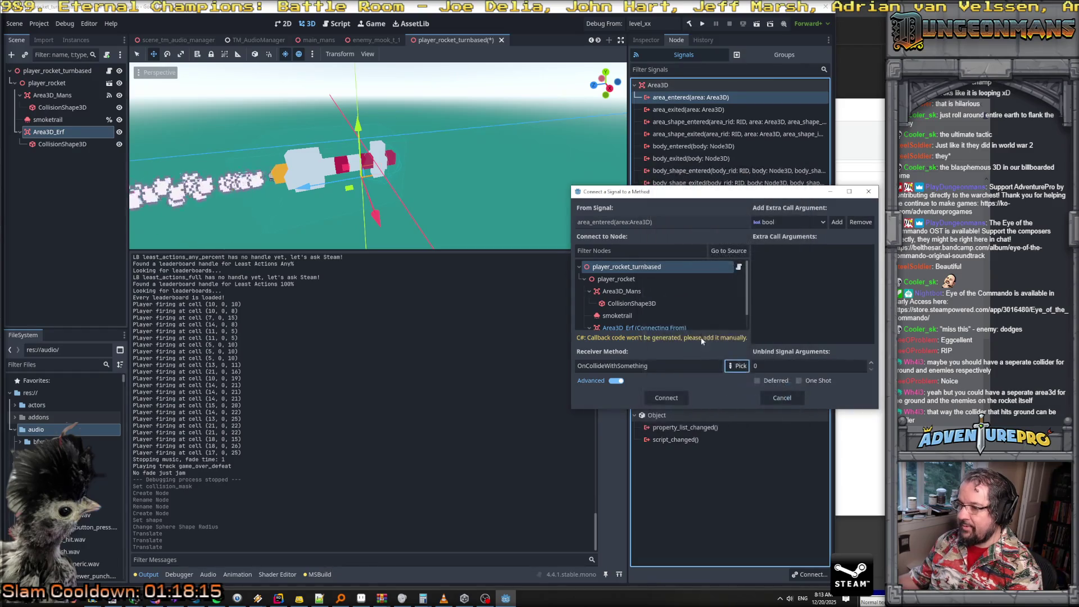
pyautogui.click(680, 400)
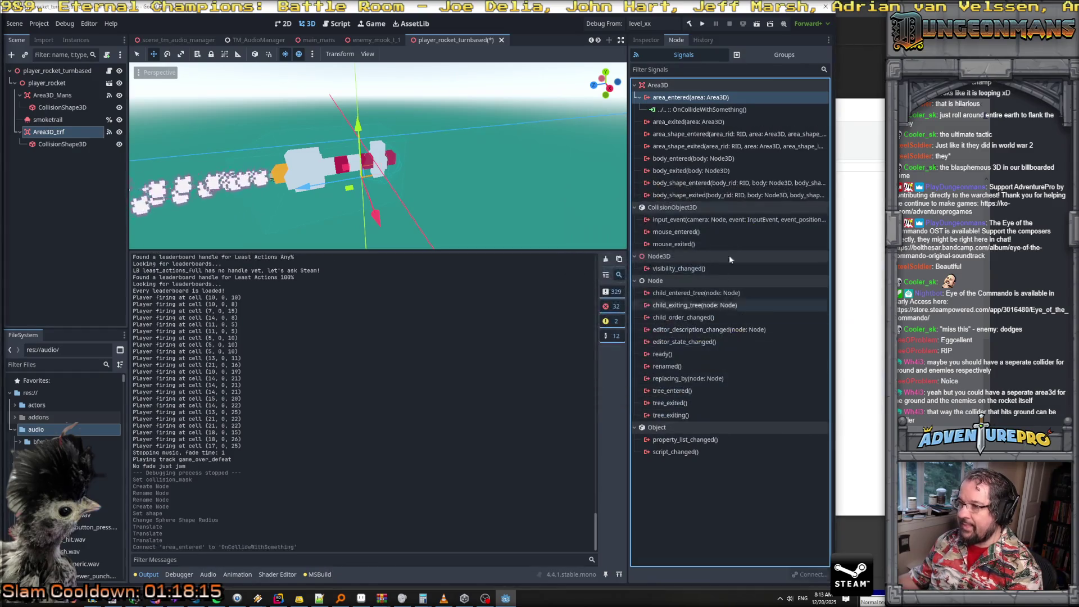
# Connect body_entered to OnCollideWithWall and save the rocket scene
pyautogui.doubleClick(703, 159)
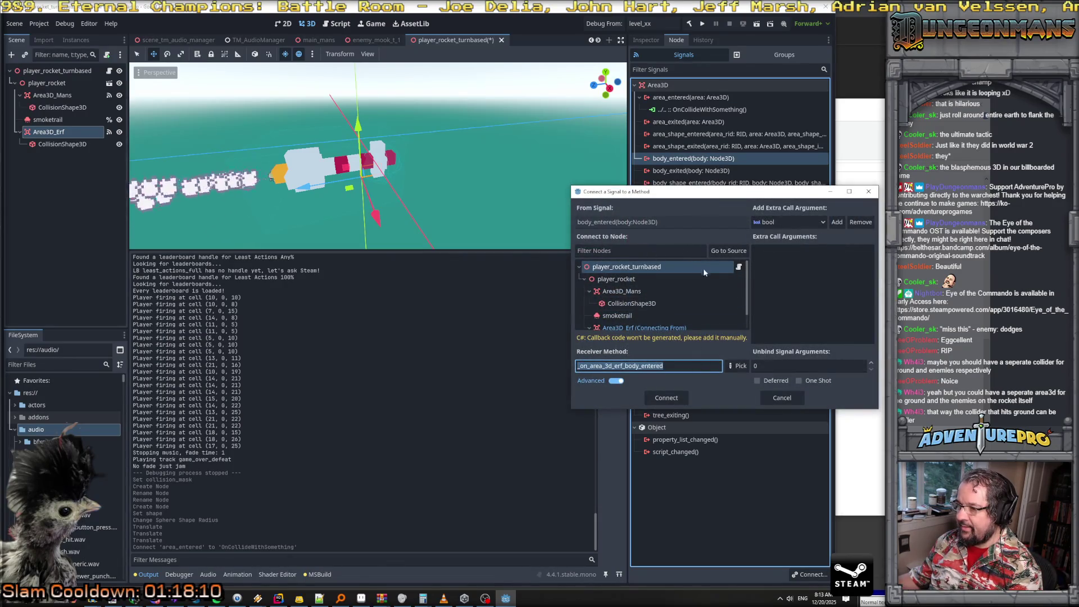
pyautogui.click(737, 366)
pyautogui.click(721, 263)
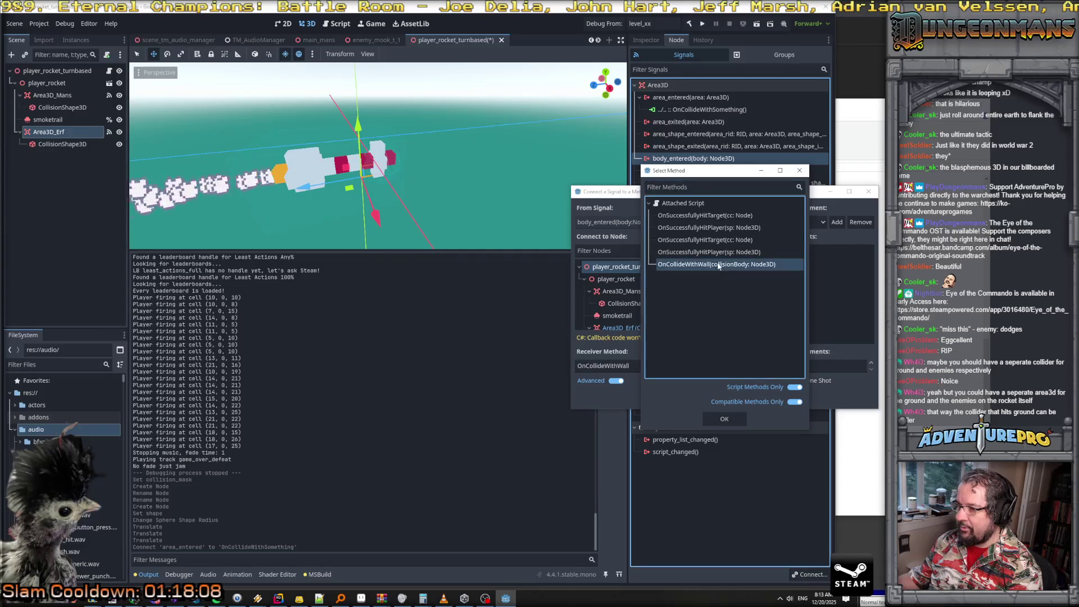
pyautogui.click(720, 418)
pyautogui.click(665, 398)
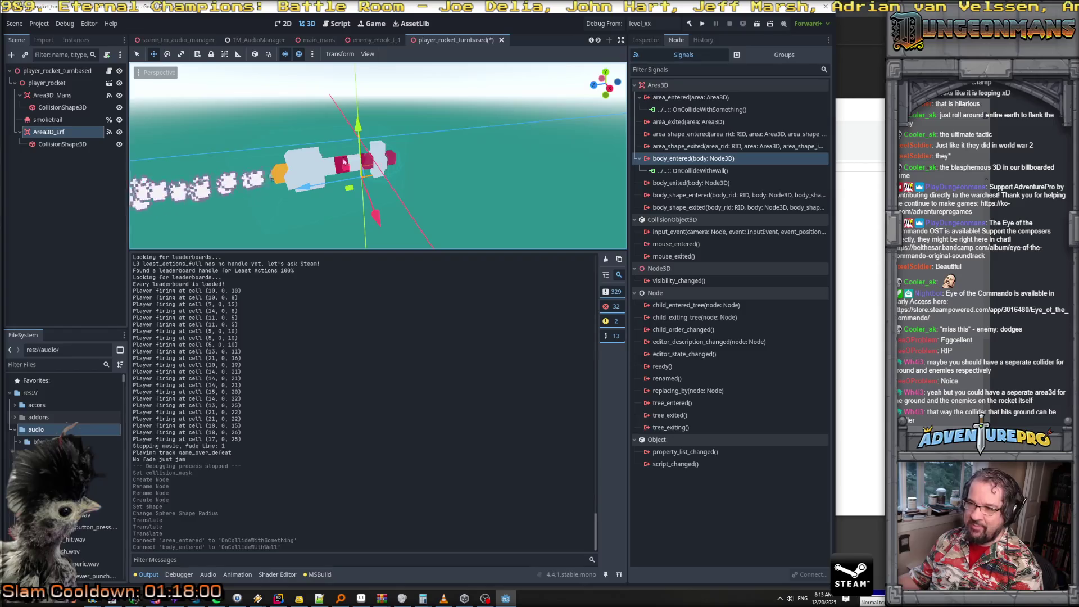
pyautogui.hotkey('ctrl', 's')
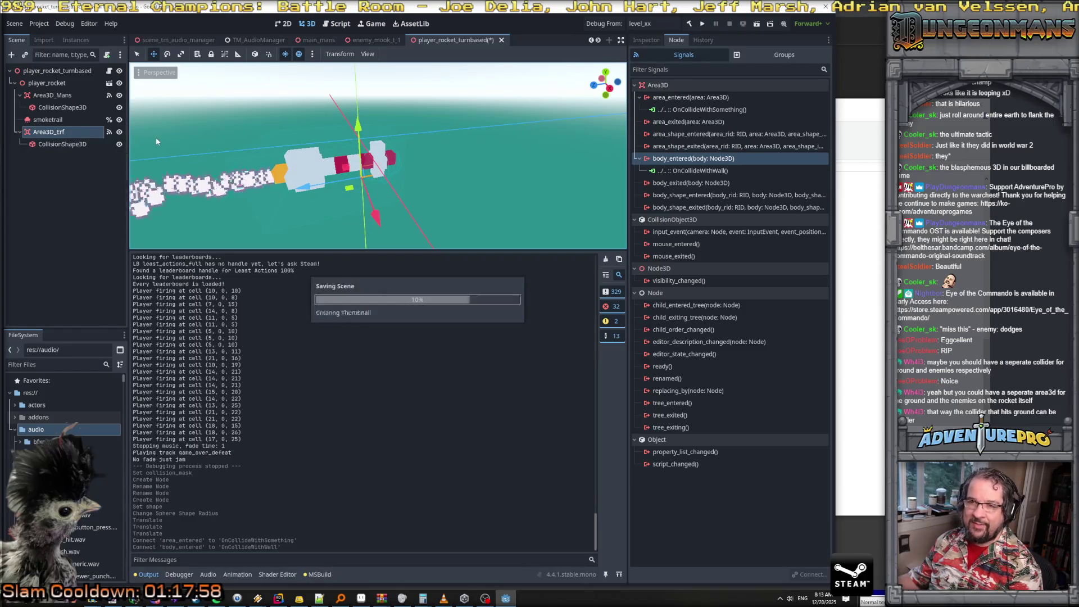
# Move Area3D_Erf above smoketrail in the scene tree and save the rocket scene
pyautogui.moveTo(42, 132); pyautogui.dragTo(43, 119)
pyautogui.click(72, 193)
pyautogui.hotkey('ctrl', 's')
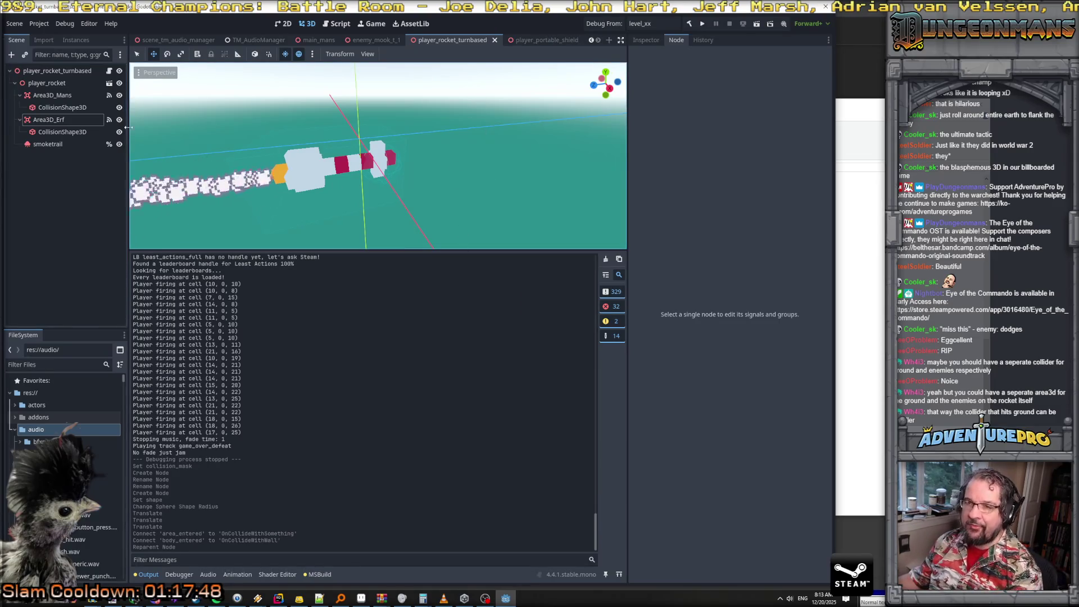
# Open the player_portable_shield scene, inspect its root's properties, and review PlayerShieldInWorld.cs in Rider
pyautogui.click(557, 37)
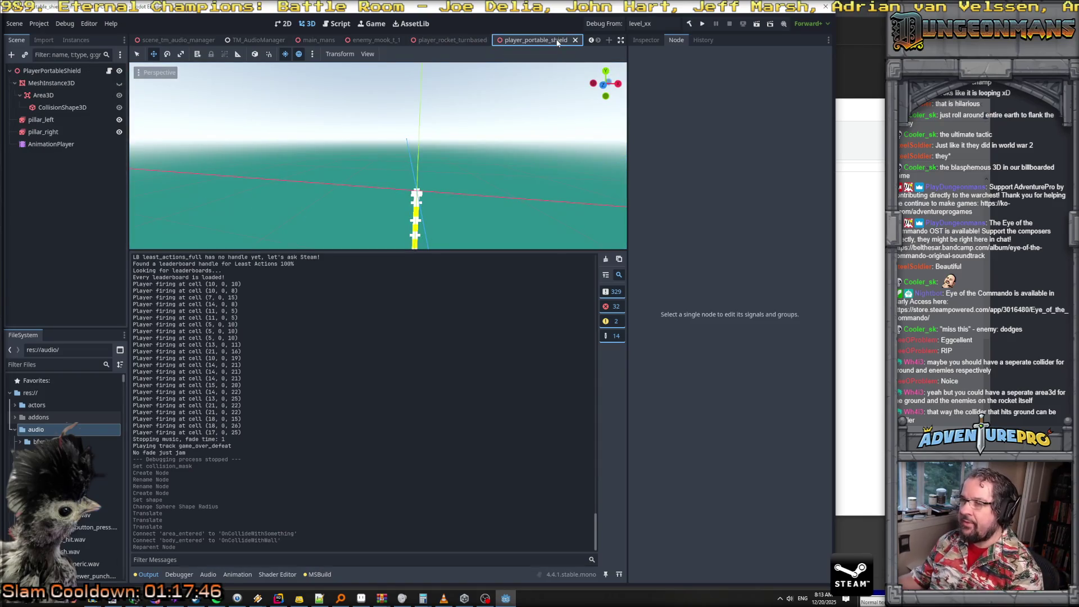
pyautogui.click(43, 72)
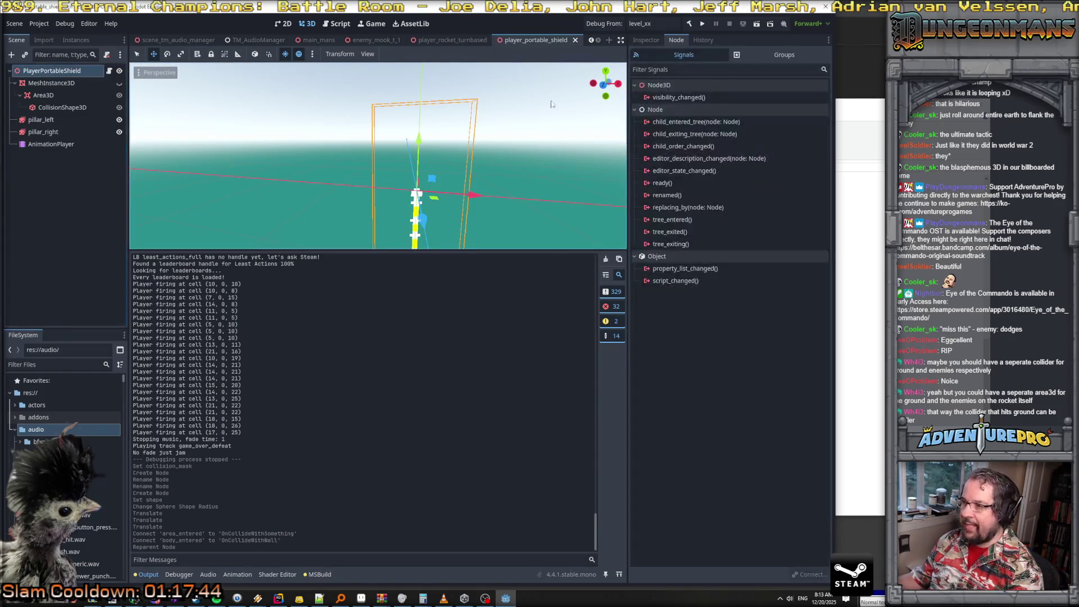
pyautogui.click(649, 40)
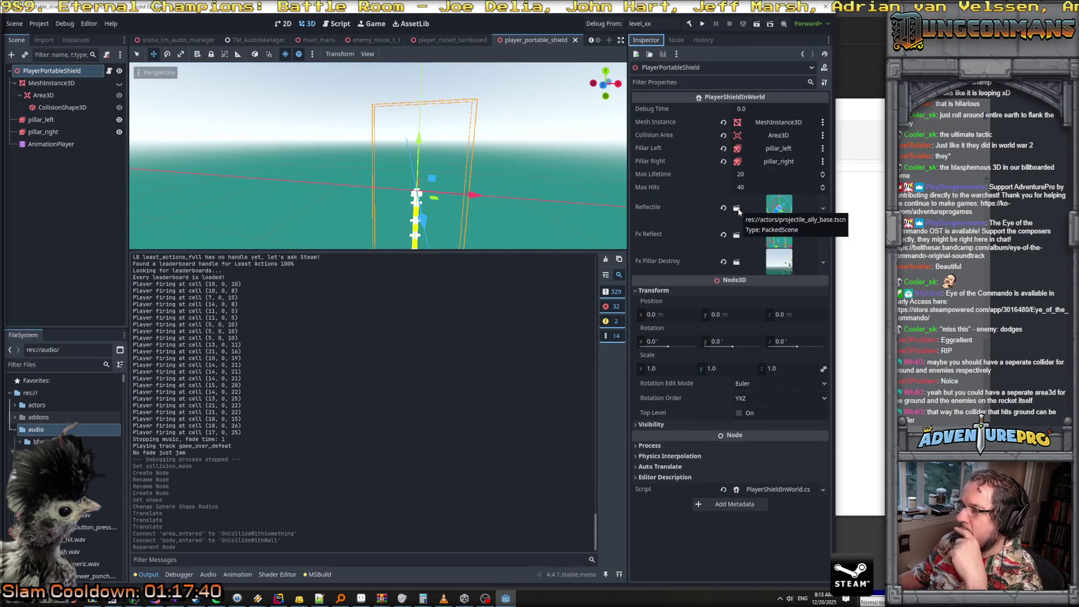
pyautogui.hotkey('alt', 'Tab')
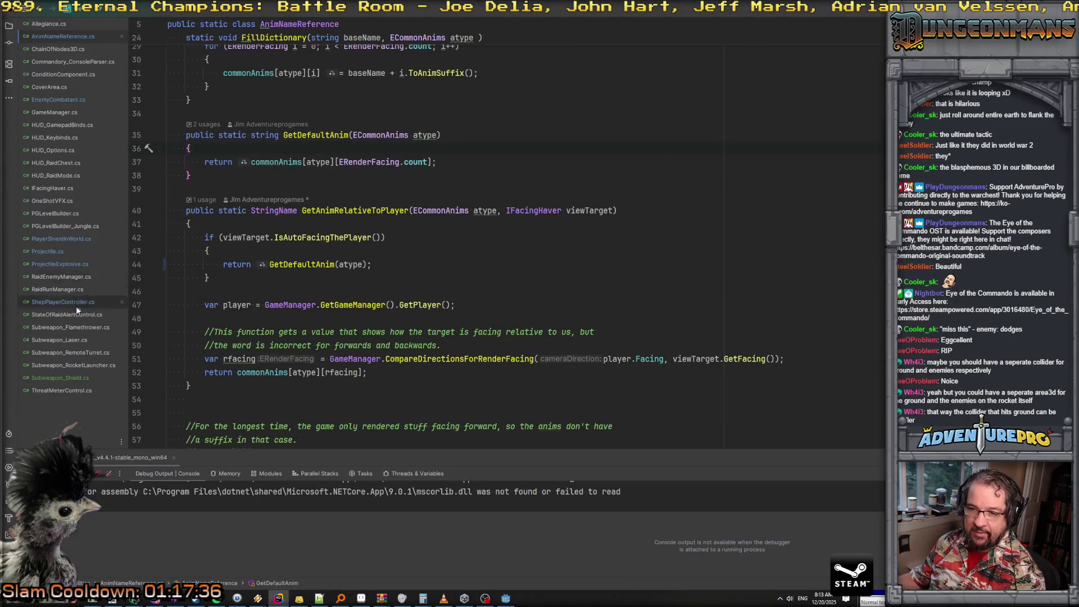
pyautogui.click(65, 238)
pyautogui.scroll(20, 299, 183)
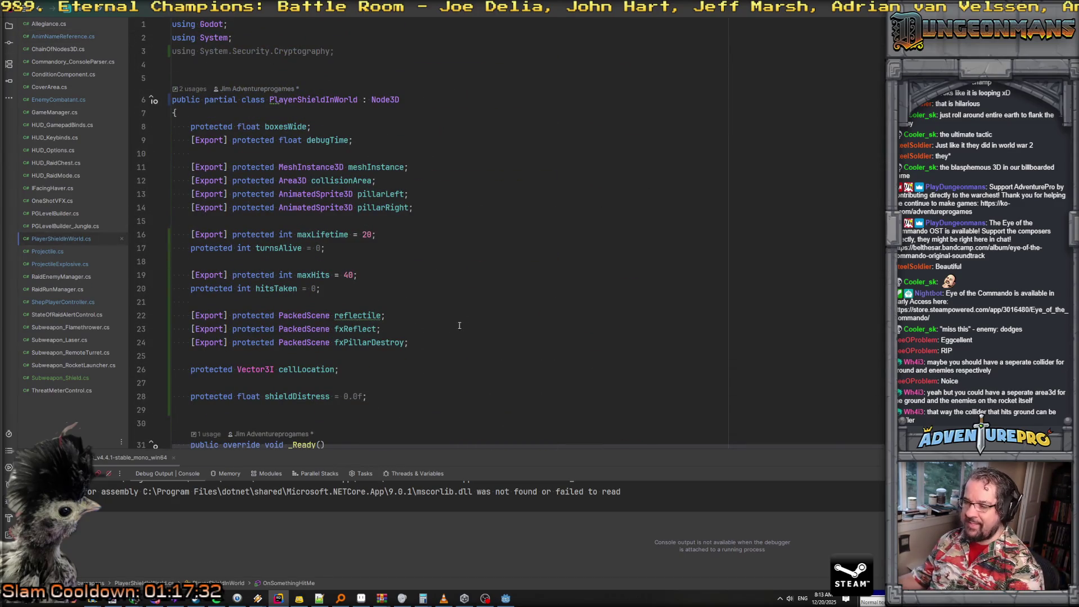
pyautogui.hotkey('alt', 'Tab')
pyautogui.click(64, 148)
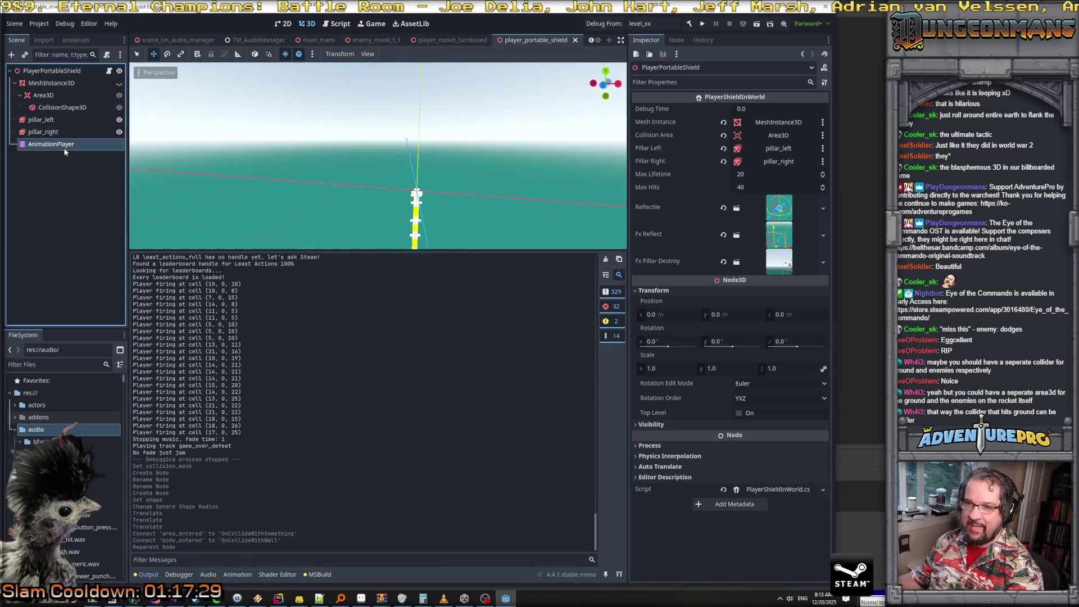
# Try adding an Audio Playback Track to the shield's AnimationPlayer, then cancel it
pyautogui.click(141, 277)
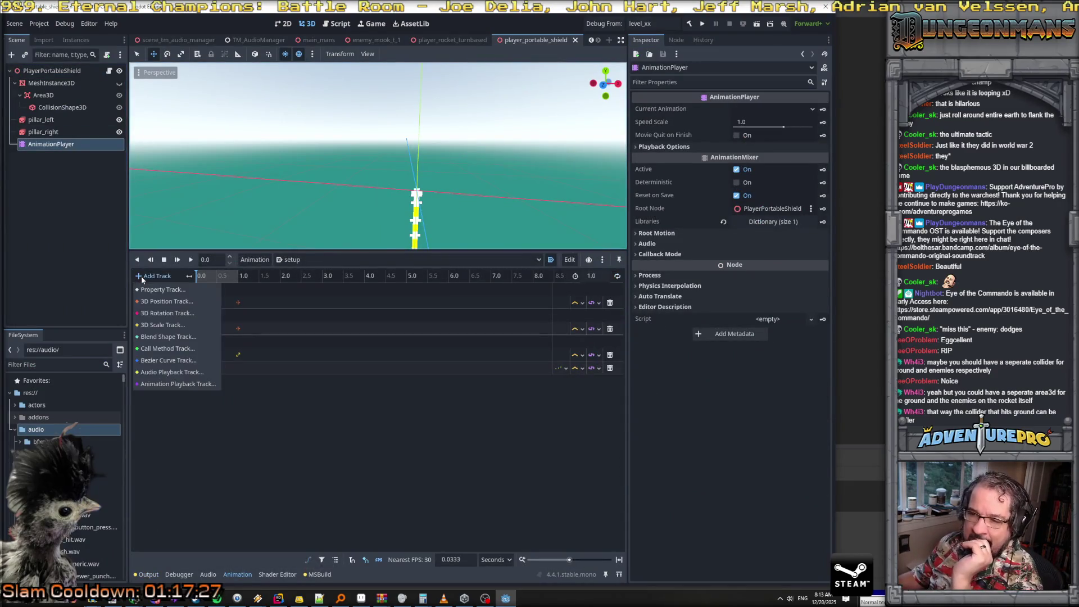
pyautogui.click(171, 372)
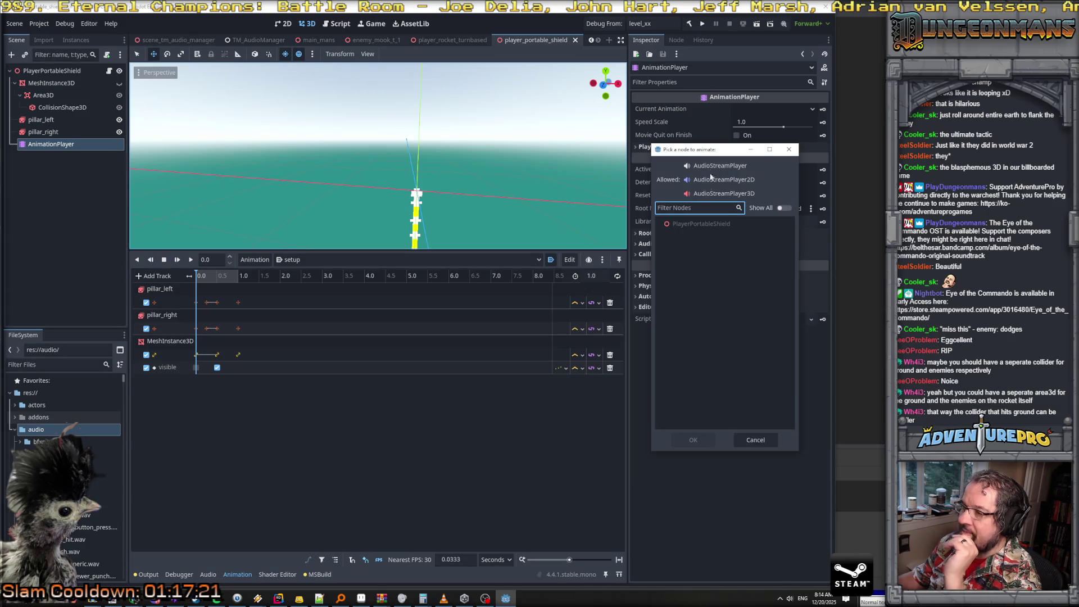
pyautogui.click(755, 441)
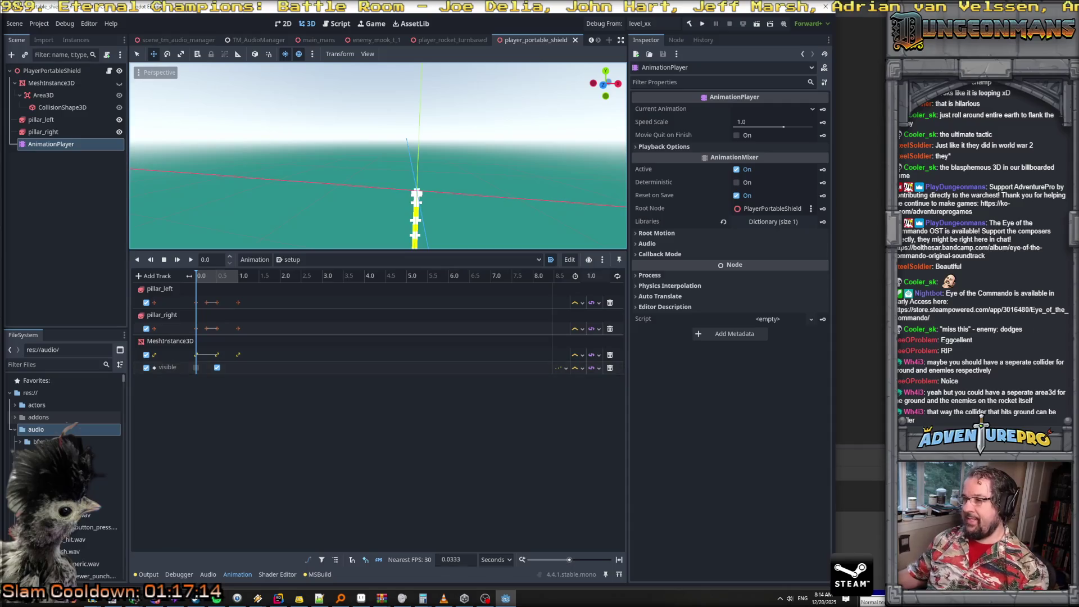
pyautogui.hotkey('alt', 'Tab')
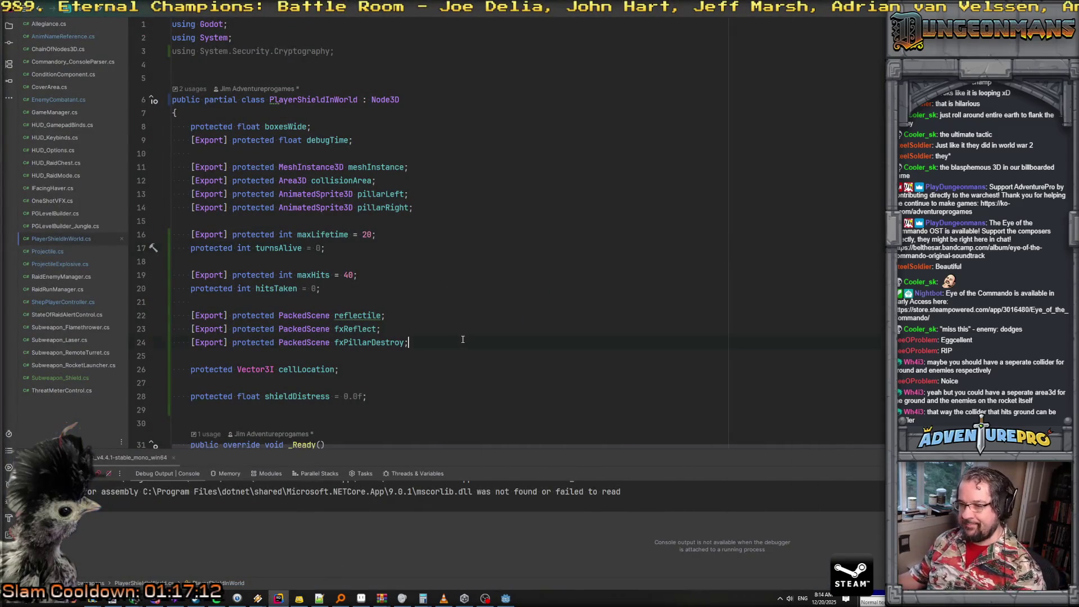
# Add '[Export] protected AudioStream clipShieldSetup;' after the fxPillarDestroy field
pyautogui.press('Return')
pyautogui.press('Return')
pyautogui.write('[Export] protected c')
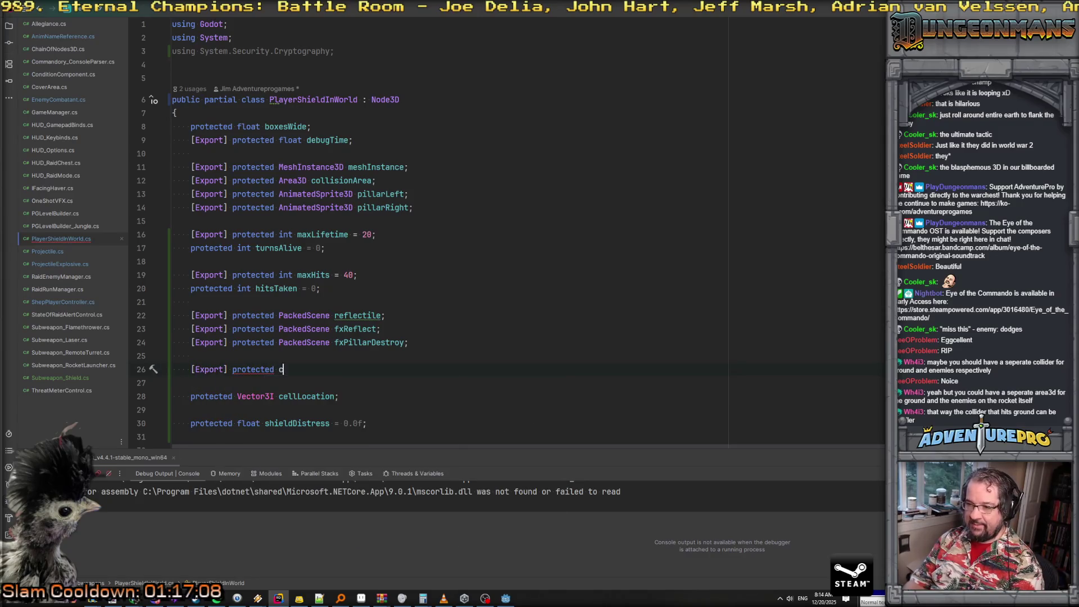
pyautogui.write('lip')
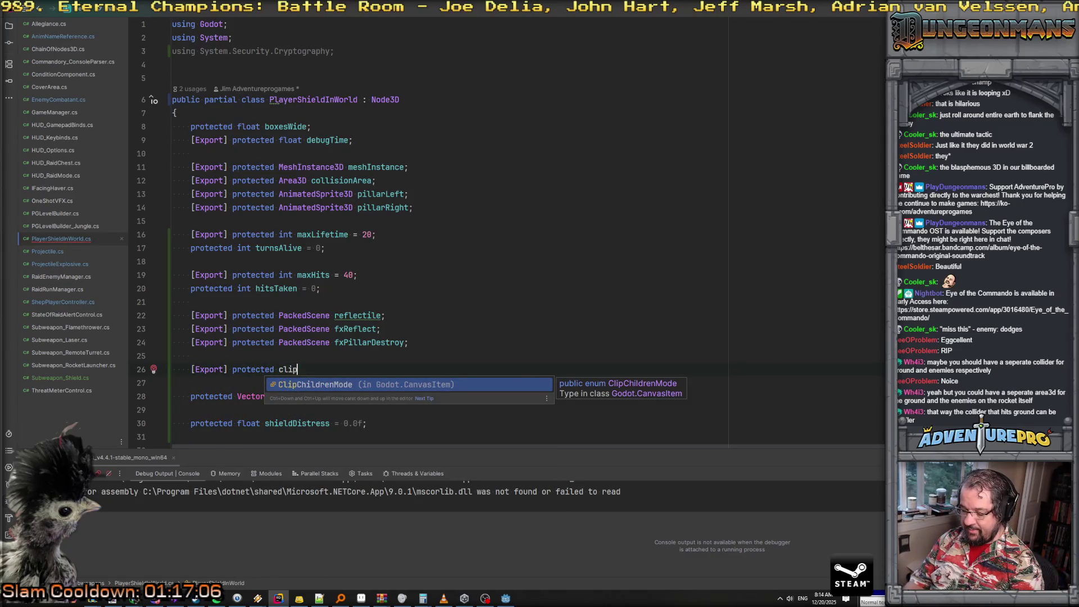
pyautogui.write('ShieldSetup')
pyautogui.hotkey('ctrl', 'Left')
pyautogui.hotkey('ctrl', 'Left')
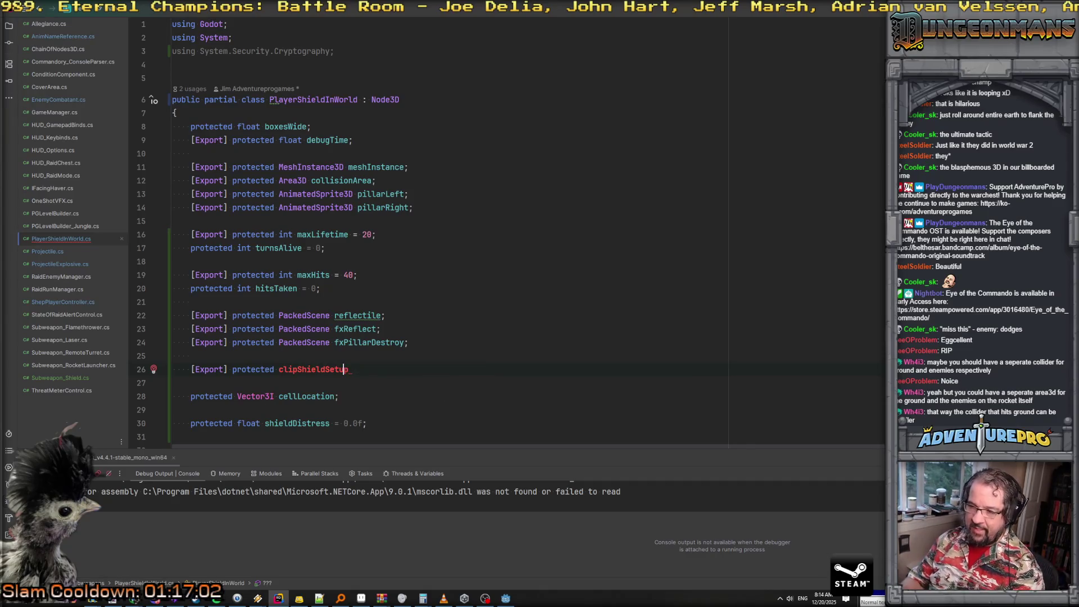
pyautogui.press('Left')
pyautogui.write('AudioStr')
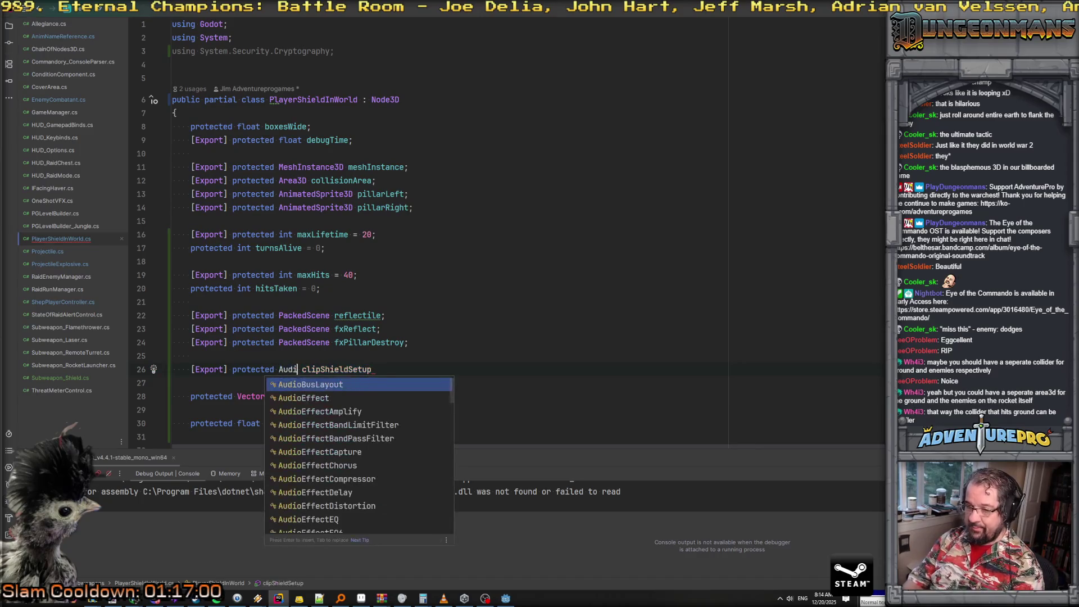
pyautogui.press('Return')
pyautogui.press('End')
pyautogui.write(';')
pyautogui.press('Return')
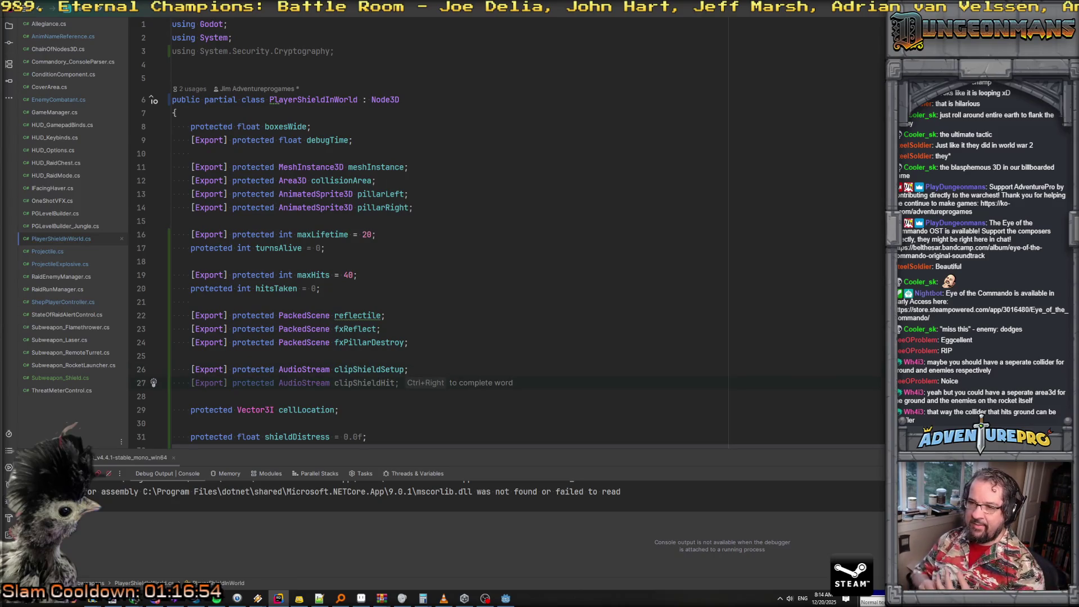
# Dismiss the clipShieldHit suggestion, check the new field, and build the .NET project in Godot
pyautogui.scroll(-10, 592, 211)
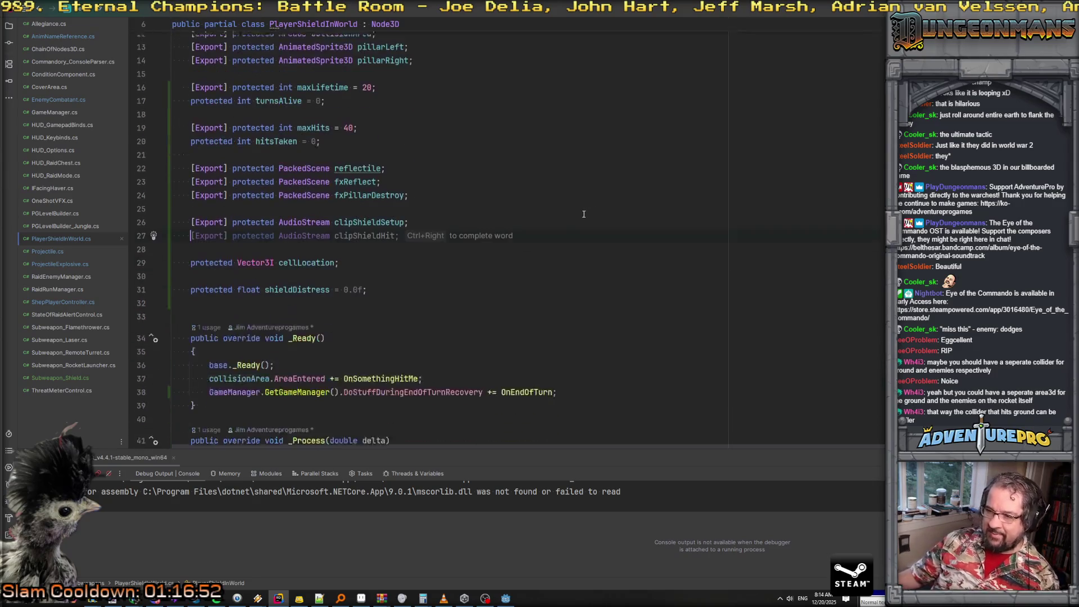
pyautogui.scroll(-13, 583, 214)
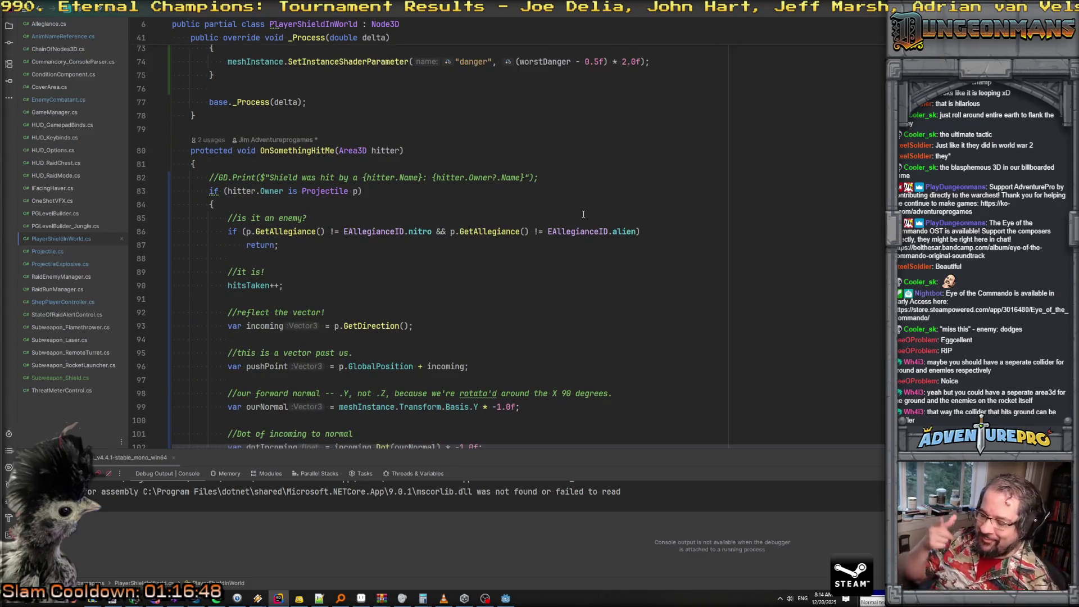
pyautogui.scroll(19, 579, 215)
pyautogui.scroll(2, 574, 217)
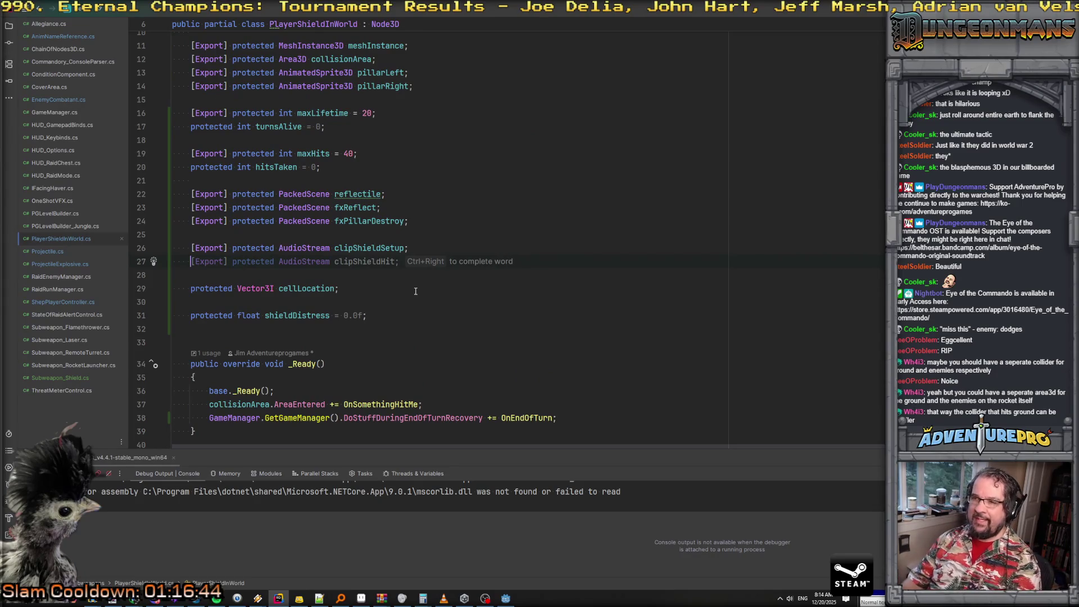
pyautogui.press('Escape')
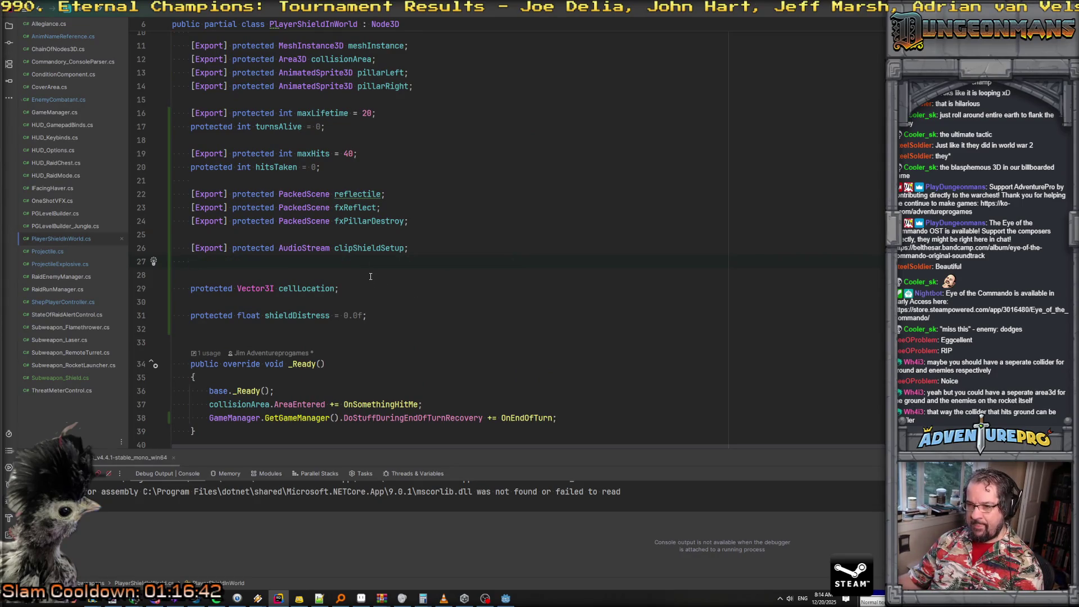
pyautogui.click(365, 248)
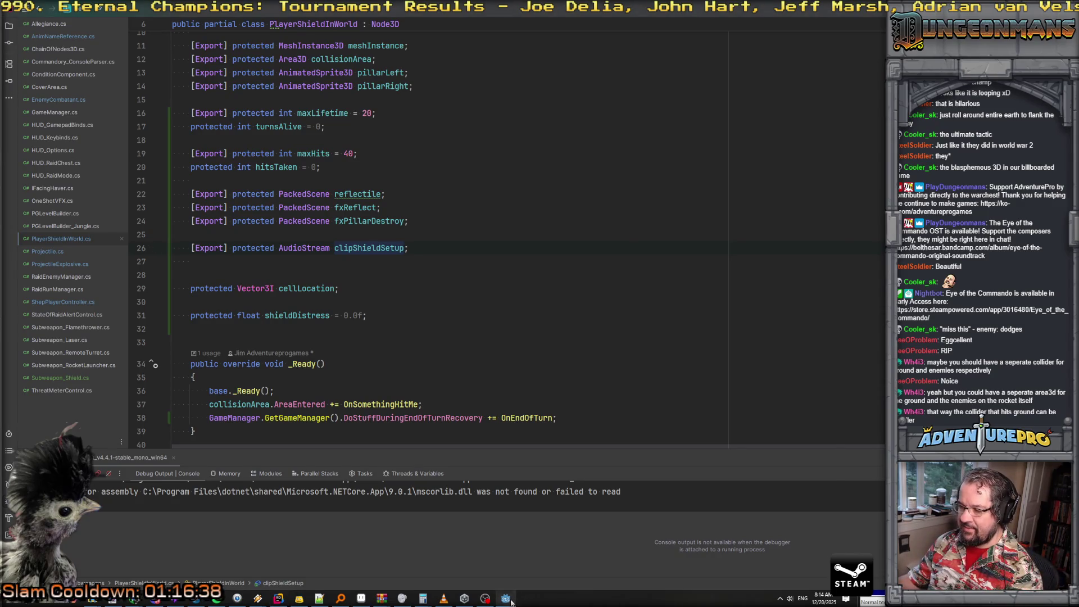
pyautogui.click(507, 599)
pyautogui.click(690, 25)
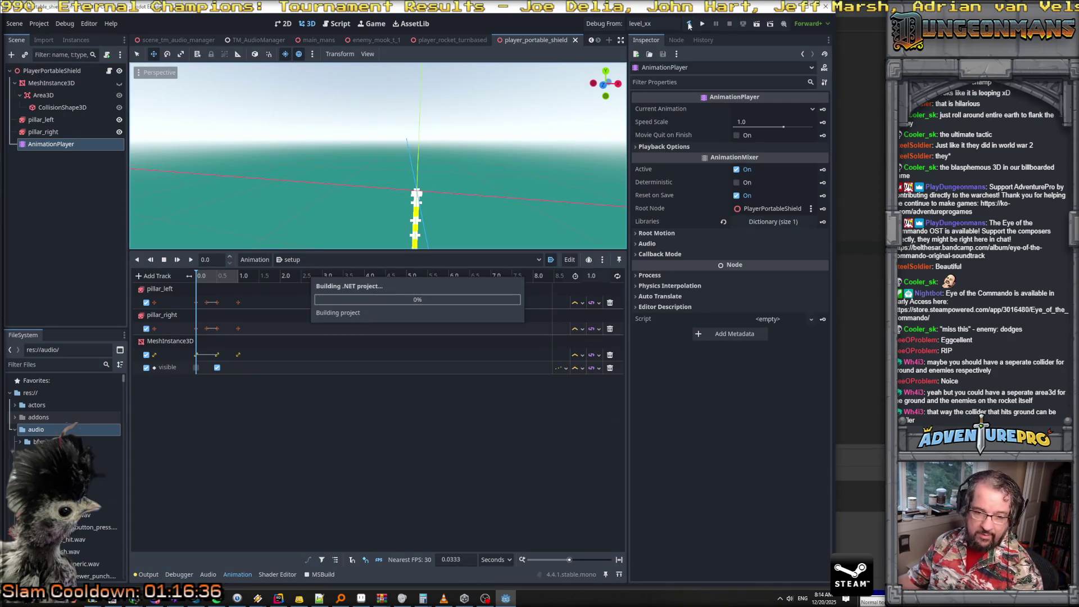
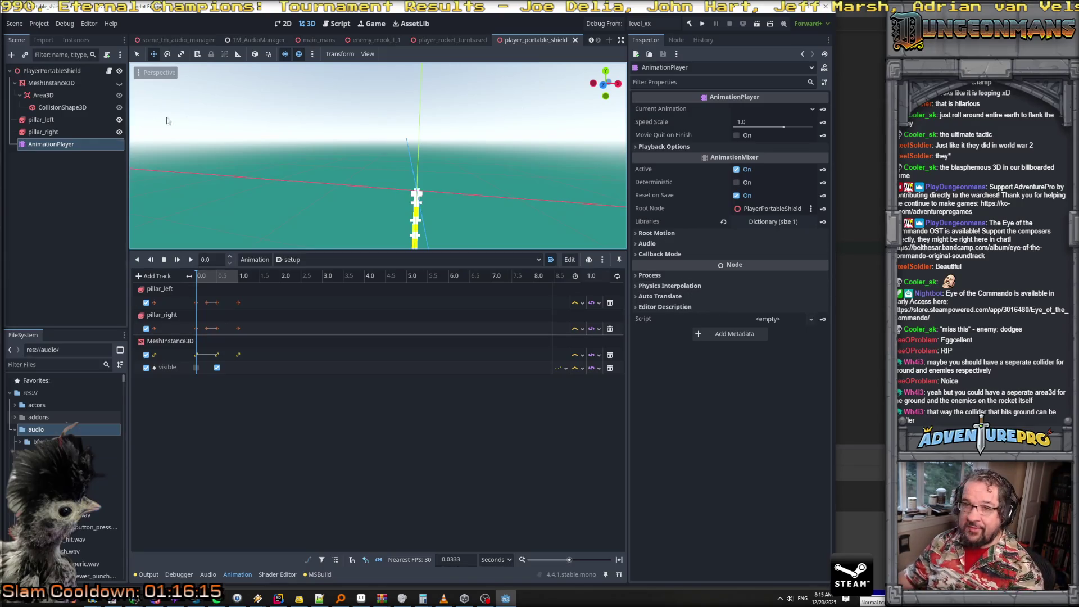
# Assign player_shield_activate_temp.wav as PlayerPortableShield's Clip Shield Setup sound via Quick Load
pyautogui.click(54, 71)
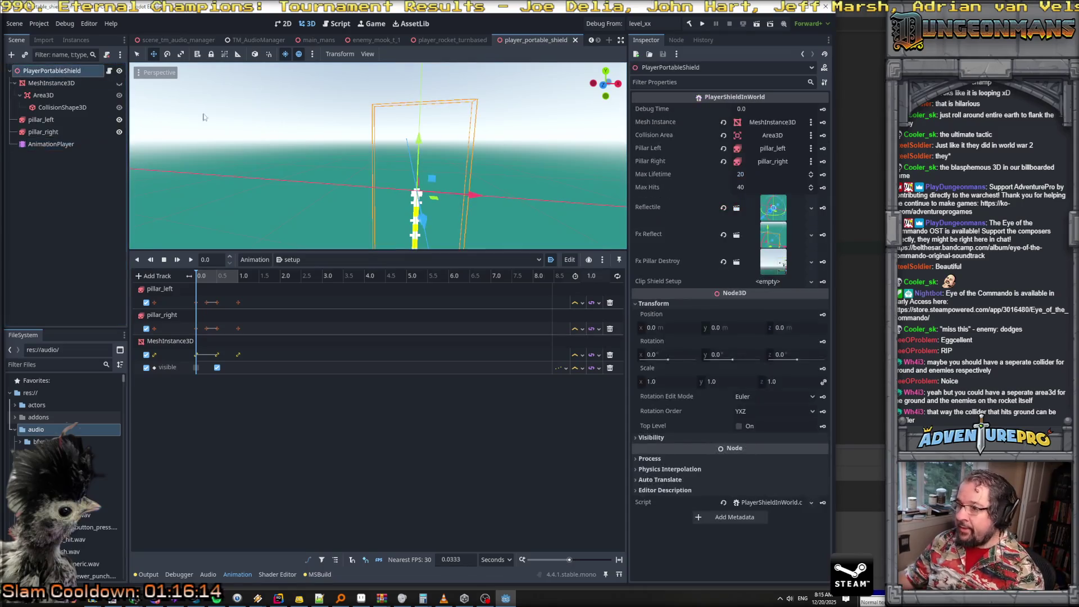
pyautogui.click(810, 282)
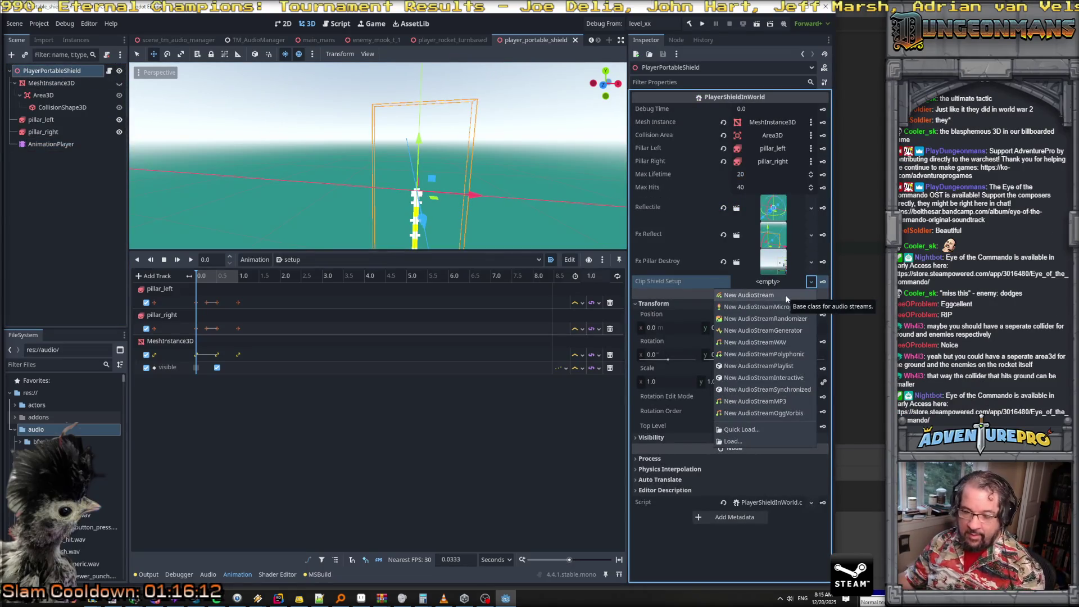
pyautogui.click(750, 428)
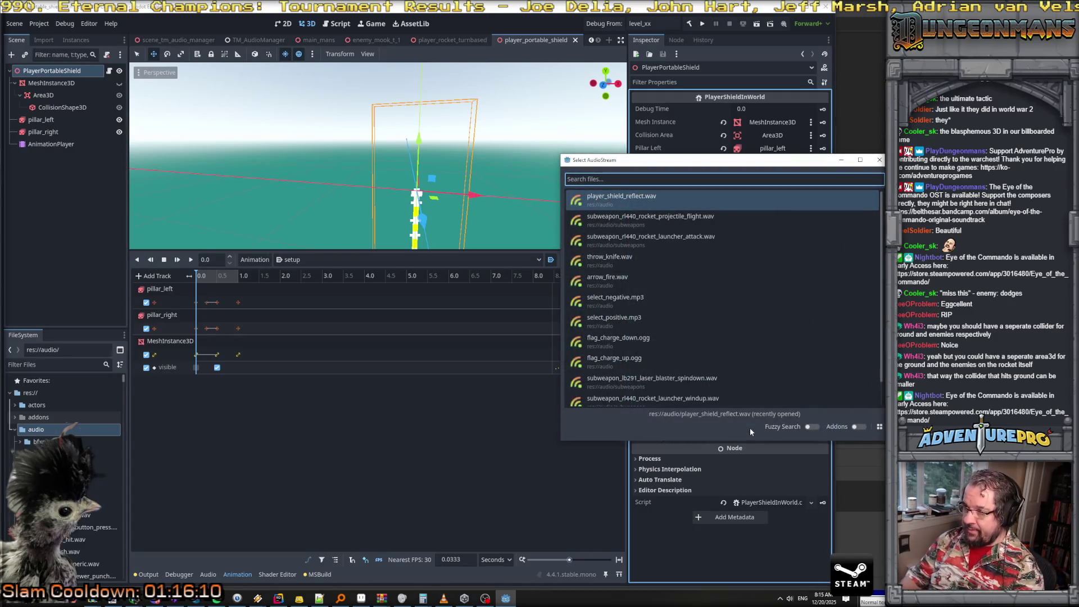
pyautogui.write('play')
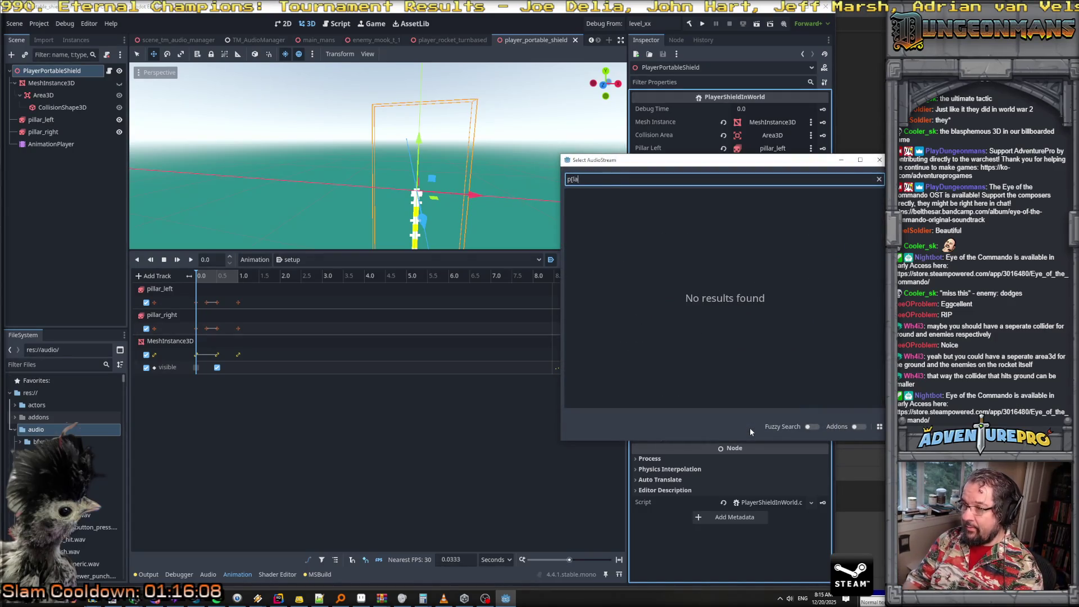
pyautogui.write('er_s')
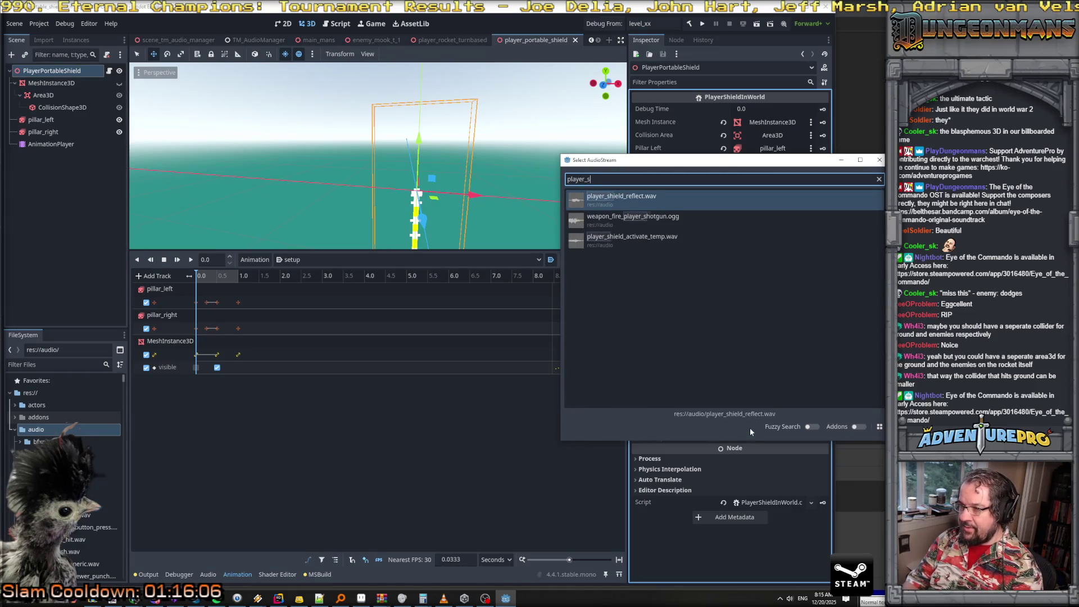
pyautogui.press('Down')
pyautogui.press('Down')
pyautogui.press('Return')
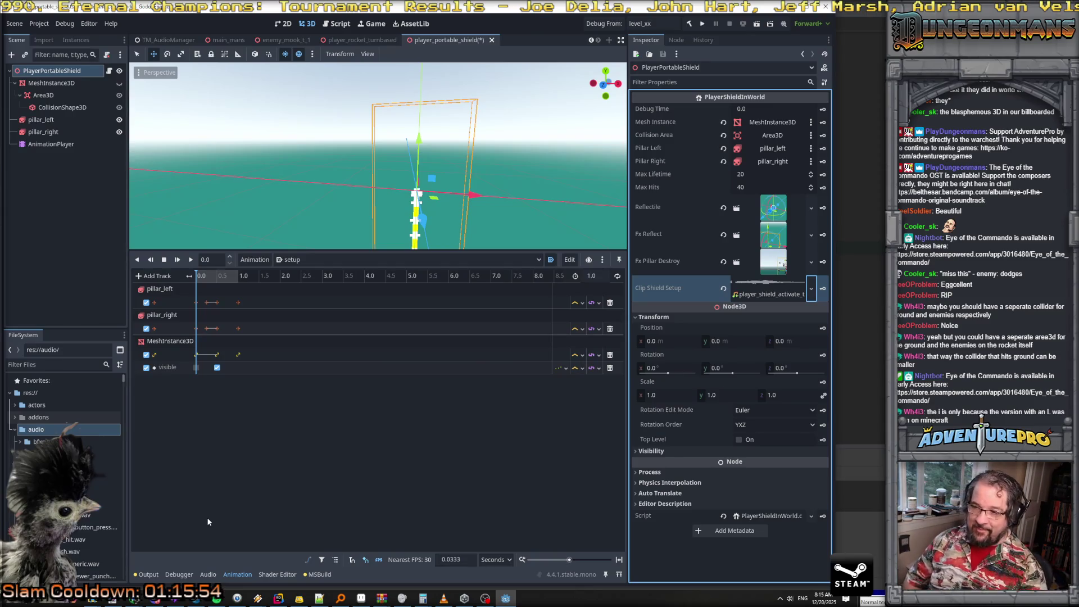
# Try adding an Audio Playback Track, cancel it, and switch to the shield script
pyautogui.click(150, 277)
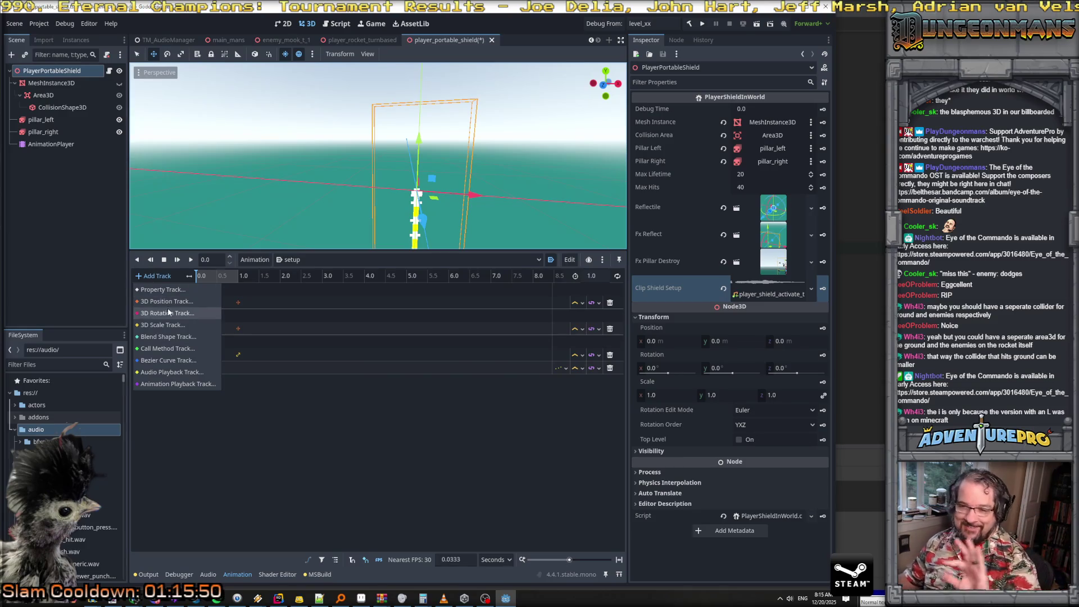
pyautogui.click(172, 372)
pyautogui.click(698, 231)
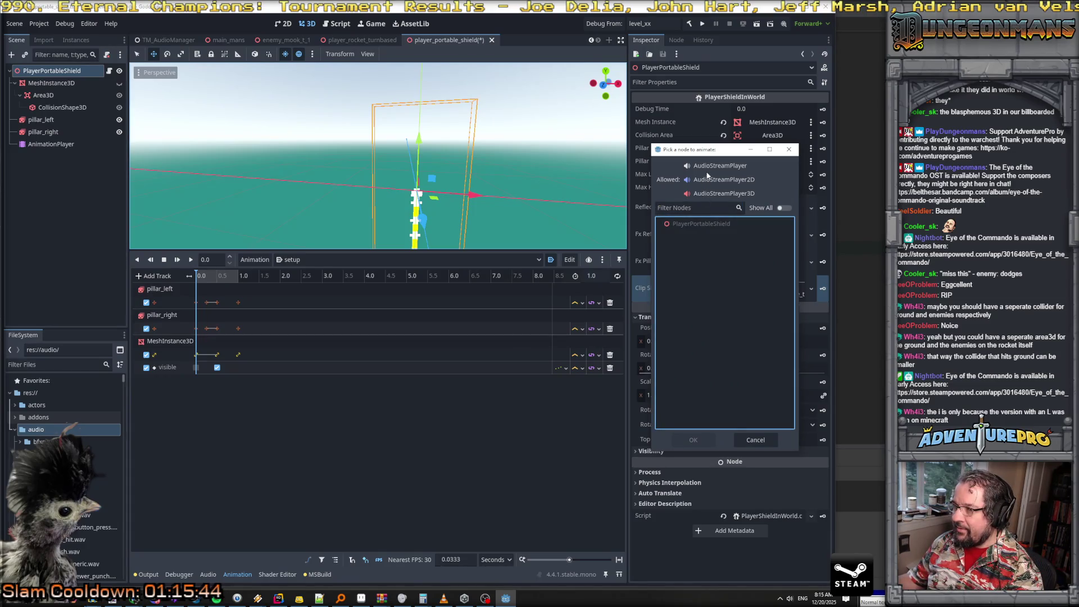
pyautogui.click(752, 440)
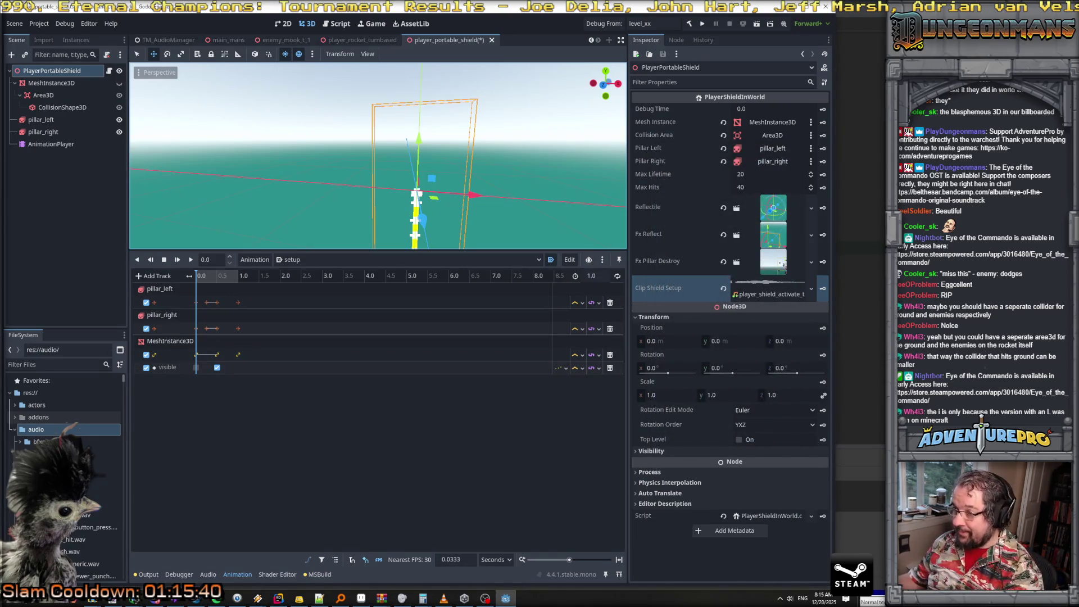
pyautogui.hotkey('alt', 'Tab')
# Add an empty public void PlaySetupFX() method at the end of PlayerShieldInWorld.cs
pyautogui.scroll(-15, 511, 343)
pyautogui.scroll(-20, 512, 343)
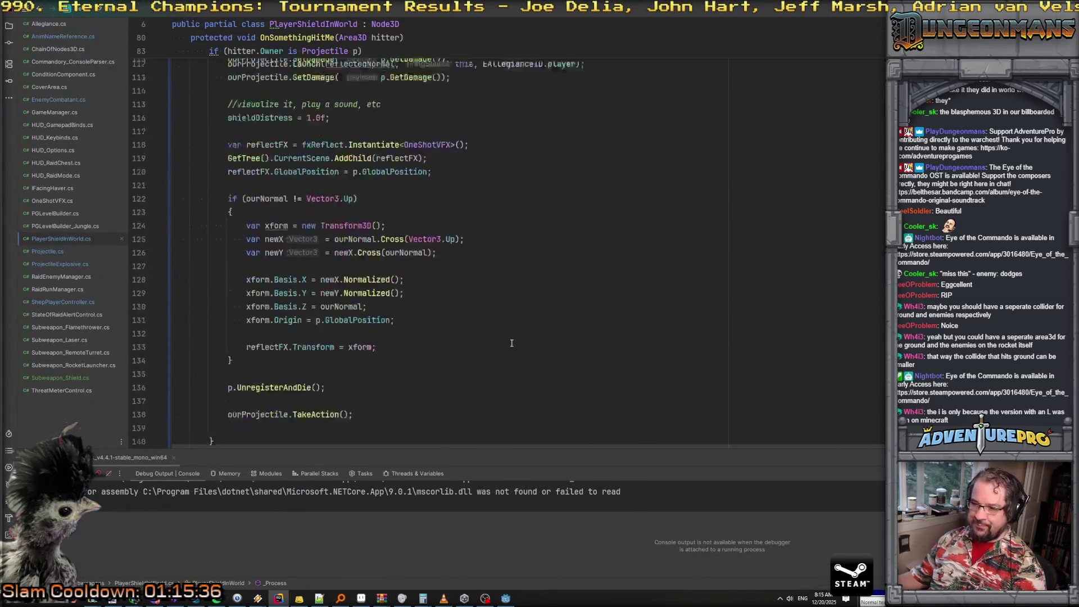
pyautogui.click(182, 333)
pyautogui.press('Return')
pyautogui.press('Return')
pyautogui.write('public void Pla')
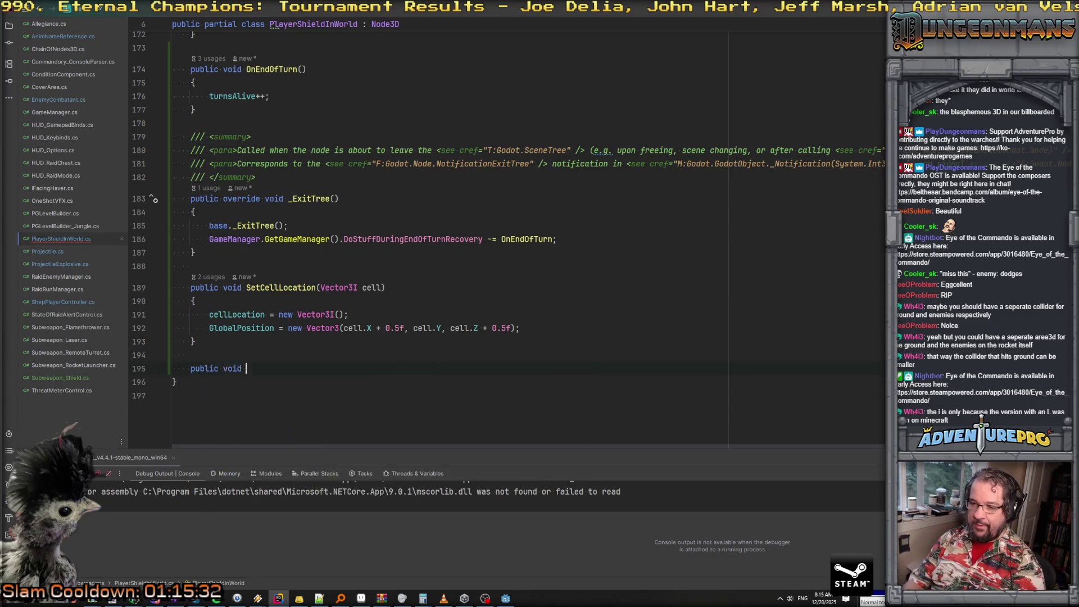
pyautogui.write('ySetupFX()')
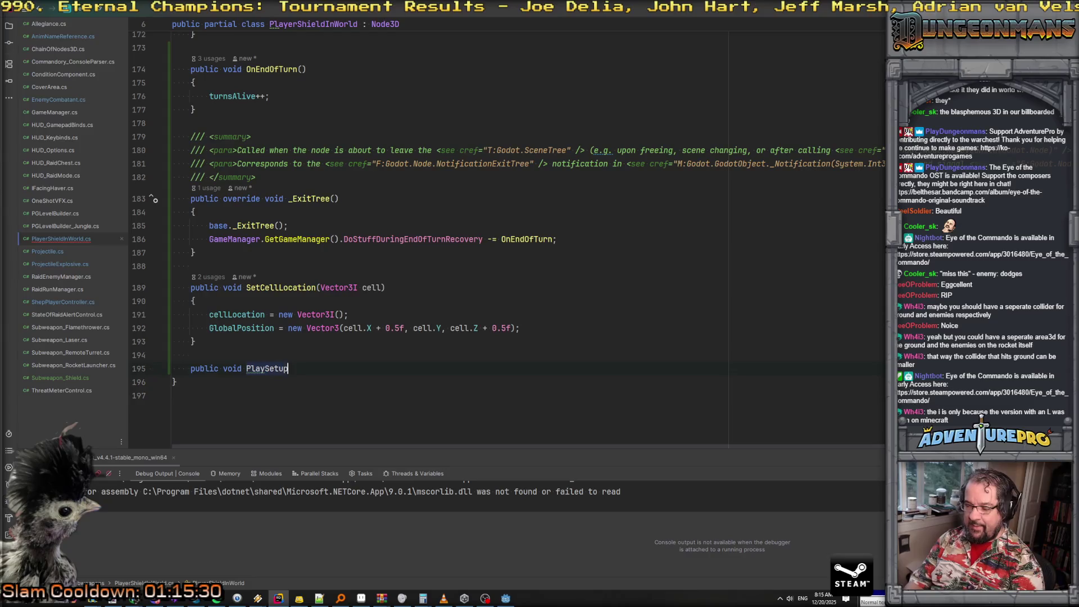
pyautogui.press('Return')
pyautogui.write('{')
pyautogui.press('Return')
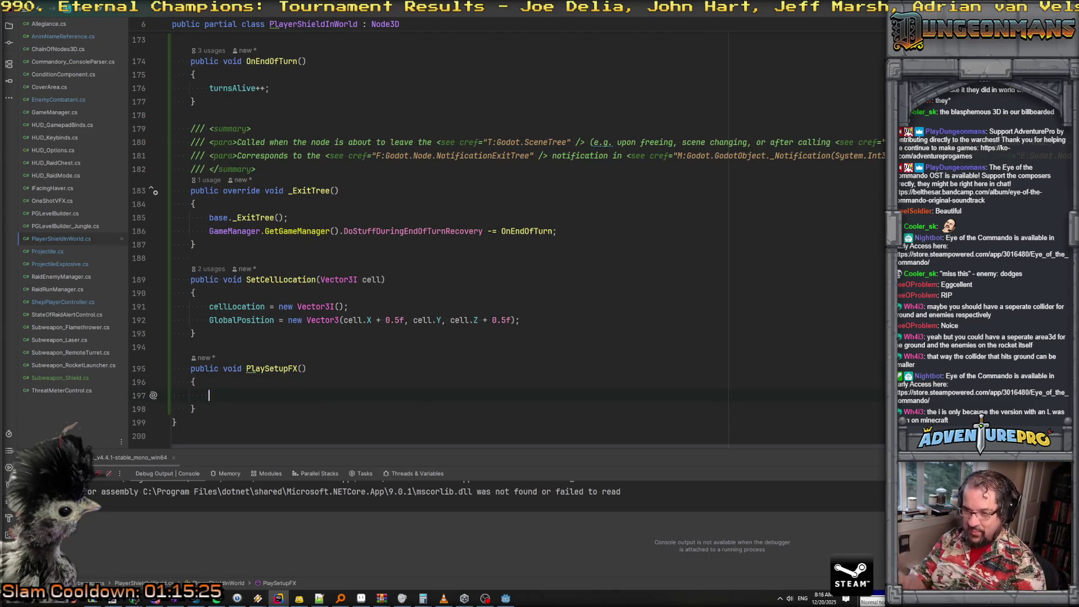
# Call TM_AudioManager.GetAudioManager().PlayOneShot(clipShieldSetup) inside the method, checking its definition
pyautogui.write('clip')
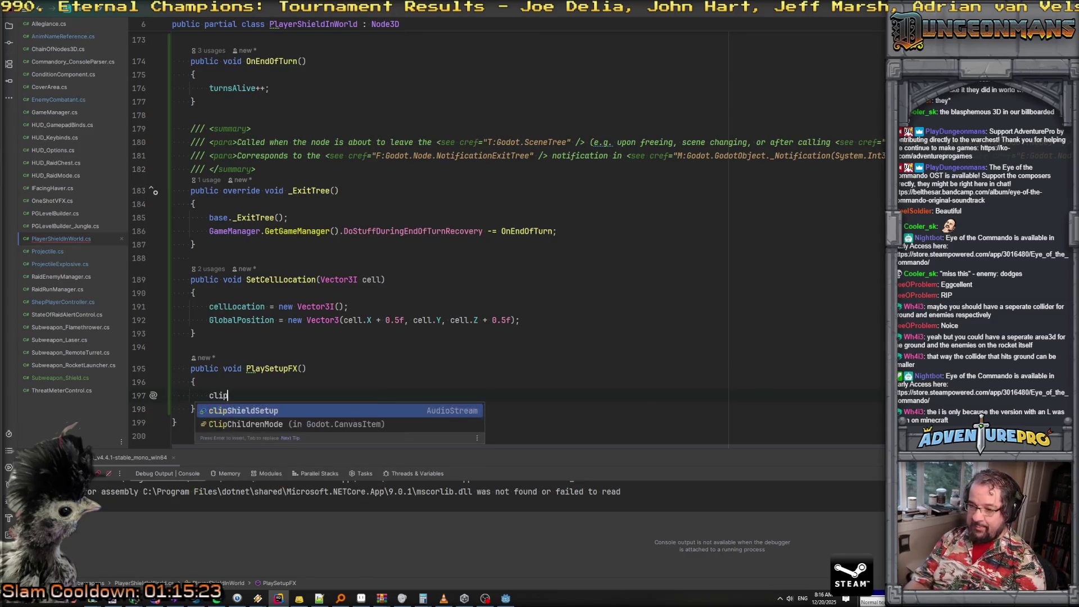
pyautogui.press('BackSpace')
pyautogui.press('BackSpace')
pyautogui.press('BackSpace')
pyautogui.write('TM_AudioManager.')
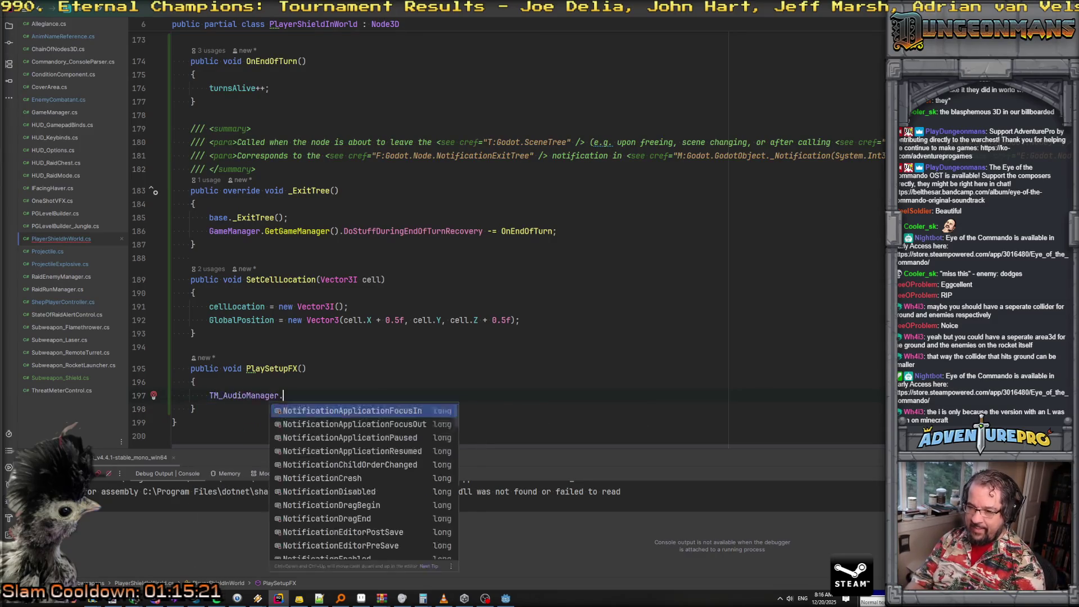
pyautogui.press('Return')
pyautogui.press('Escape')
pyautogui.hotkey('shift', 'Right')
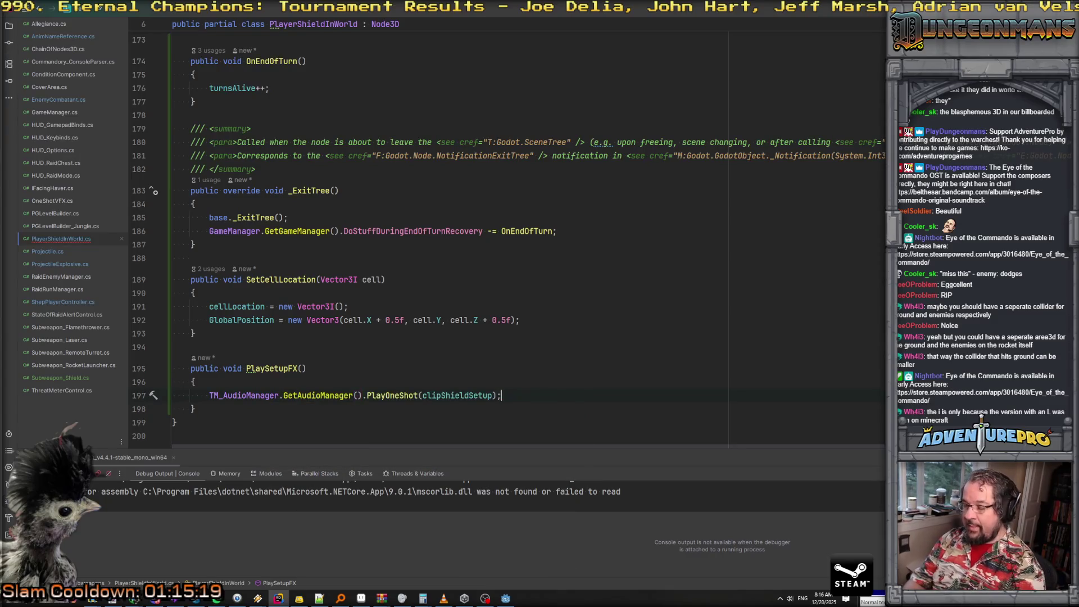
pyautogui.keyDown('ctrl'); pyautogui.click(392, 394); pyautogui.keyUp('ctrl')
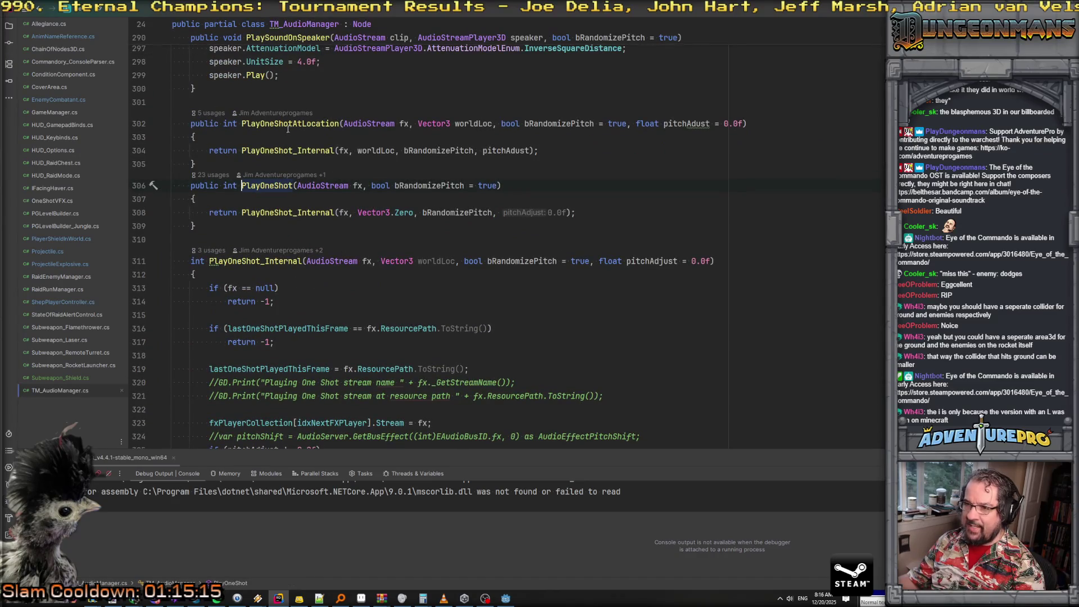
pyautogui.hotkey('ctrl', '-')
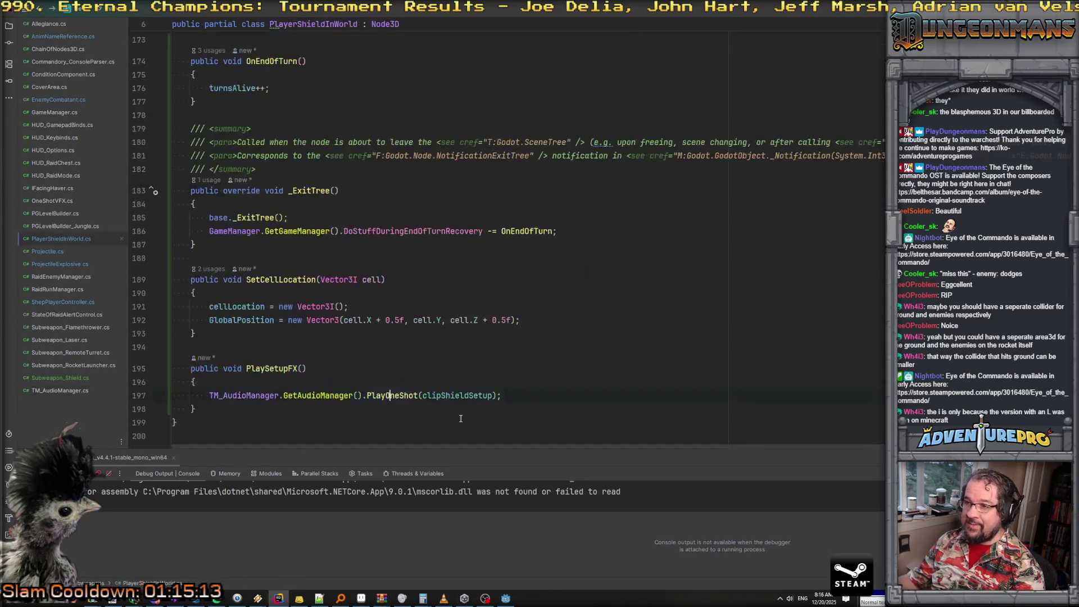
# Change the call to PlayOneShotAtLocation(clipShieldSetup, GlobalPosition) and return to Godot
pyautogui.write('At')
pyautogui.press('Return')
pyautogui.press('Up')
pyautogui.click(539, 395)
pyautogui.write(', glob')
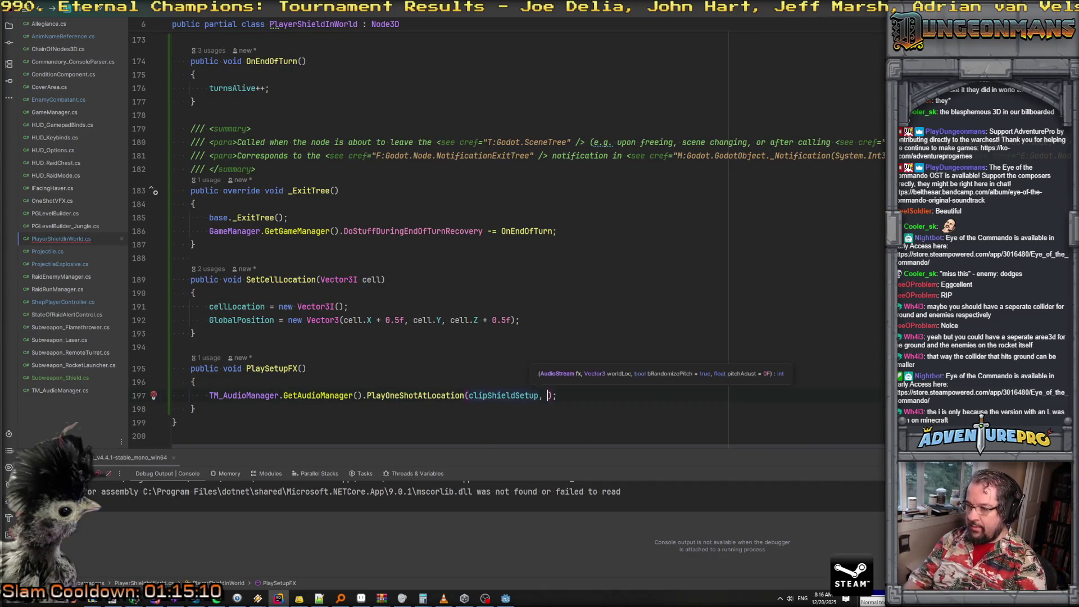
pyautogui.press('Down')
pyautogui.press('Return')
pyautogui.press('End')
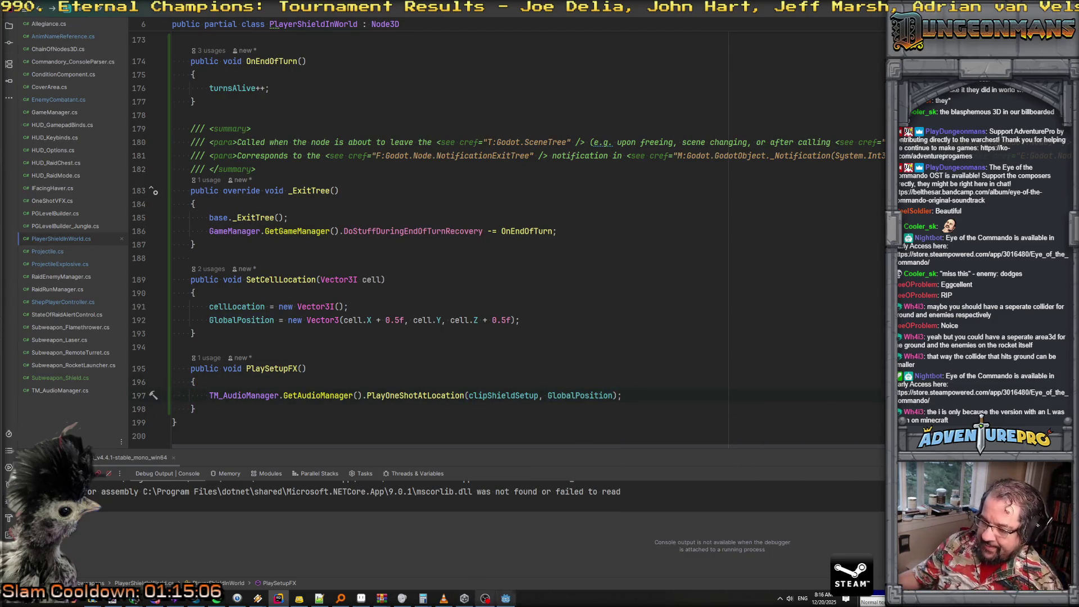
pyautogui.click(512, 600)
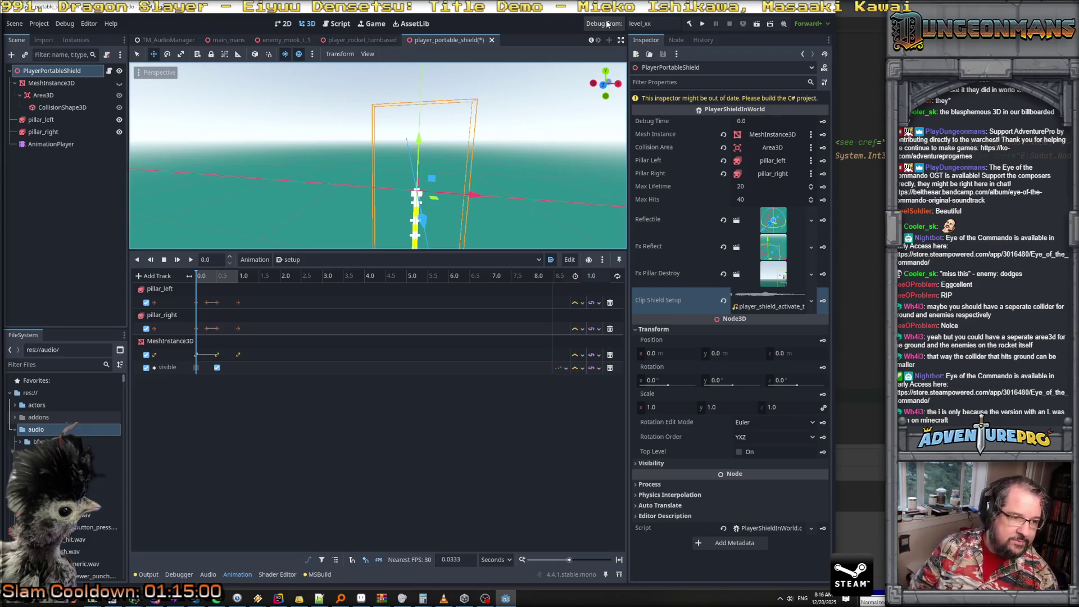
# Save the scene, run the game, and walk the commando down the corridor
pyautogui.hotkey('ctrl', 's')
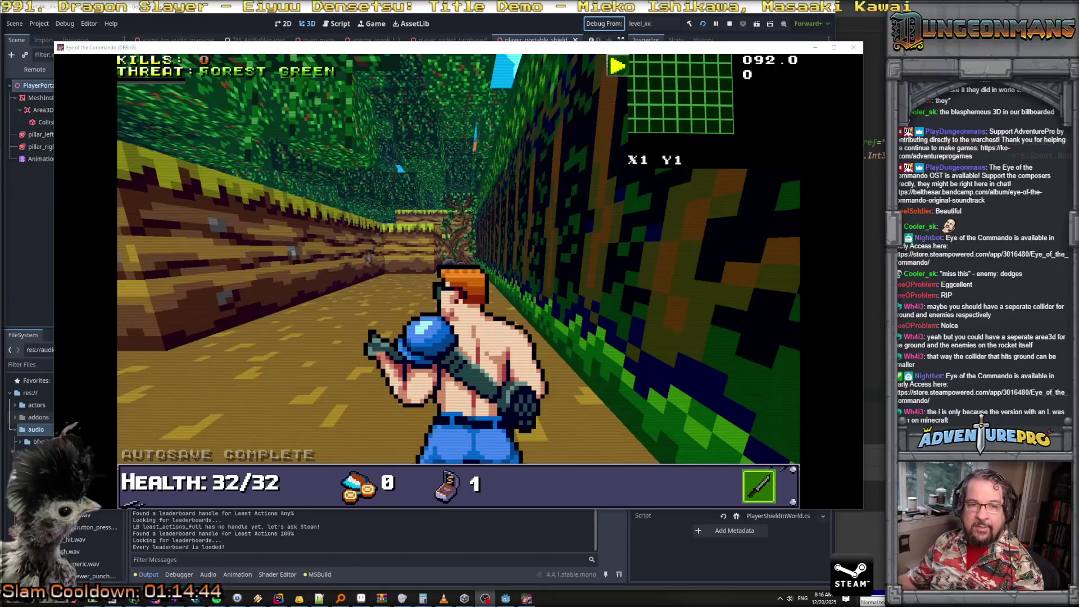
pyautogui.press('w')
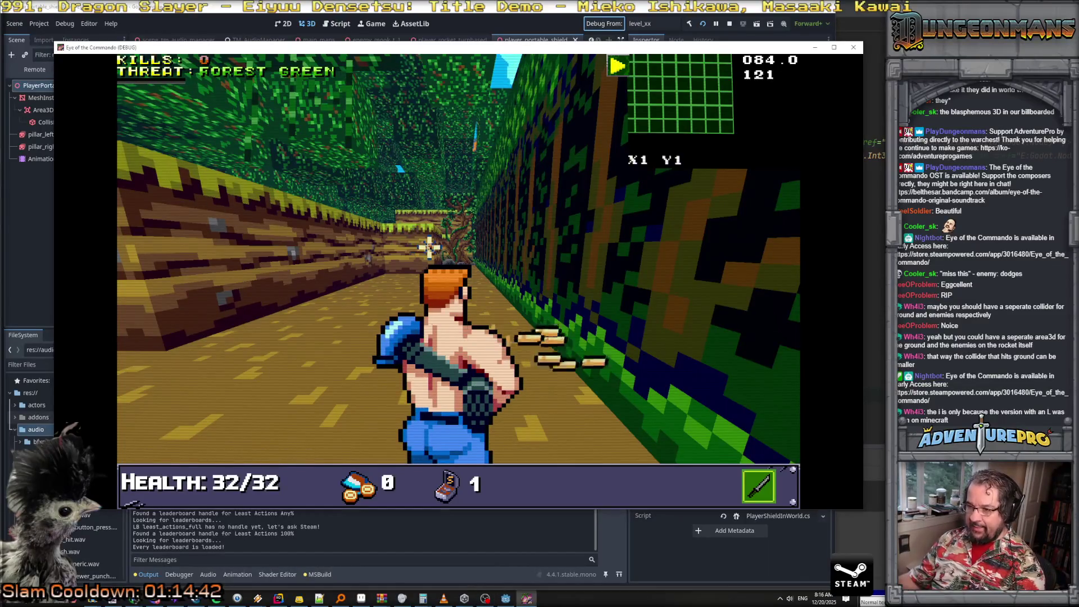
pyautogui.press('d')
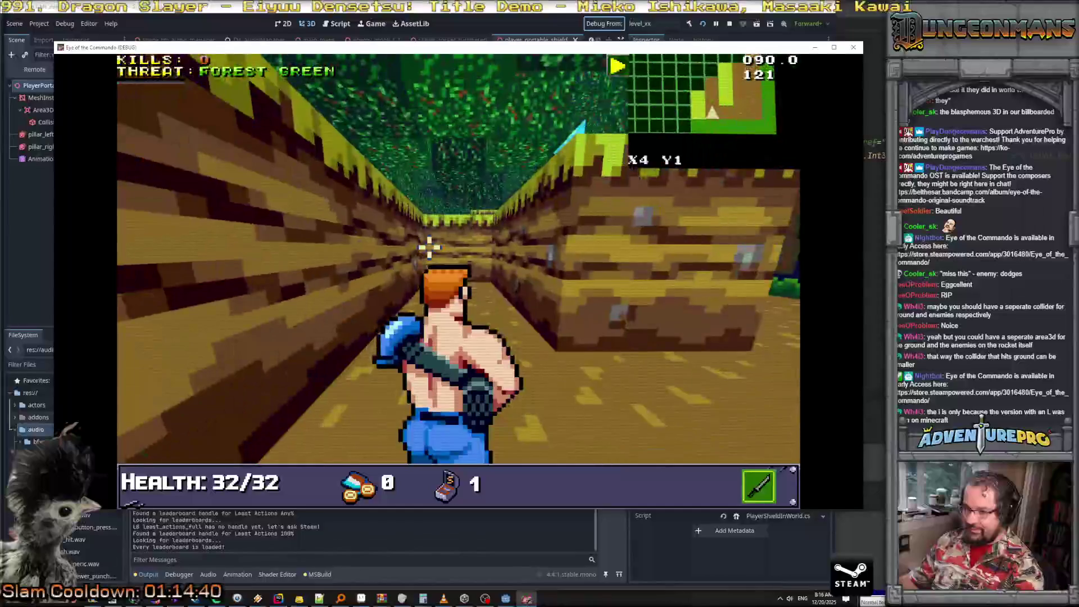
pyautogui.press('a')
pyautogui.press('w')
# Teleport to X10 Y10 via the debug console, shoot the Nitro Mook, and collect a Freedom Medal
pyautogui.press('`')
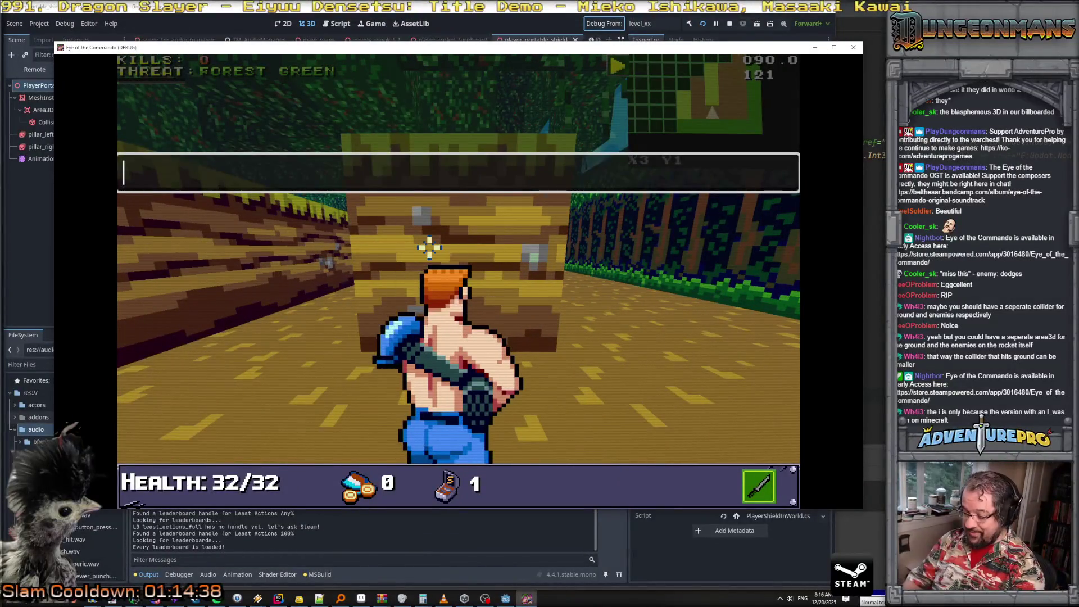
pyautogui.write('TP 10 10')
pyautogui.press('Return')
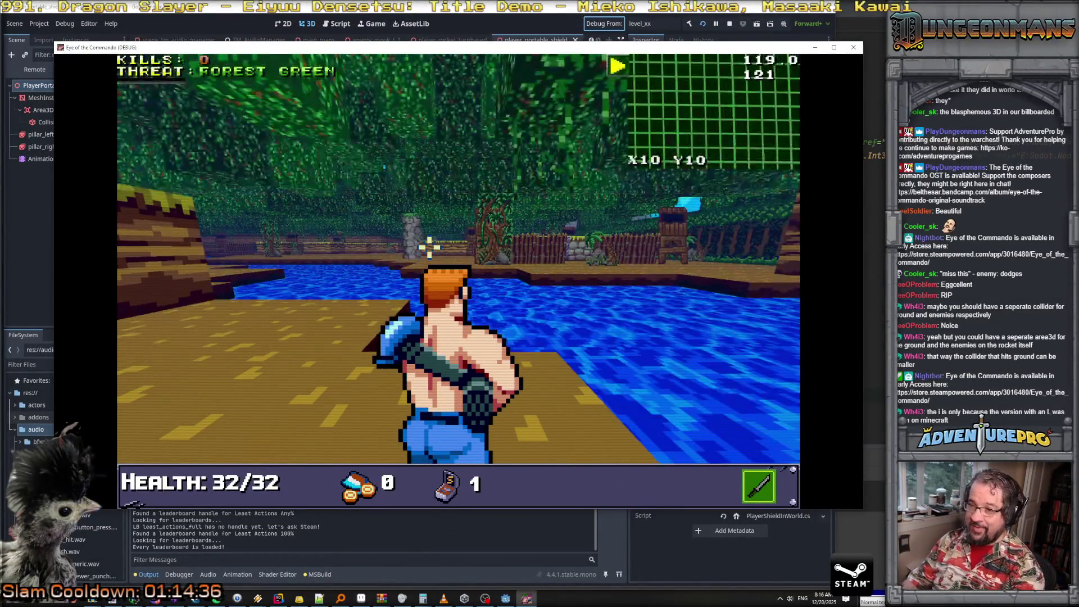
pyautogui.press('a')
pyautogui.press('d')
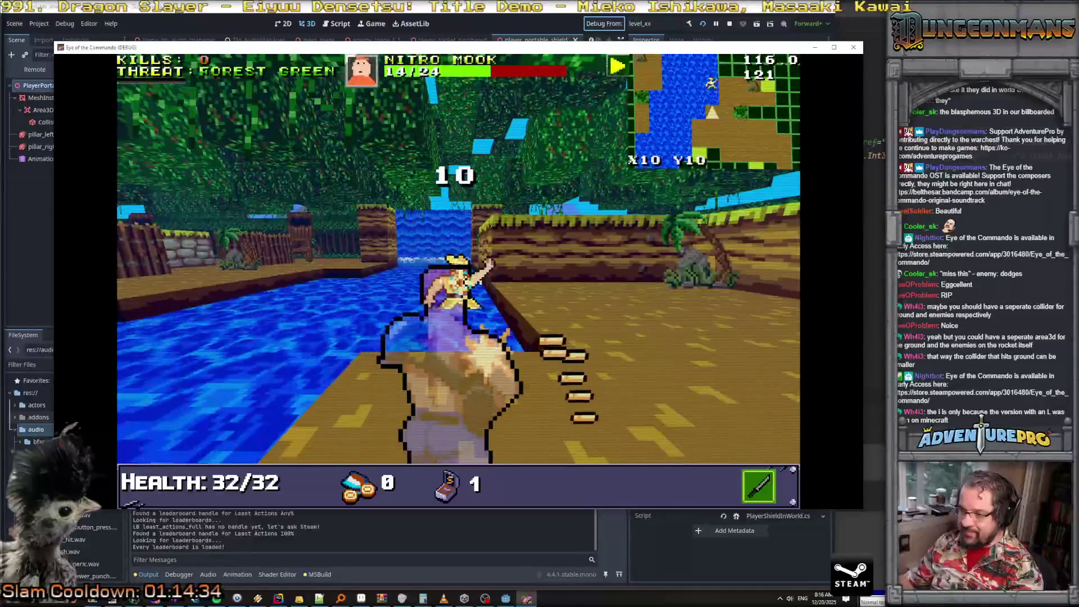
pyautogui.press('w')
pyautogui.press('q')
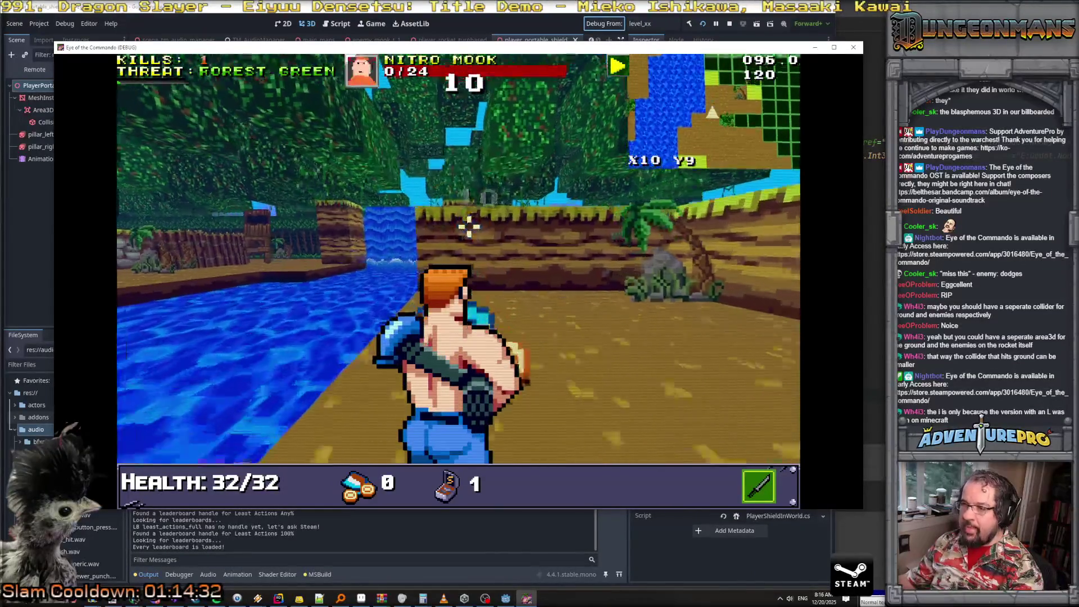
pyautogui.press('a')
pyautogui.press('d')
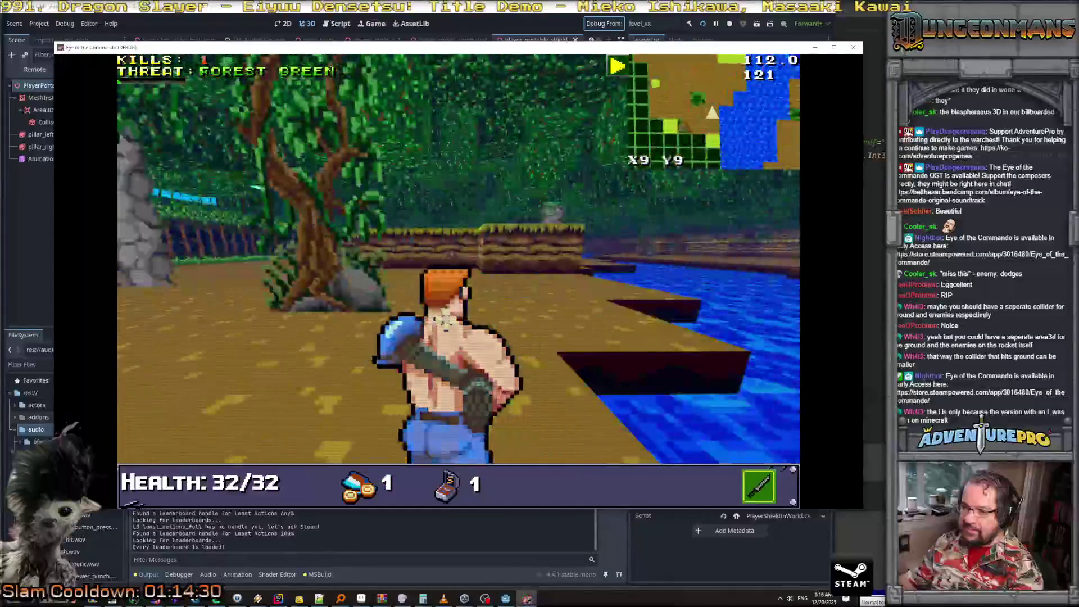
pyautogui.press('w')
pyautogui.press('w')
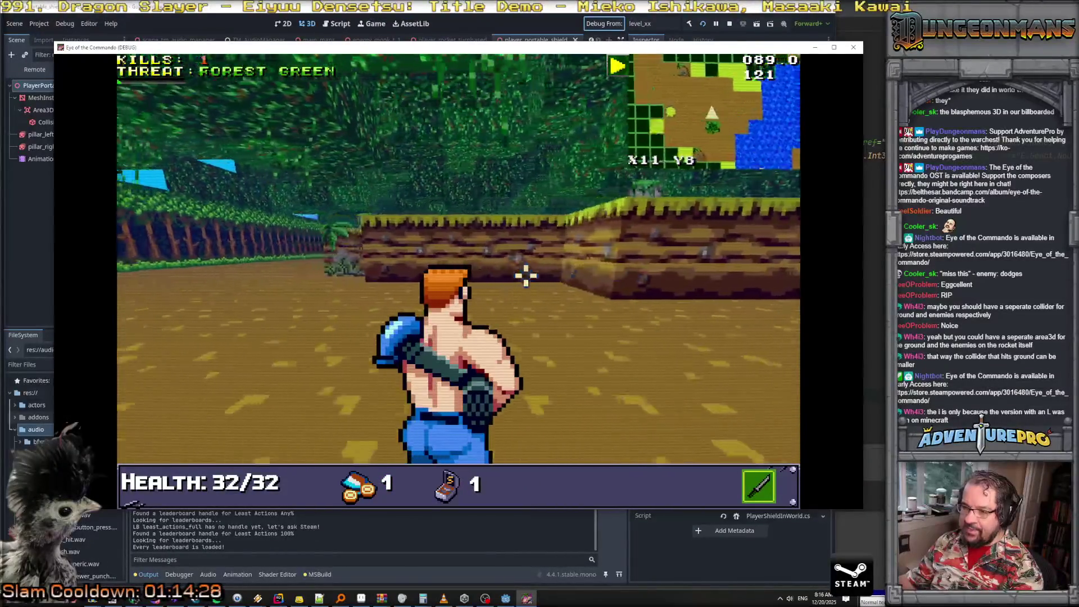
# Grant the shield with RSW SHIELD, throw it as a wall, fire at it, and close the game
pyautogui.press('`')
pyautogui.write('RSW S')
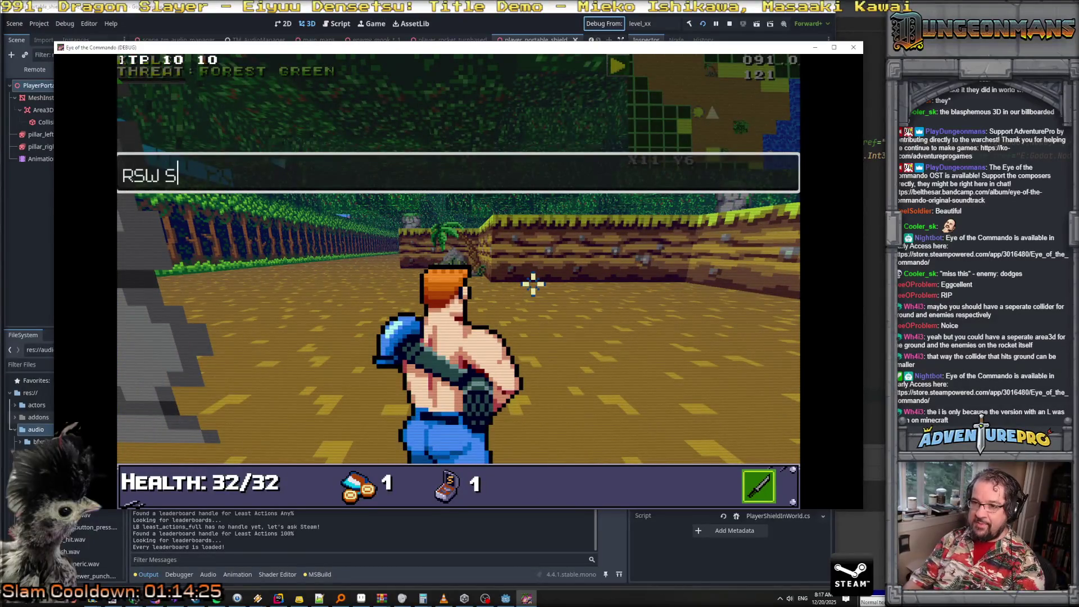
pyautogui.write('HIELD')
pyautogui.press('Return')
pyautogui.press('`')
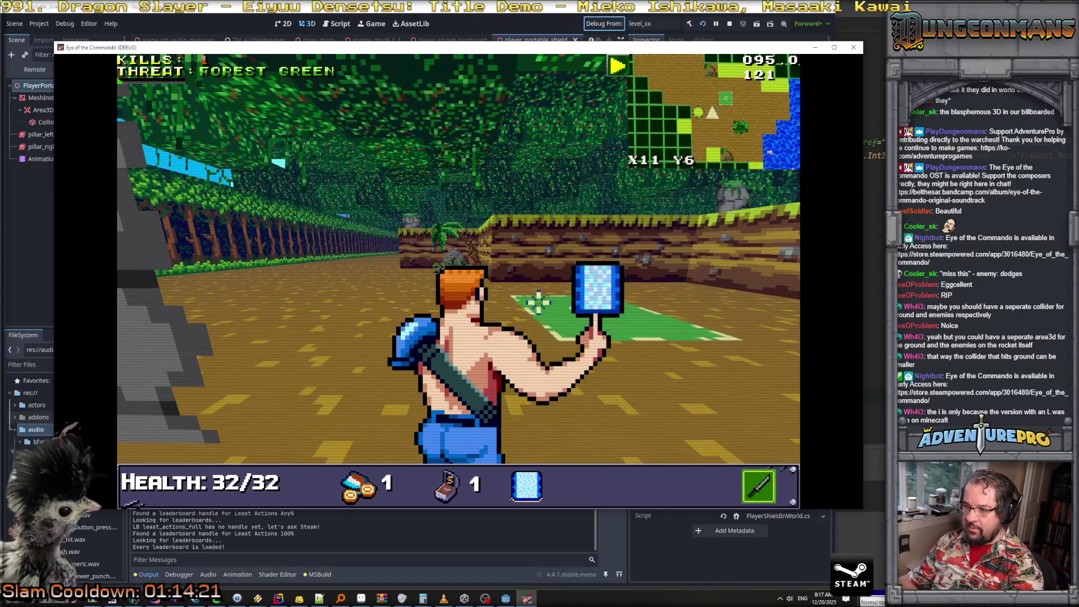
pyautogui.click(538, 303)
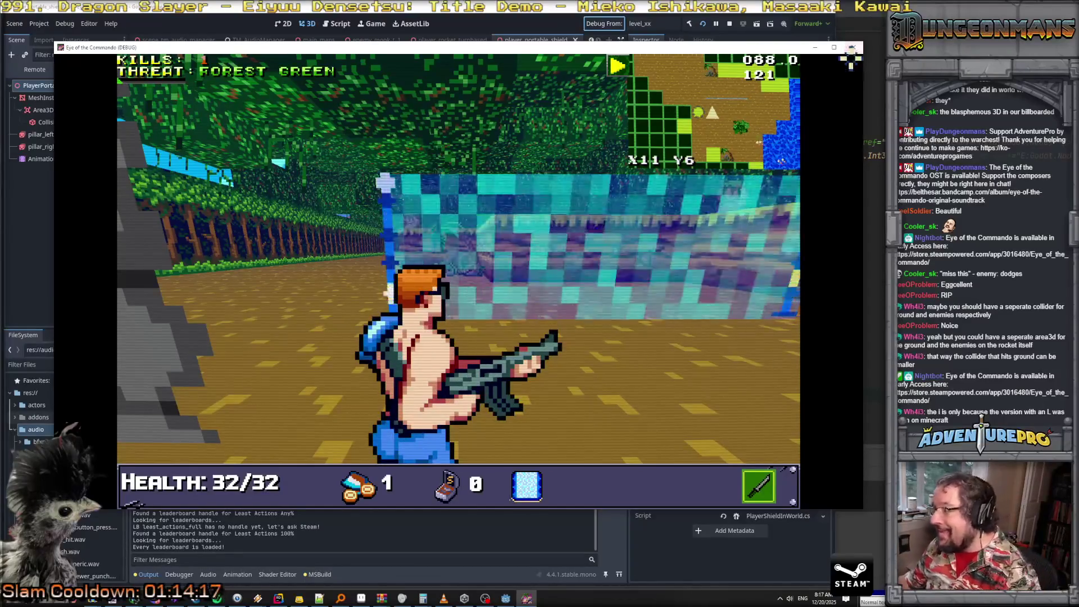
pyautogui.click(539, 303)
pyautogui.click(853, 48)
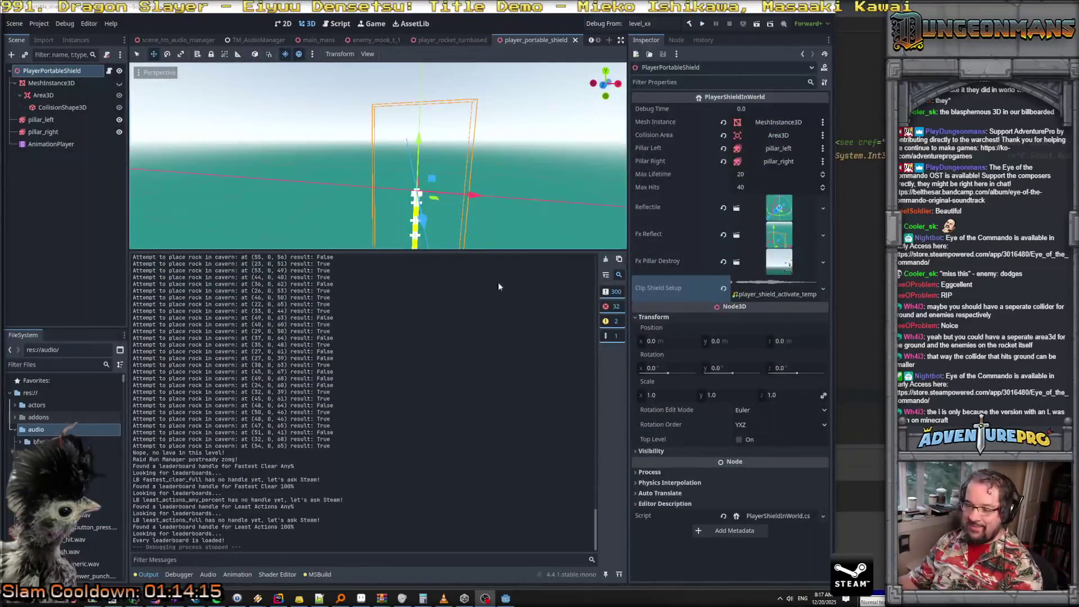
# Add a Call Method Track targeting PlayerPortableShield to the shield's AnimationPlayer
pyautogui.click(44, 145)
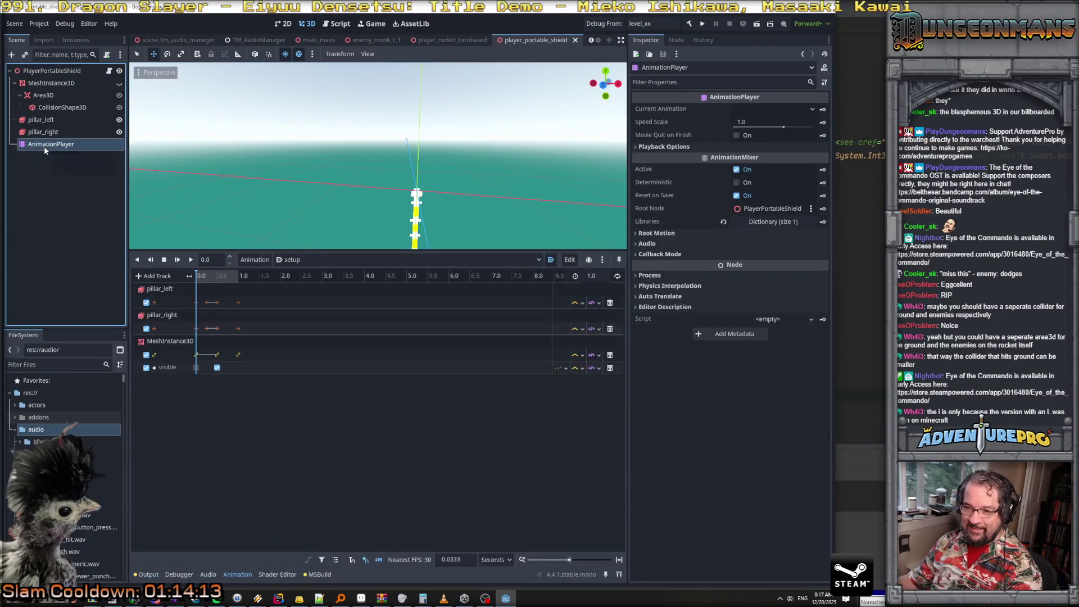
pyautogui.click(151, 275)
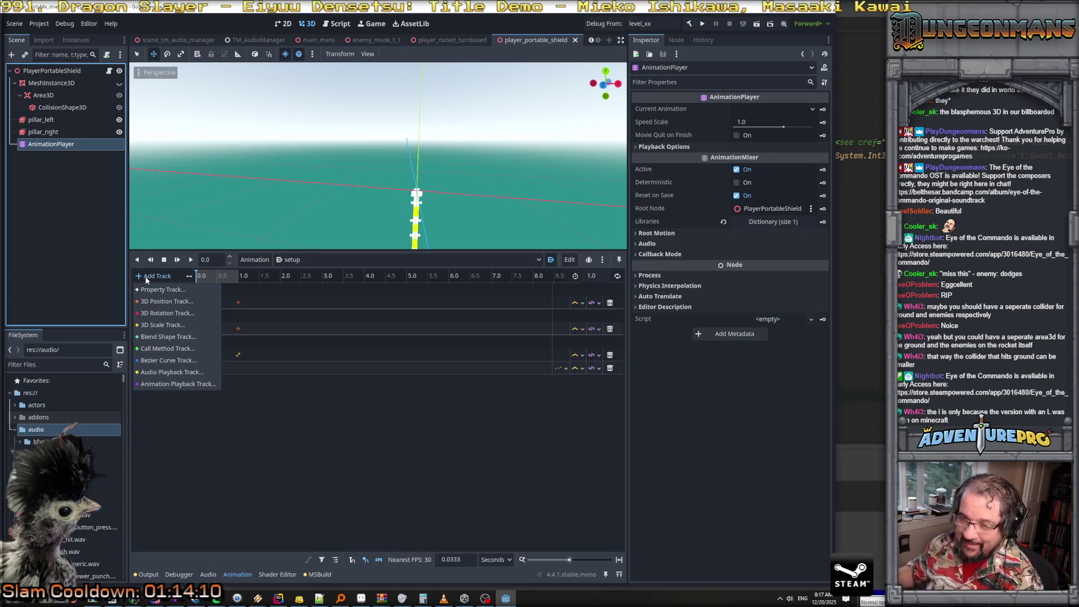
pyautogui.click(158, 349)
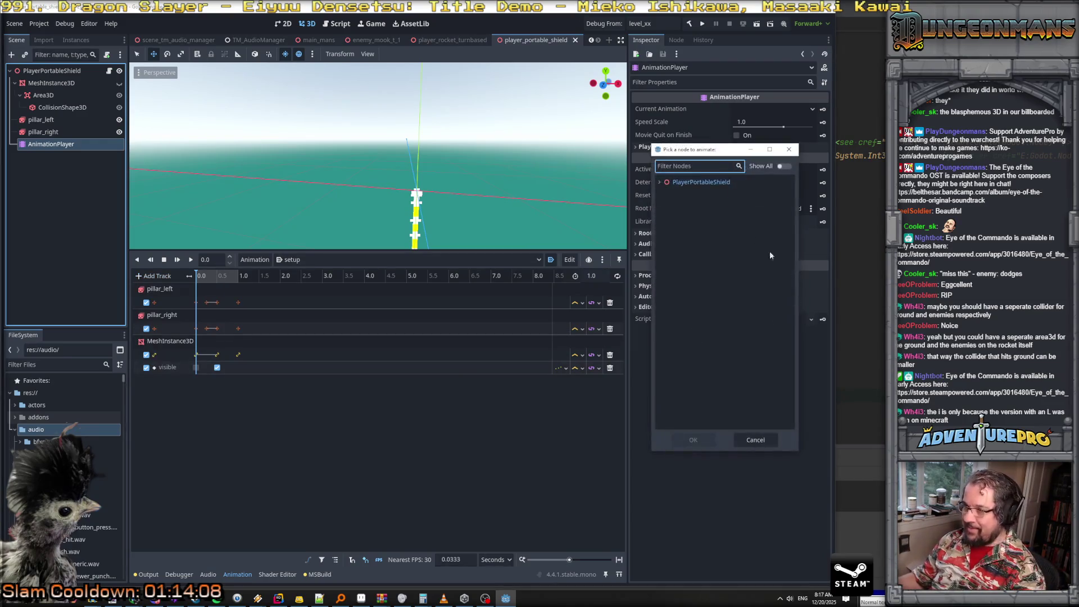
pyautogui.click(710, 184)
pyautogui.click(660, 182)
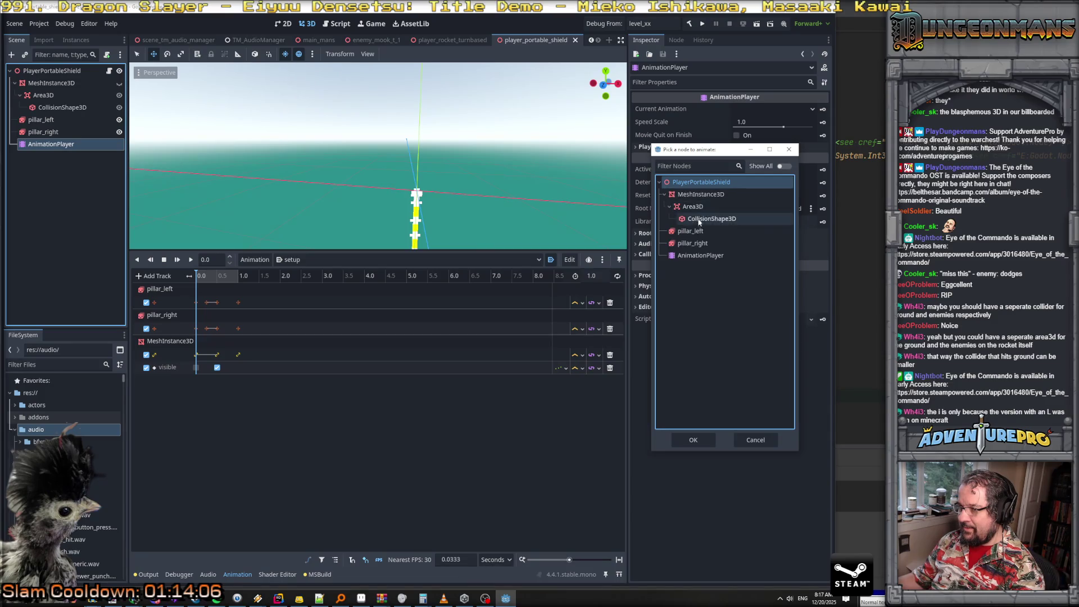
pyautogui.click(700, 442)
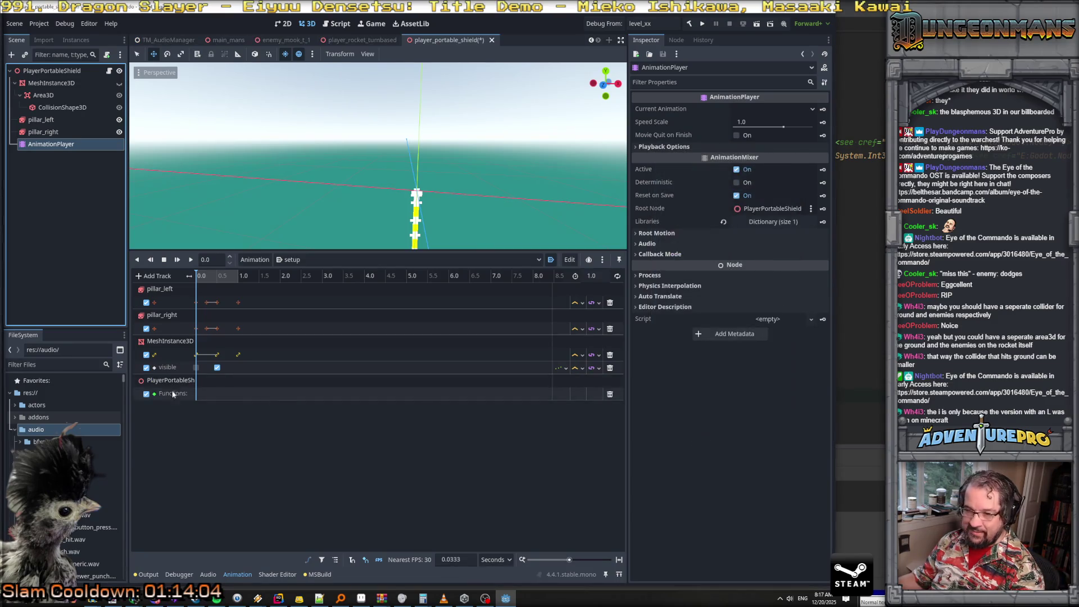
pyautogui.click(188, 384)
pyautogui.click(212, 397)
# Insert a PlaySetupFX key at 0.5 s, save the scene, and run the game
pyautogui.moveTo(198, 277); pyautogui.dragTo(218, 277)
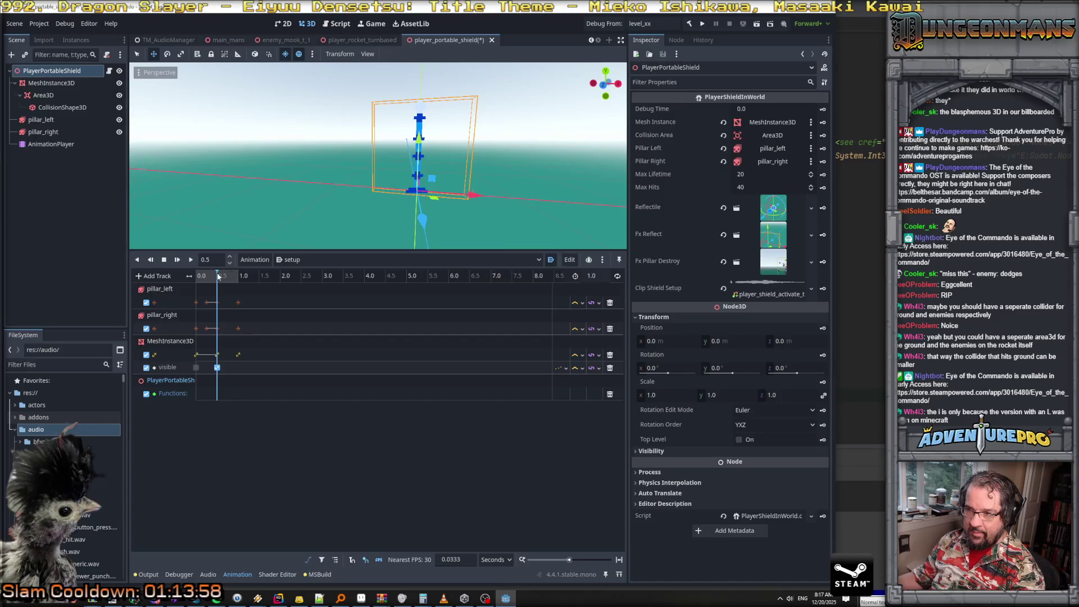
pyautogui.rightClick(217, 394)
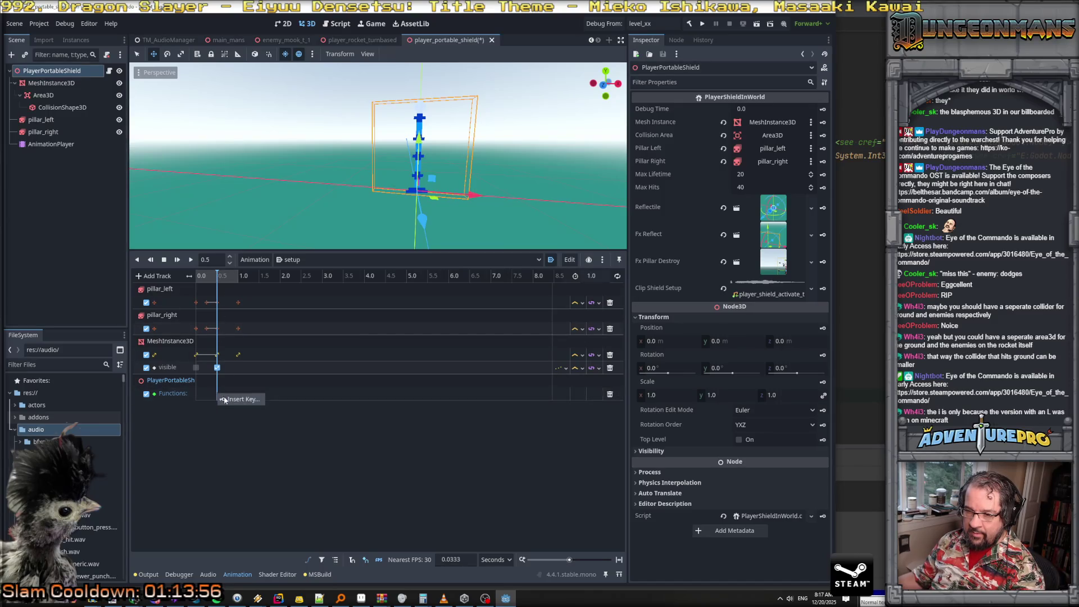
pyautogui.click(223, 400)
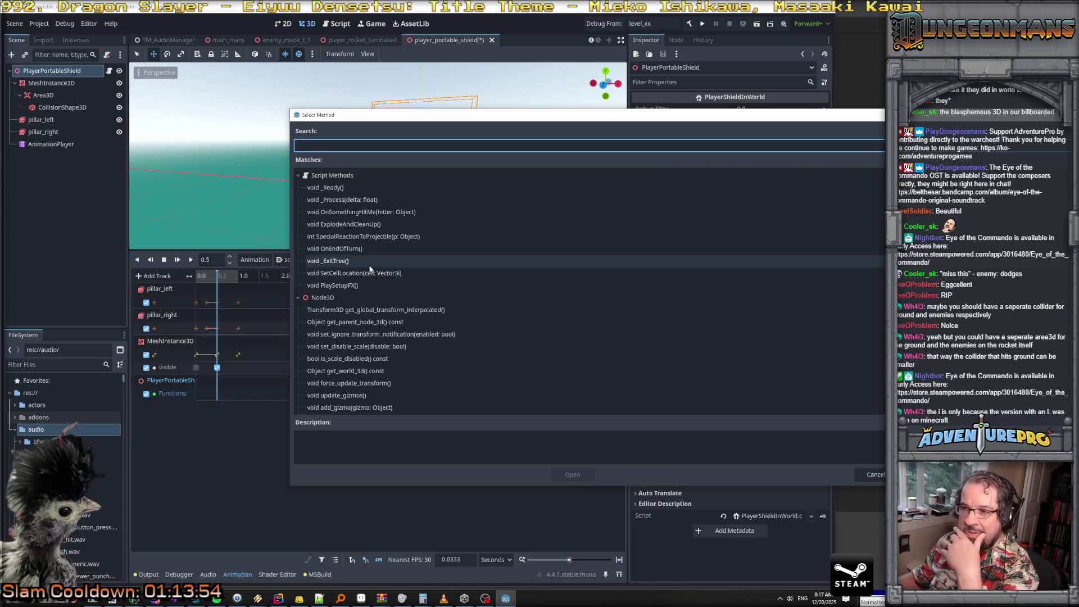
pyautogui.click(358, 285)
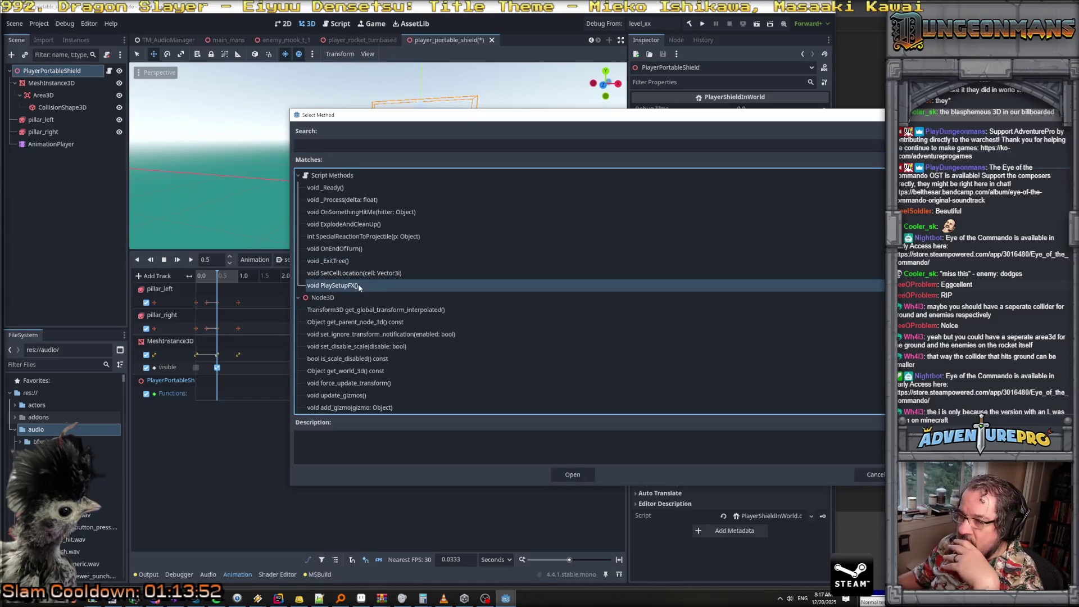
pyautogui.click(579, 476)
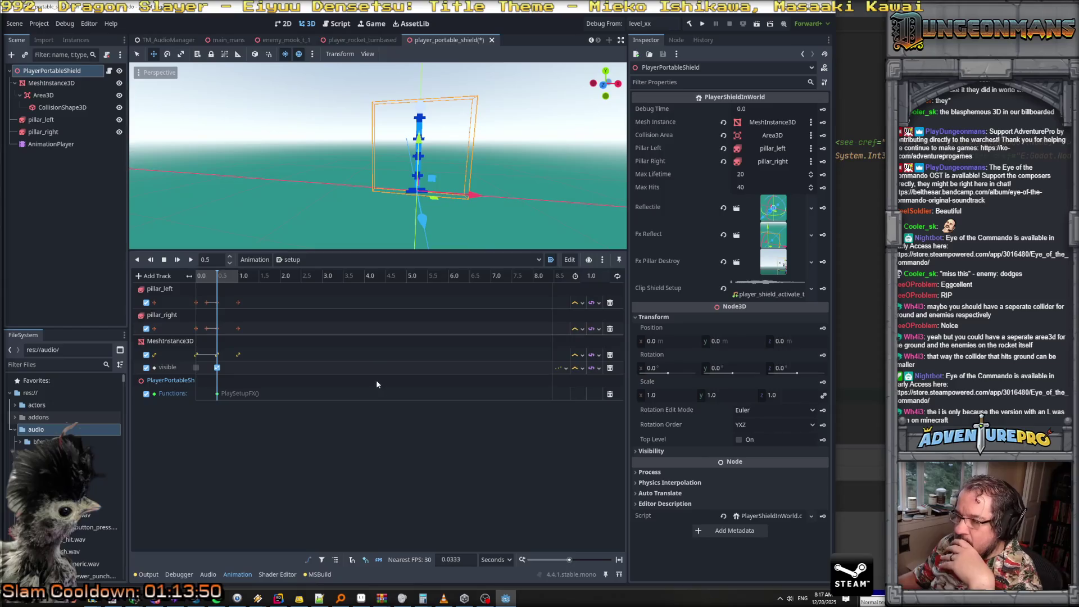
pyautogui.hotkey('ctrl', 's')
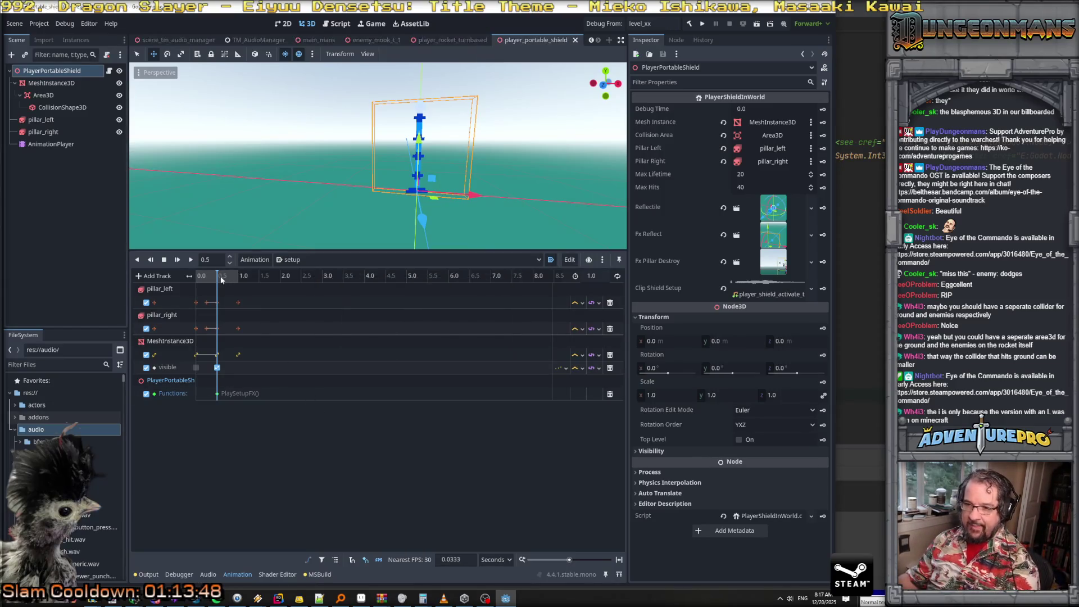
pyautogui.moveTo(219, 280); pyautogui.dragTo(197, 276)
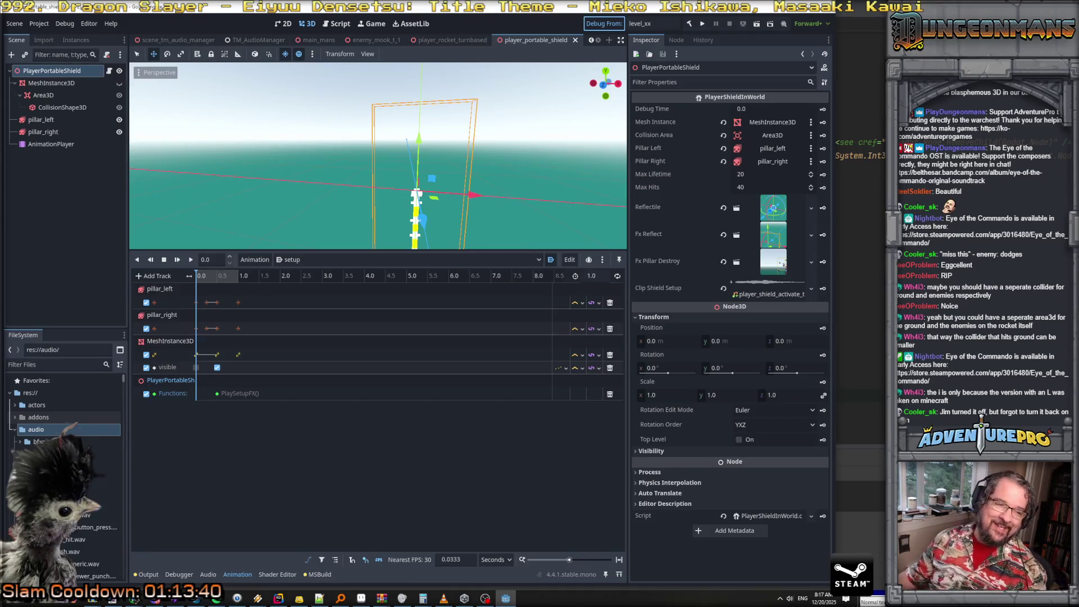
pyautogui.press('F5')
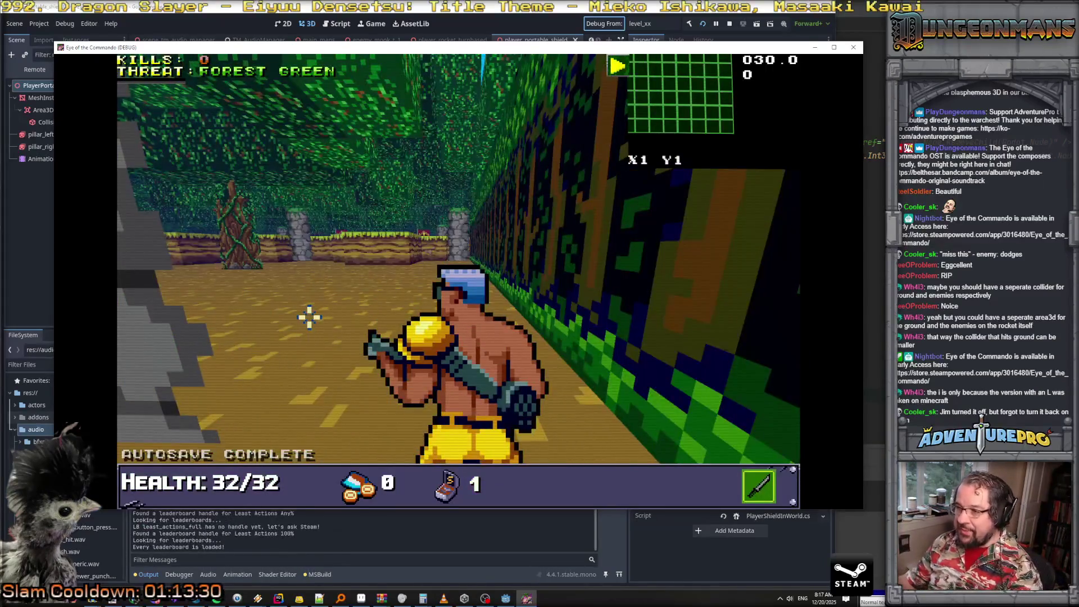
# Walk down the corridor, grant the shield with RSW SHIELD, and deploy a shield wall
pyautogui.press('e')
pyautogui.press('w')
pyautogui.press('w')
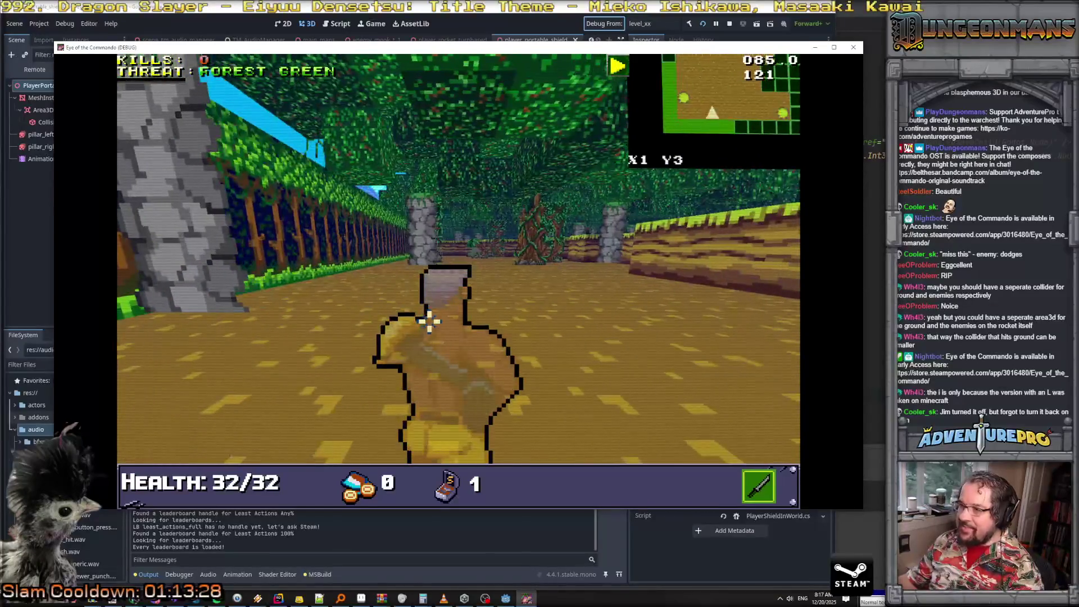
pyautogui.press('d')
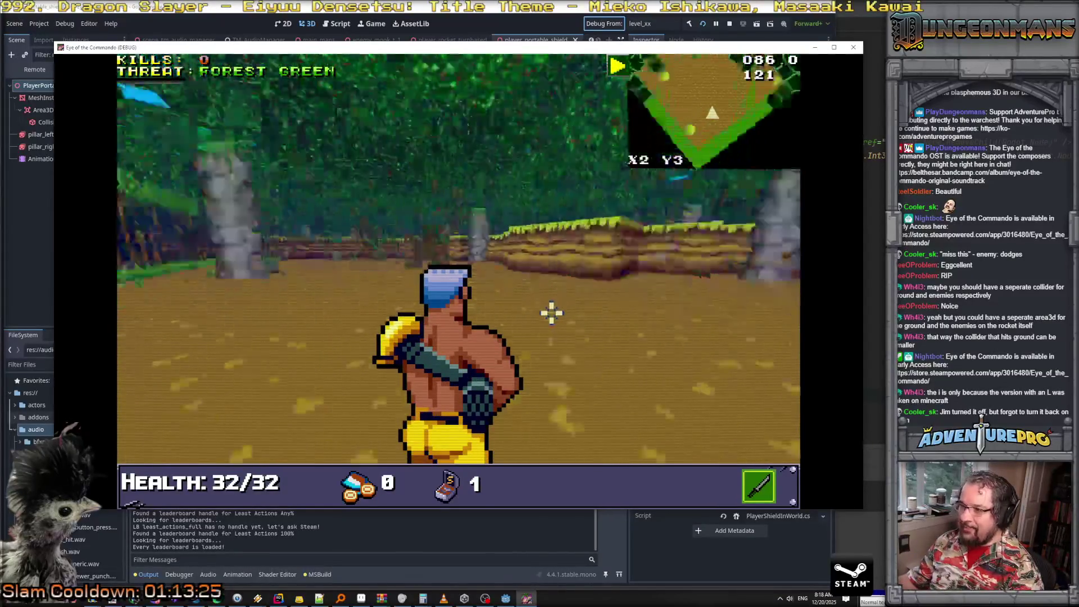
pyautogui.press('`')
pyautogui.write('RSW SHE')
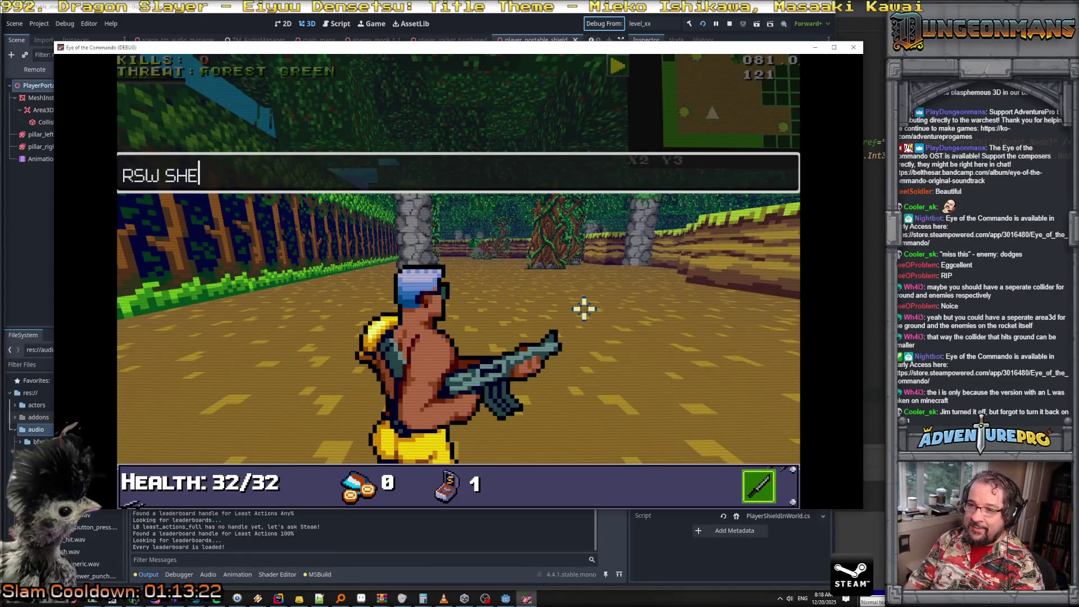
pyautogui.press('BackSpace')
pyautogui.write('IELD')
pyautogui.press('Return')
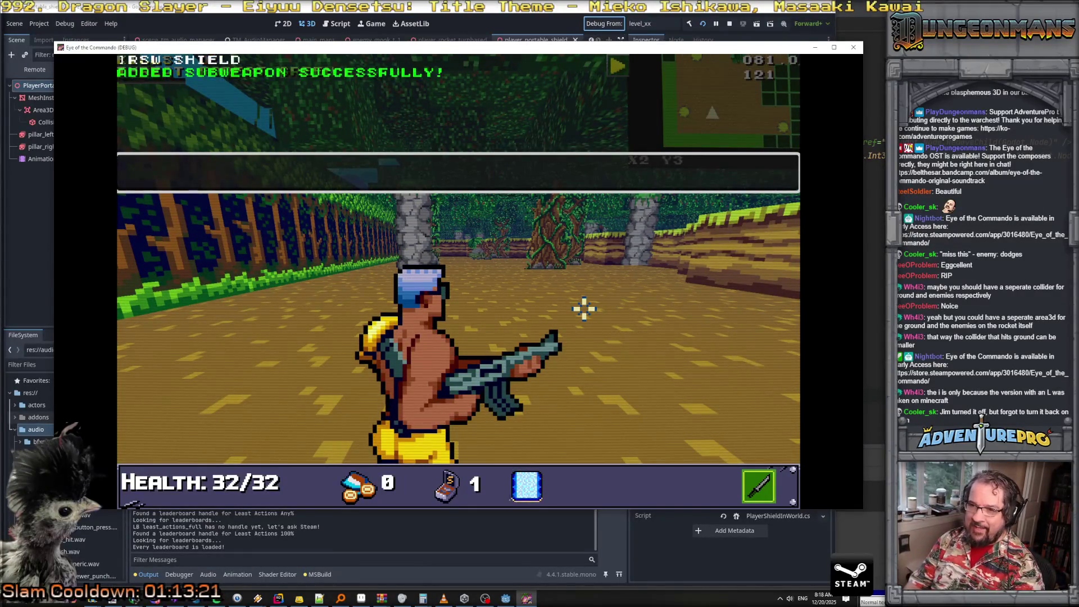
pyautogui.rightClick(584, 308)
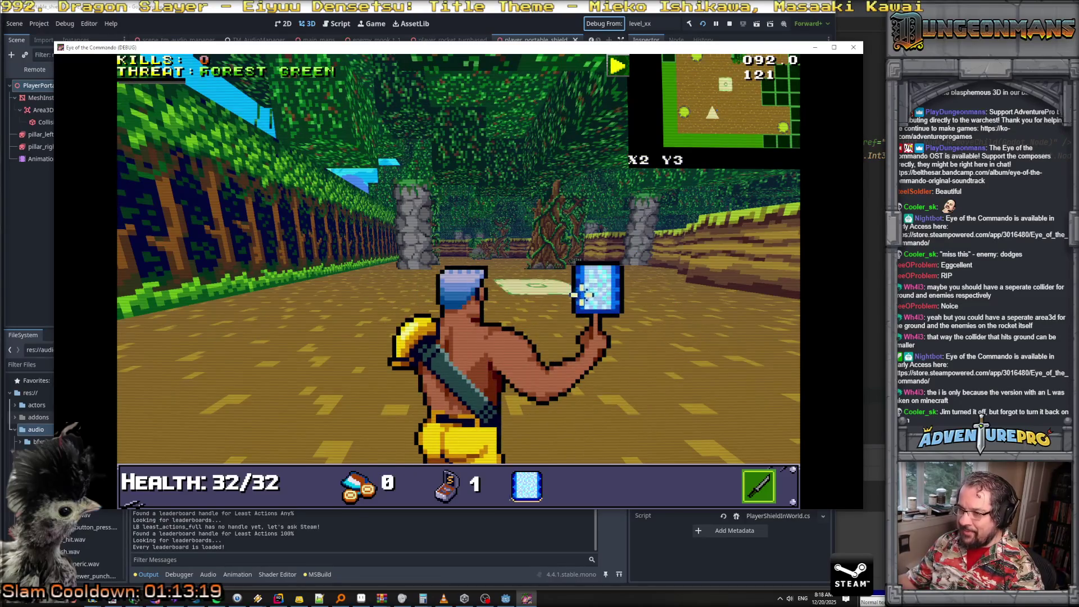
pyautogui.click(579, 293)
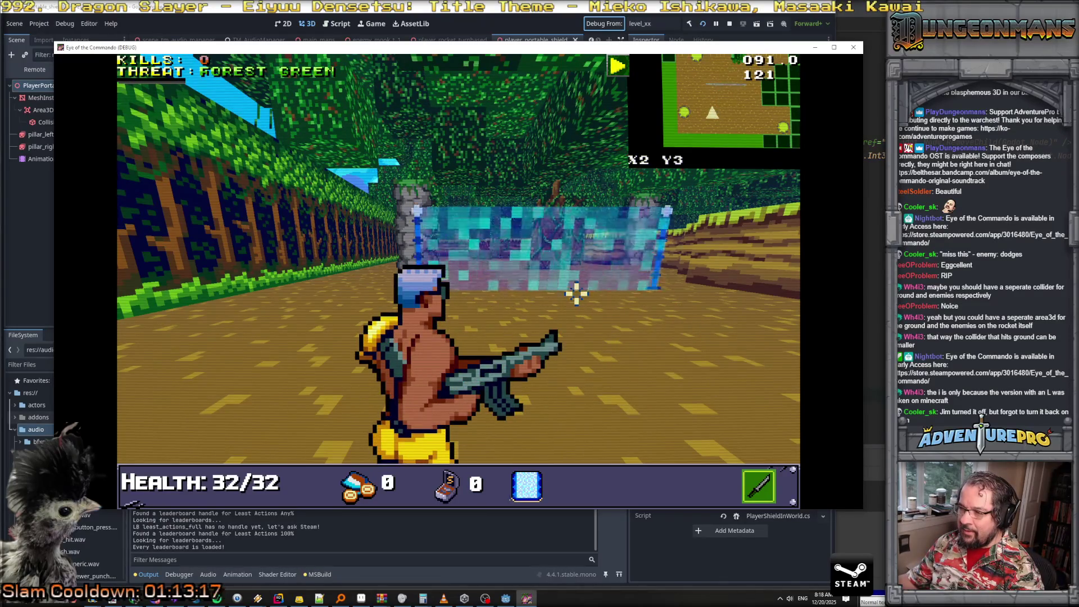
# Get 99 ammo with GIVEAMMO 99, then throw more shield walls while advancing through the forest
pyautogui.press('s')
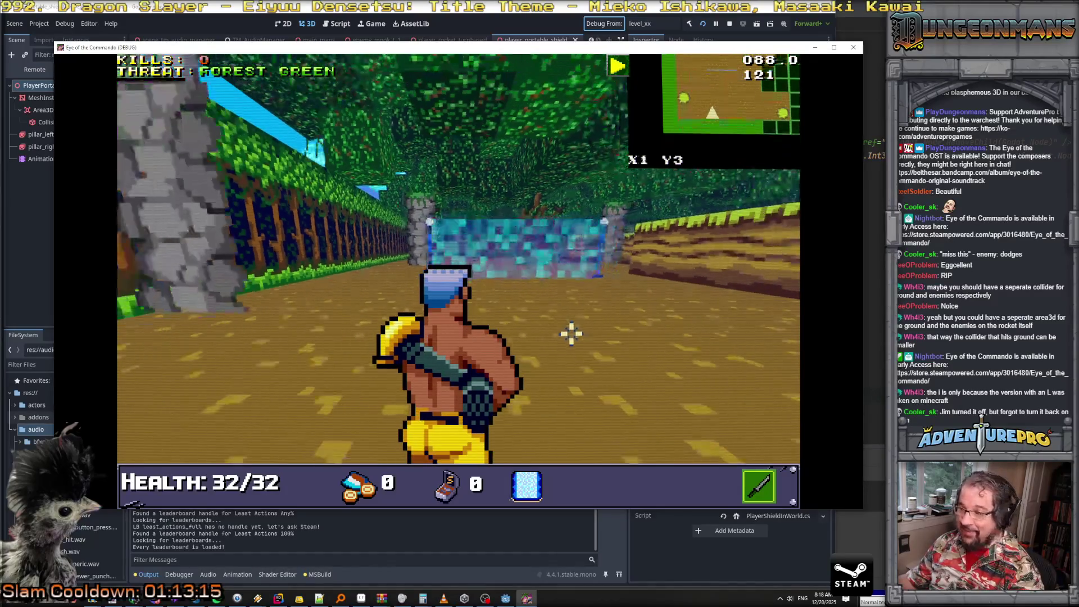
pyautogui.press('`')
pyautogui.write('GIV')
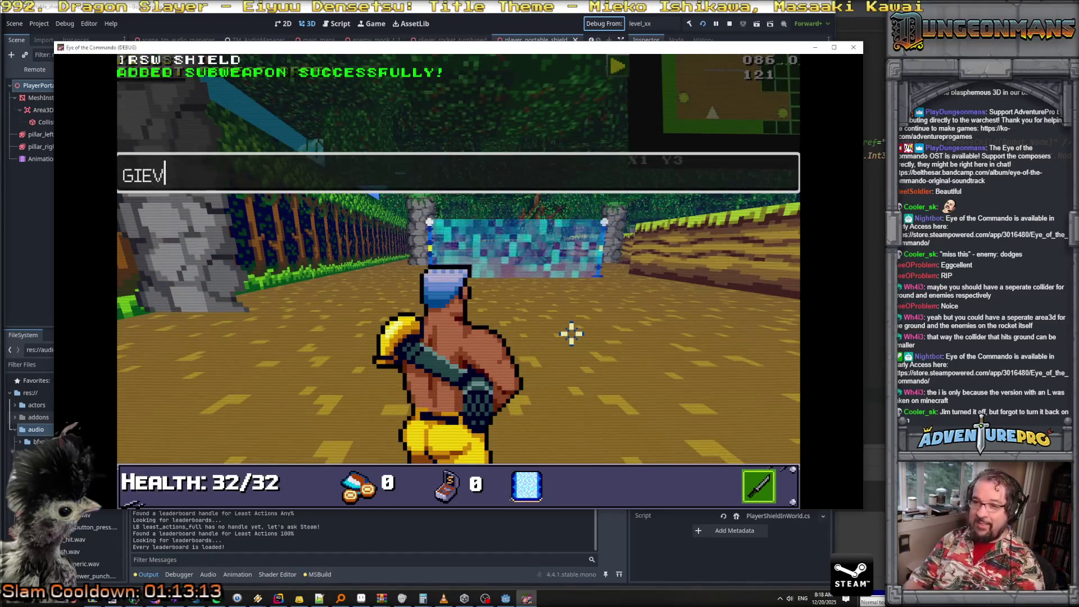
pyautogui.write('EAMMO 99')
pyautogui.press('Return')
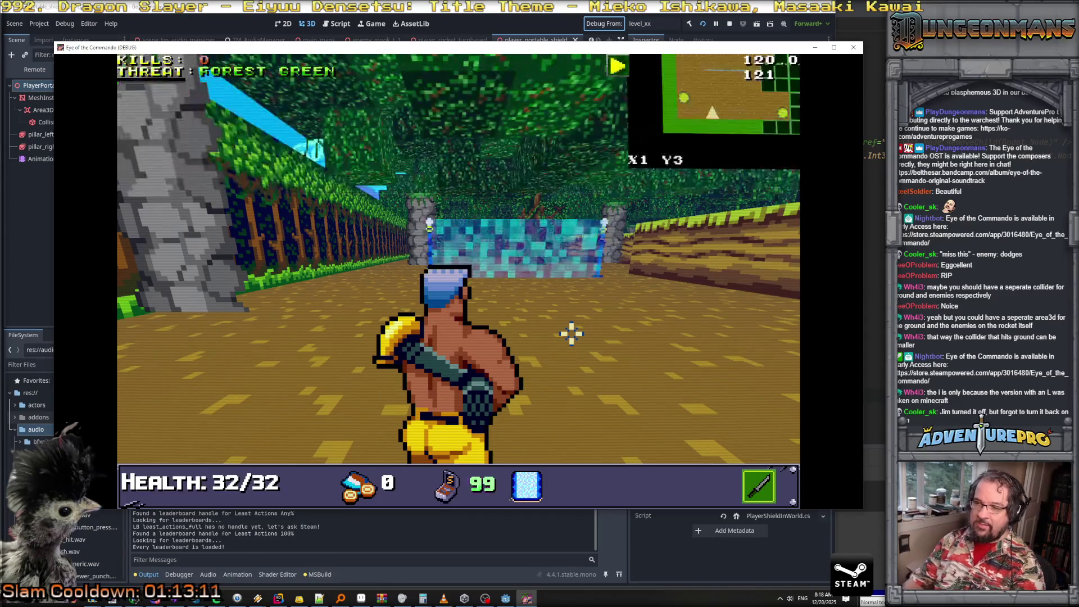
pyautogui.click(571, 334)
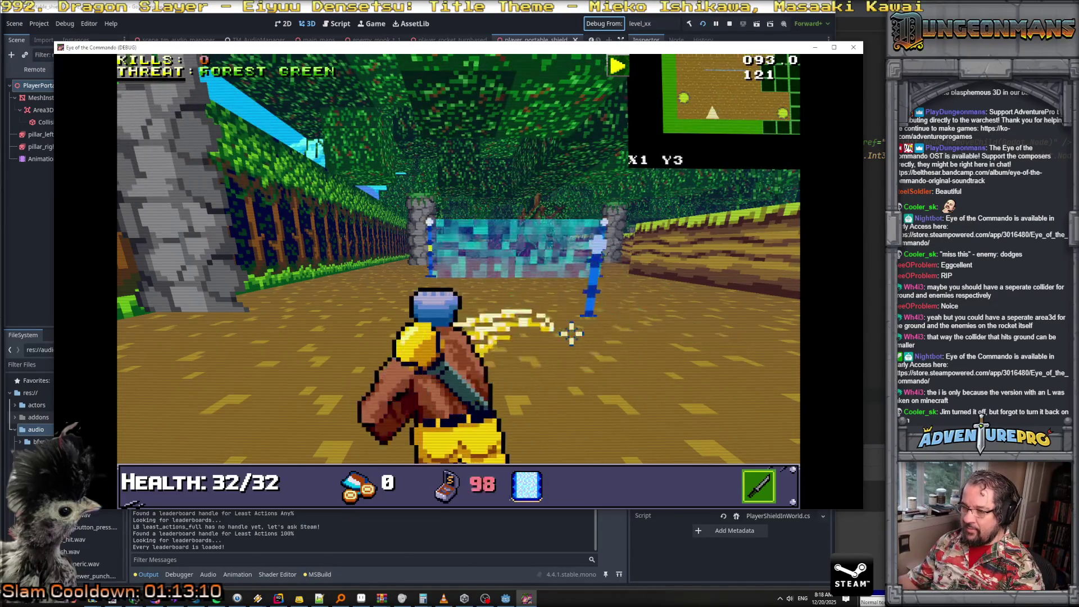
pyautogui.press('w')
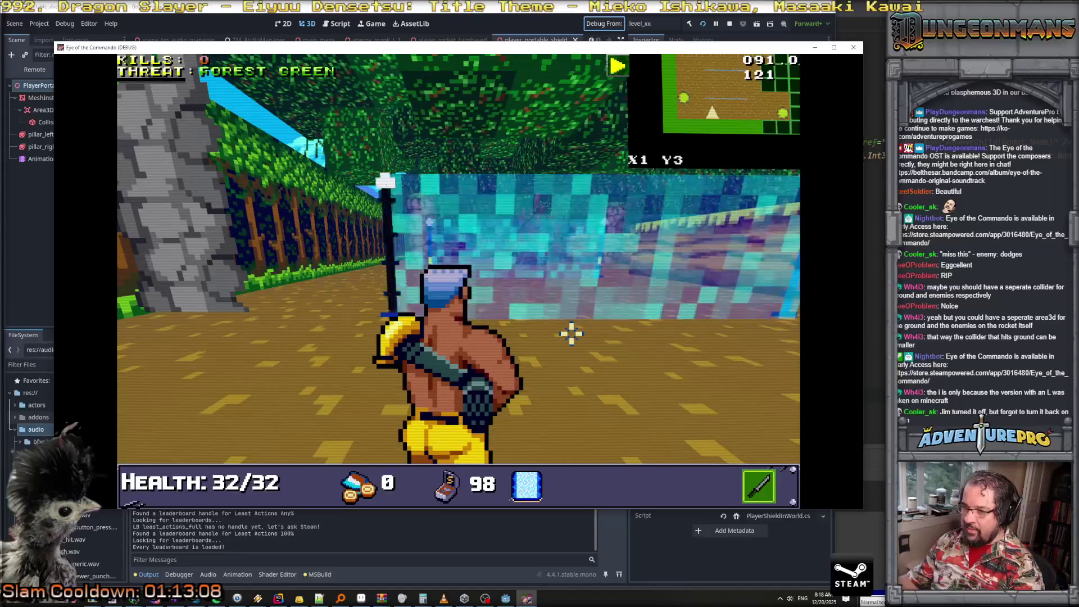
pyautogui.press('w')
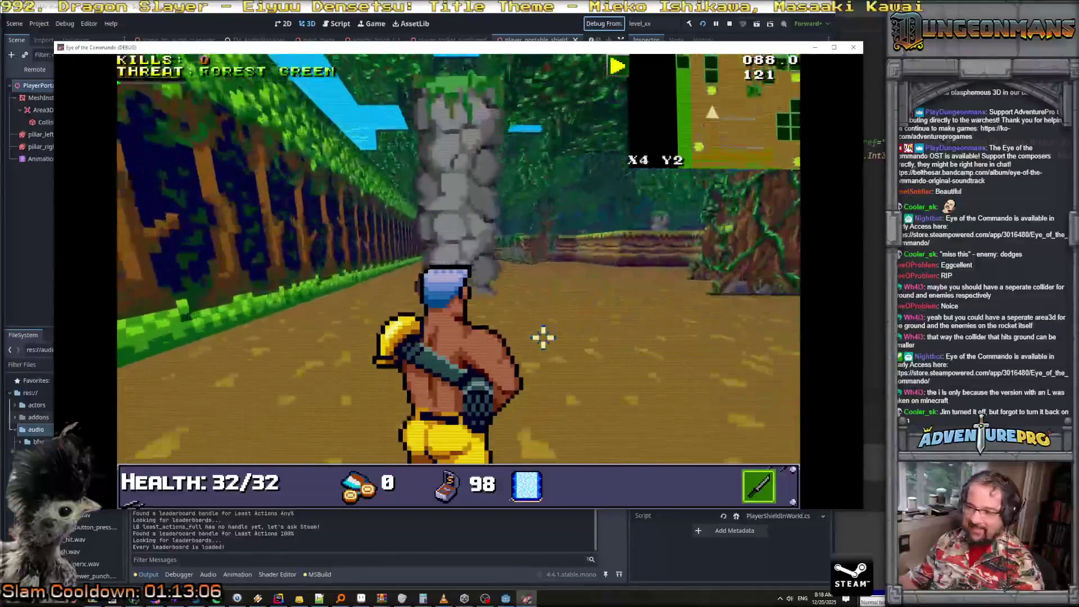
pyautogui.press('w')
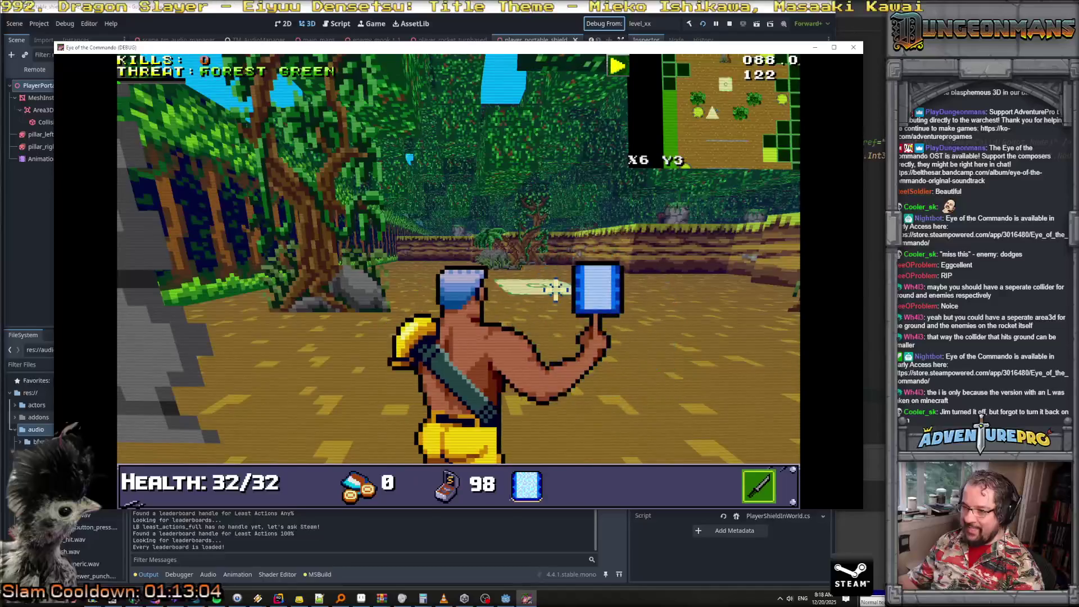
pyautogui.click(555, 289)
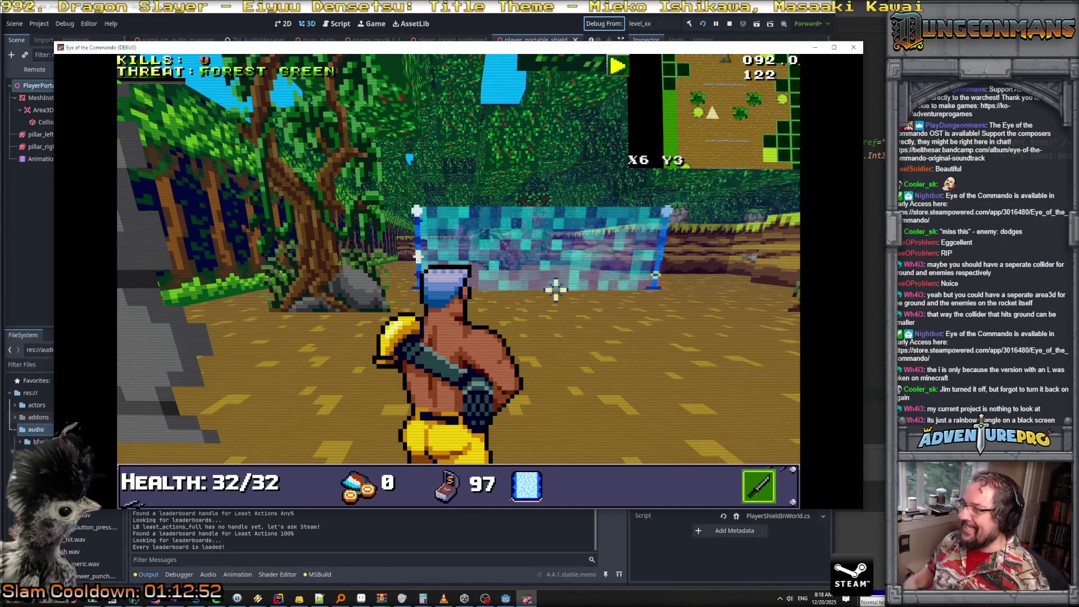
# Fire at the shield wall, walk back and forth through it, then close the game
pyautogui.click(555, 289)
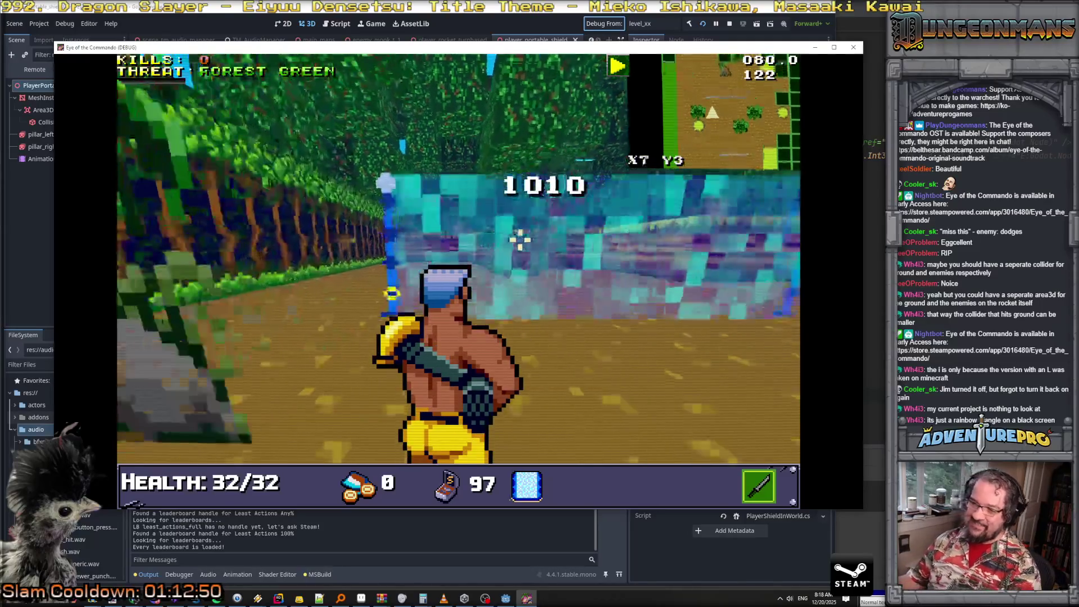
pyautogui.press('w')
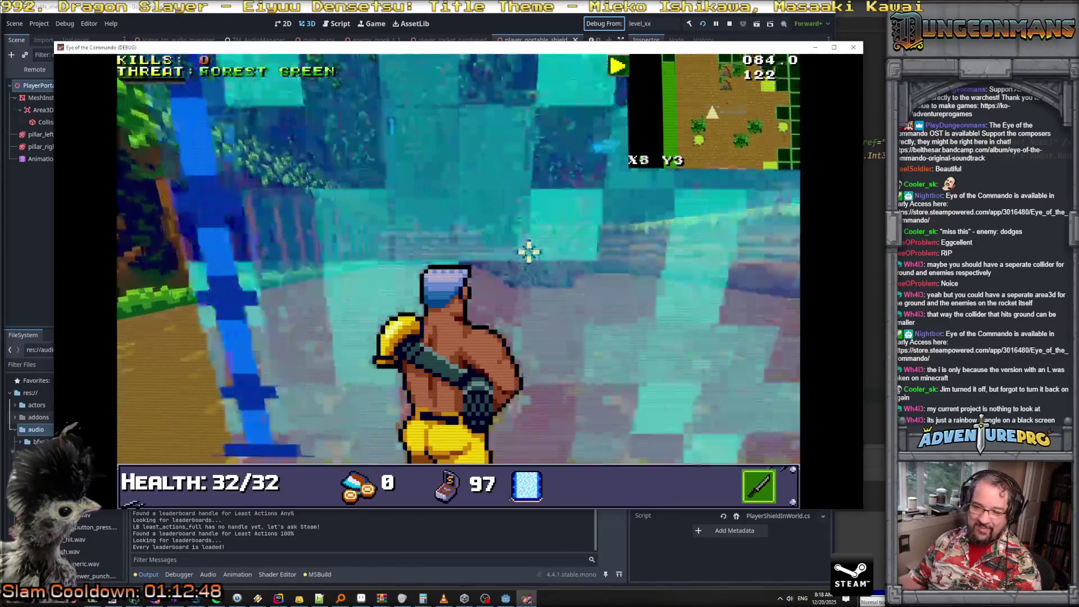
pyautogui.press('s')
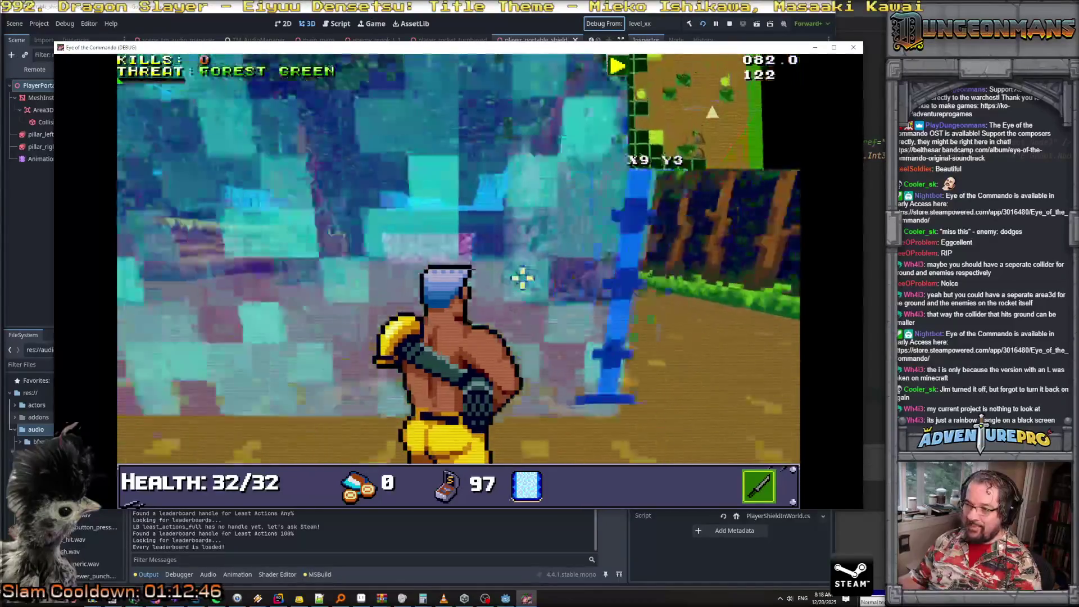
pyautogui.press('w')
pyautogui.click(811, 167)
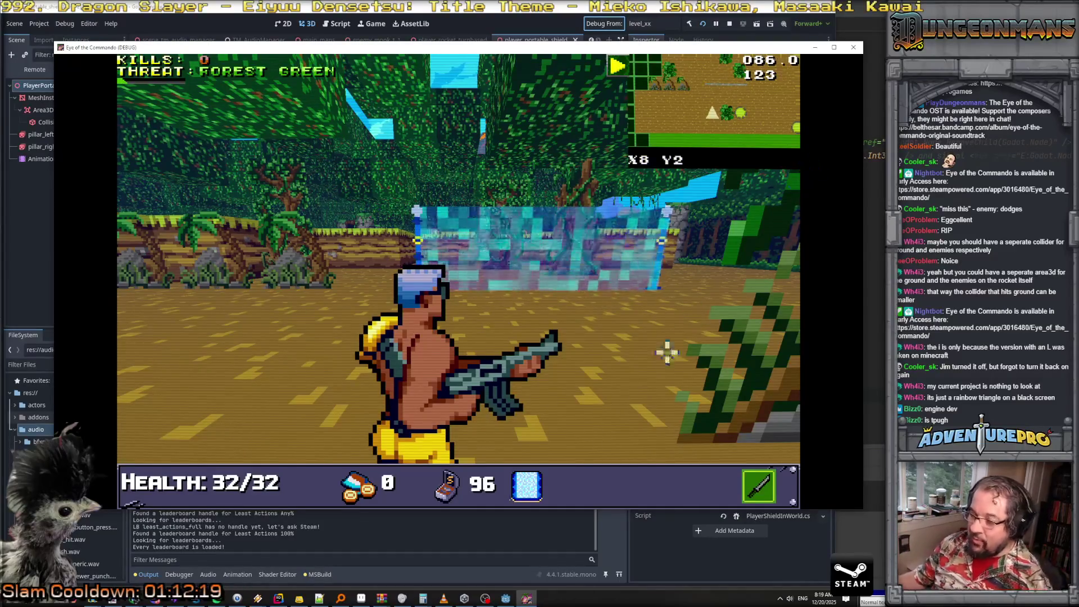
pyautogui.click(854, 47)
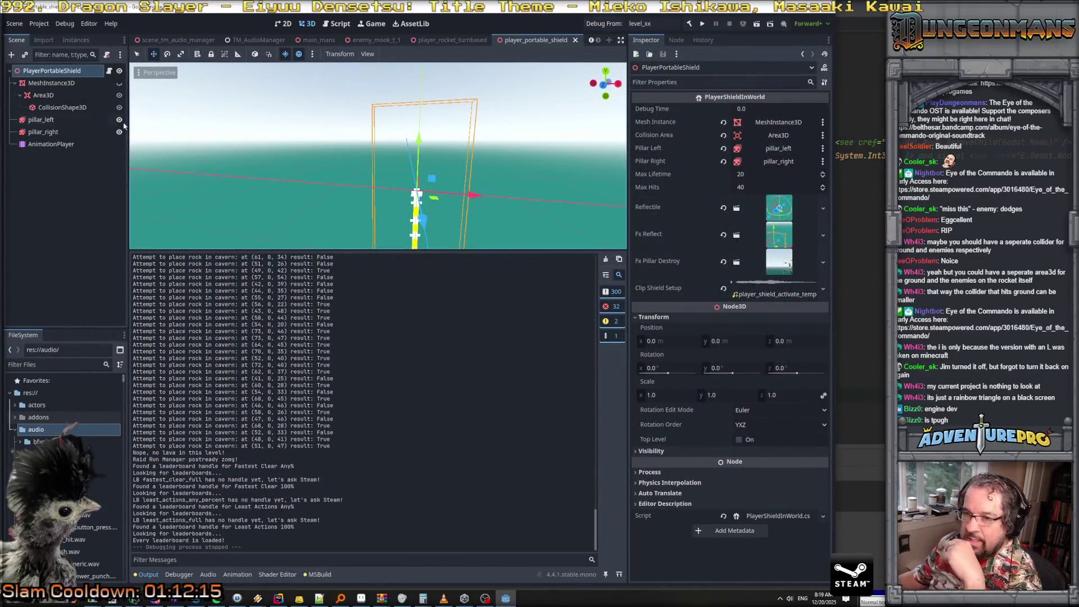
# Filter FileSystem for 'subweapon', open raid_subweapon_shield.tres's subweapon_shield scene, then bring up VLC
pyautogui.click(44, 364)
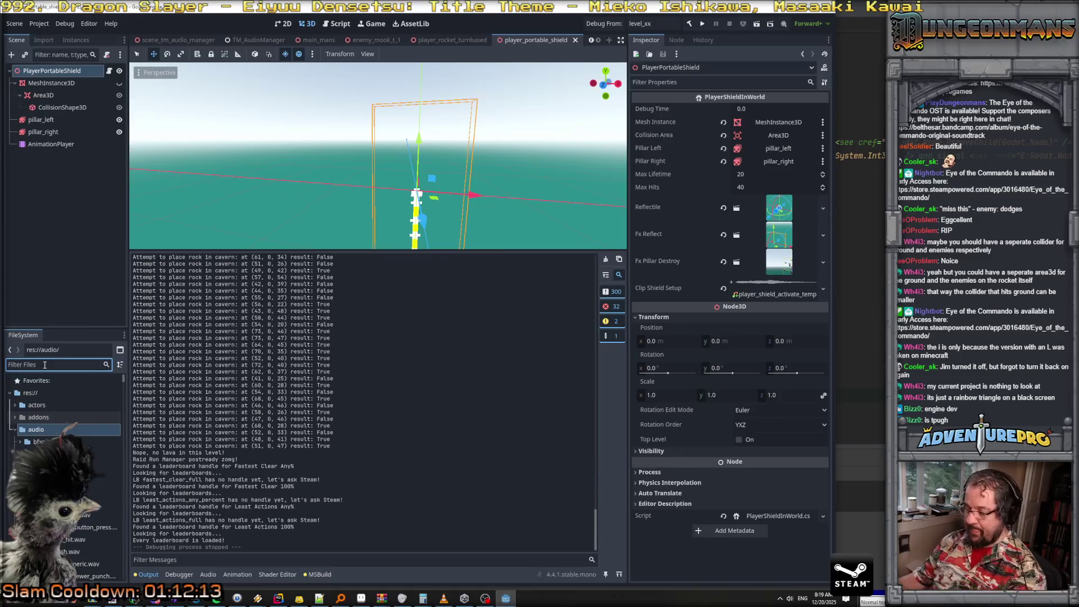
pyautogui.write('subweapon')
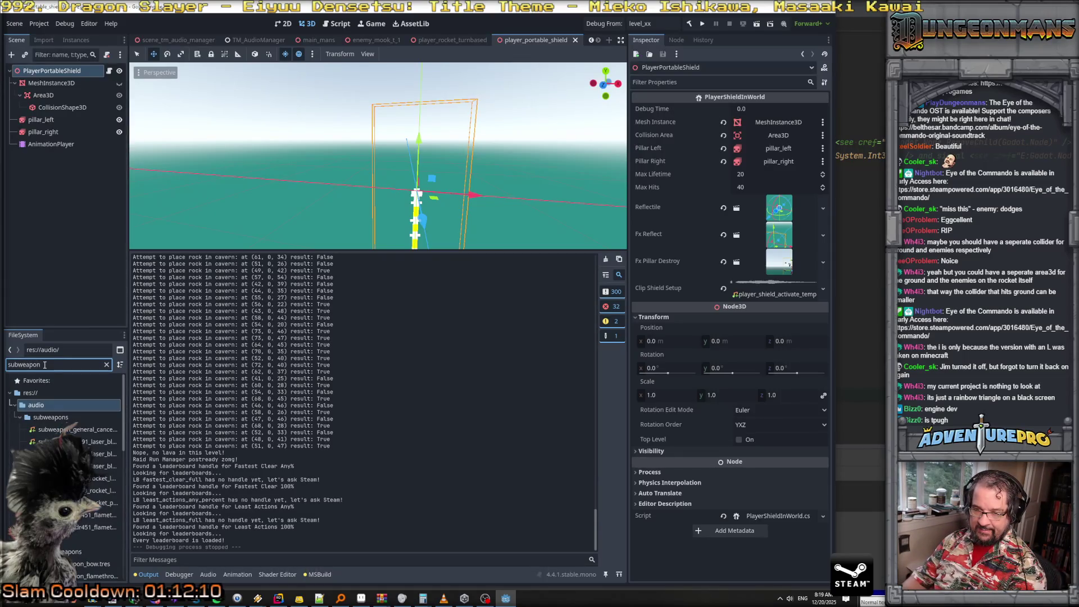
pyautogui.scroll(-4, 68, 450)
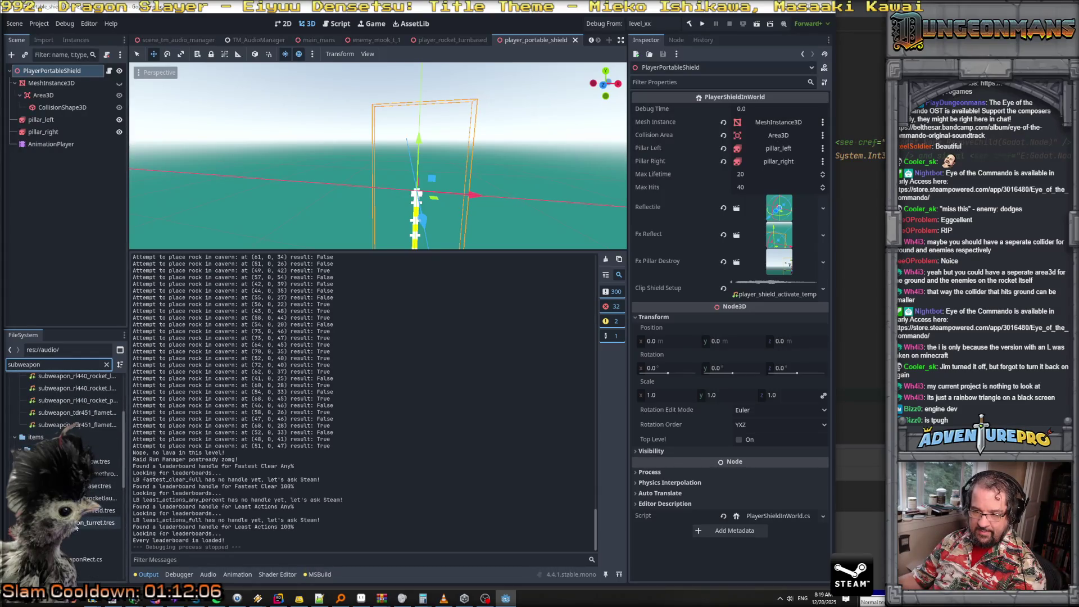
pyautogui.click(104, 510)
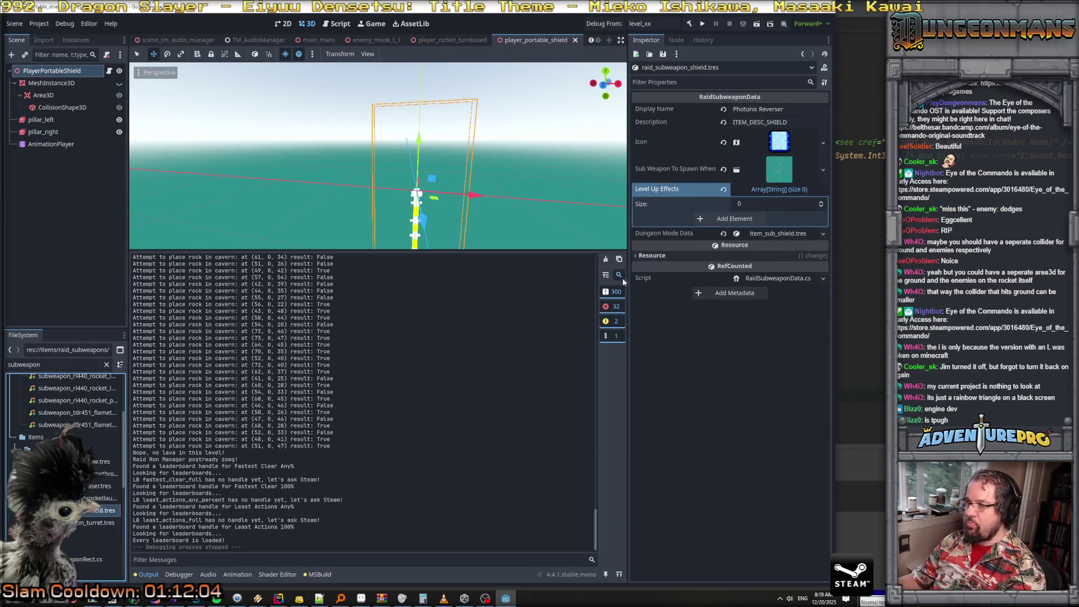
pyautogui.click(780, 168)
pyautogui.click(734, 190)
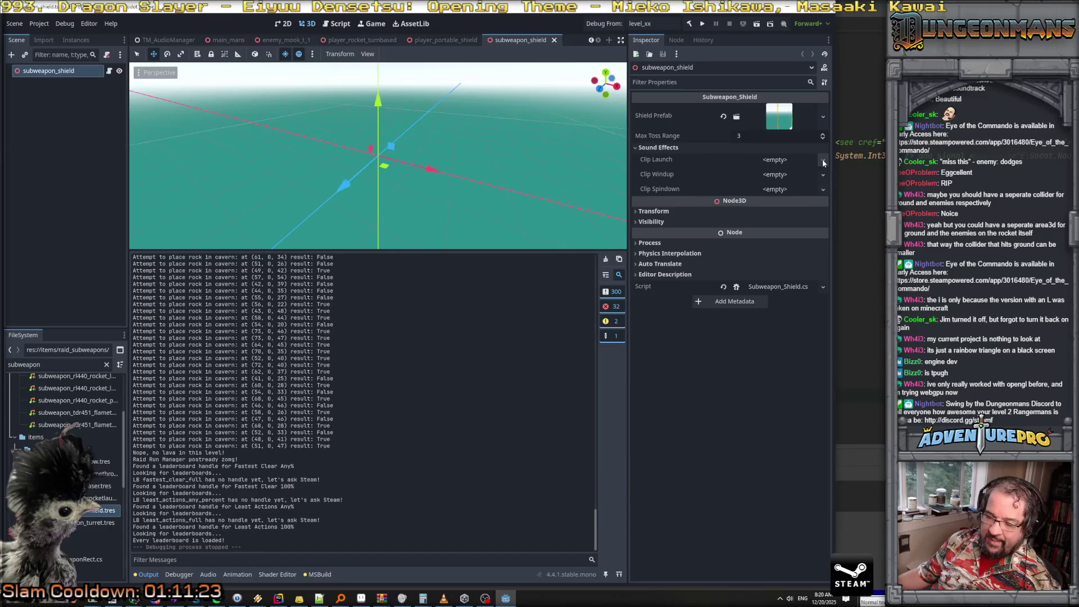
pyautogui.click(444, 598)
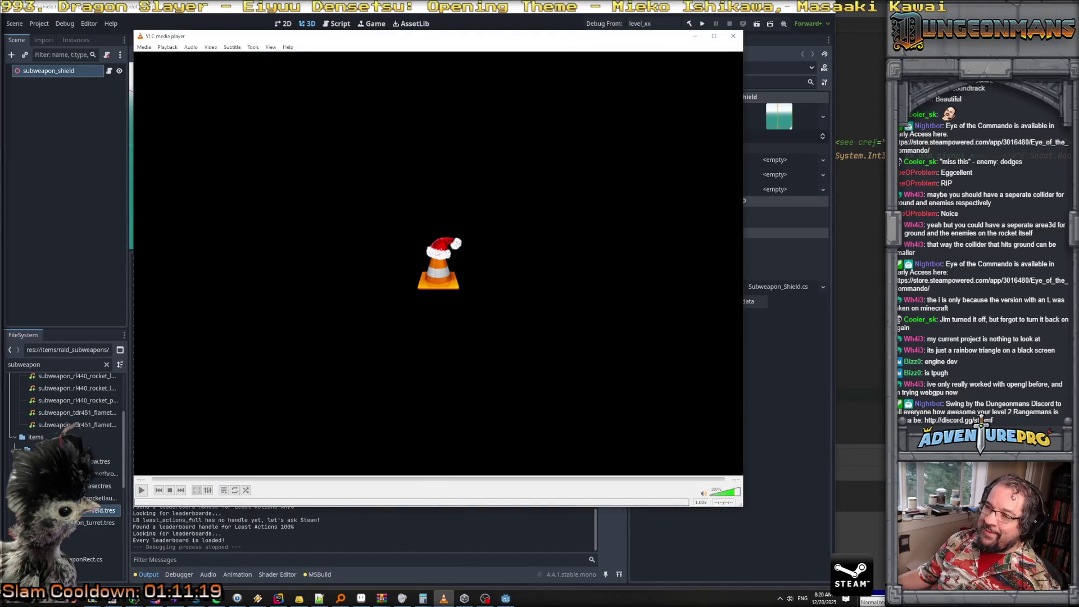
# Minimize the media player and switch to the Alien Soldier SFX folder window
pyautogui.click(694, 35)
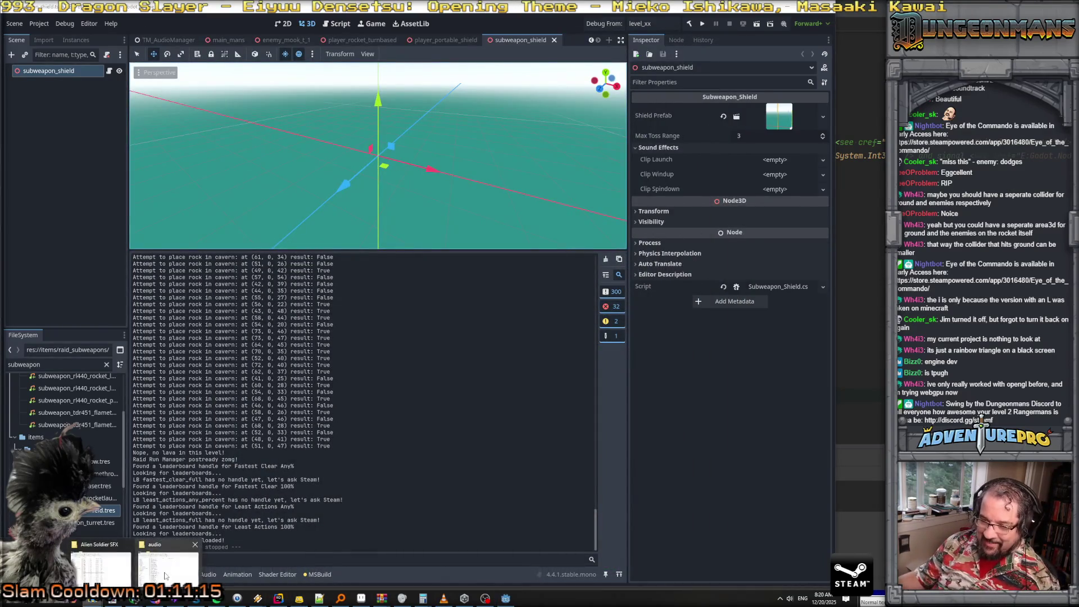
pyautogui.hotkey('alt', 'Tab')
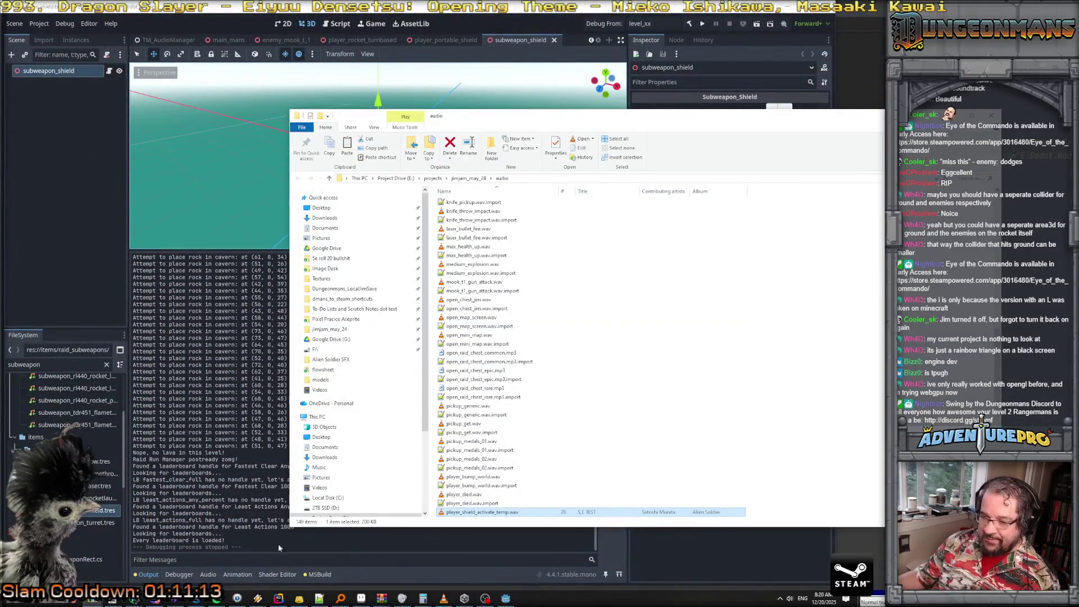
pyautogui.click(134, 598)
pyautogui.click(100, 579)
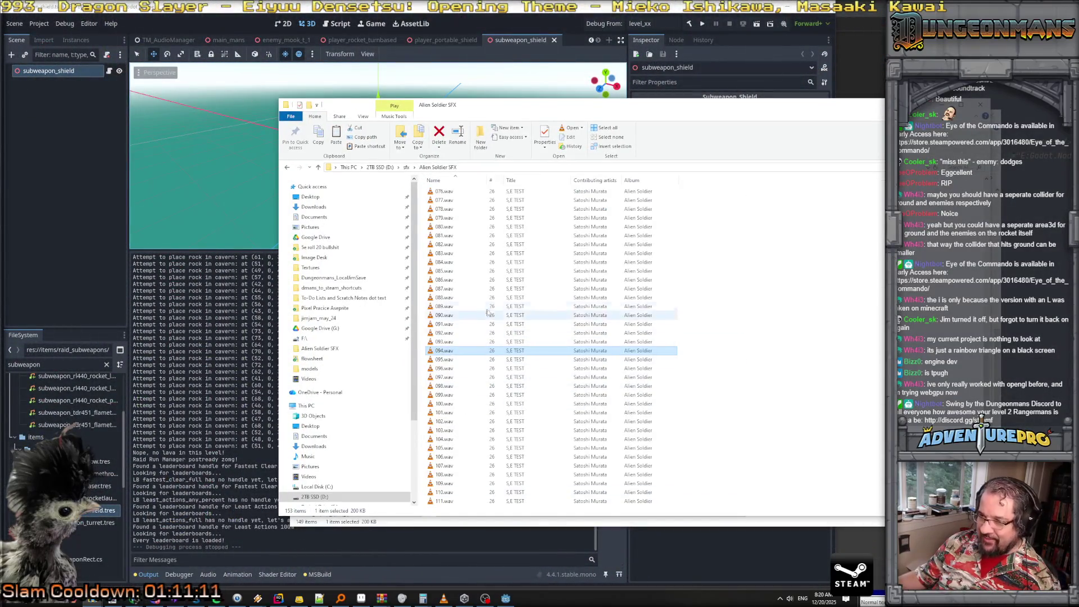
# Preview the Alien Soldier SFX sounds from 093.wav down to 078.wav
pyautogui.doubleClick(453, 344)
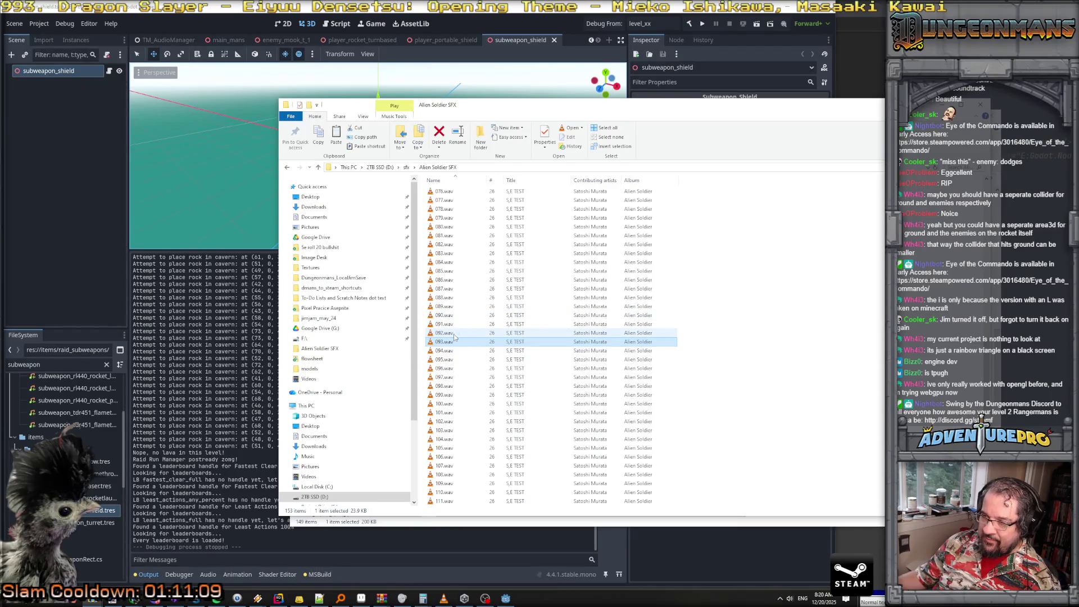
pyautogui.doubleClick(455, 334)
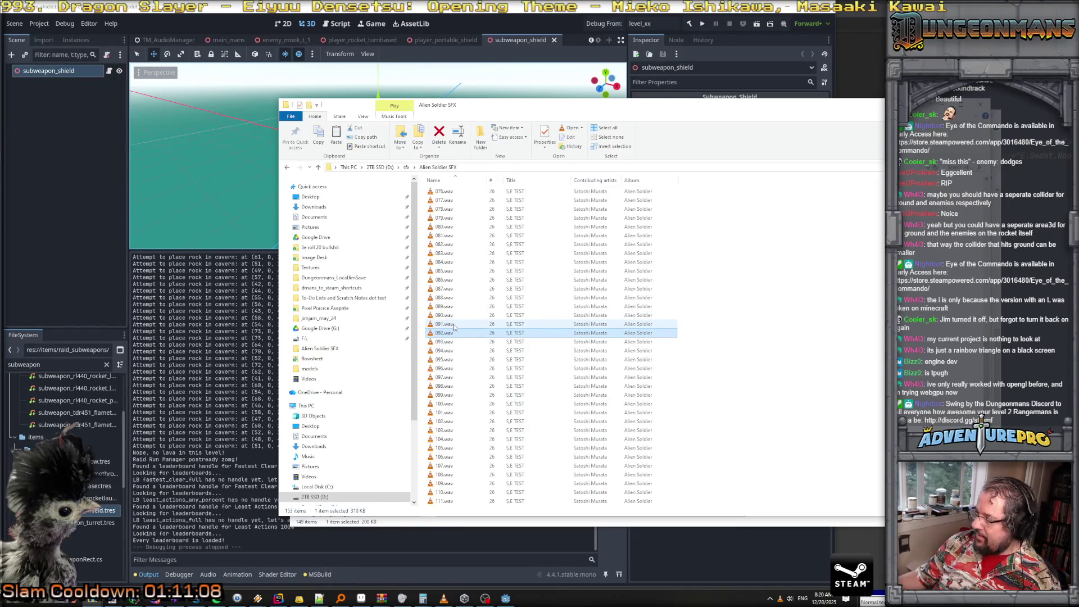
pyautogui.doubleClick(453, 325)
pyautogui.click(451, 318)
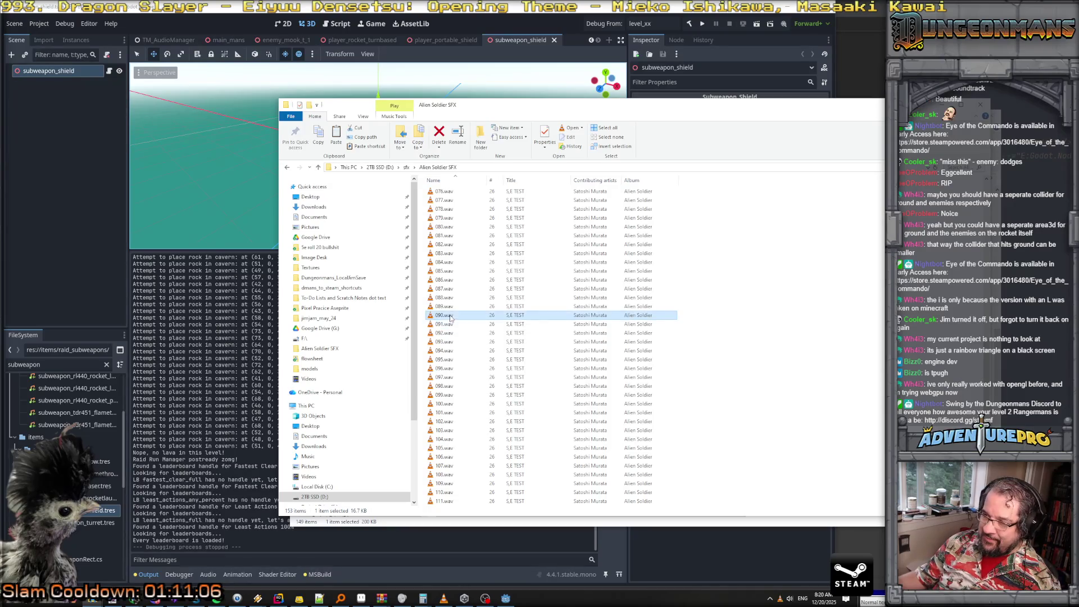
pyautogui.click(450, 305)
pyautogui.click(450, 298)
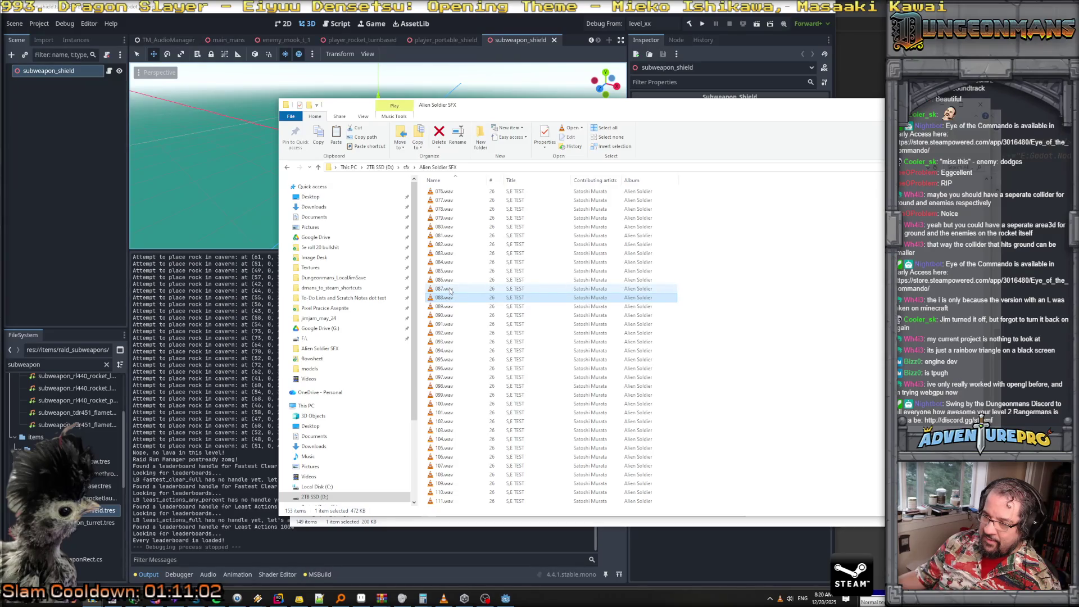
pyautogui.click(450, 289)
pyautogui.click(449, 281)
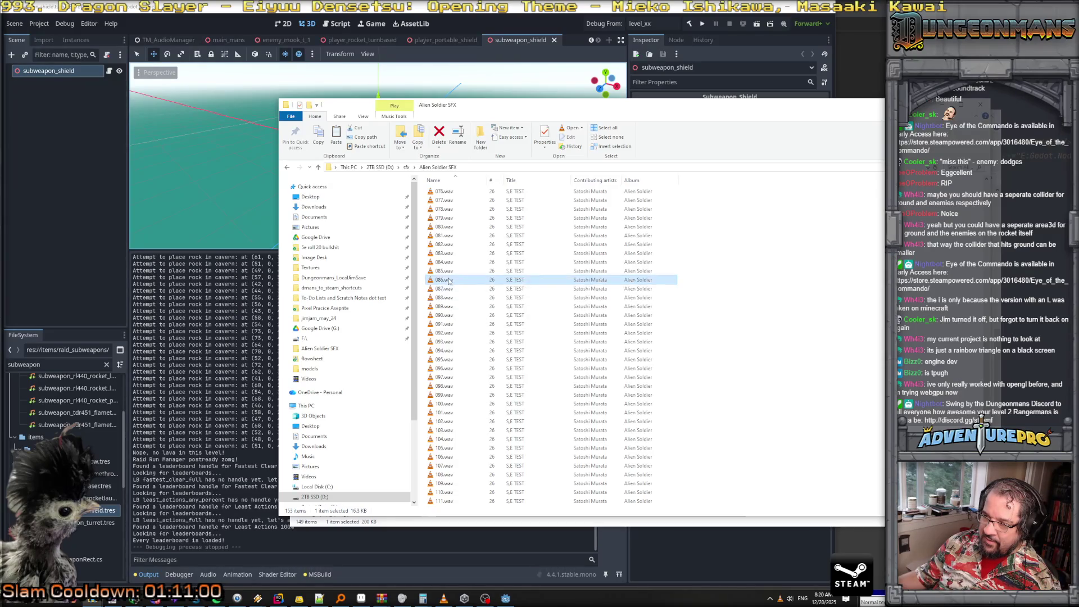
pyautogui.click(451, 271)
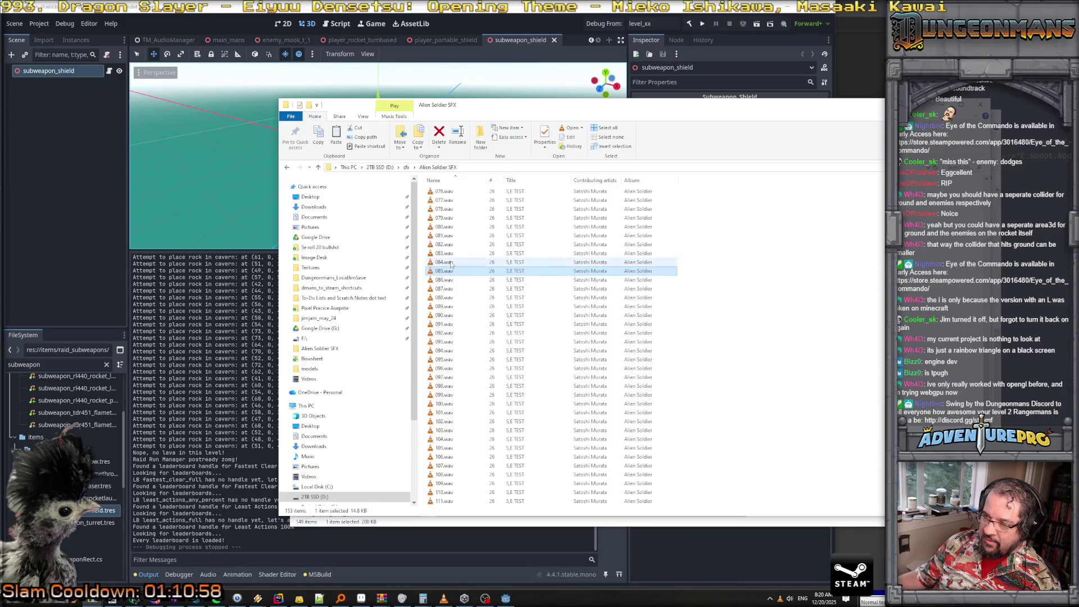
pyautogui.click(451, 263)
pyautogui.click(452, 254)
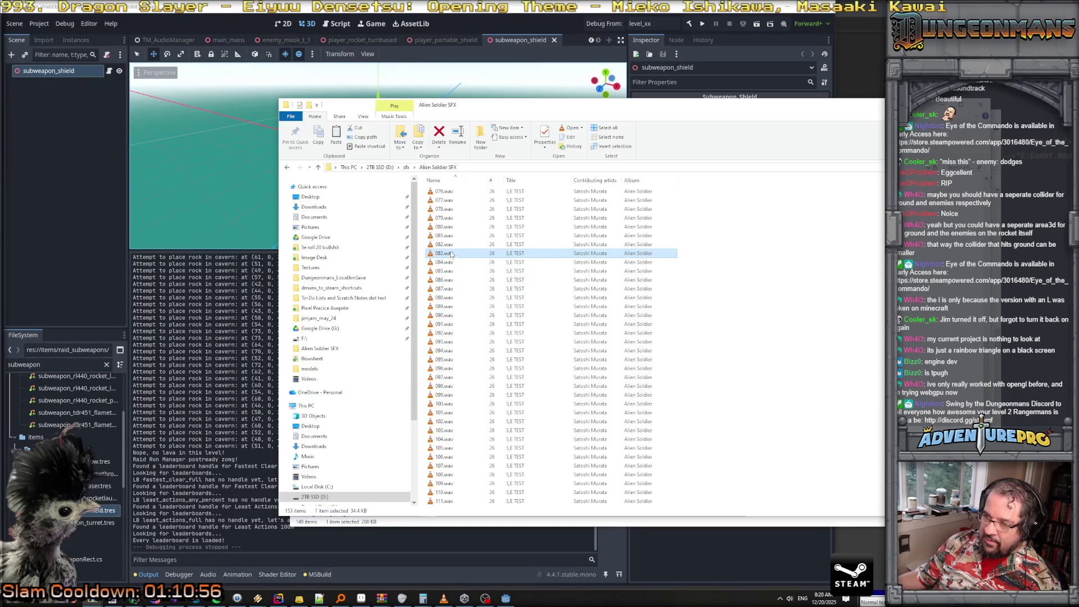
pyautogui.click(451, 246)
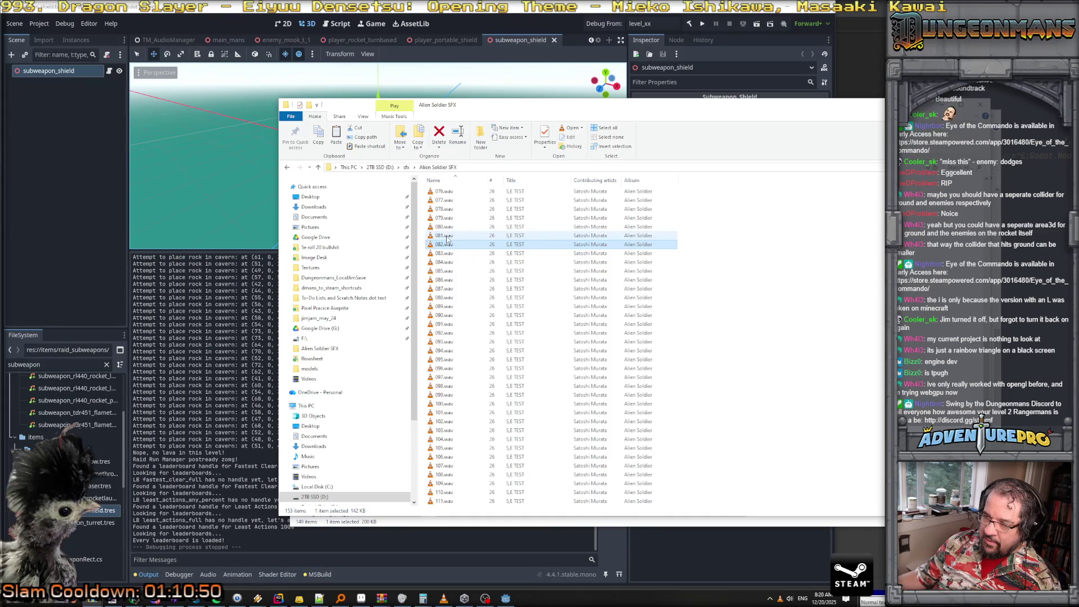
pyautogui.click(447, 237)
pyautogui.click(448, 227)
pyautogui.click(449, 219)
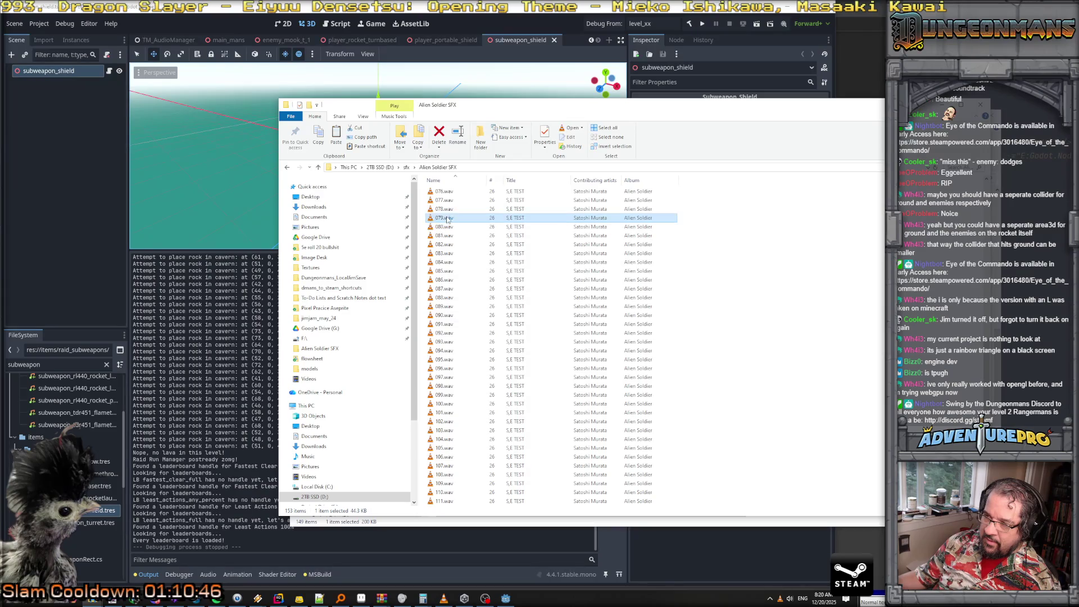
pyautogui.click(449, 210)
# Preview sounds 077.wav to 070.wav, then move the window aside and copy 071.wav
pyautogui.scroll(5, 448, 214)
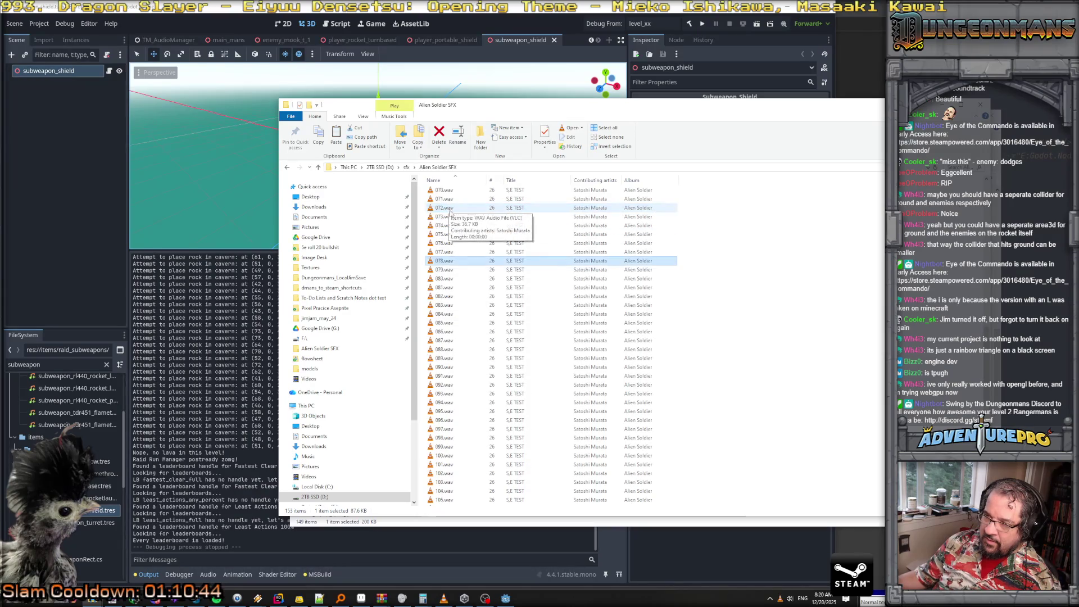
pyautogui.click(449, 331)
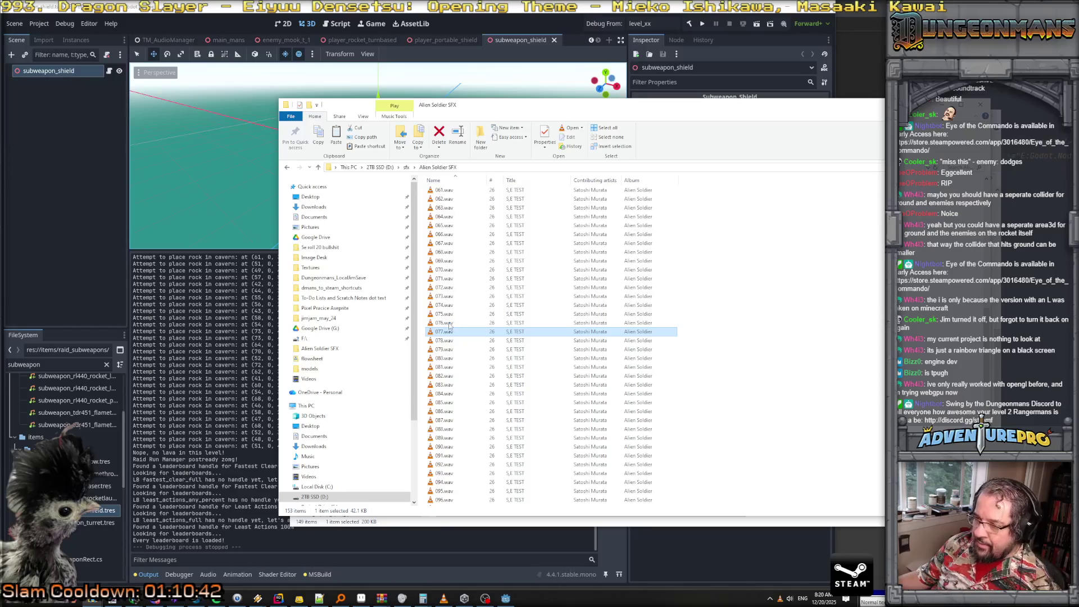
pyautogui.click(449, 323)
pyautogui.click(451, 314)
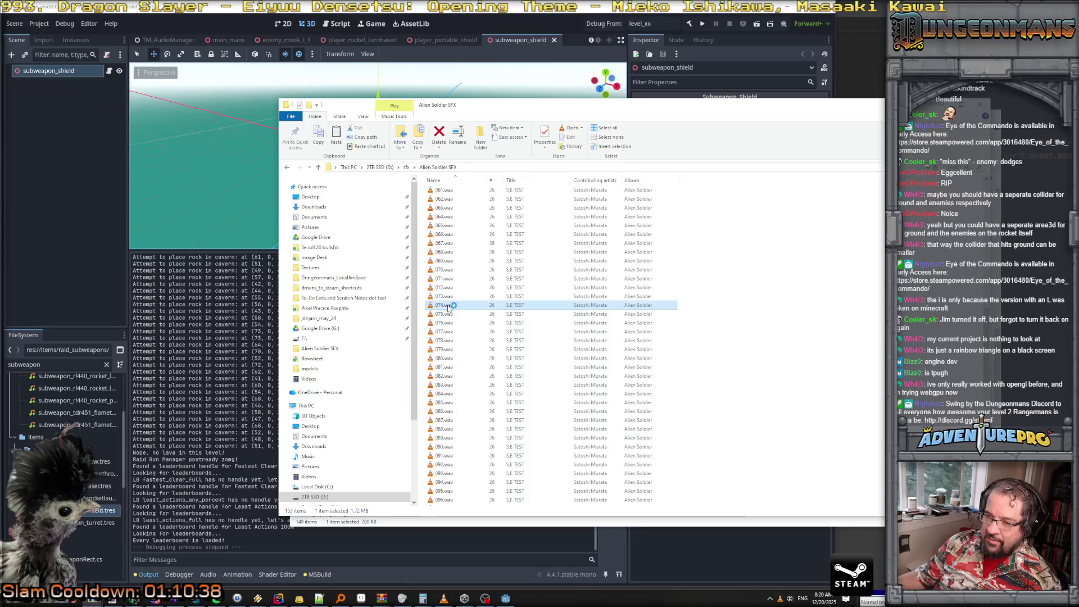
pyautogui.click(449, 298)
pyautogui.click(449, 288)
pyautogui.click(450, 279)
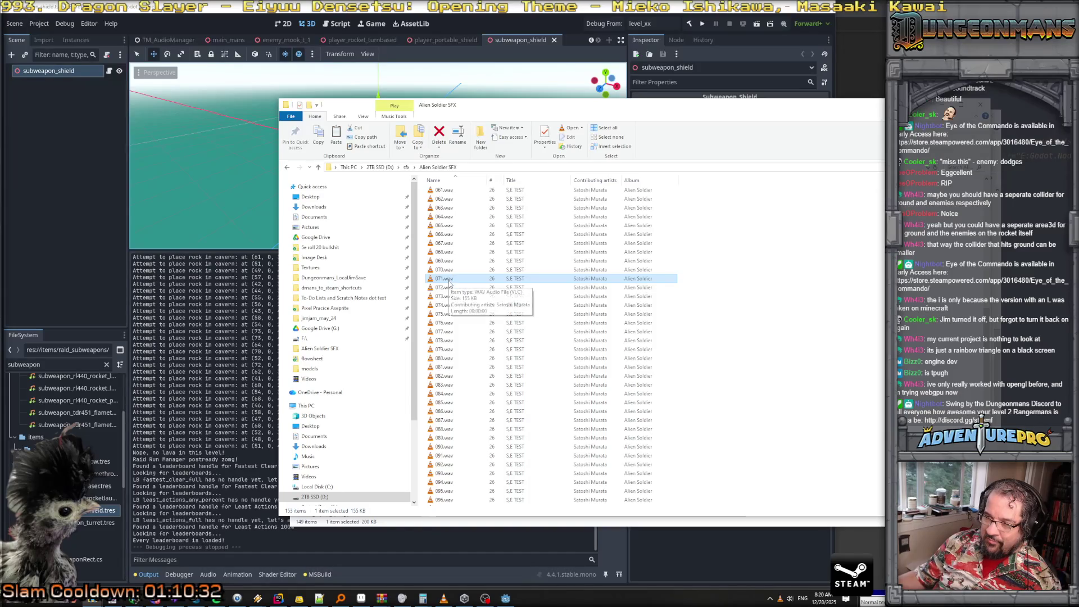
pyautogui.click(445, 269)
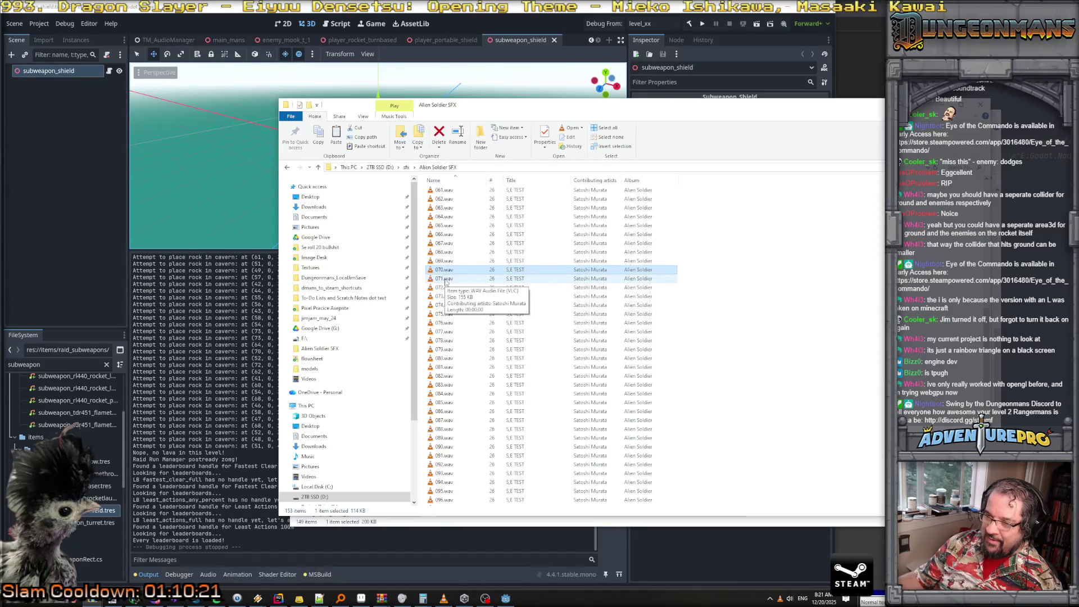
pyautogui.click(445, 280)
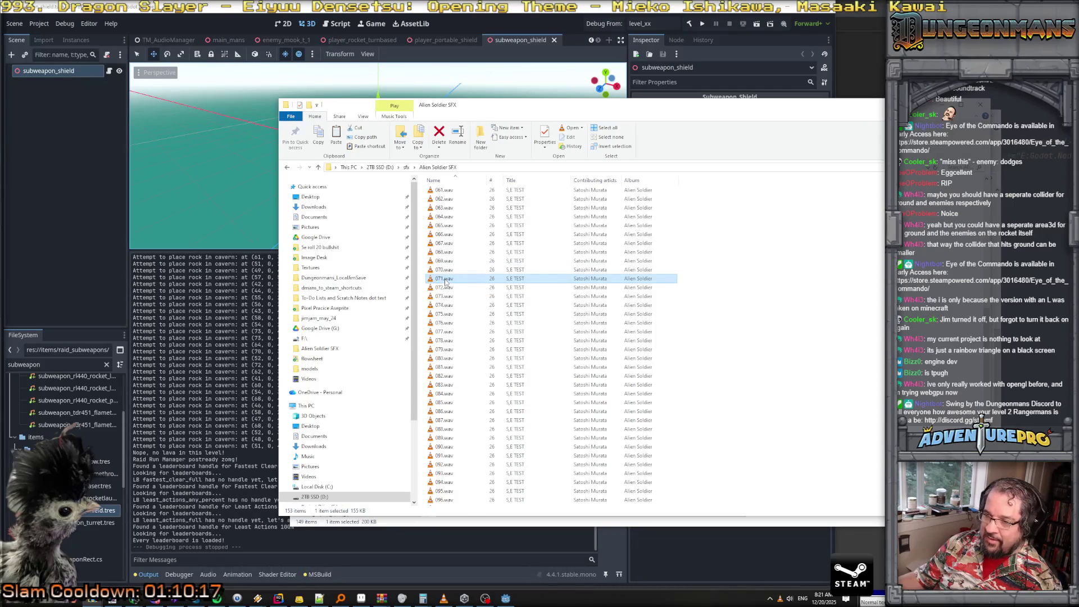
pyautogui.moveTo(481, 109); pyautogui.dragTo(764, 120)
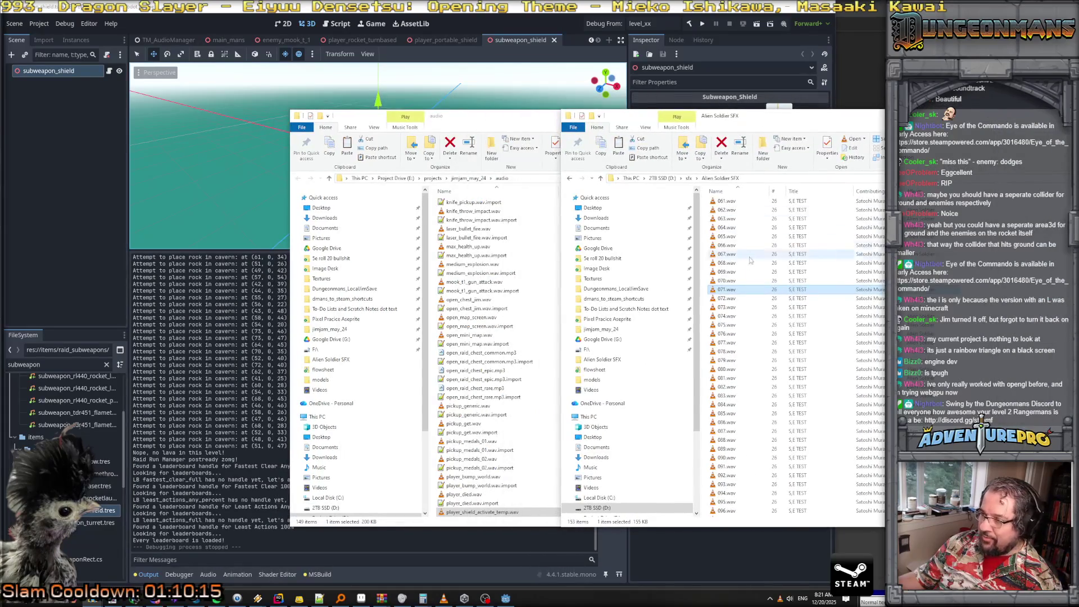
pyautogui.rightClick(726, 290)
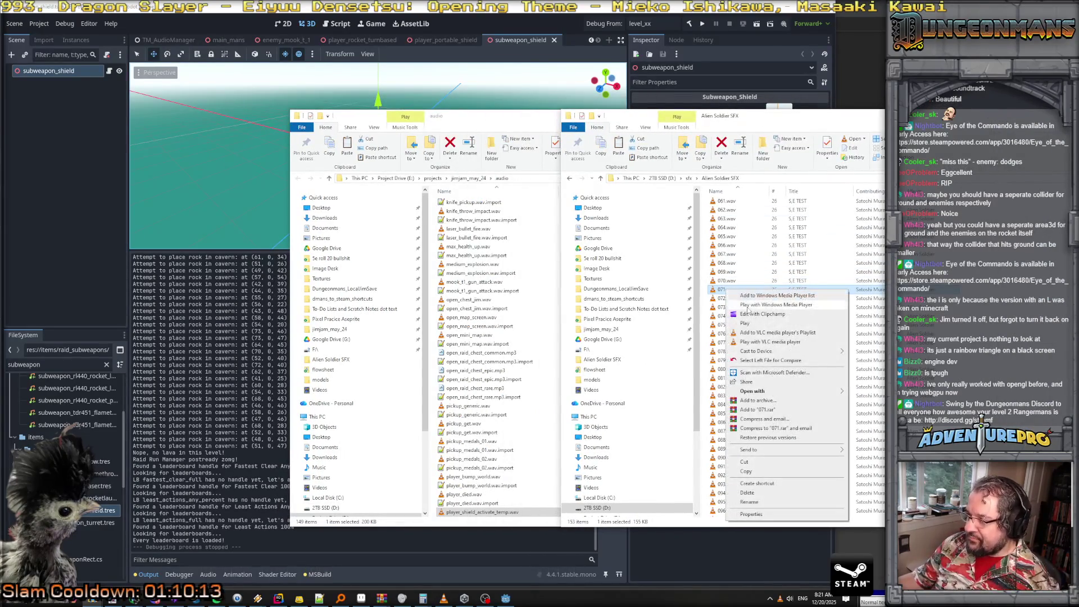
# Copy the Alien Soldier sound 071.wav into the project's audio folder
pyautogui.click(747, 471)
pyautogui.click(544, 426)
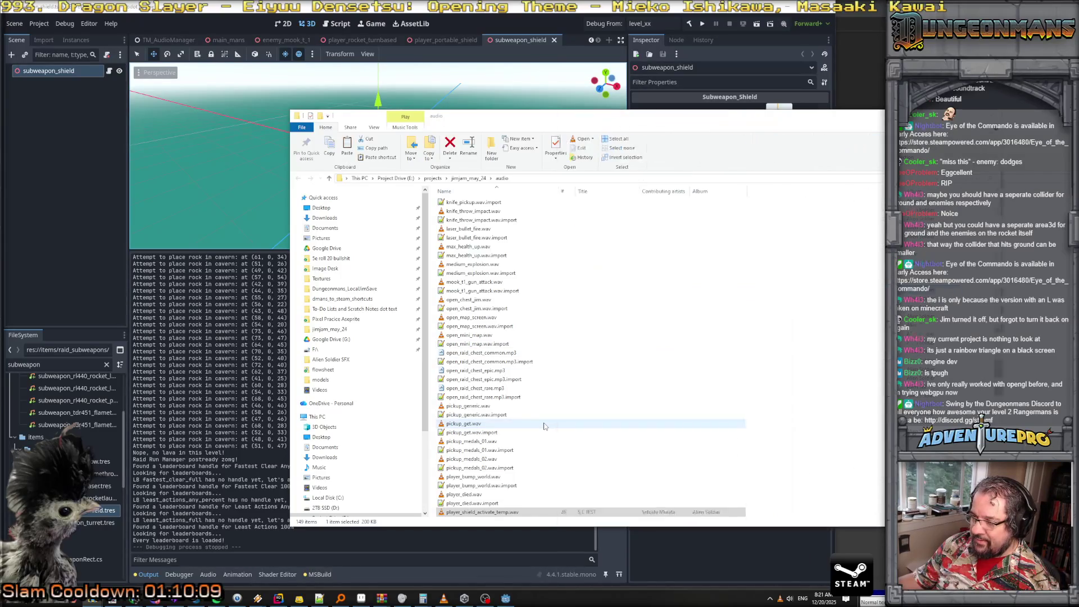
pyautogui.rightClick(766, 405)
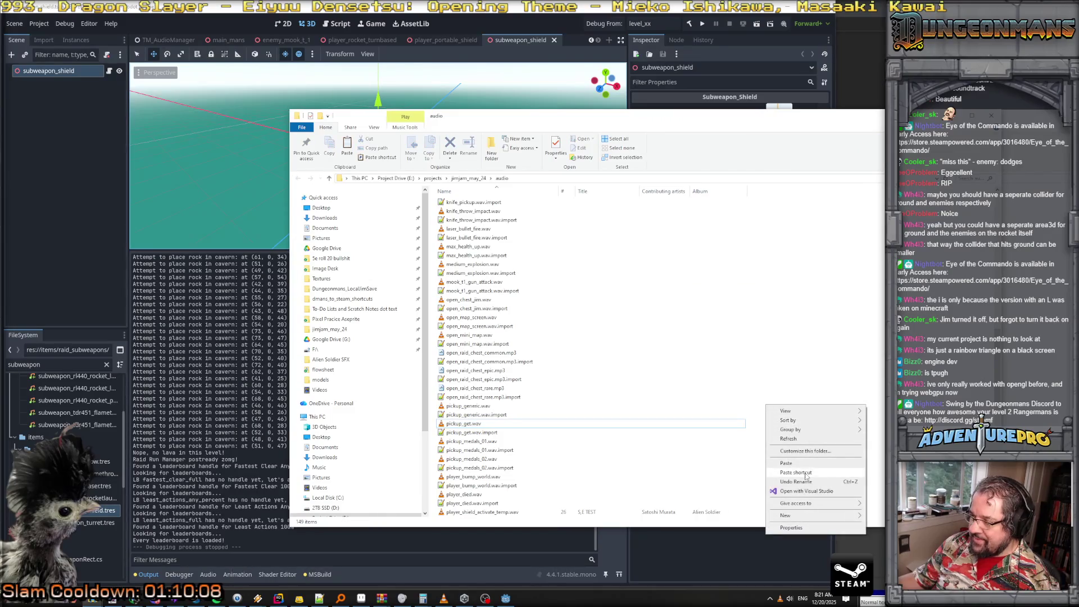
pyautogui.click(786, 463)
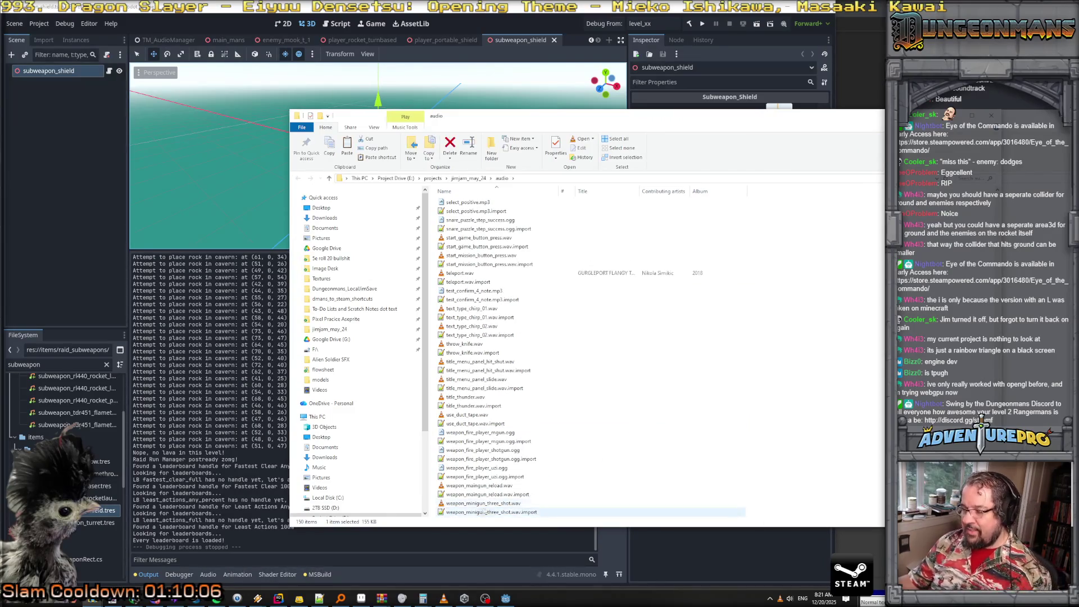
# Rename the pasted 071.wav to player_shield_windup.wav
pyautogui.scroll(10, 495, 293)
pyautogui.scroll(15, 481, 270)
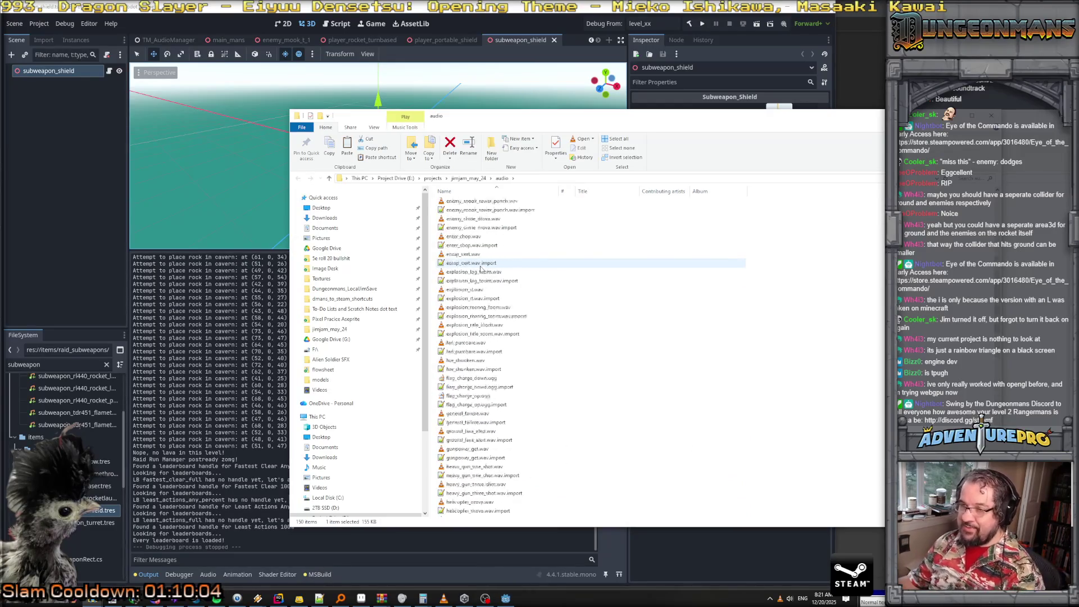
pyautogui.click(468, 248)
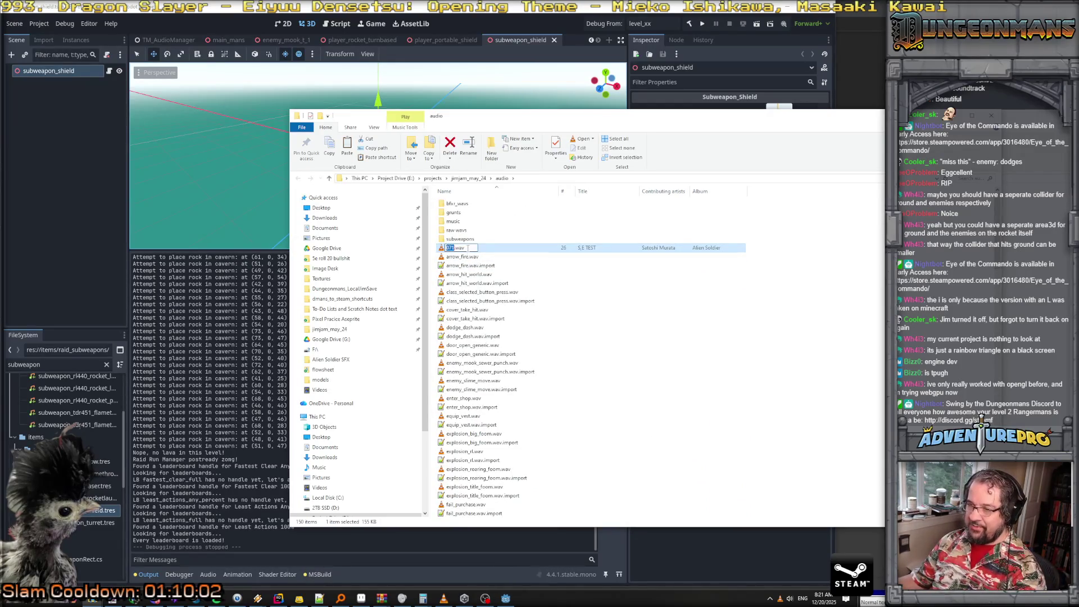
pyautogui.write('player')
pyautogui.write('_shield_wi')
pyautogui.write('ndup')
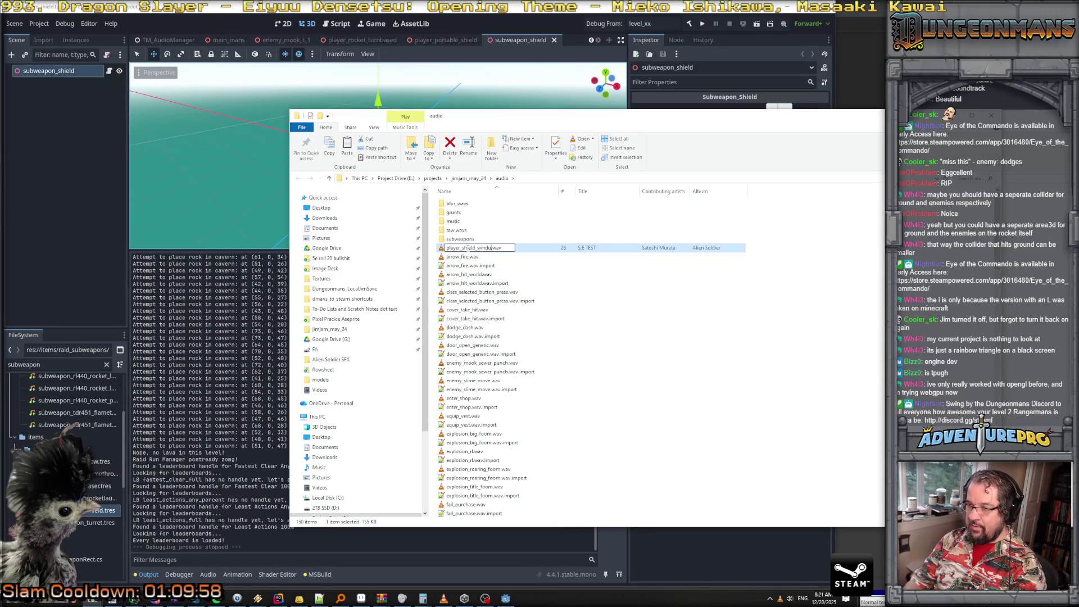
pyautogui.press('Return')
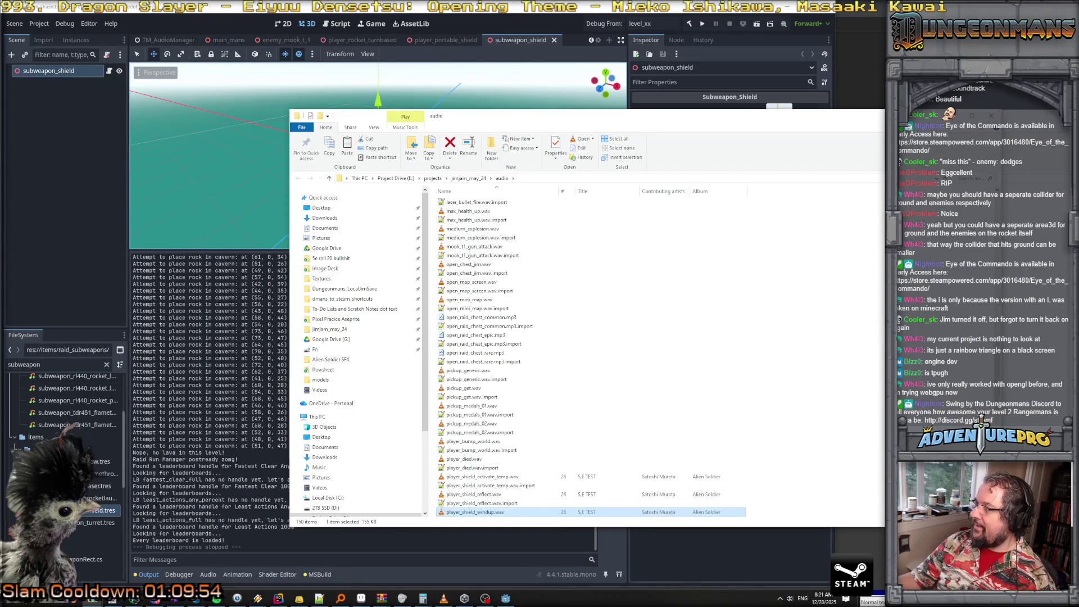
# Quick Load player_shield_windup.wav into the subweapon_shield's Clip Windup property
pyautogui.click(735, 21)
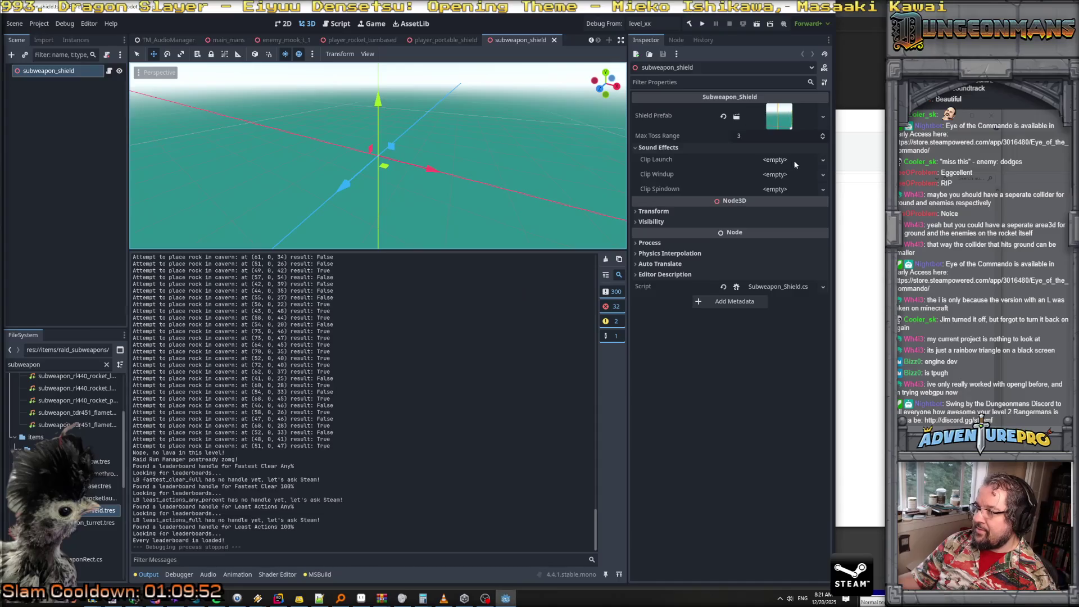
pyautogui.click(823, 175)
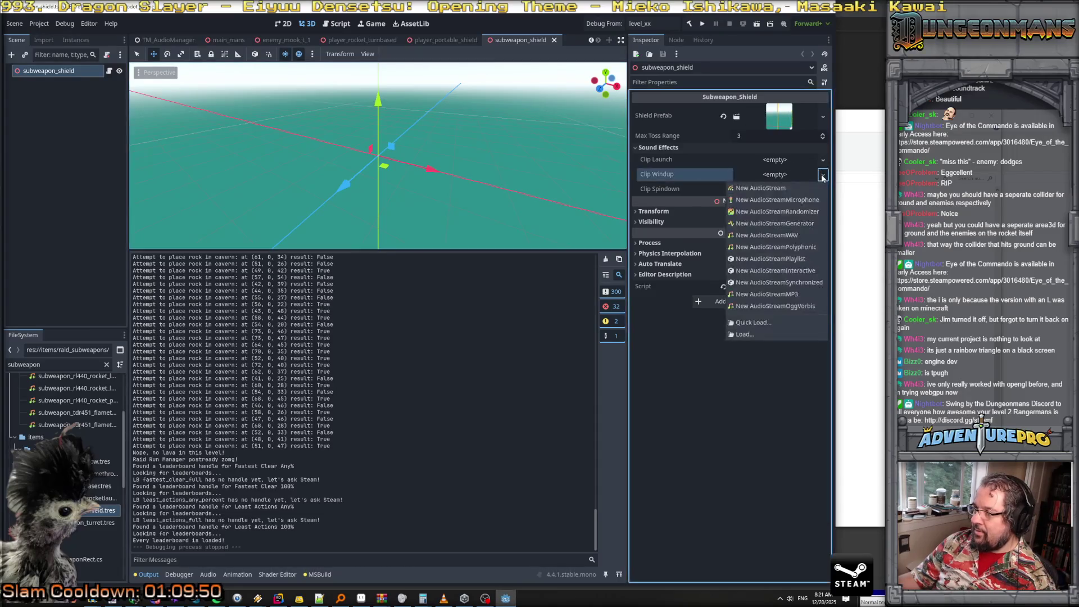
pyautogui.click(763, 327)
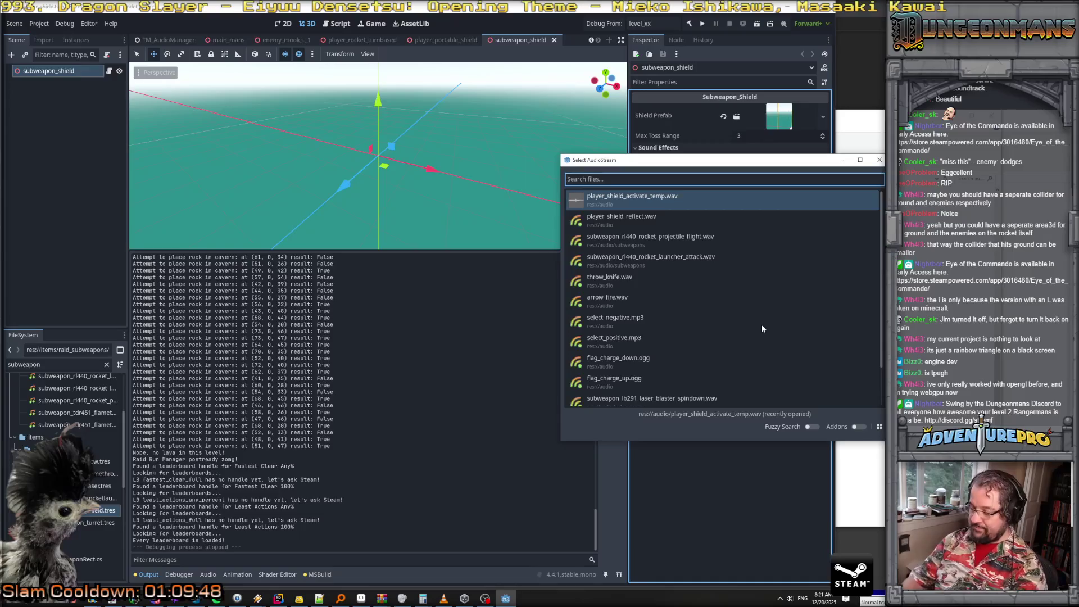
pyautogui.write('player_shi')
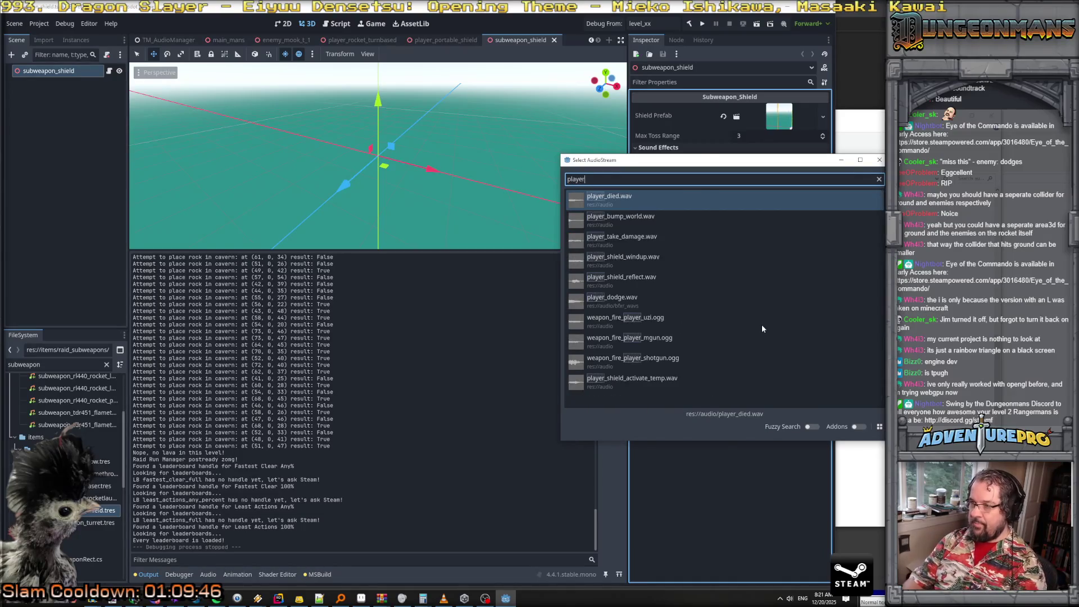
pyautogui.press('Return')
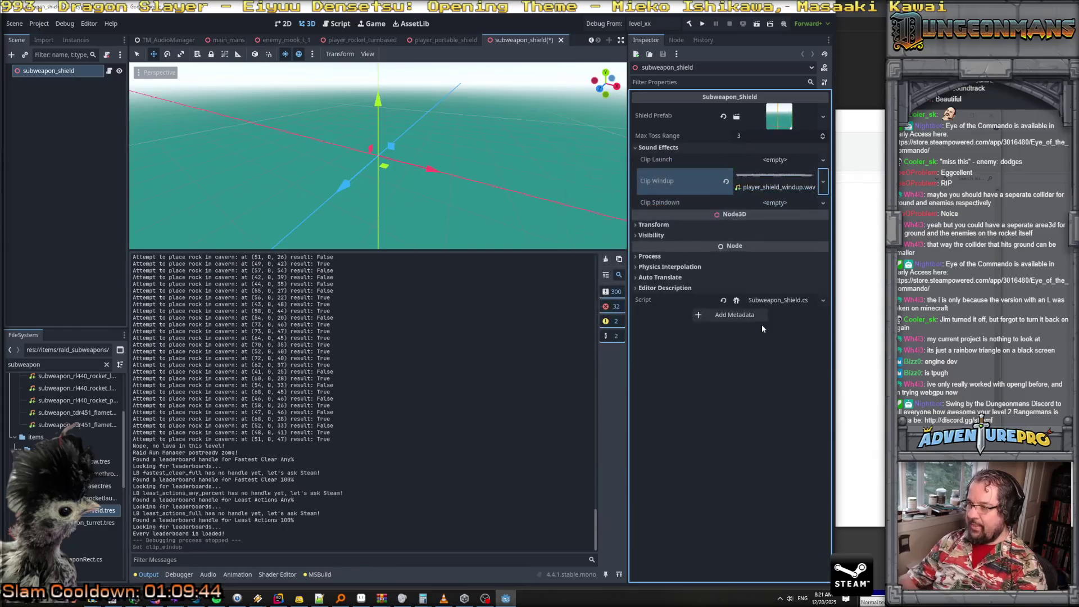
pyautogui.hotkey('alt', 'Tab')
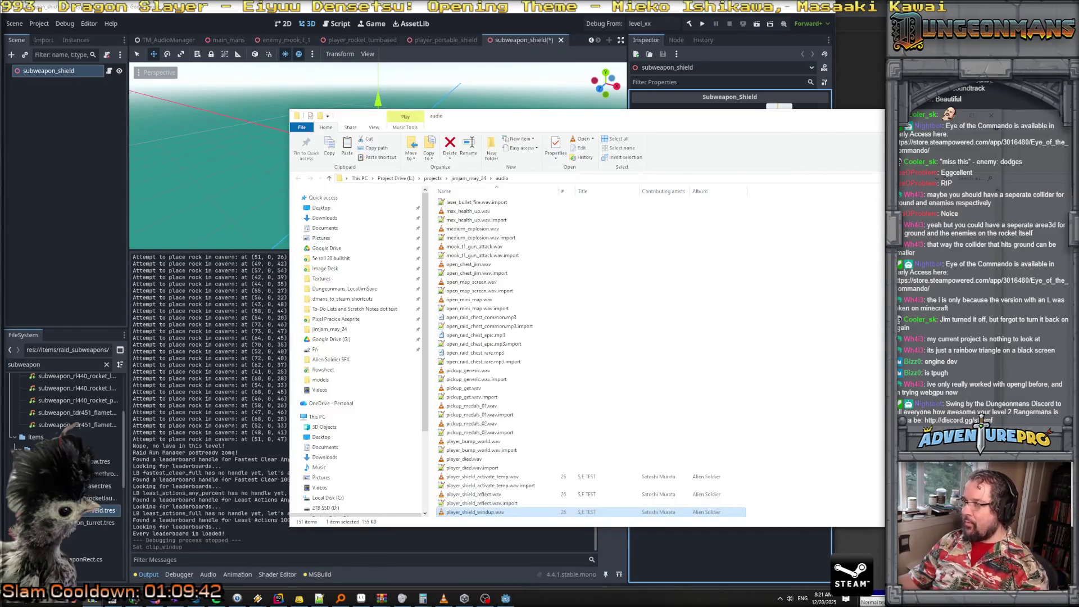
# Move the Alien Soldier SFX window aside and audition sounds 070.wav down to 062.wav
pyautogui.moveTo(938, 118); pyautogui.dragTo(863, 126)
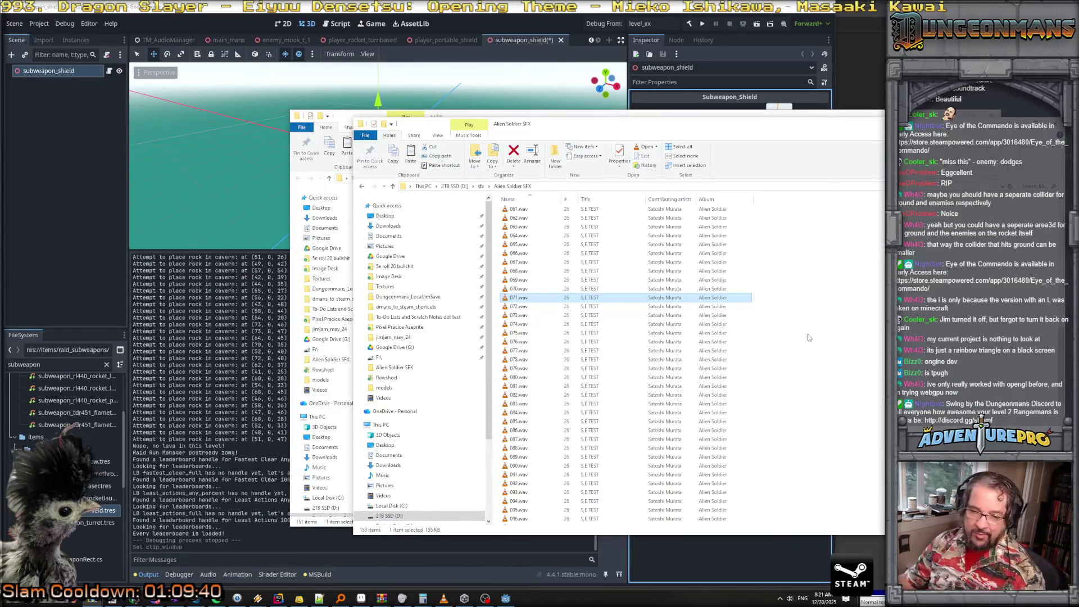
pyautogui.click(510, 289)
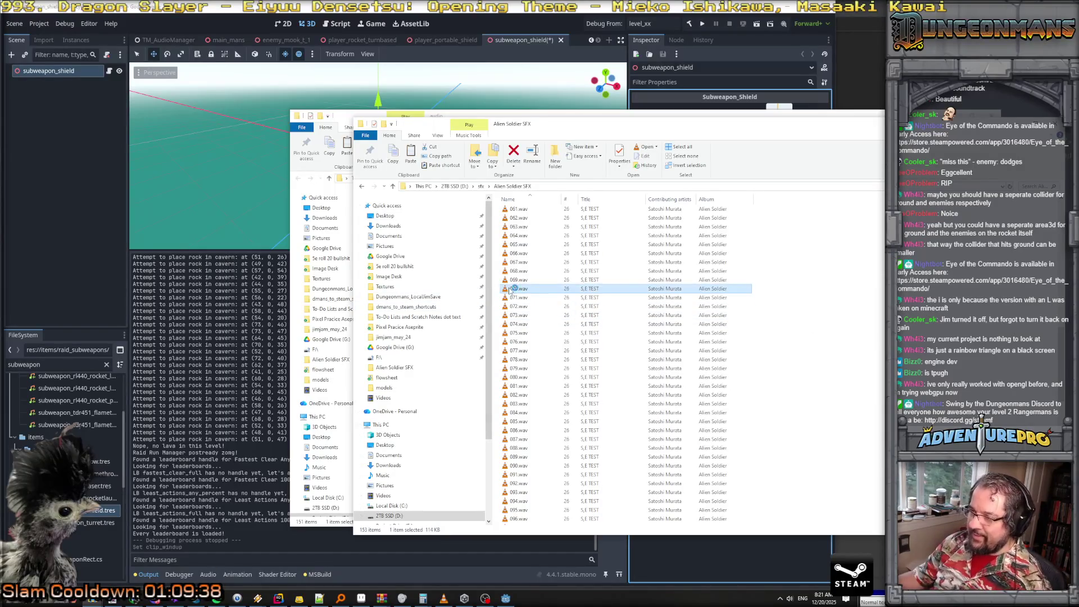
pyautogui.click(516, 280)
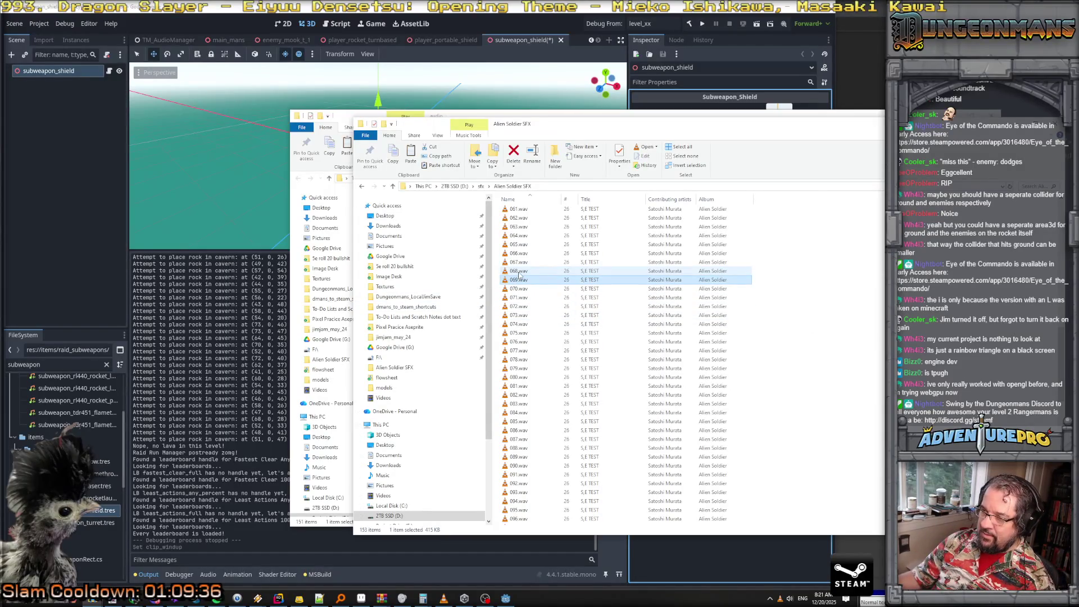
pyautogui.click(520, 272)
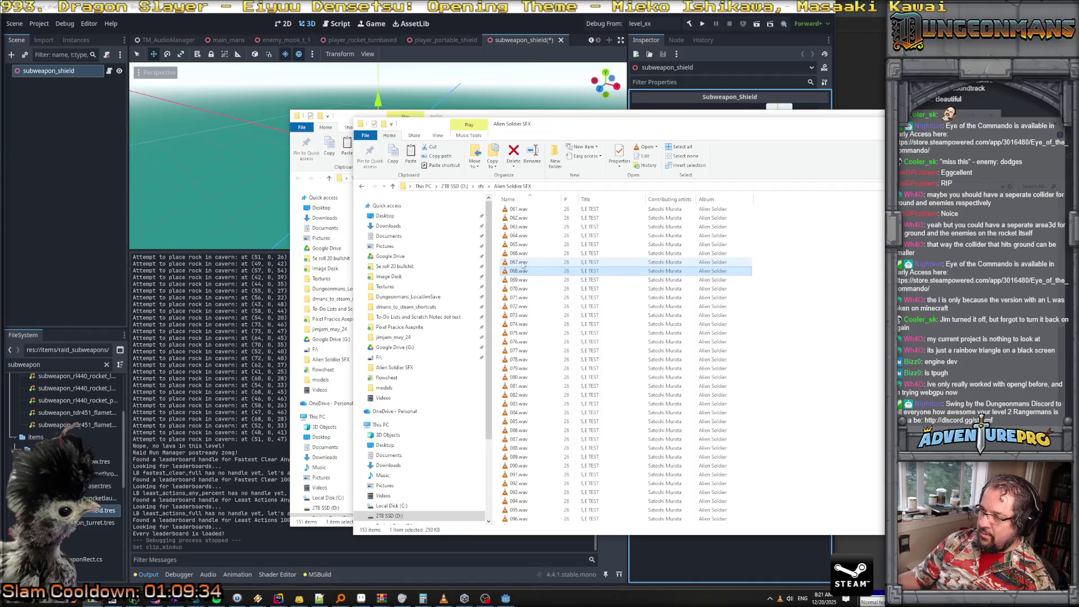
pyautogui.click(522, 263)
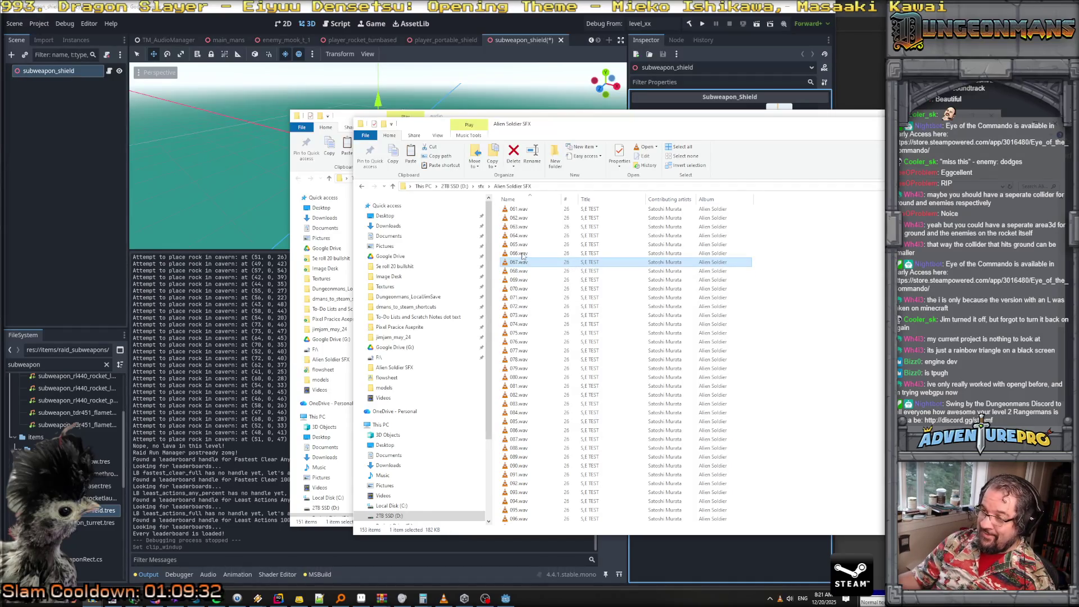
pyautogui.click(522, 254)
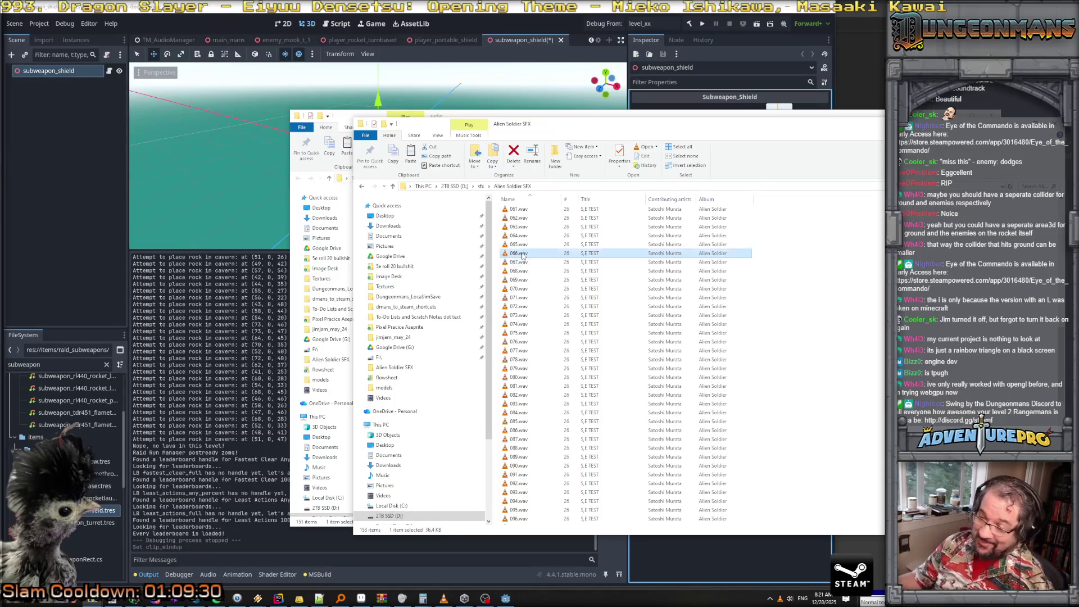
pyautogui.click(522, 245)
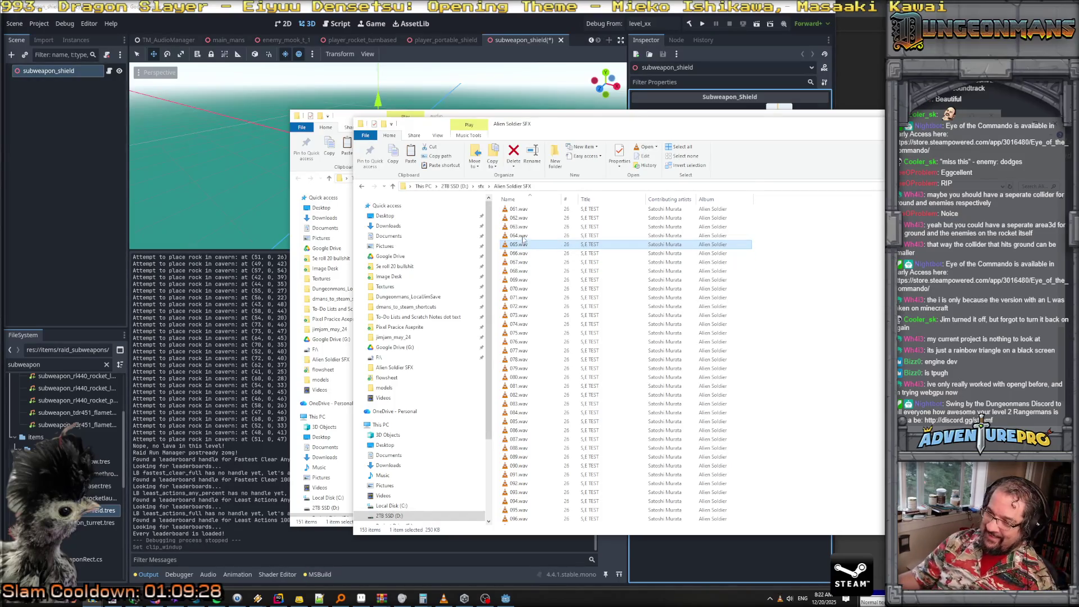
pyautogui.click(523, 236)
pyautogui.click(526, 226)
pyautogui.click(528, 218)
# Audition Alien Soldier sounds 061.wav down to 045.wav
pyautogui.scroll(4, 529, 220)
pyautogui.scroll(3, 529, 221)
pyautogui.click(523, 395)
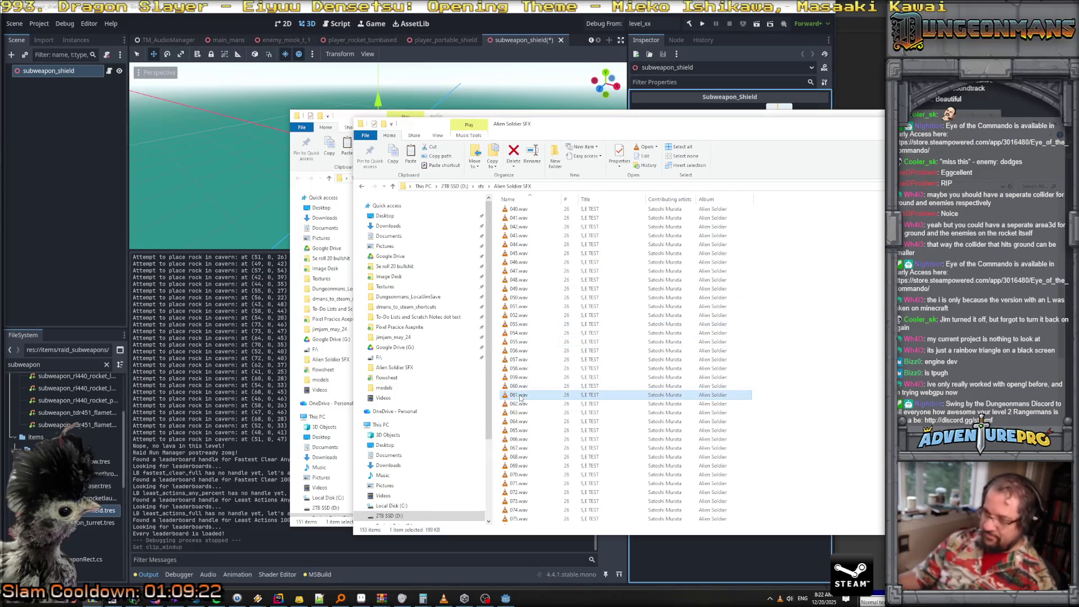
pyautogui.click(525, 386)
pyautogui.click(526, 377)
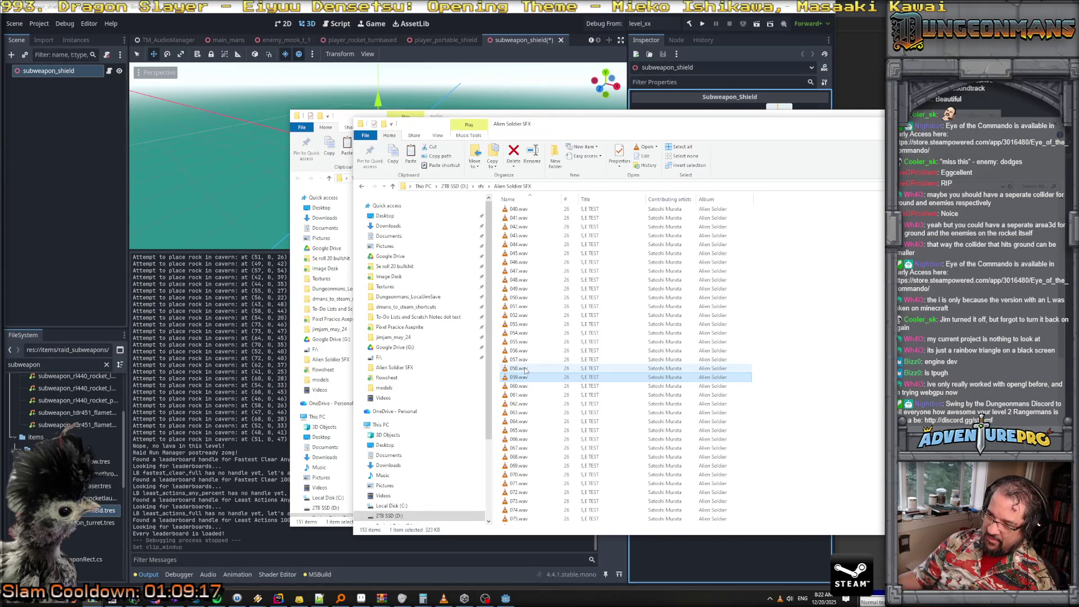
pyautogui.click(525, 369)
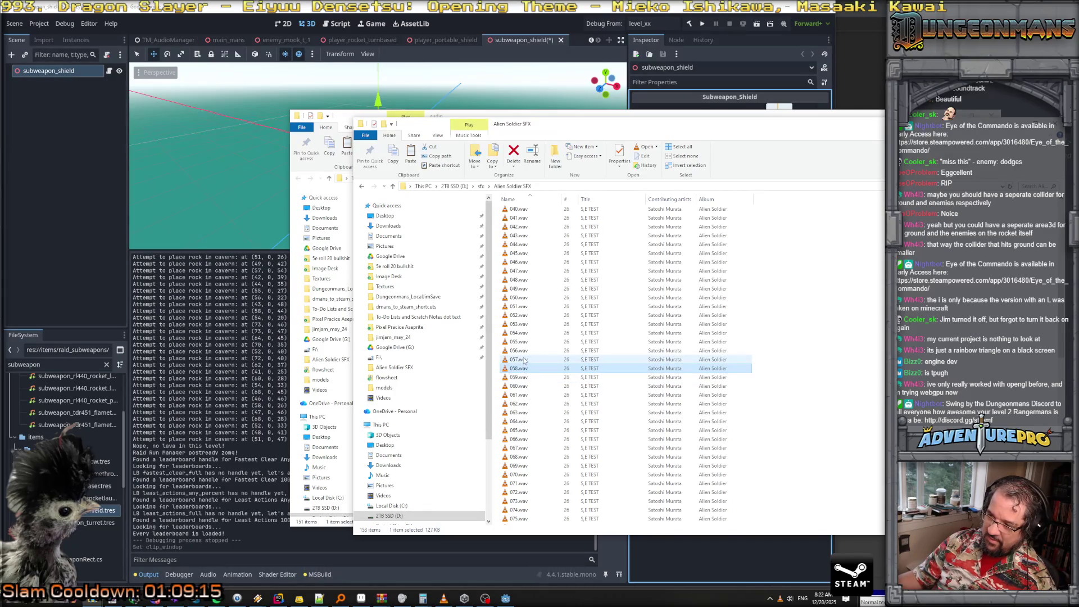
pyautogui.click(524, 360)
pyautogui.click(524, 352)
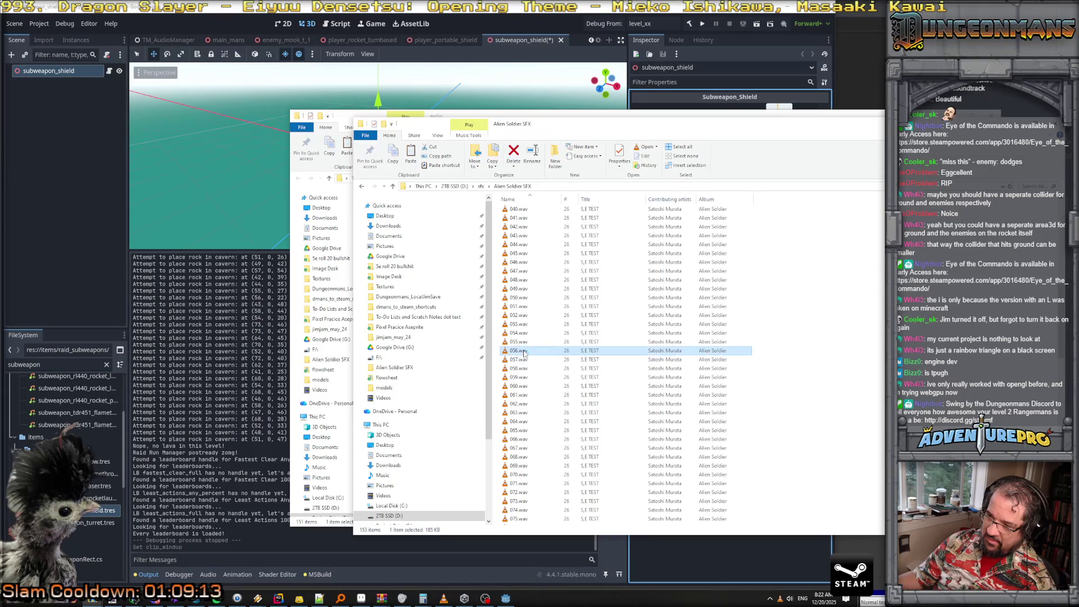
pyautogui.click(522, 342)
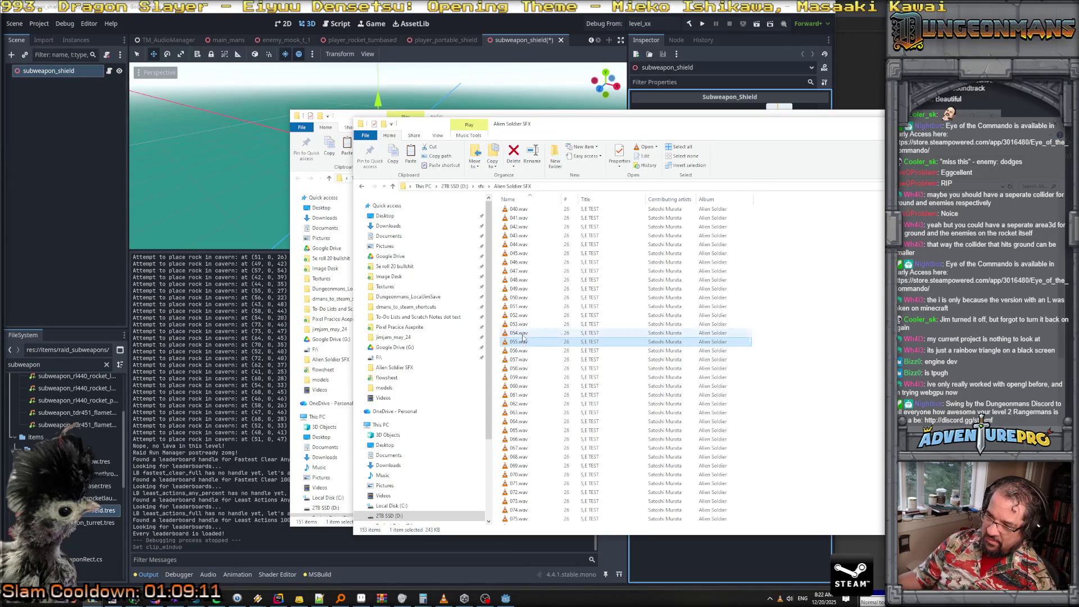
pyautogui.click(523, 334)
pyautogui.click(521, 326)
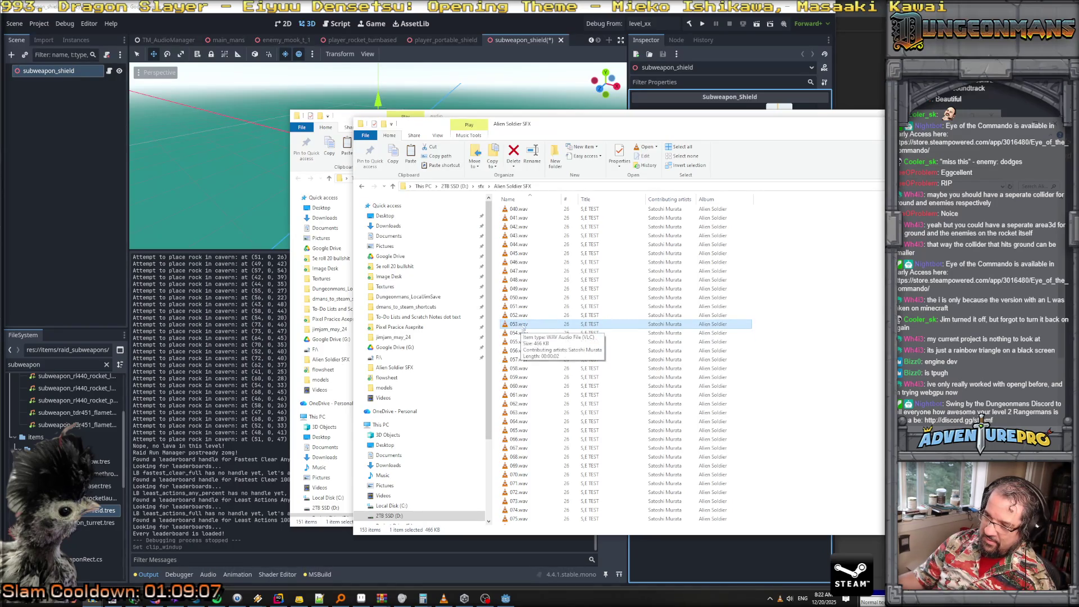
pyautogui.click(521, 316)
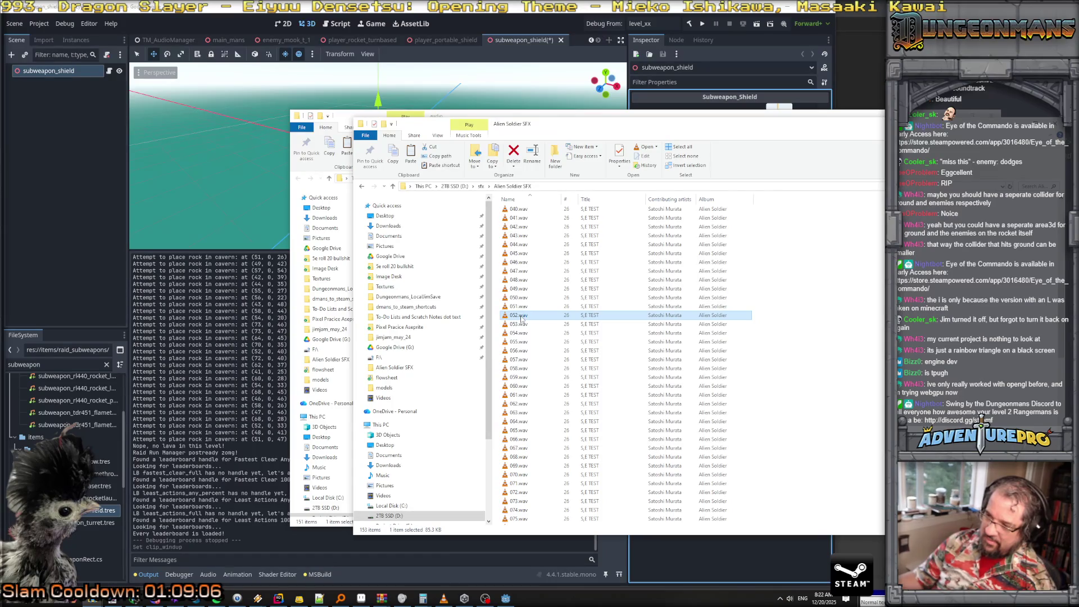
pyautogui.click(522, 308)
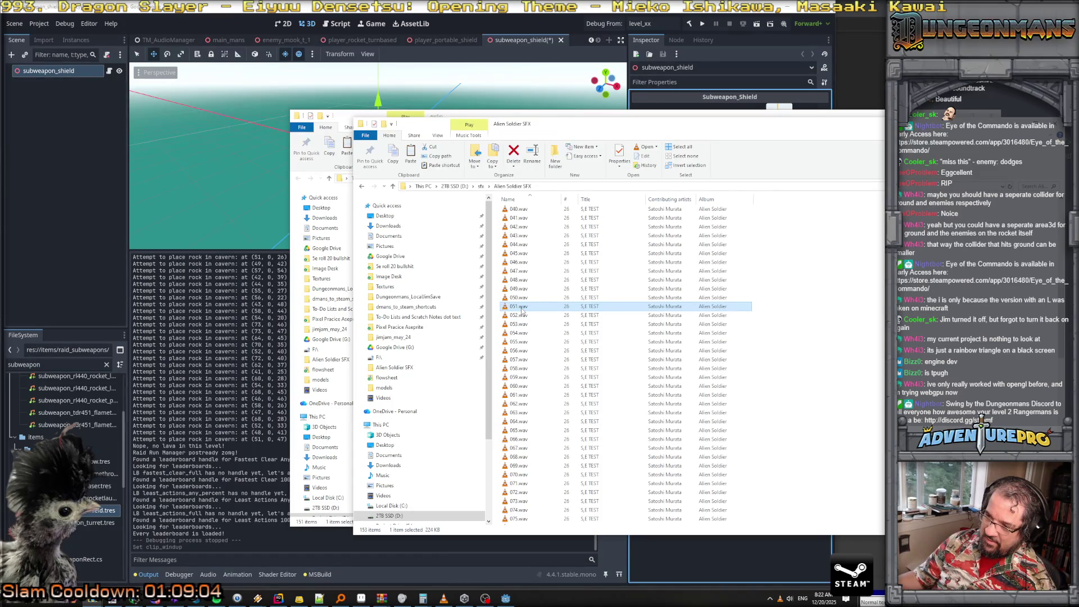
pyautogui.click(521, 299)
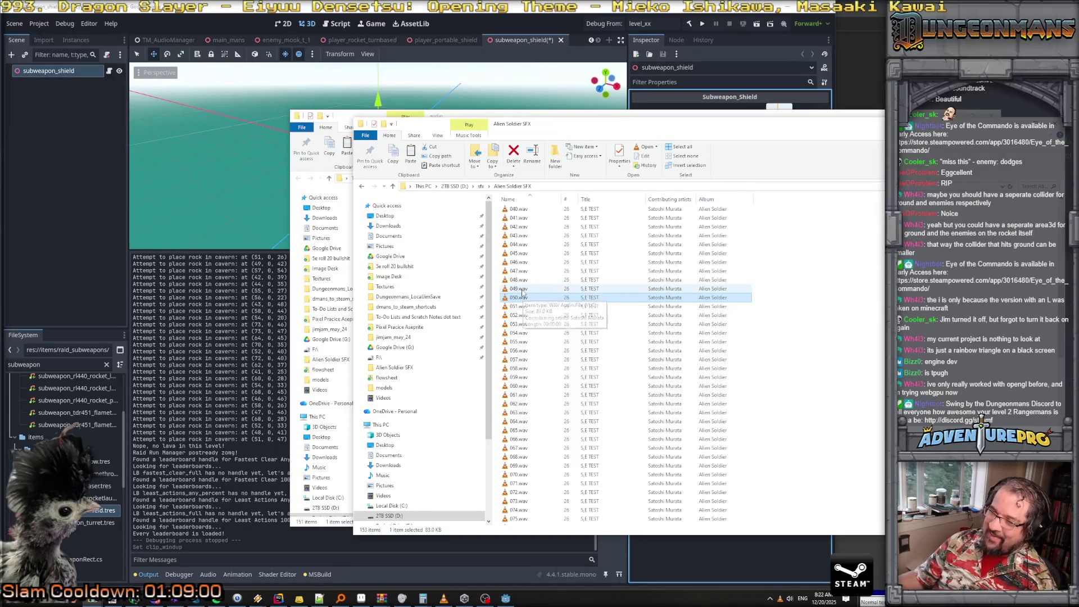
pyautogui.click(522, 289)
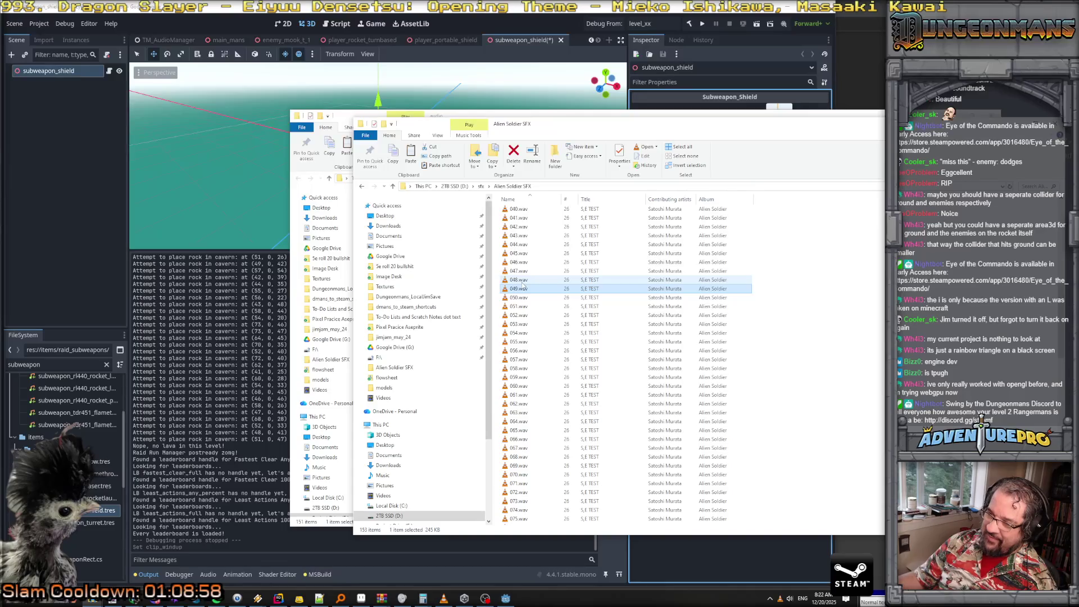
pyautogui.click(524, 272)
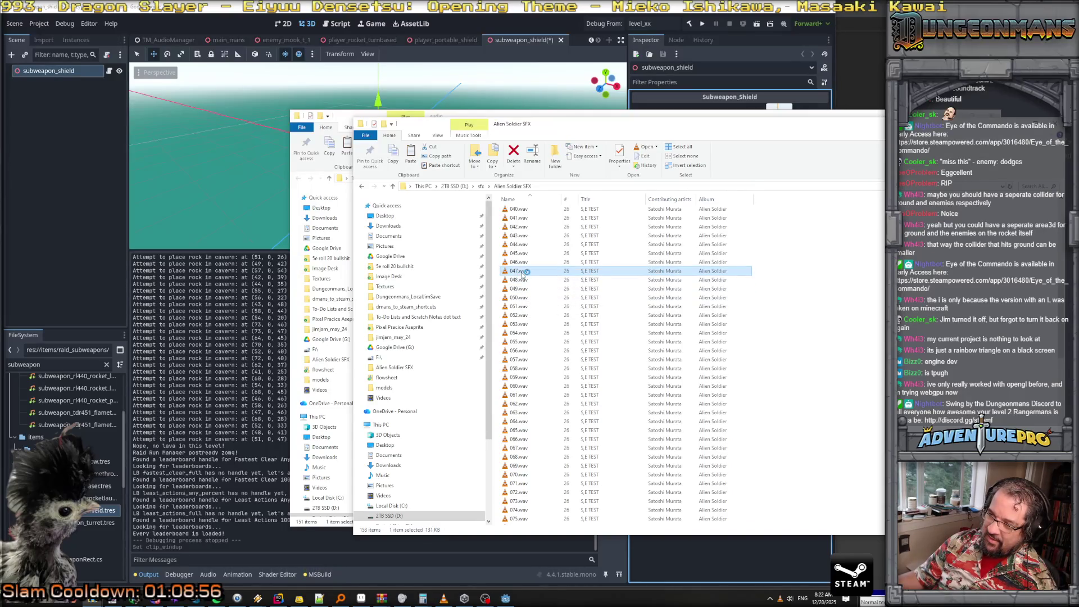
pyautogui.click(521, 262)
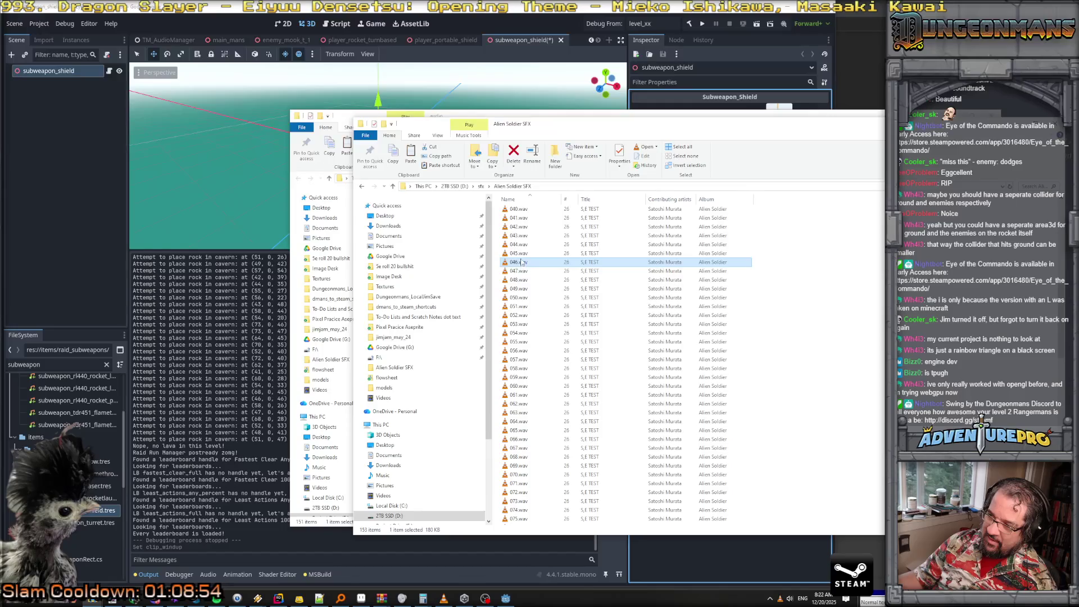
pyautogui.click(522, 255)
# Audition Alien Soldier sounds 044.wav down to 032.wav
pyautogui.scroll(3, 524, 257)
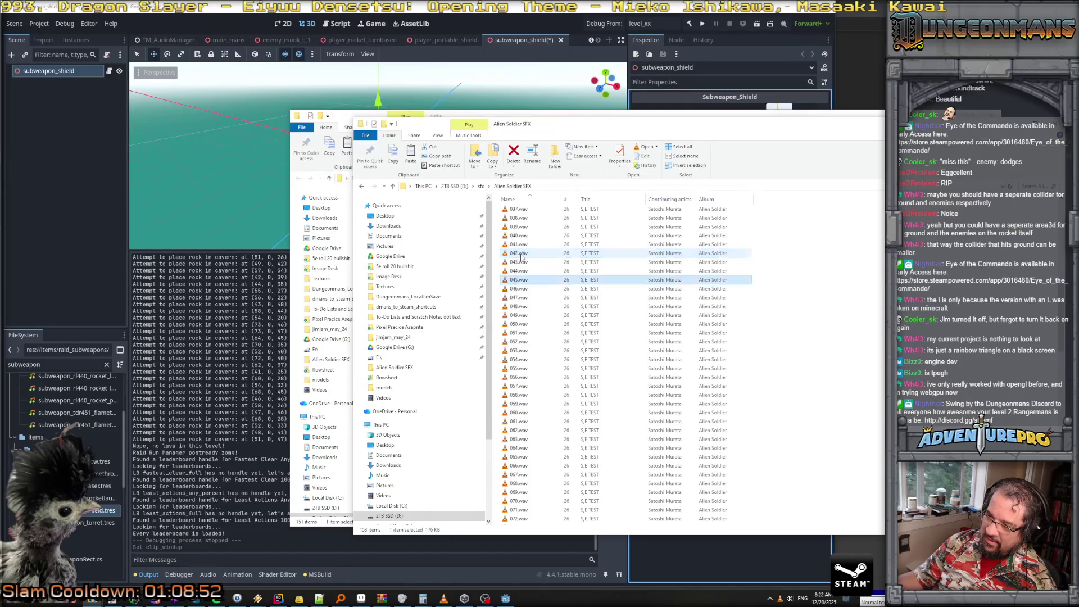
pyautogui.scroll(1, 524, 258)
pyautogui.click(521, 351)
pyautogui.click(523, 342)
pyautogui.click(524, 333)
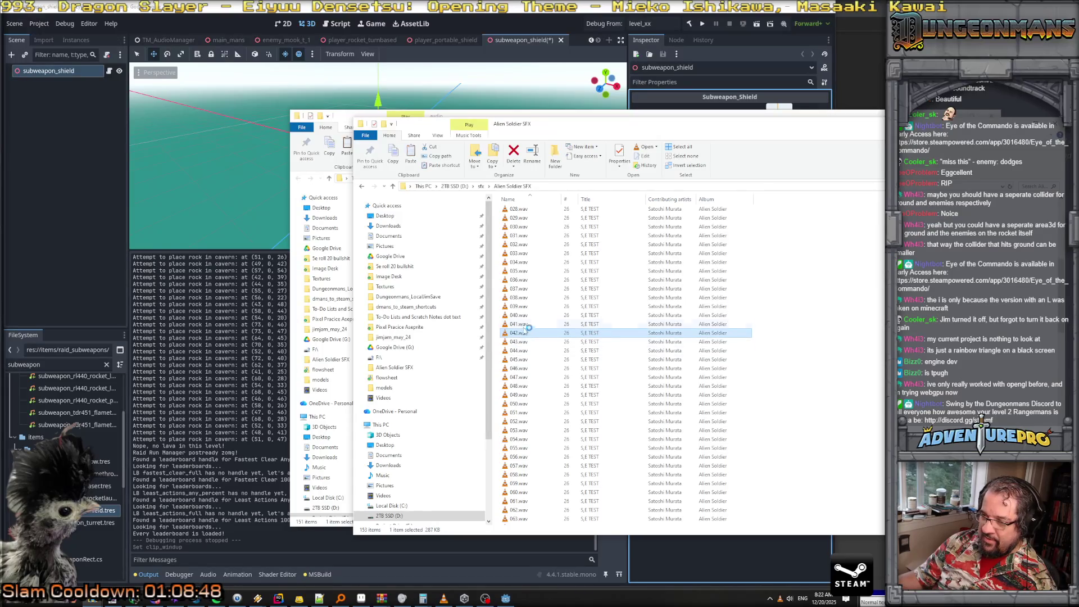
pyautogui.click(526, 324)
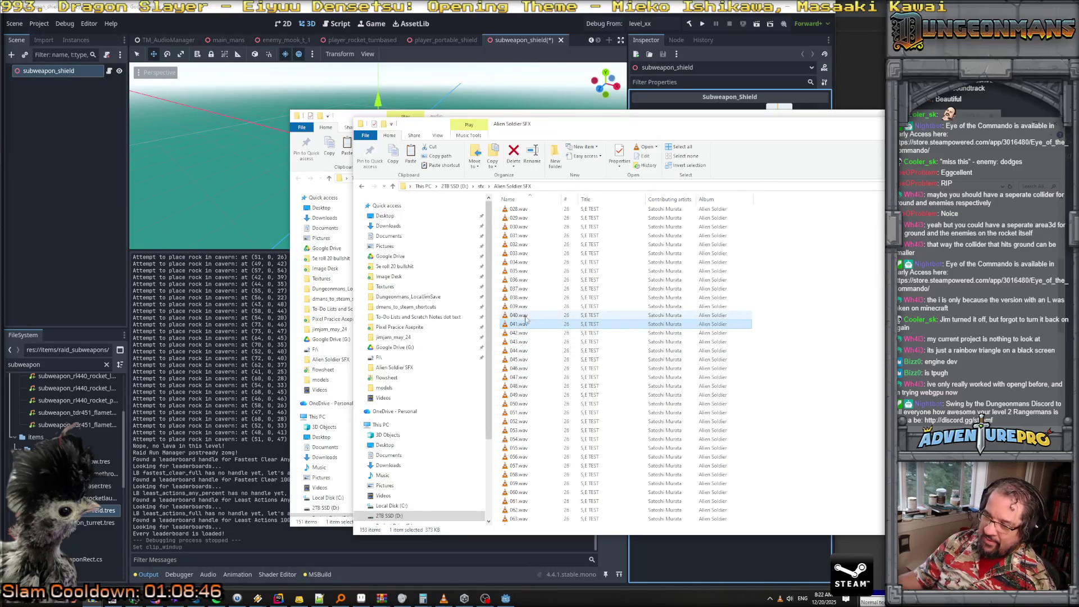
pyautogui.click(526, 317)
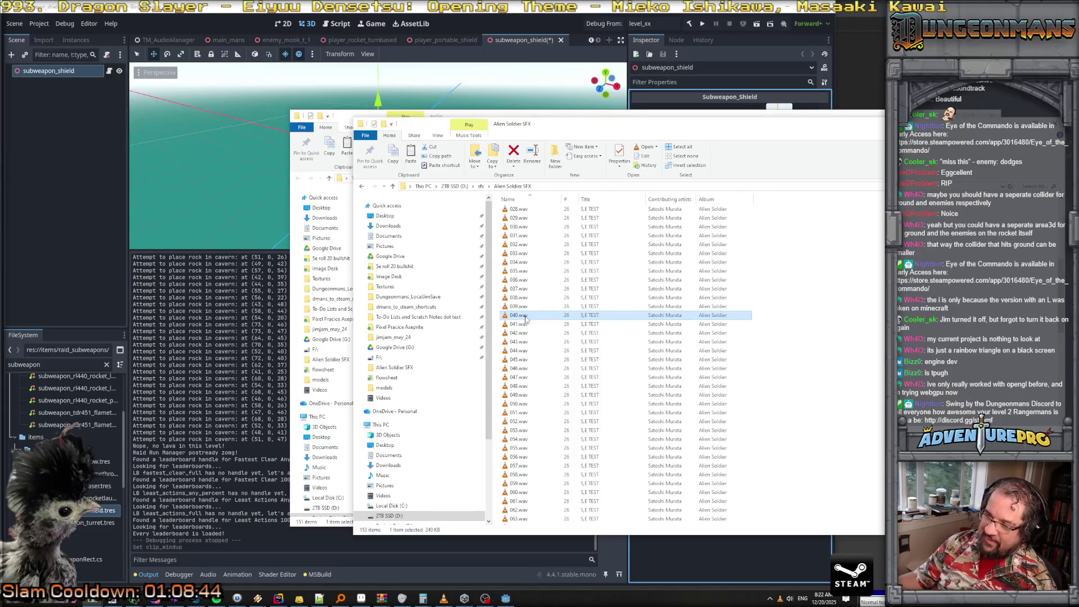
pyautogui.click(522, 308)
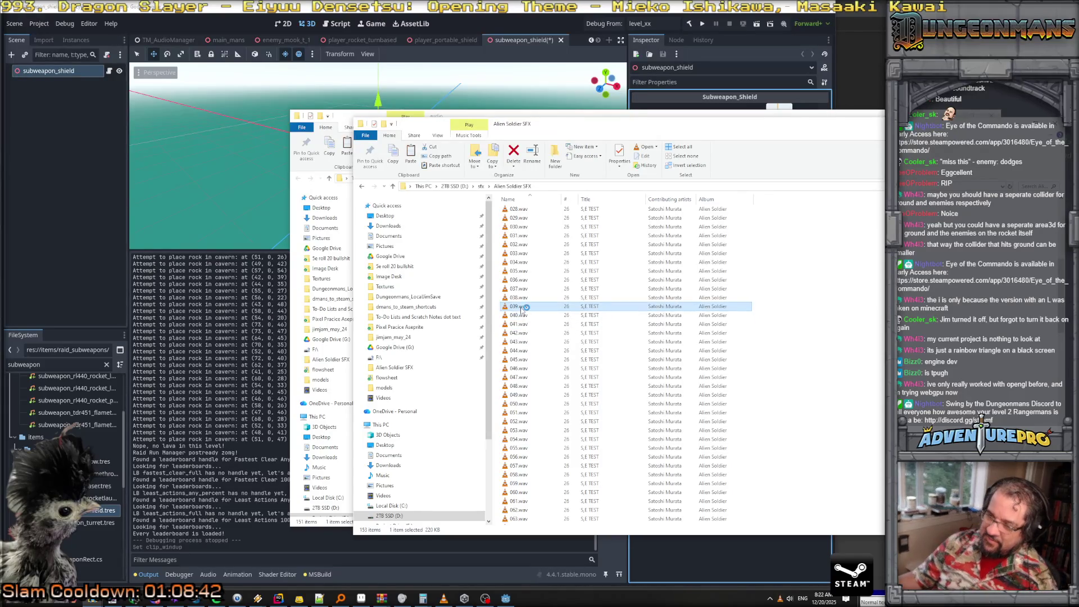
pyautogui.click(519, 299)
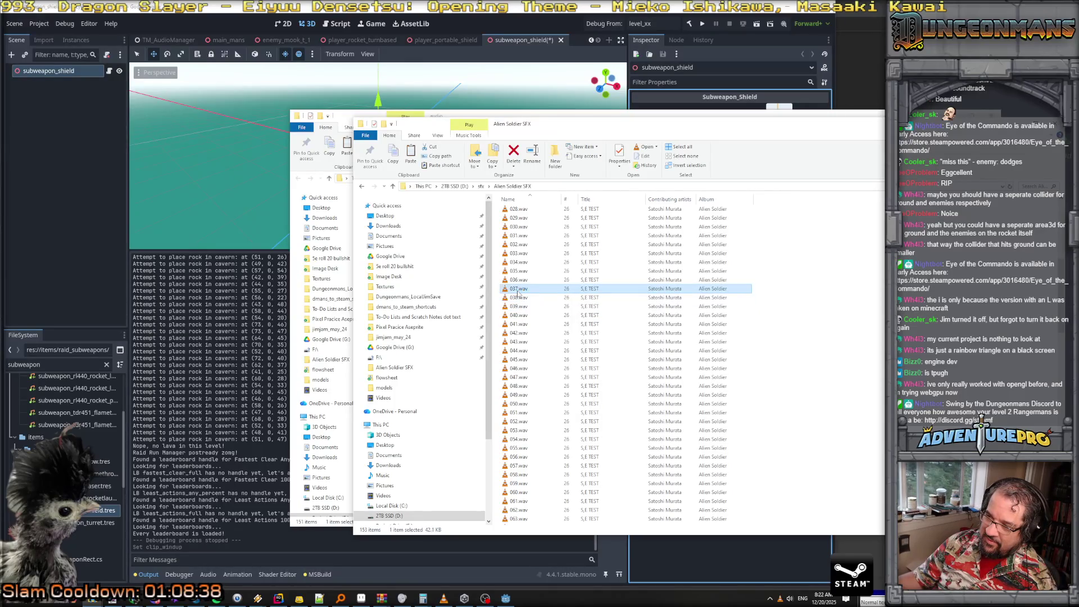
pyautogui.click(517, 280)
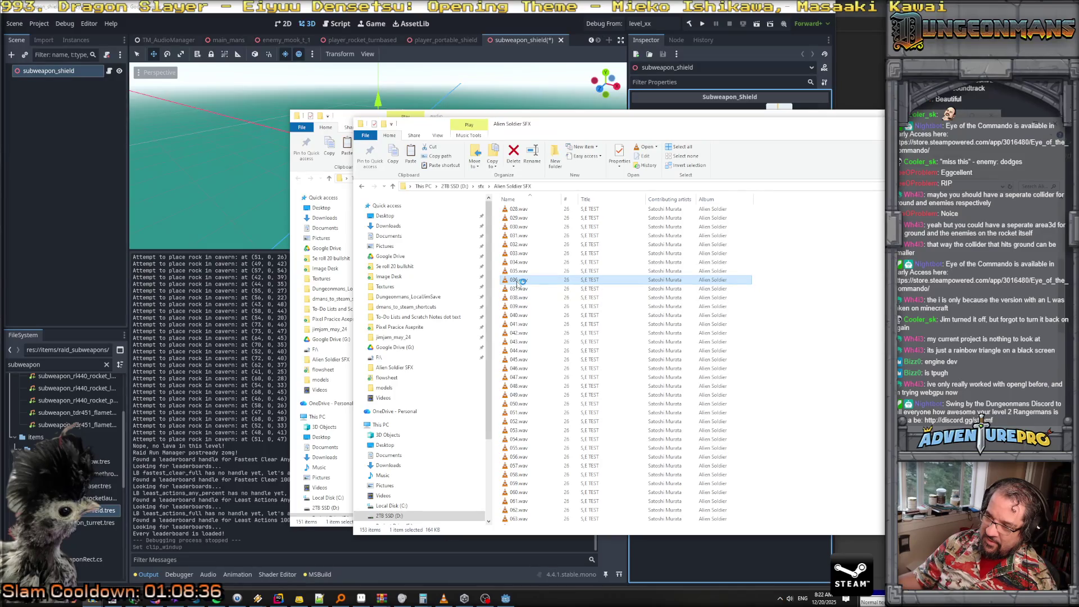
pyautogui.click(517, 272)
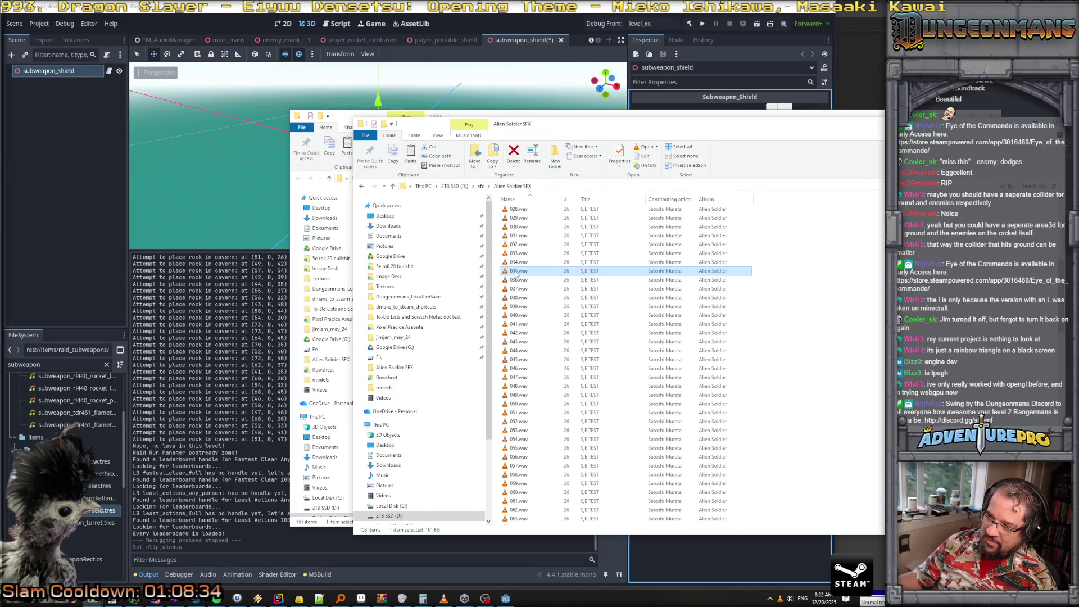
pyautogui.click(517, 263)
pyautogui.scroll(2, 517, 264)
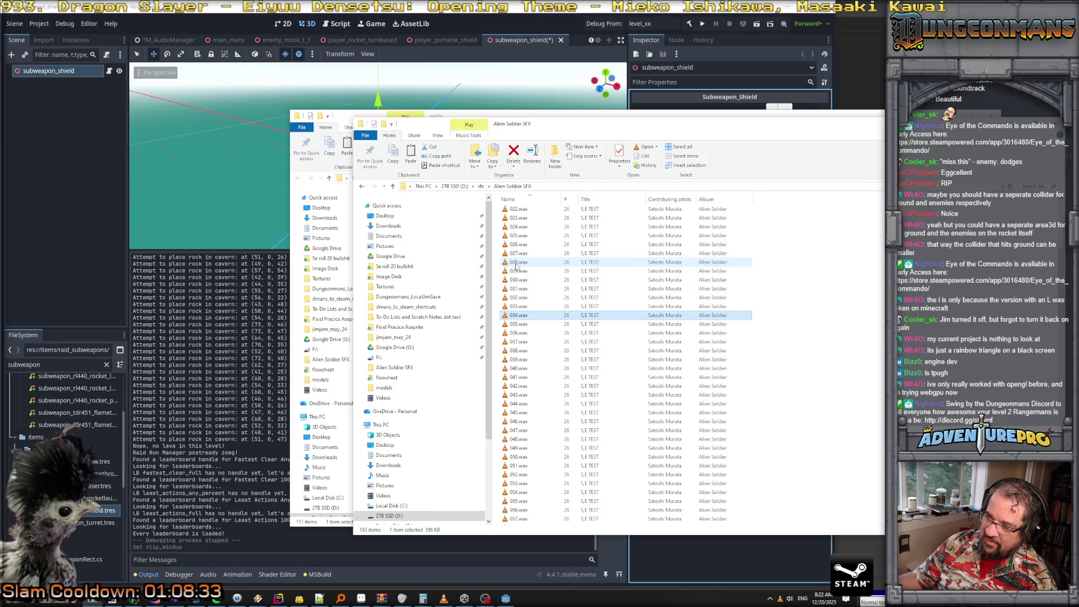
pyautogui.click(522, 307)
pyautogui.scroll(1, 522, 307)
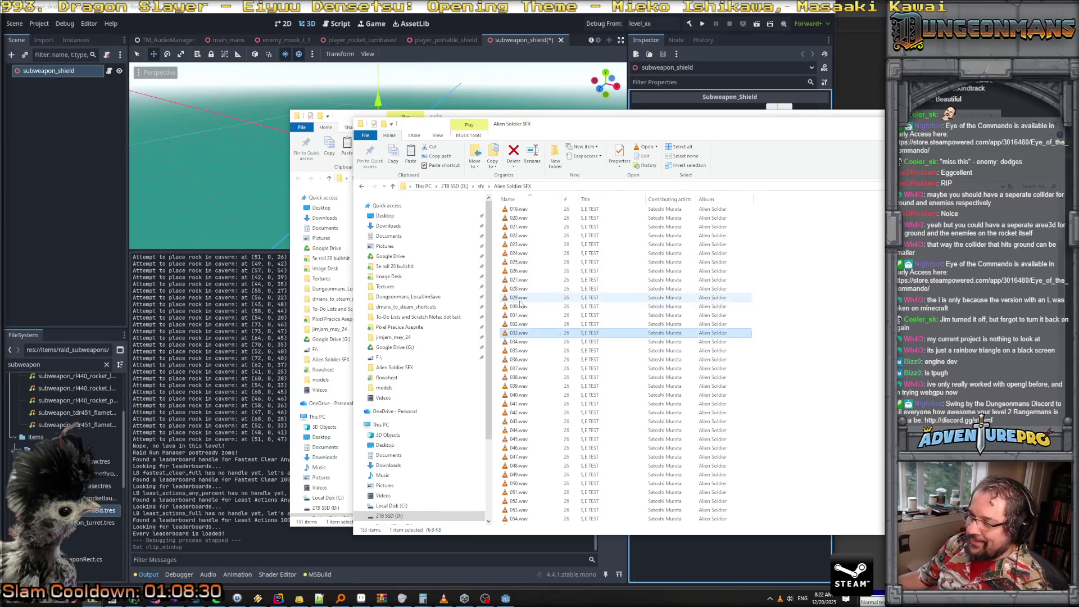
pyautogui.click(522, 324)
# Step through and audition sounds 030.wav down to 022.wav with the arrow key
pyautogui.press('Up')
pyautogui.press('Up')
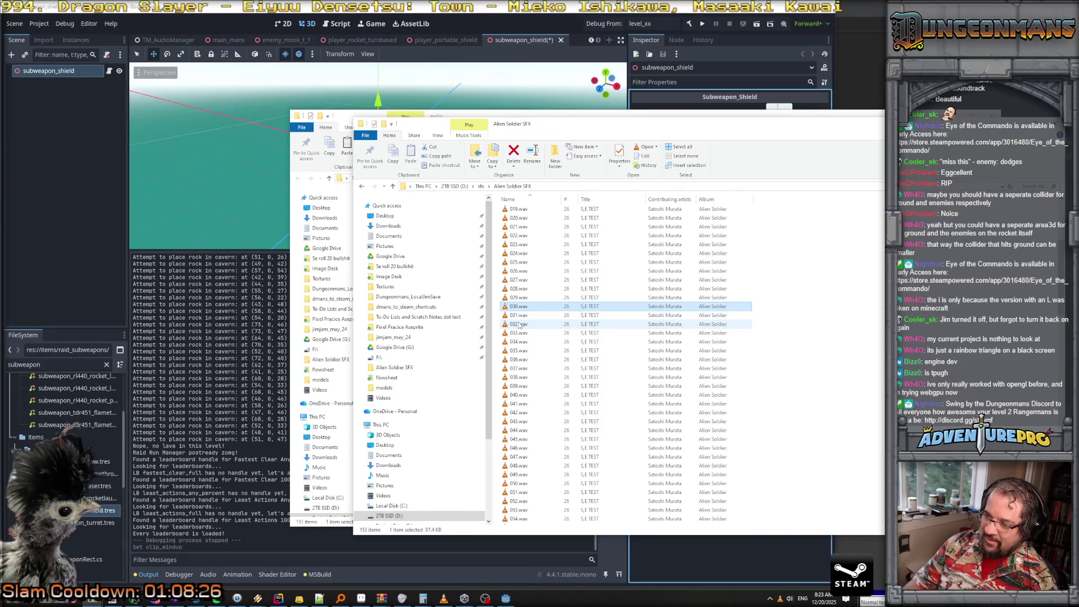
pyautogui.press('Up')
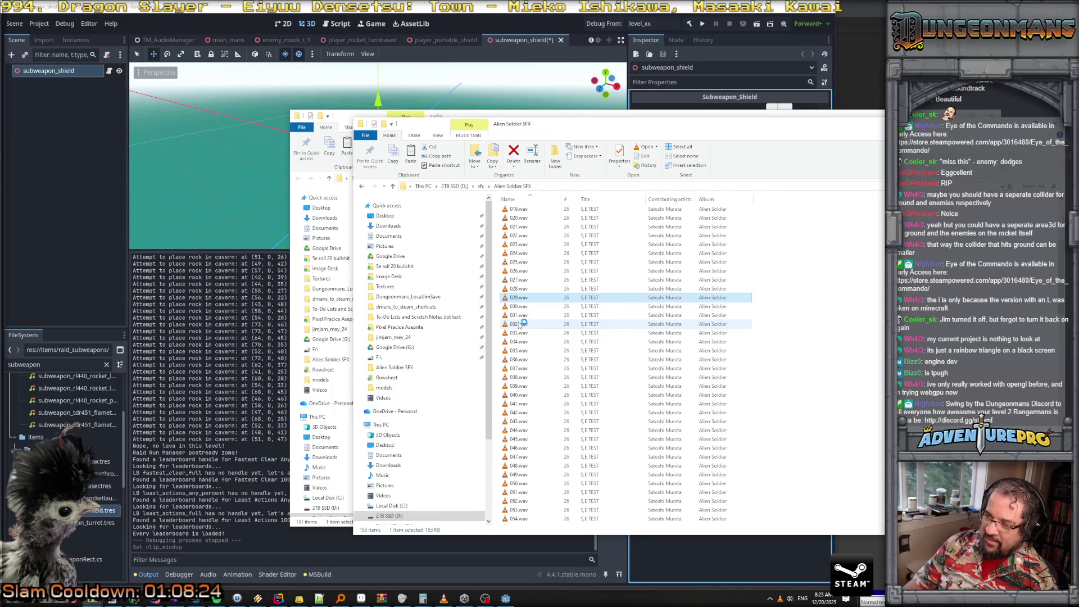
pyautogui.press('Up')
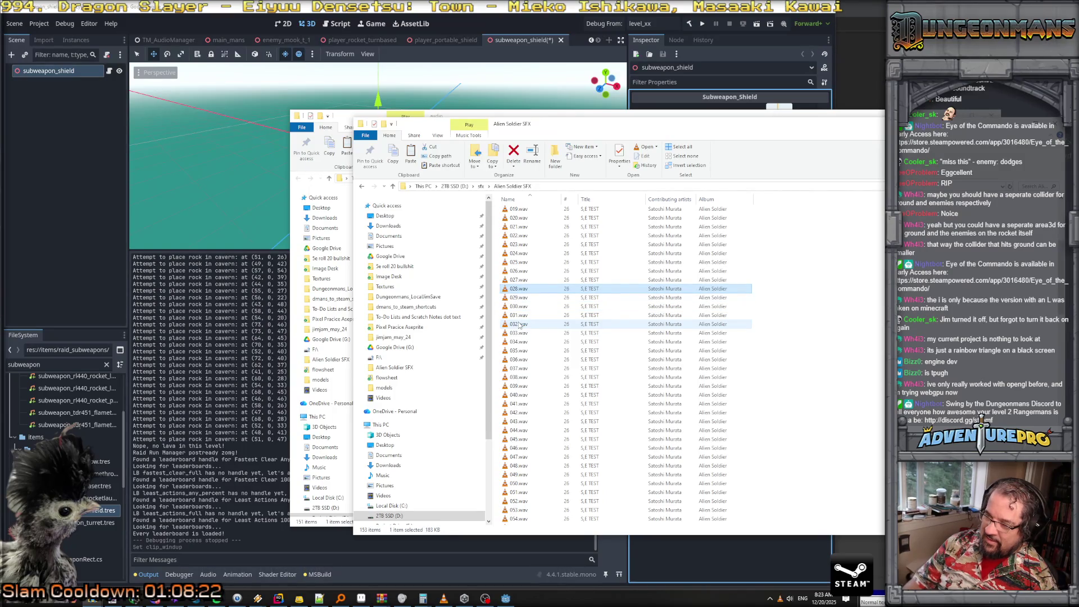
pyautogui.press('Up')
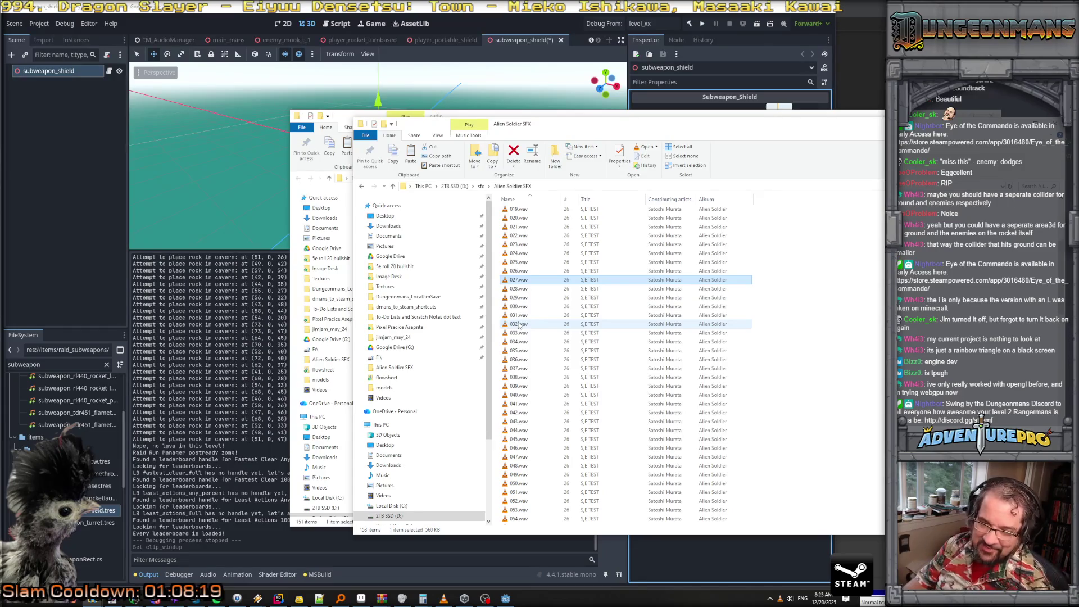
pyautogui.press('Up')
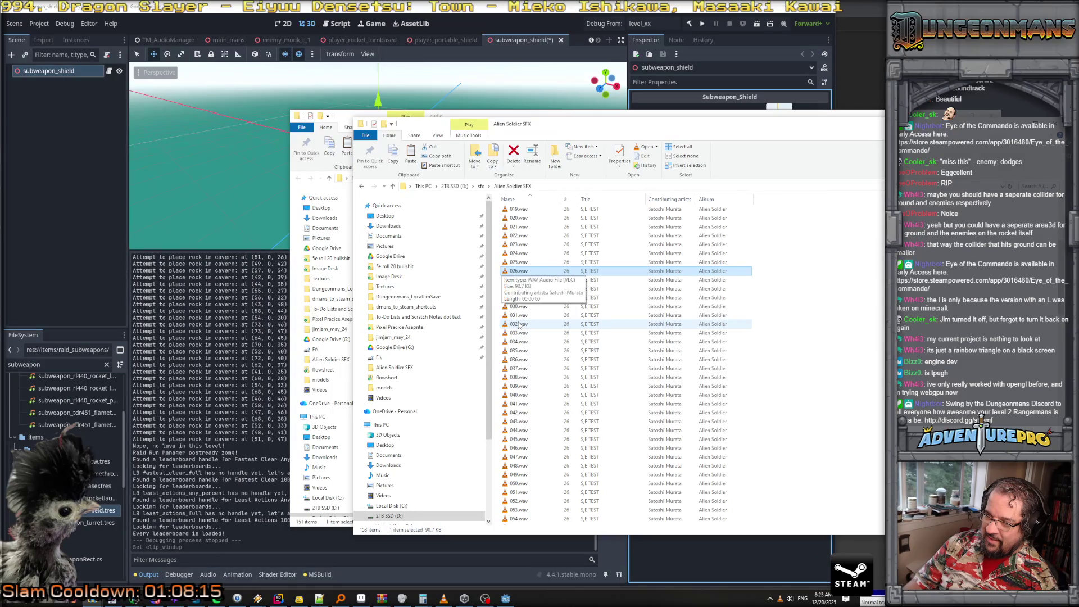
pyautogui.press('Up')
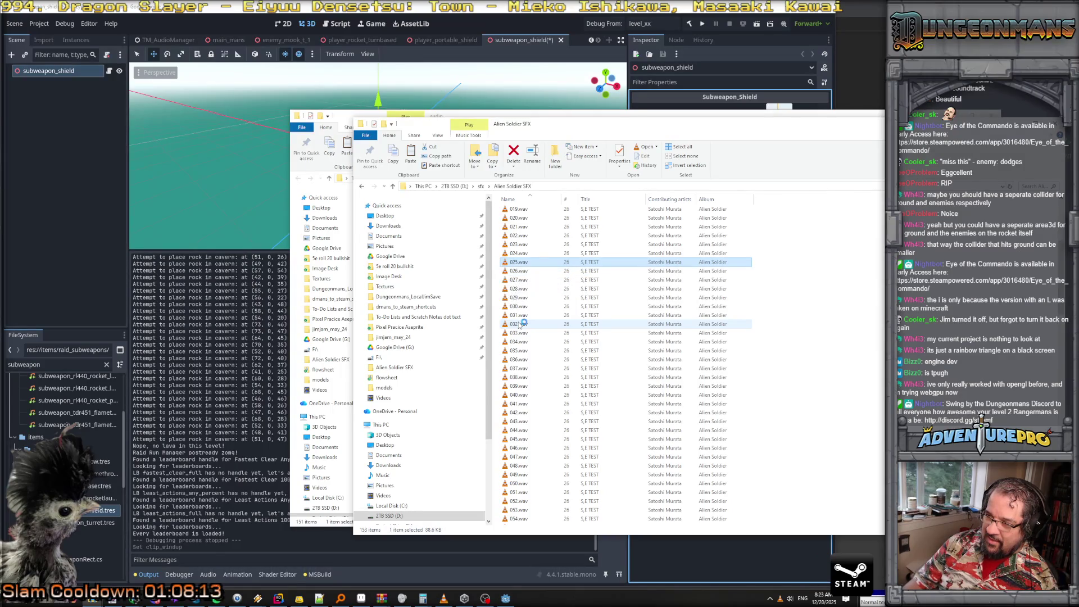
pyautogui.press('Up')
pyautogui.press('Up')
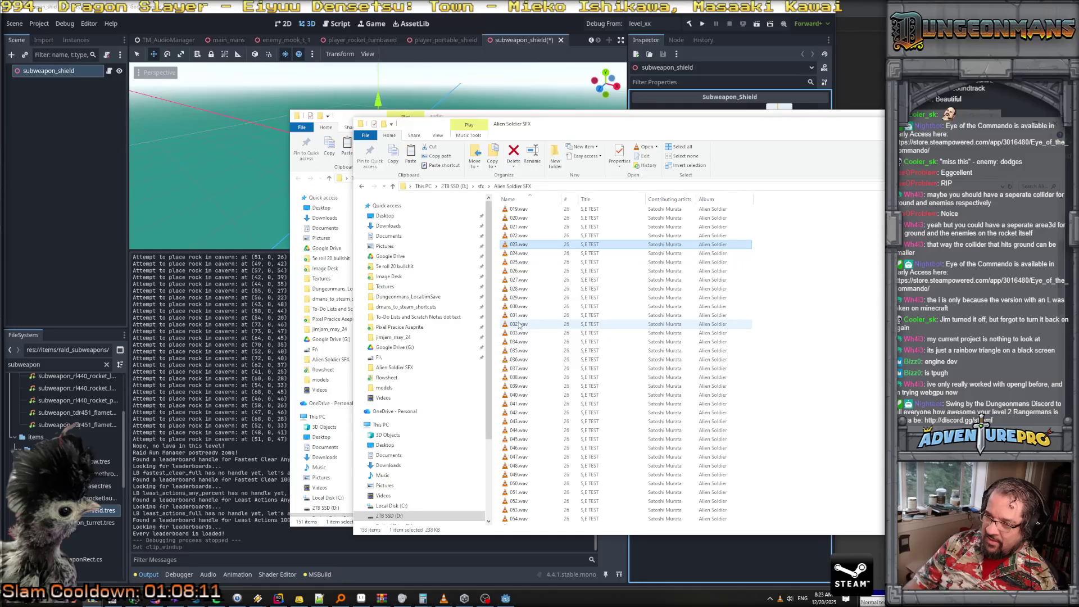
pyautogui.press('Up')
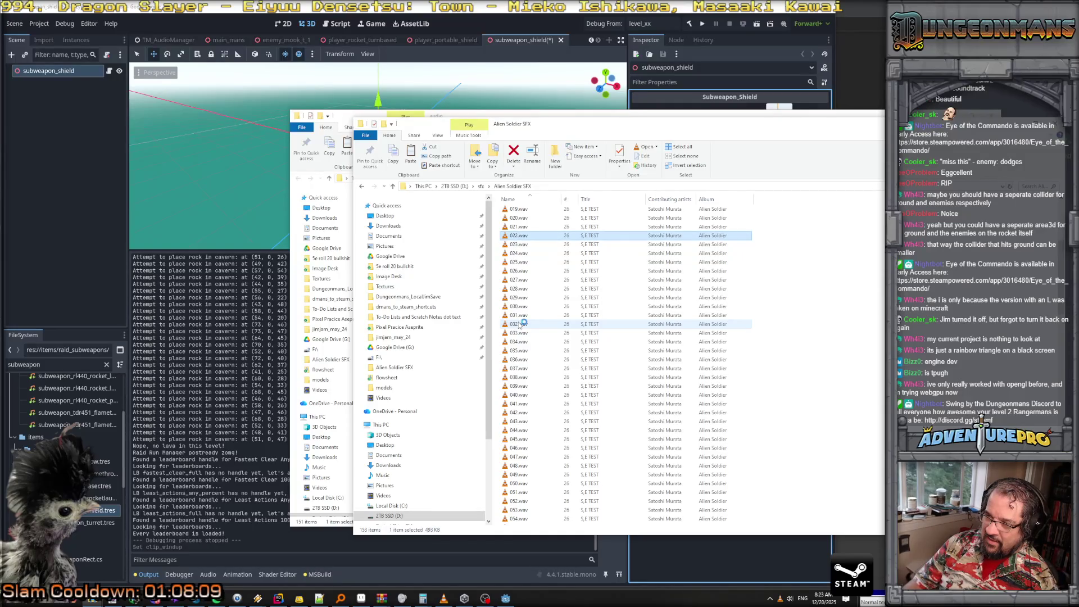
pyautogui.press('Up')
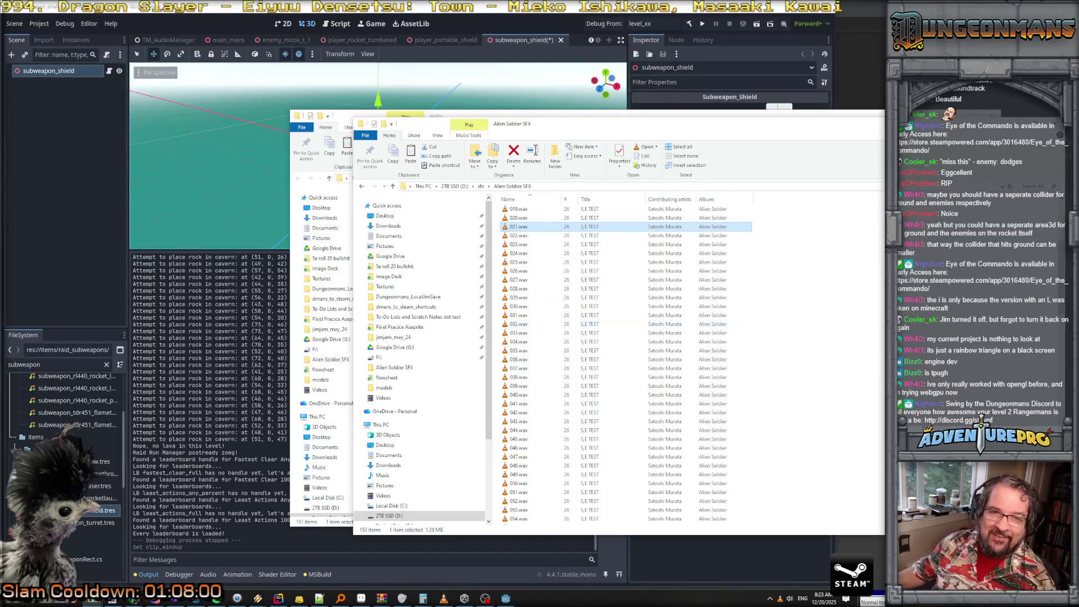
# Bring The Sounds Resource's Sega Genesis page to the front
pyautogui.hotkey('alt', 'Tab')
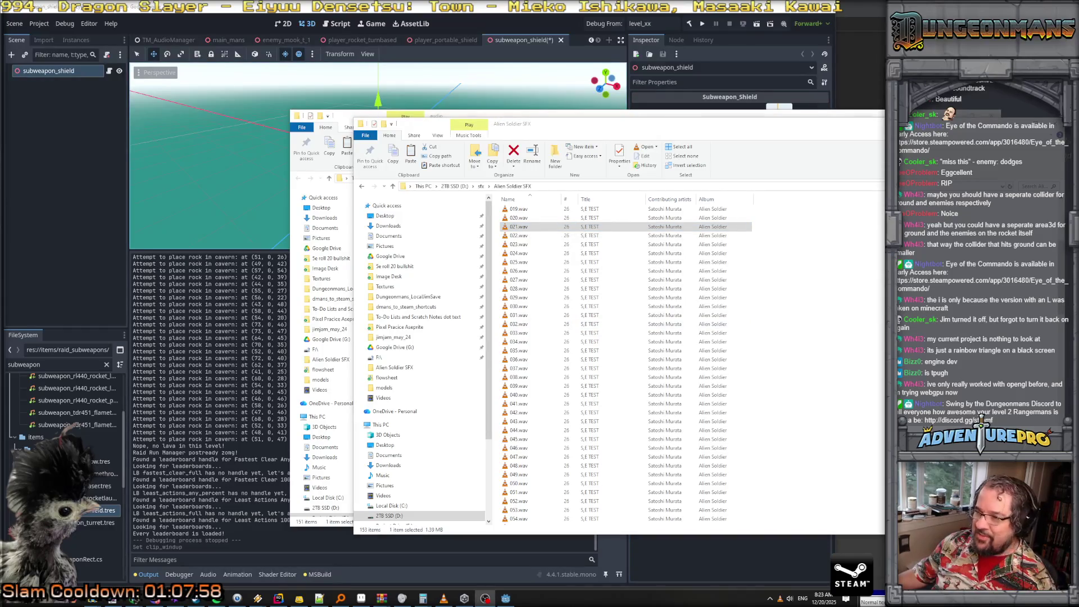
pyautogui.hotkey('alt', 'Tab')
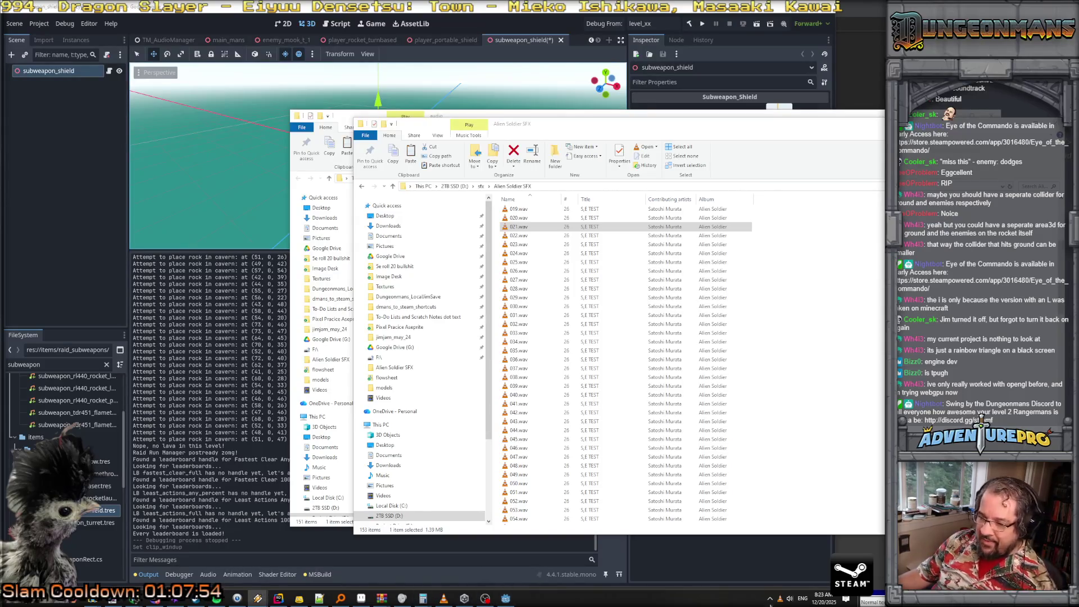
pyautogui.moveTo(319, 598)
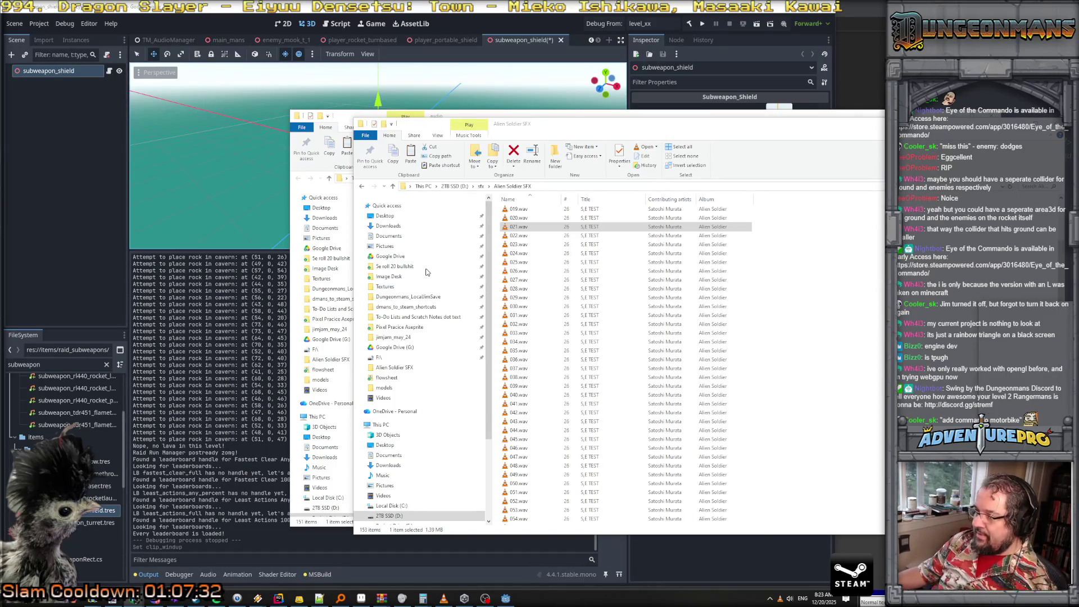
pyautogui.hotkey('alt', 'Tab')
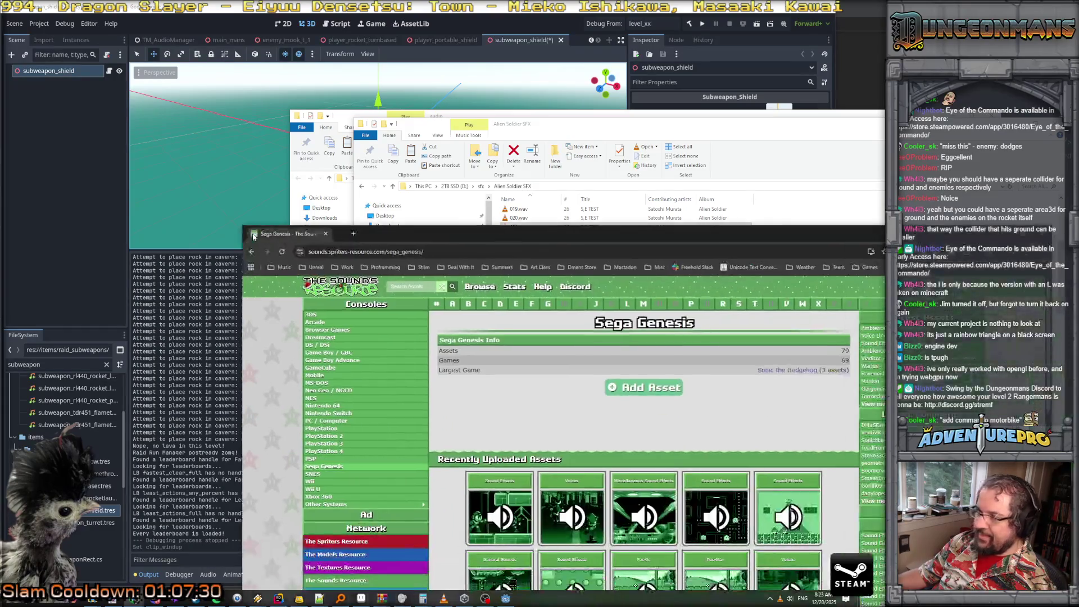
# Maximize the browser and extract the Castlevania: Bloodlines Sound Effects pack to list its clips
pyautogui.doubleClick(395, 234)
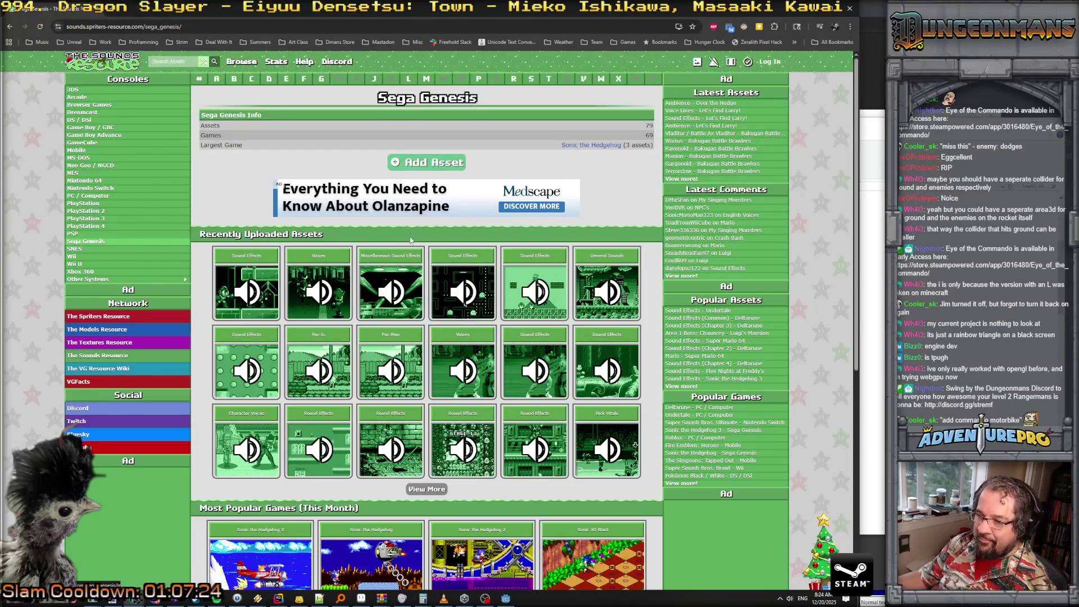
pyautogui.scroll(-6, 405, 222)
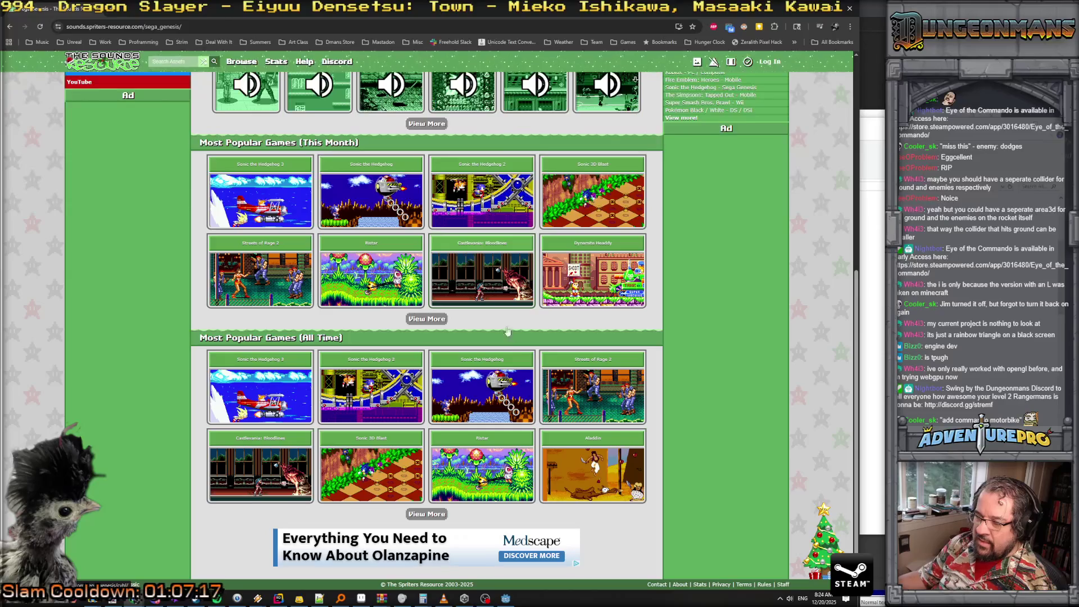
pyautogui.click(479, 249)
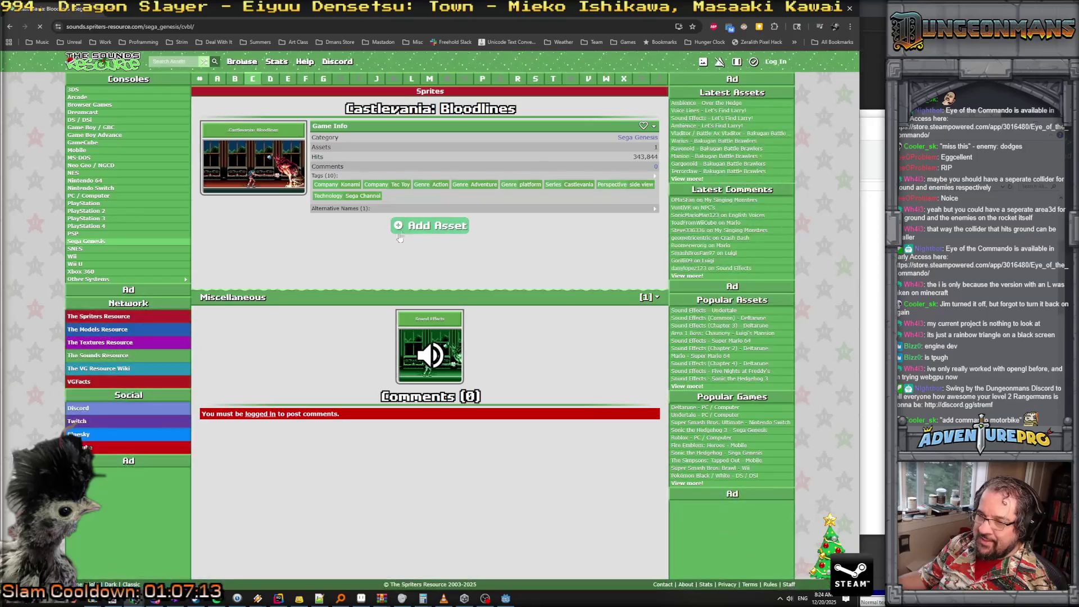
pyautogui.click(447, 356)
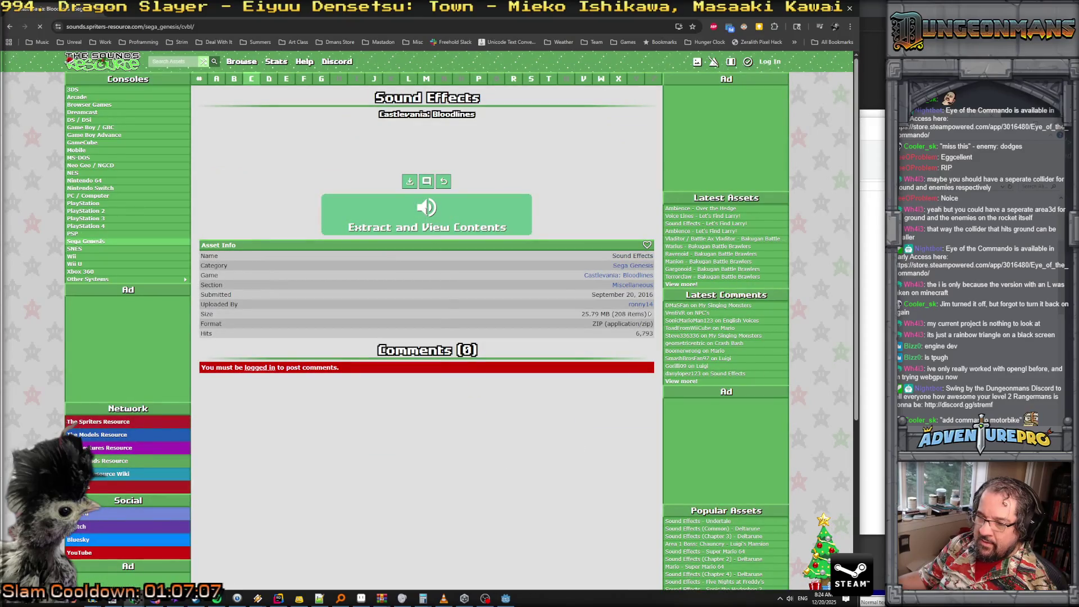
pyautogui.click(425, 211)
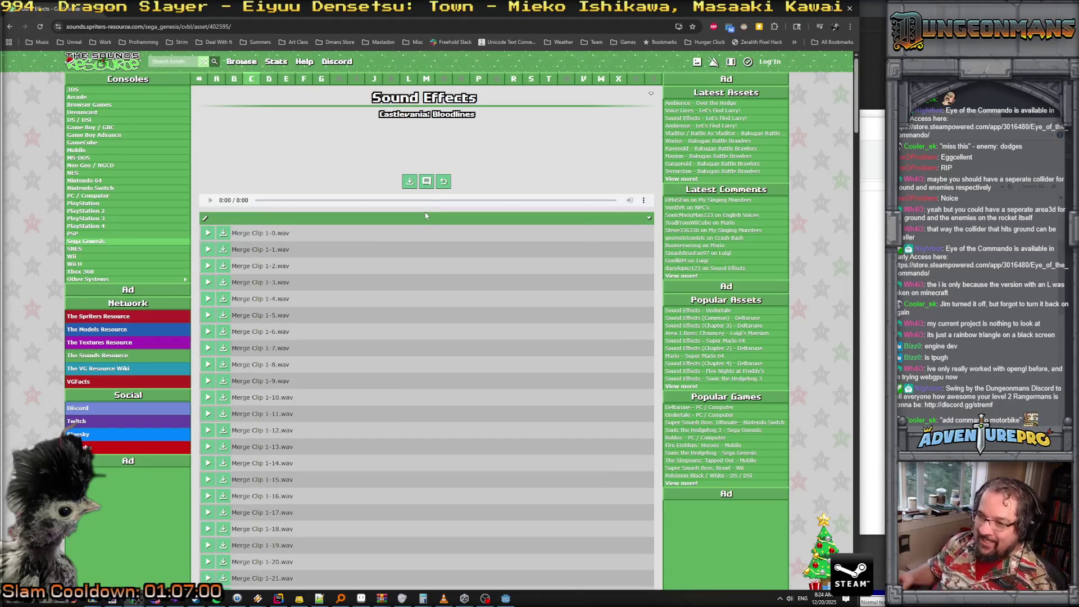
# Preview Merge Clips 1-48, 1-47, 1-52, 1-46 and 1-44 through 1-41
pyautogui.scroll(-3, 359, 385)
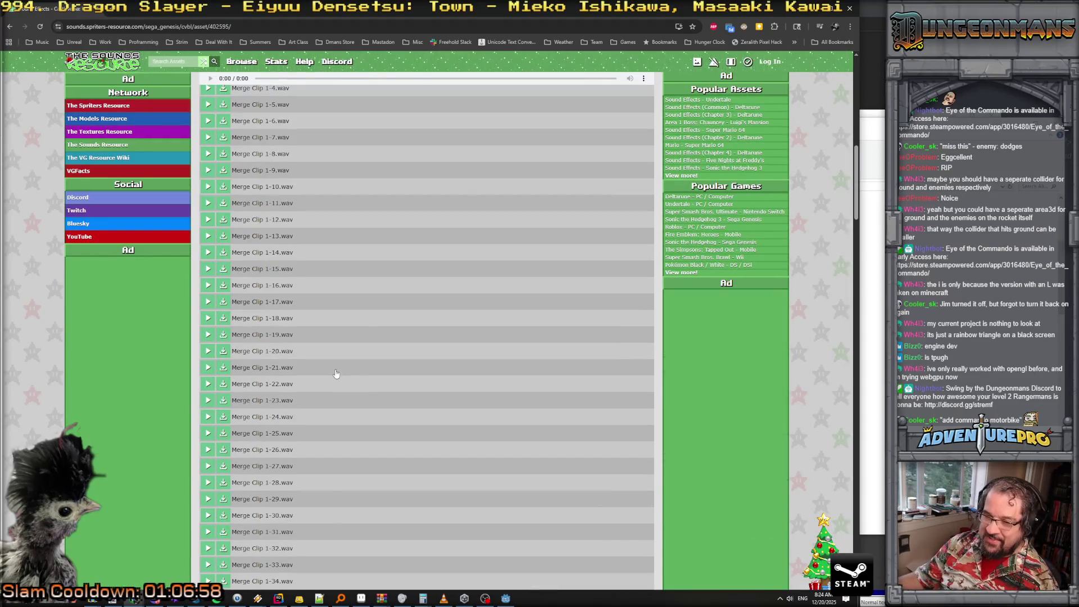
pyautogui.scroll(-6, 335, 374)
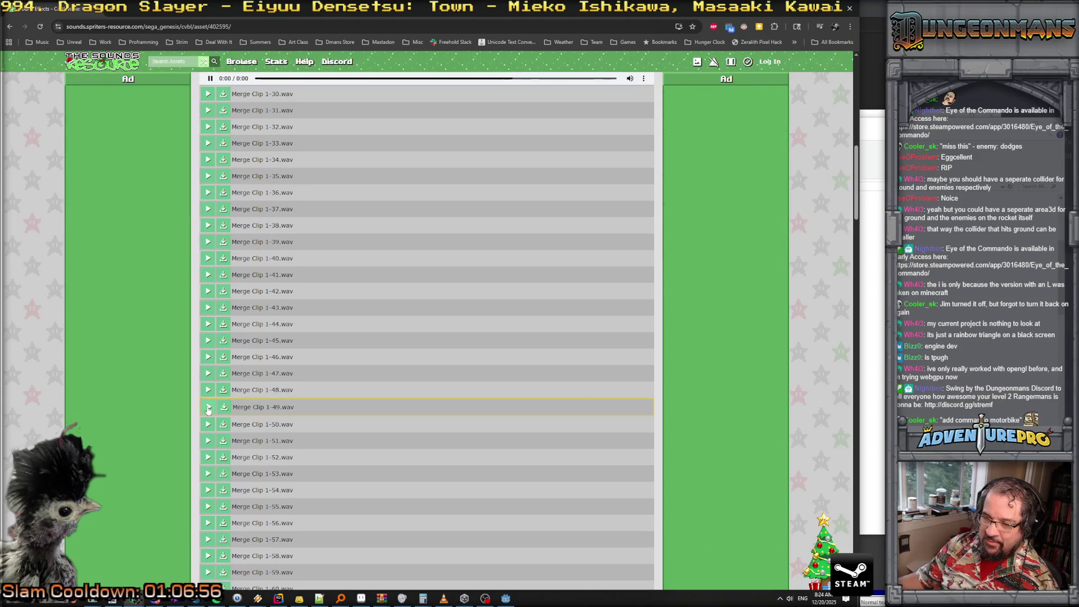
pyautogui.click(208, 390)
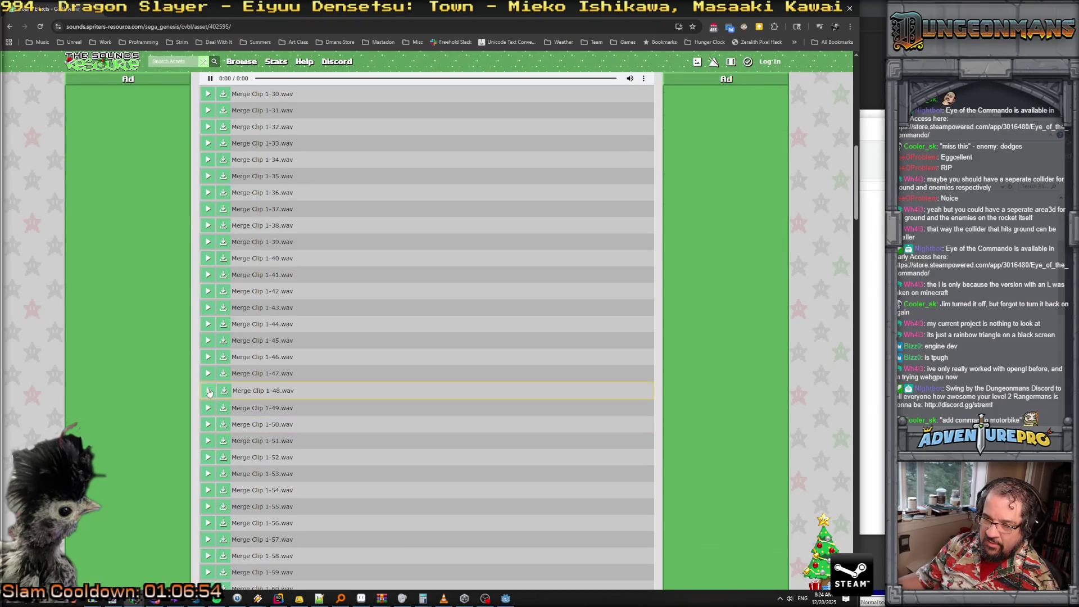
pyautogui.click(208, 374)
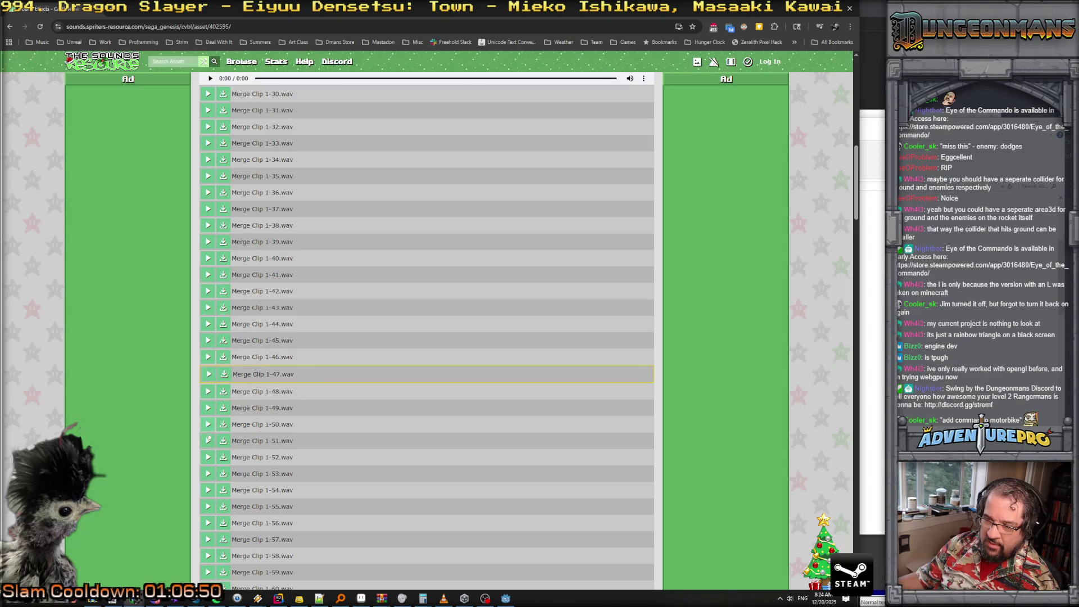
pyautogui.click(209, 456)
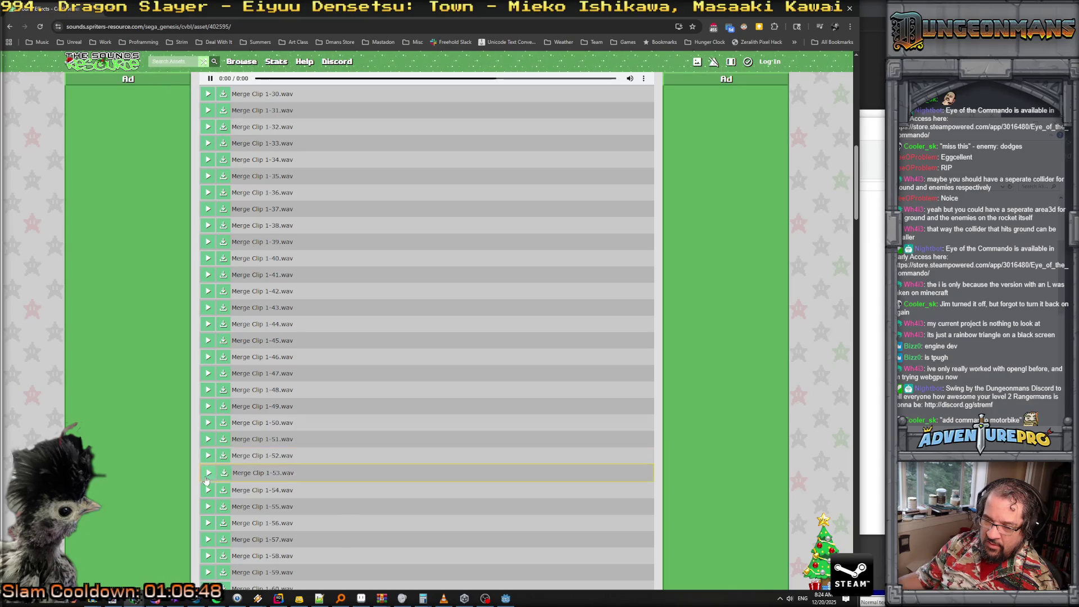
pyautogui.click(208, 358)
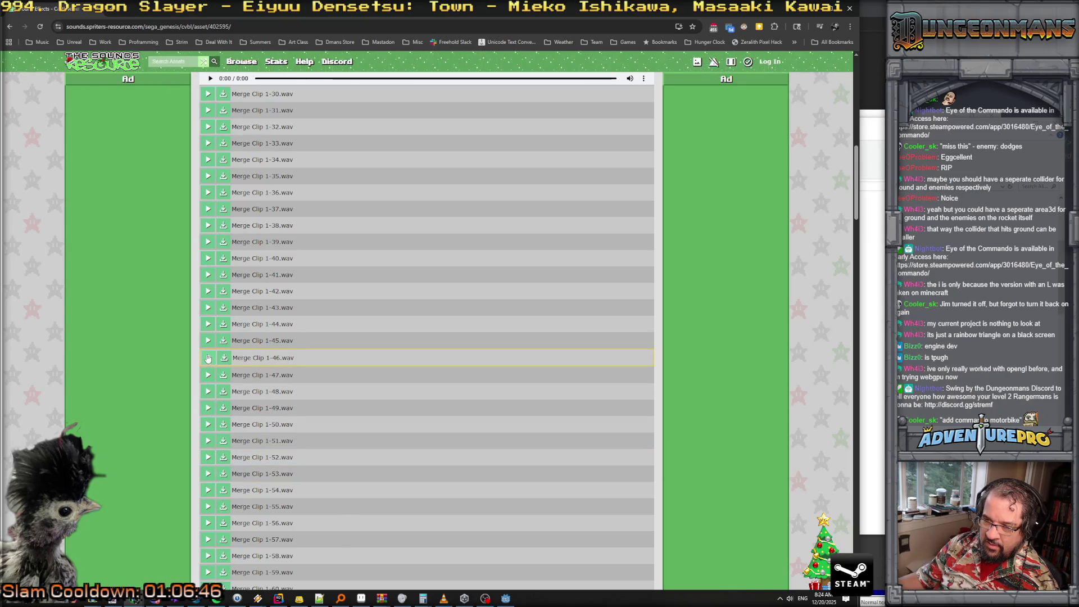
pyautogui.click(207, 324)
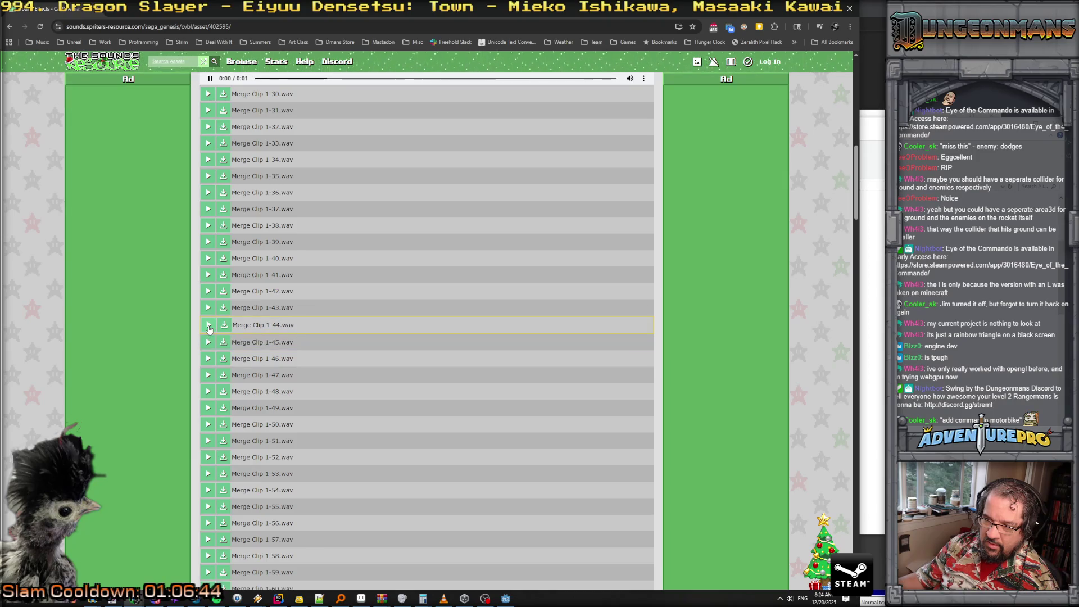
pyautogui.click(207, 308)
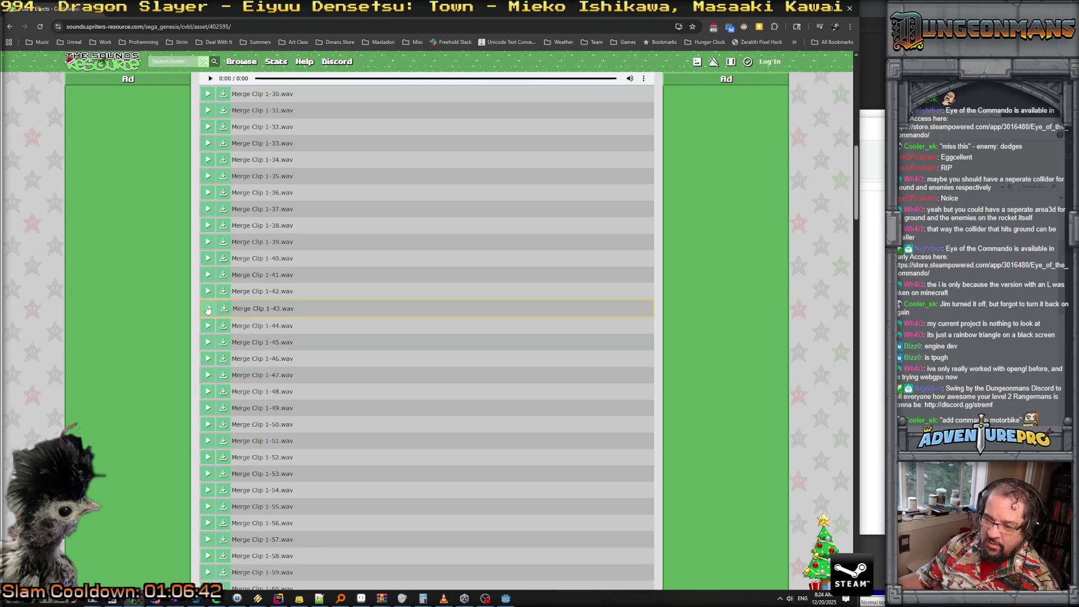
pyautogui.click(208, 291)
pyautogui.click(209, 275)
# Preview Merge Clips 1-40 to 1-36, download Merge Clip 1-36.wav, and minimize the browser
pyautogui.click(209, 259)
pyautogui.click(209, 244)
pyautogui.click(208, 225)
pyautogui.click(208, 209)
pyautogui.click(207, 226)
pyautogui.click(208, 210)
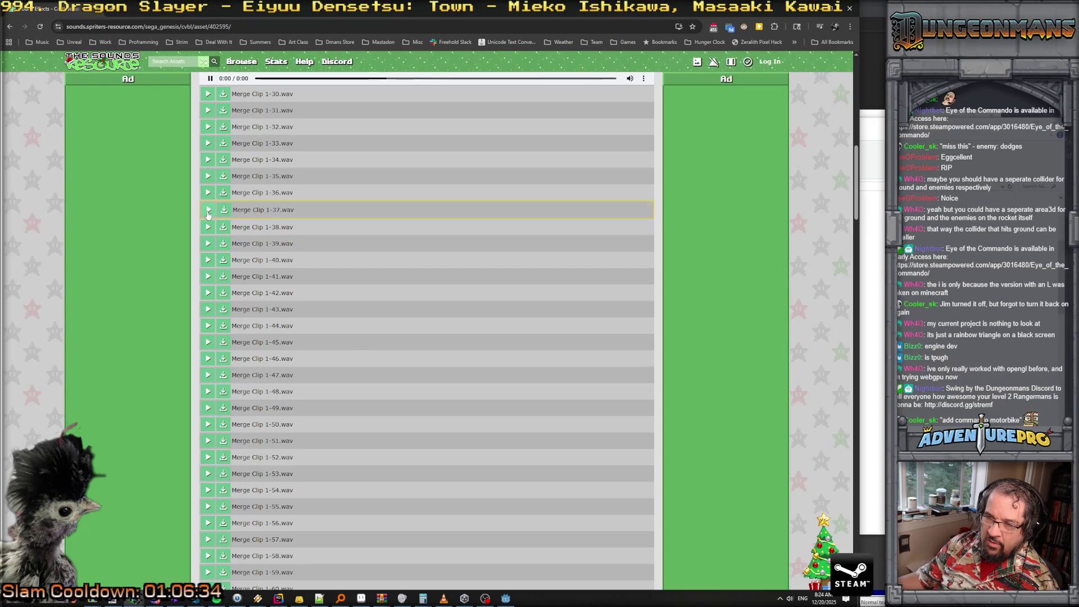
pyautogui.click(208, 213)
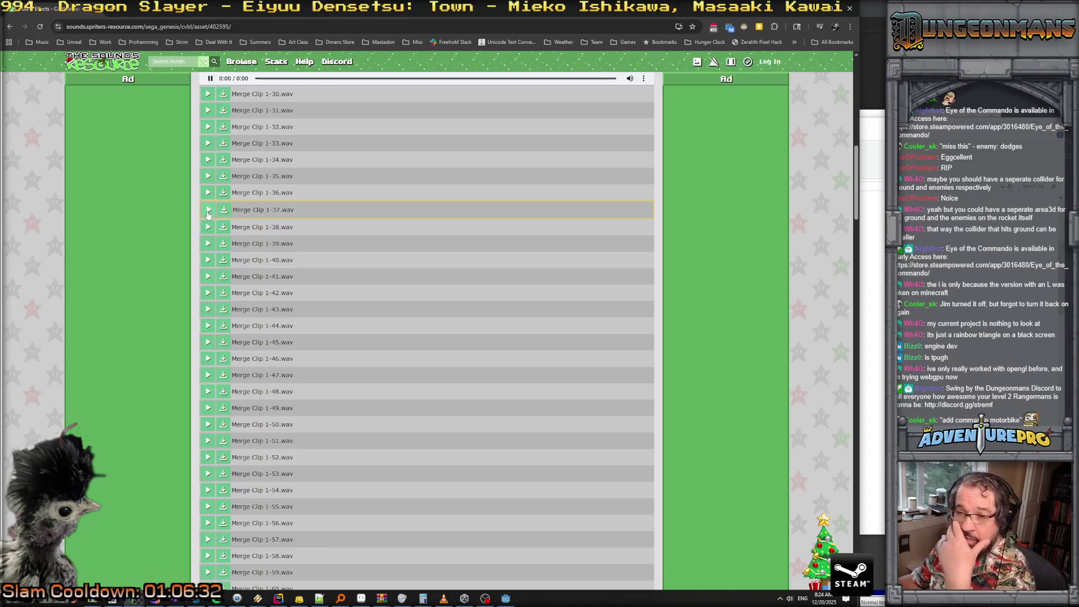
pyautogui.click(208, 194)
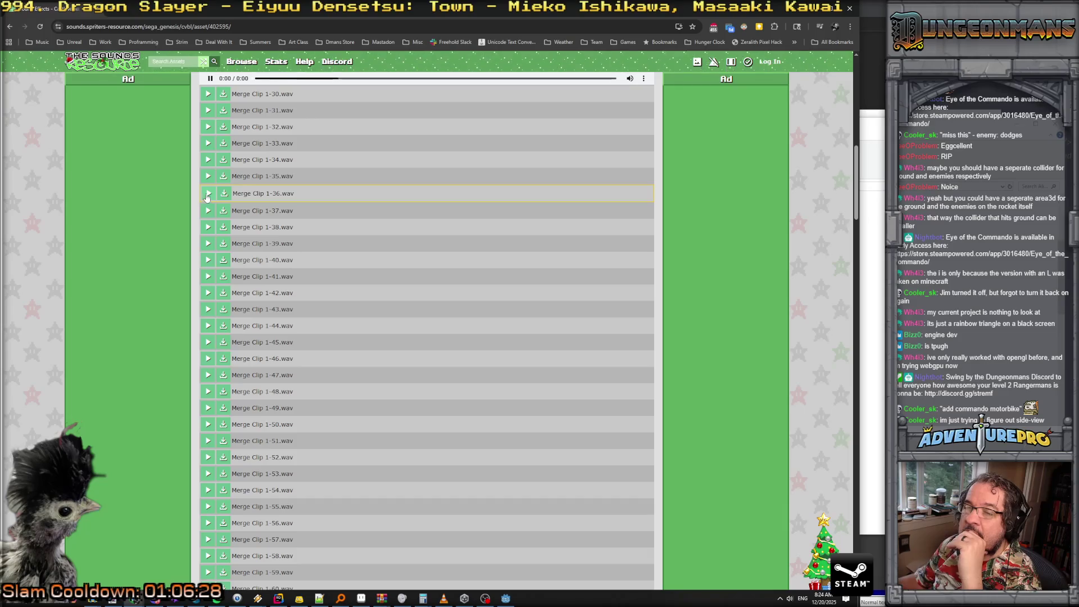
pyautogui.click(224, 194)
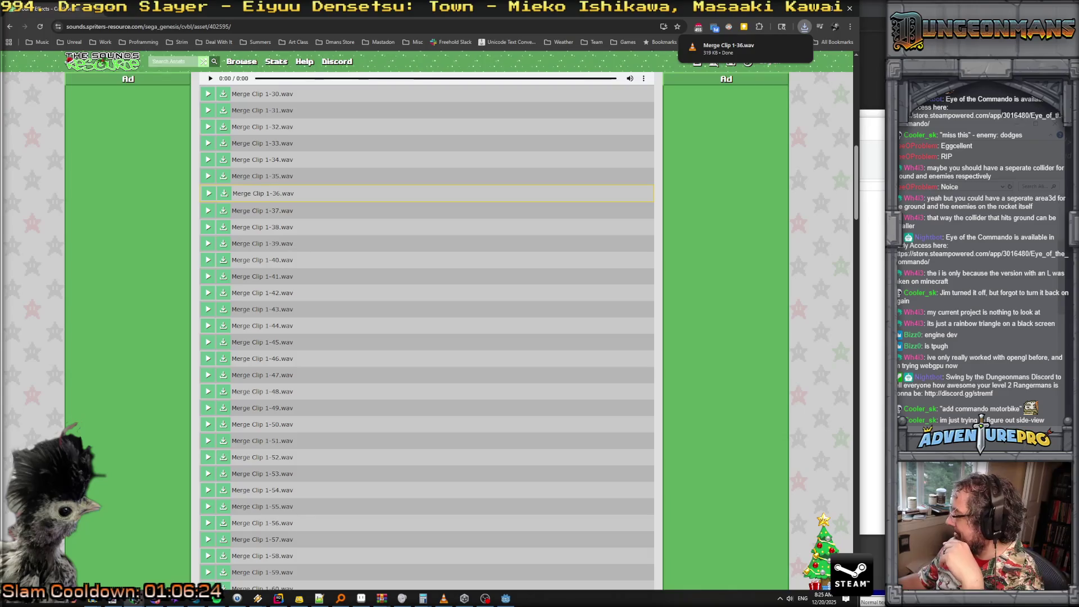
pyautogui.click(216, 597)
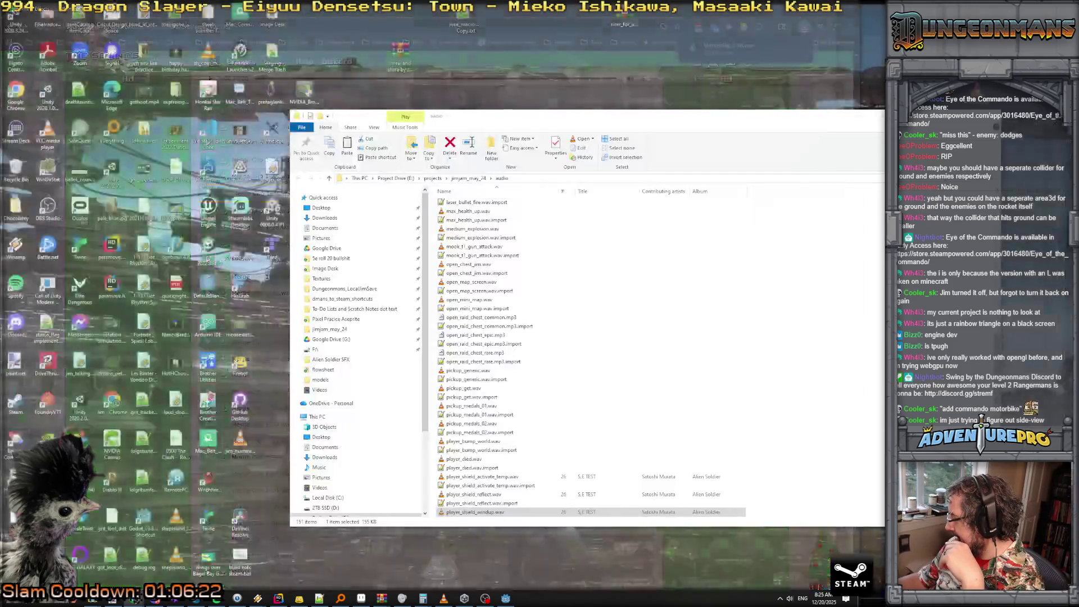
# Drag the downloaded clip into the project's audio folder and close both Explorer windows
pyautogui.click(216, 597)
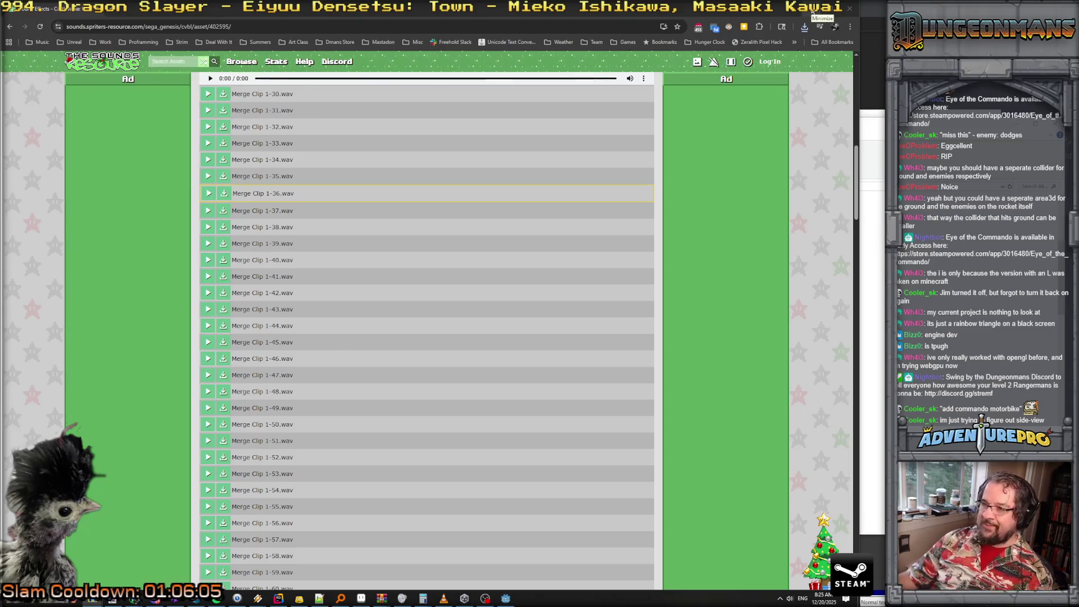
pyautogui.click(812, 11)
pyautogui.moveTo(677, 138); pyautogui.dragTo(988, 192)
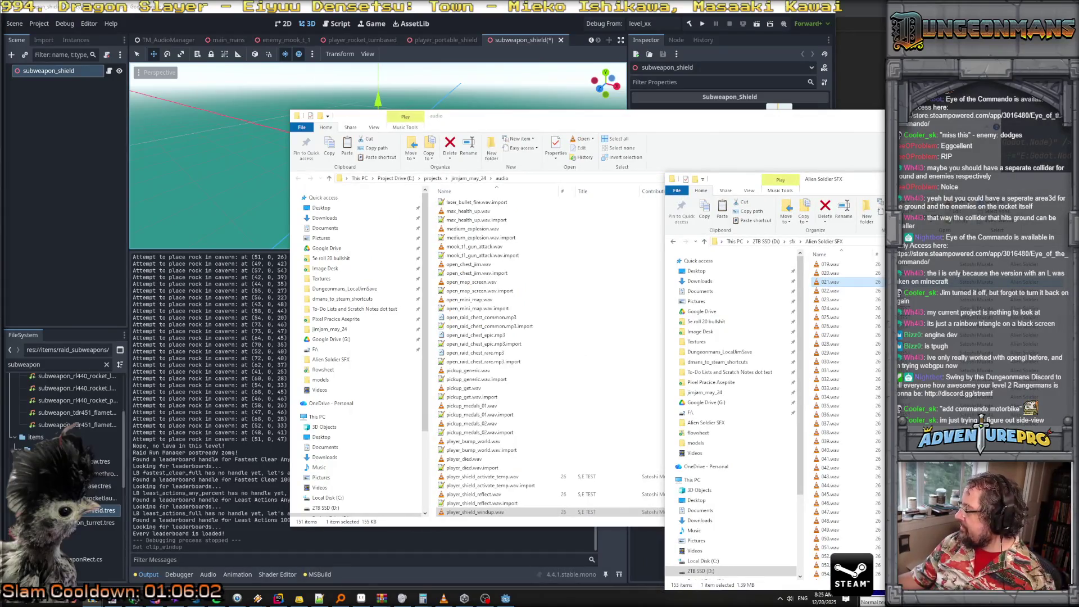
pyautogui.moveTo(830, 282)
pyautogui.mouseDown()
pyautogui.moveTo(539, 320)
pyautogui.moveTo(590, 310)
pyautogui.moveTo(577, 332)
pyautogui.mouseUp()
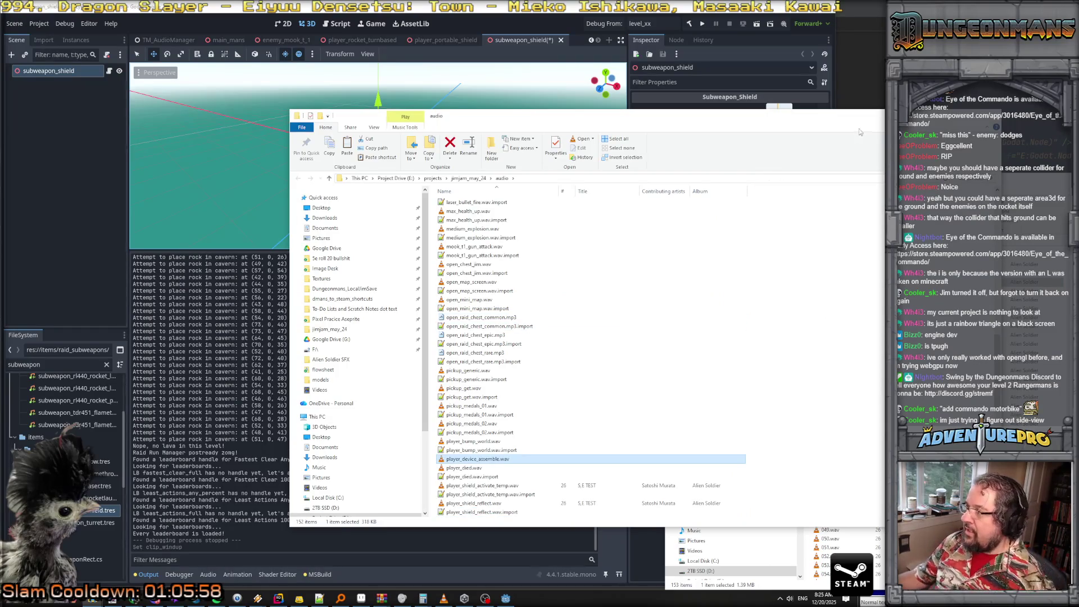
pyautogui.click(875, 115)
pyautogui.click(875, 180)
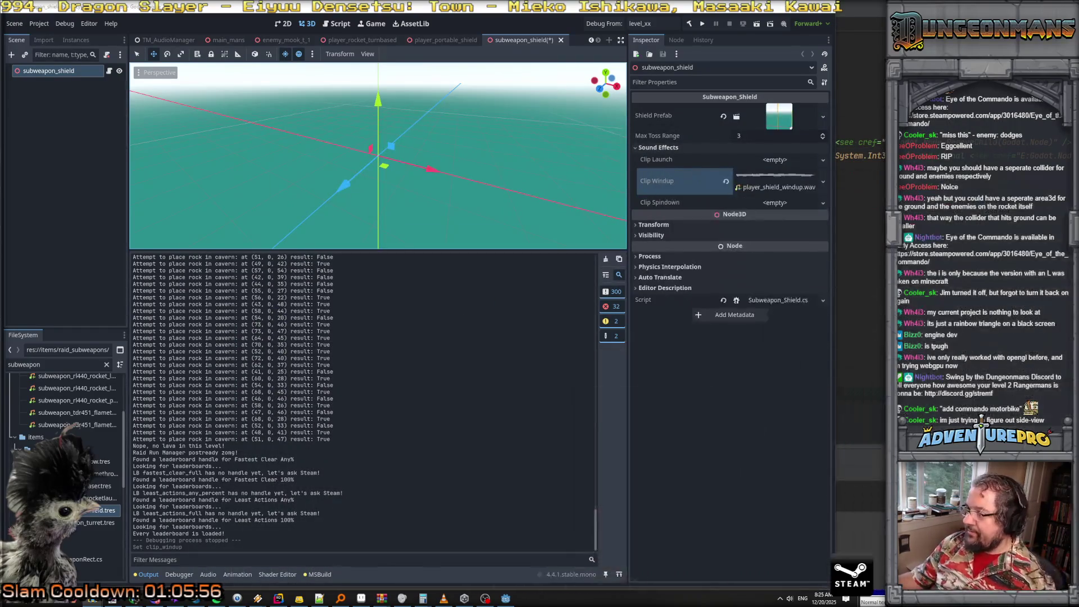
# Quick Load player_device_assemble.wav as Clip Launch, save the scene, and run the game
pyautogui.click(822, 160)
pyautogui.click(823, 160)
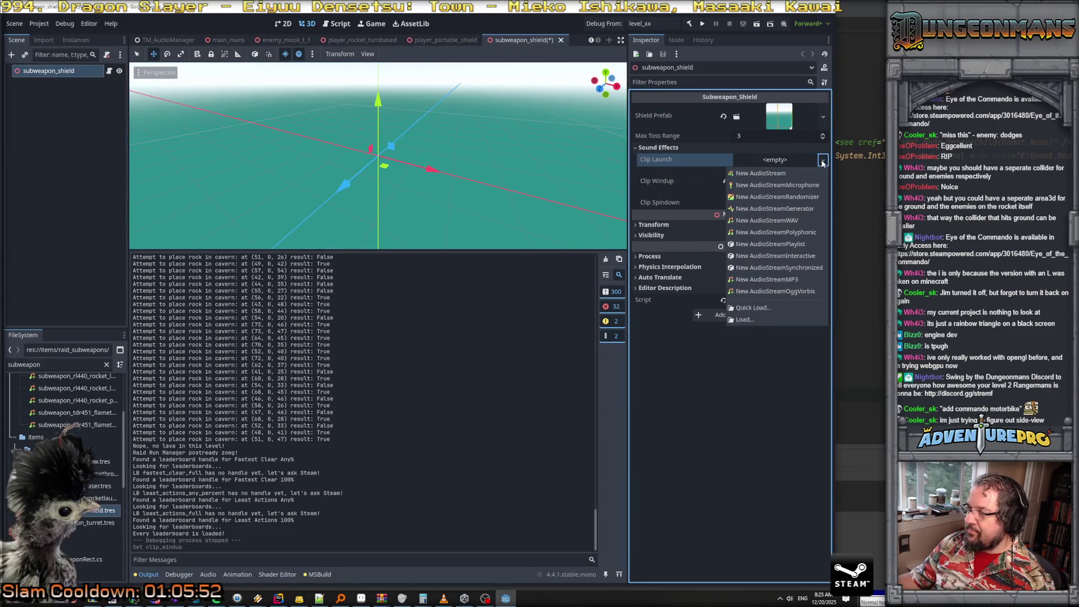
pyautogui.click(777, 307)
pyautogui.write('po')
pyautogui.press('BackSpace')
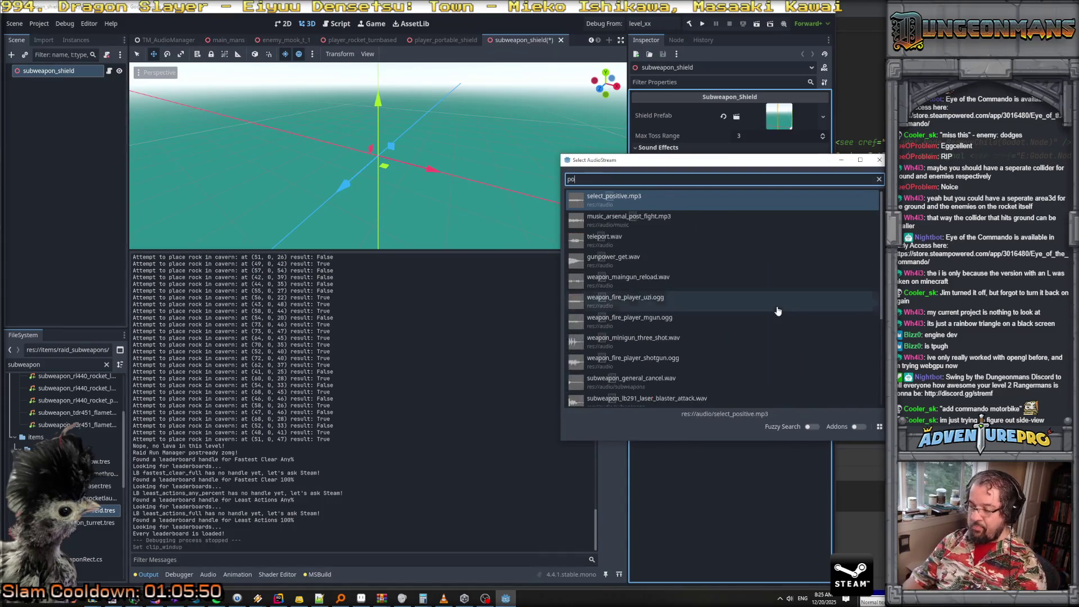
pyautogui.write('layer_de')
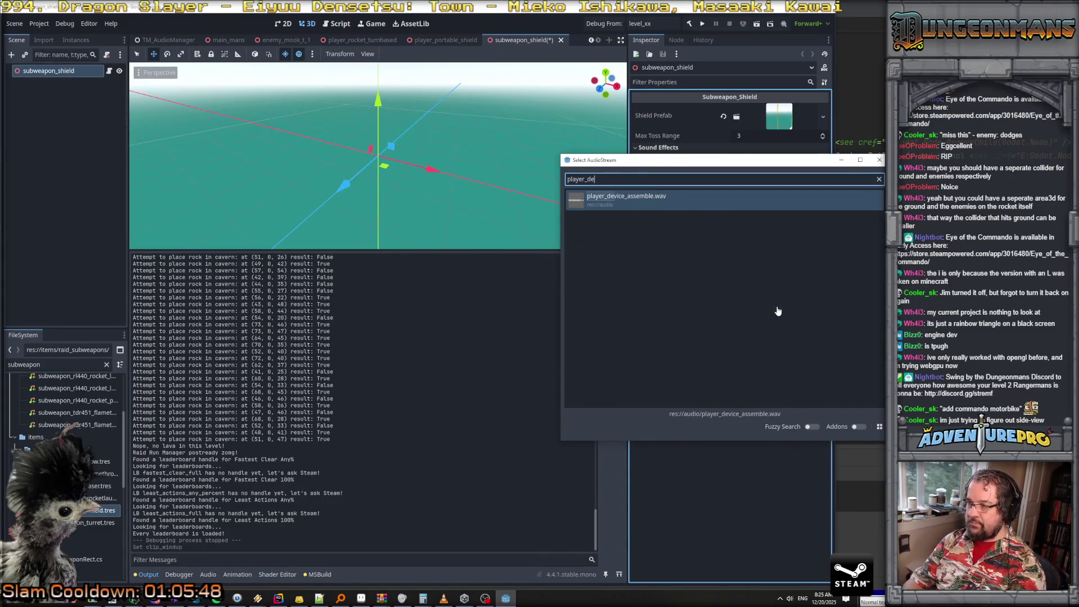
pyautogui.press('Return')
pyautogui.hotkey('ctrl', 's')
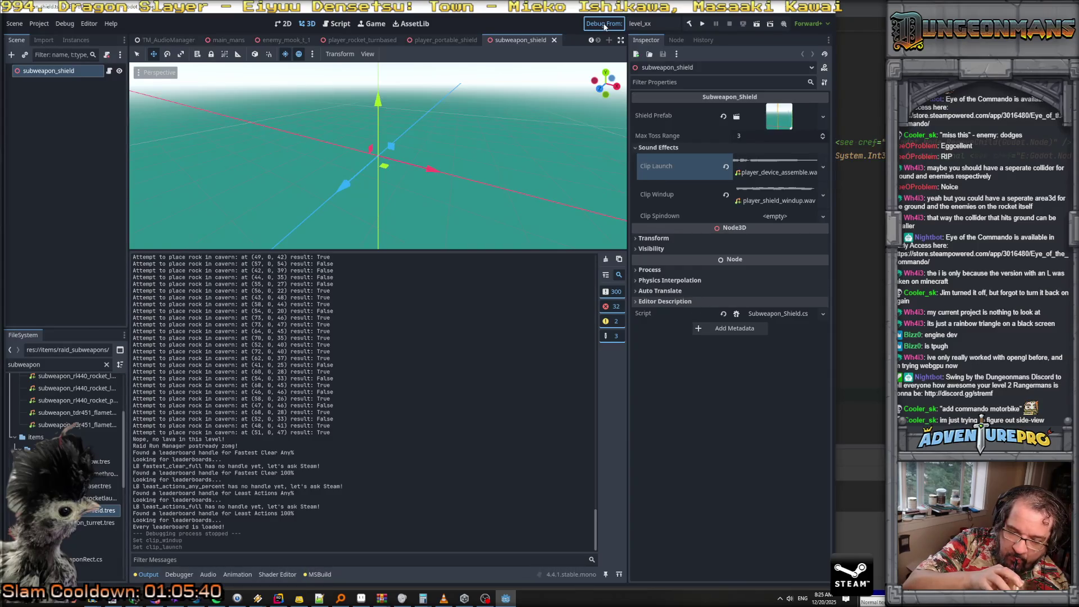
pyautogui.press('F5')
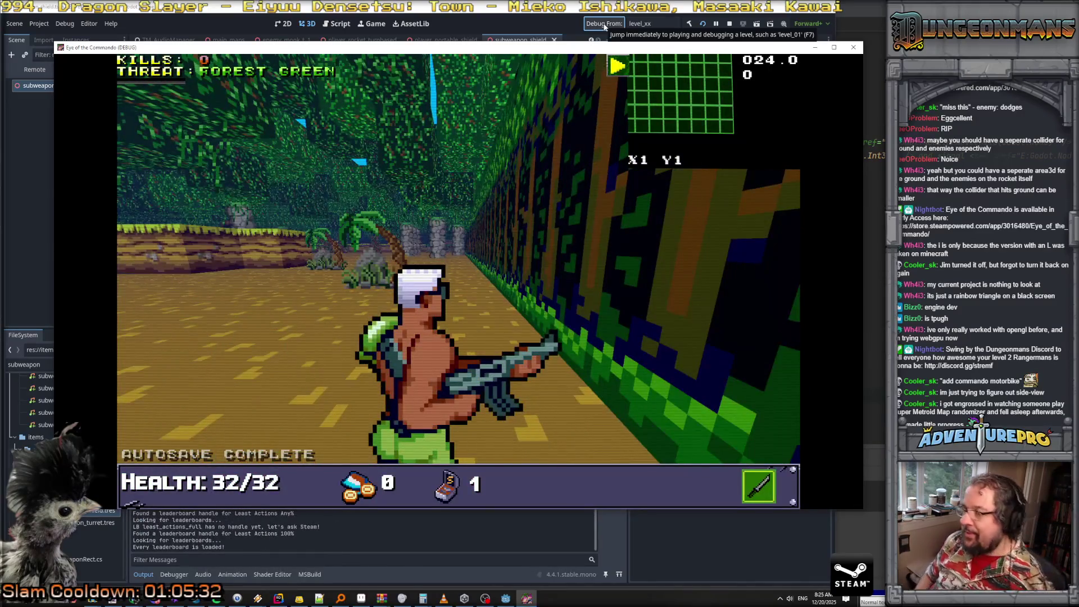
# Grant the commando ammo and the shield subweapon with GIVEAMMO 99 and RSW SHIELD
pyautogui.press('w')
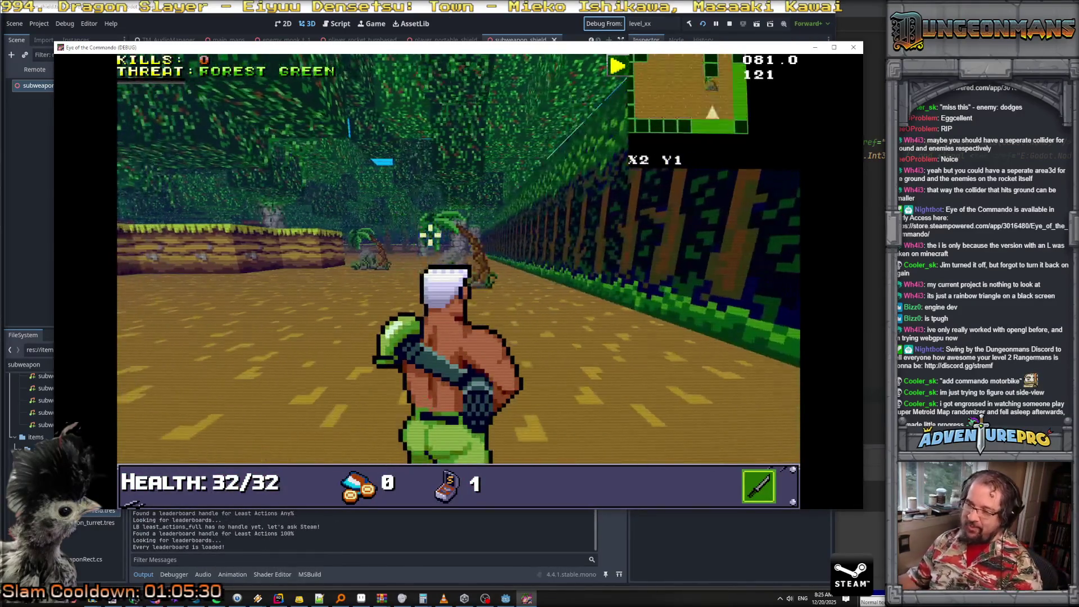
pyautogui.press('`')
pyautogui.write('GIVEAMMO 99')
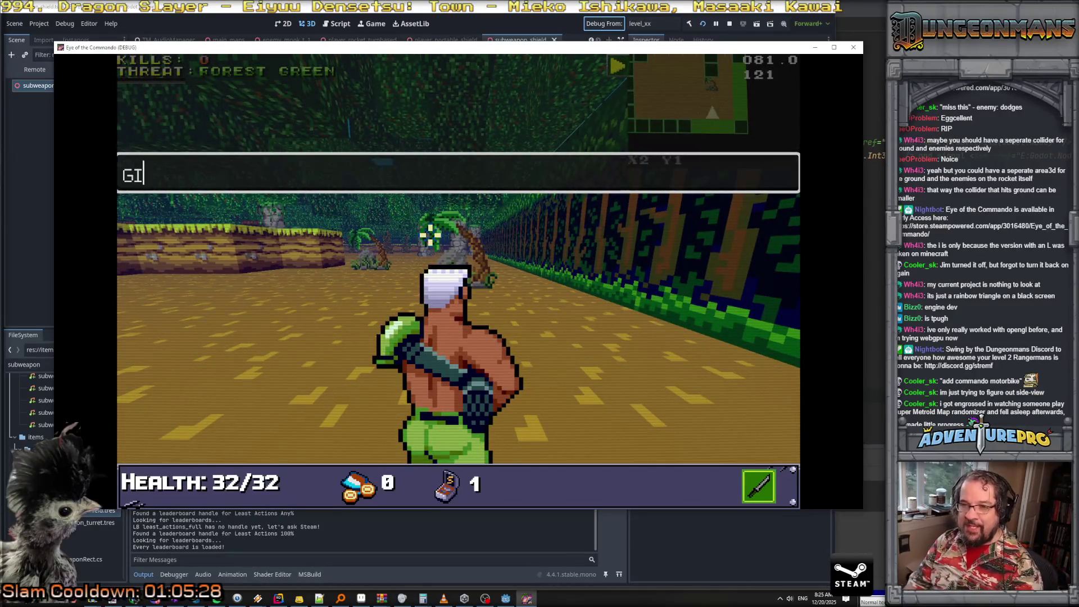
pyautogui.press('Return')
pyautogui.press('`')
pyautogui.write('RSW SHIELD')
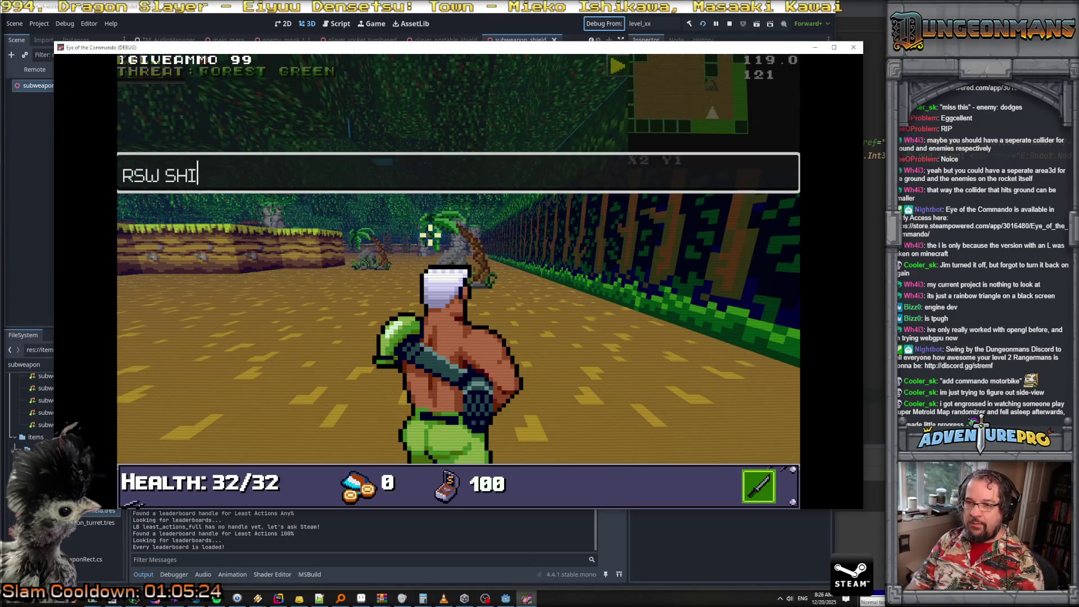
pyautogui.press('Return')
# Throw two shield walls ahead, including a large blue wall, and walk to view them
pyautogui.press('w')
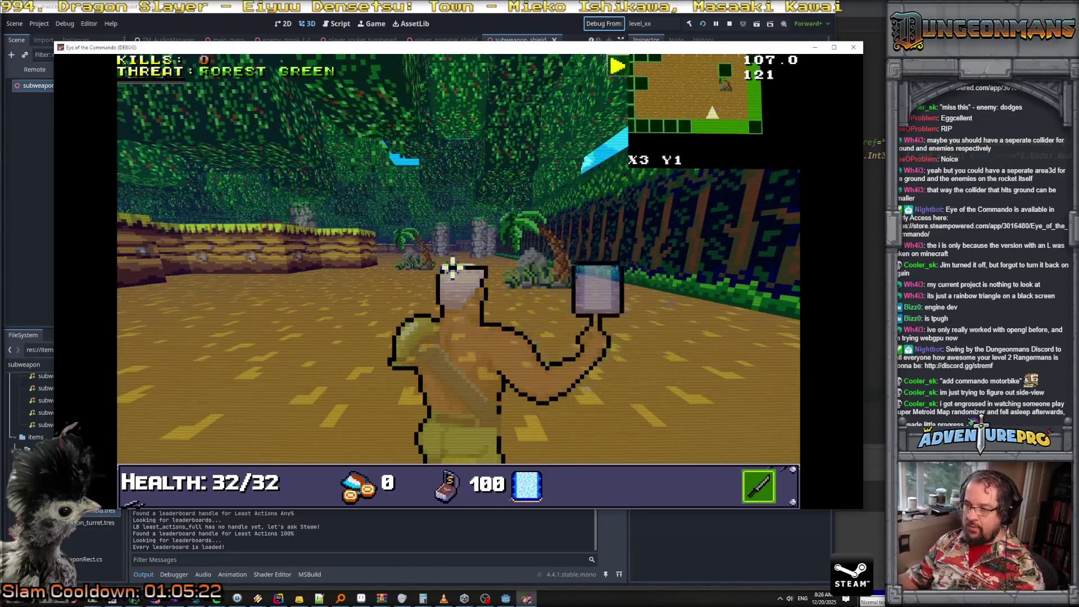
pyautogui.click(340, 284)
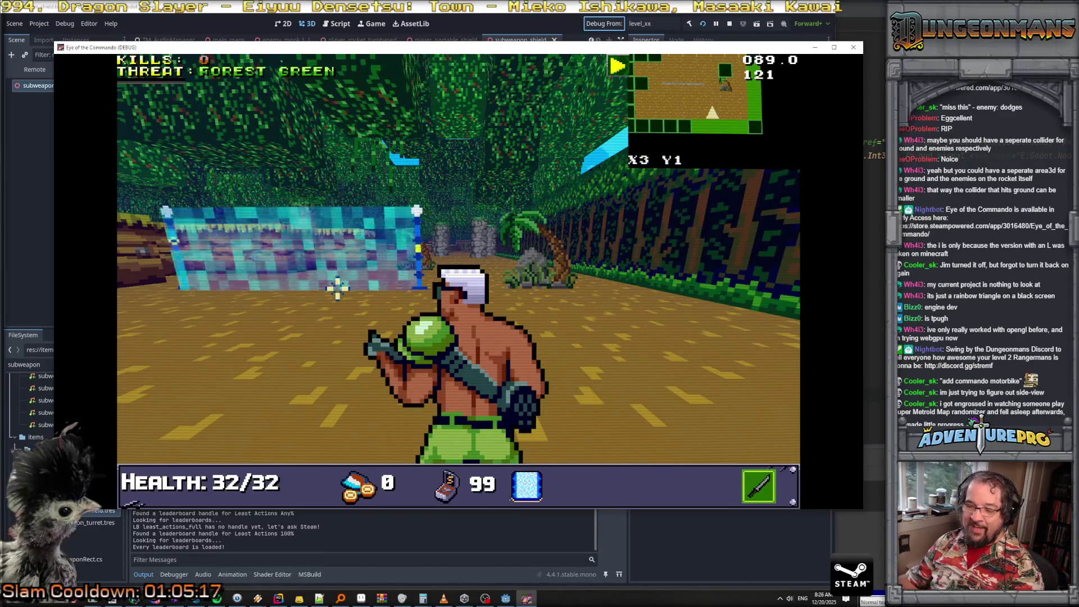
pyautogui.scroll(-3, 641, 298)
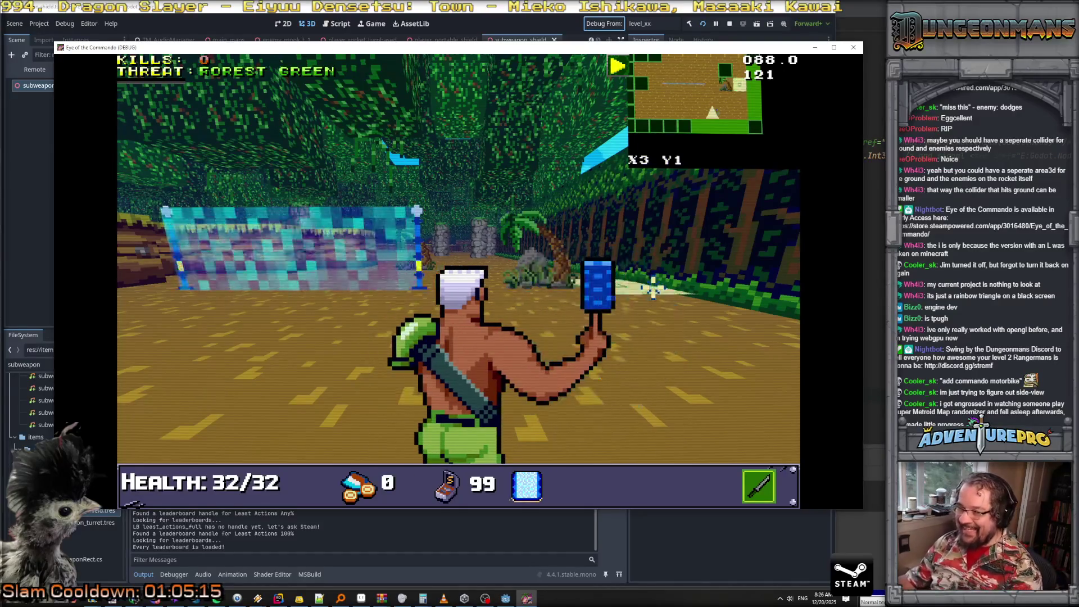
pyautogui.click(647, 310)
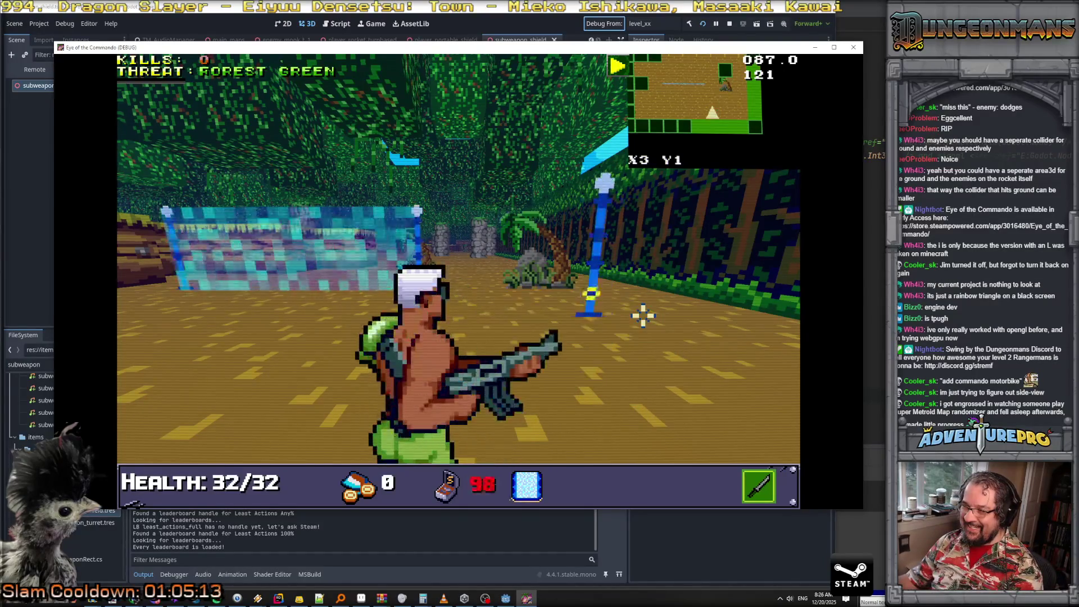
pyautogui.press('w')
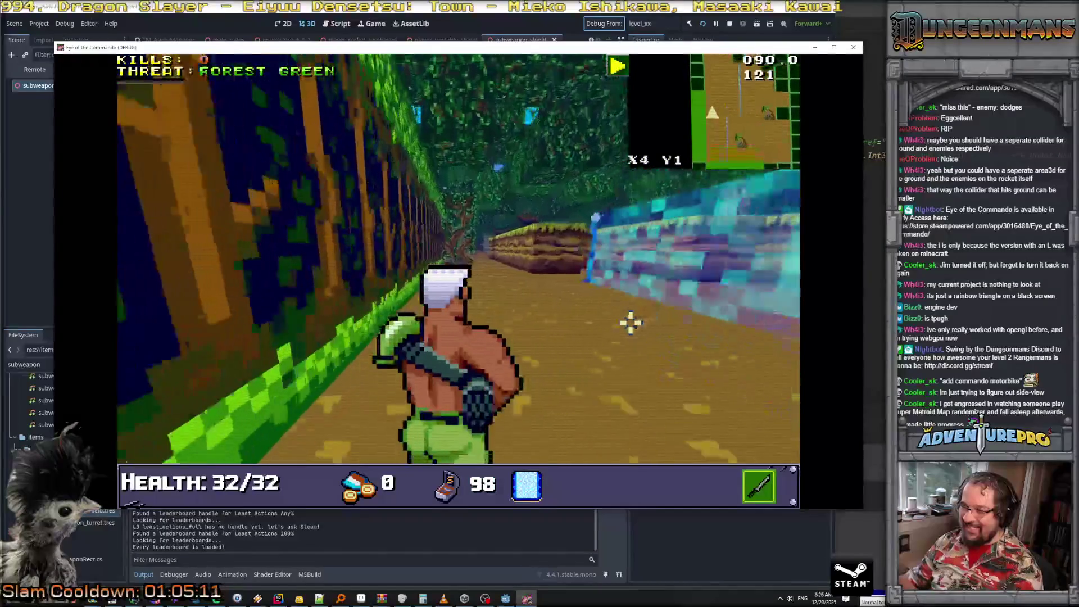
pyautogui.press('w')
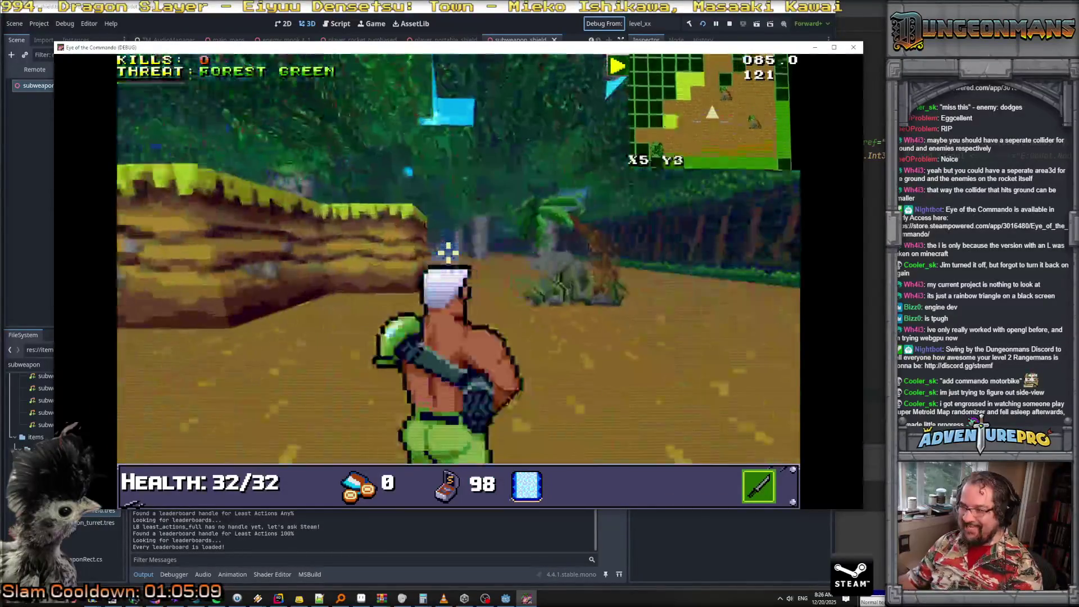
pyautogui.press('w')
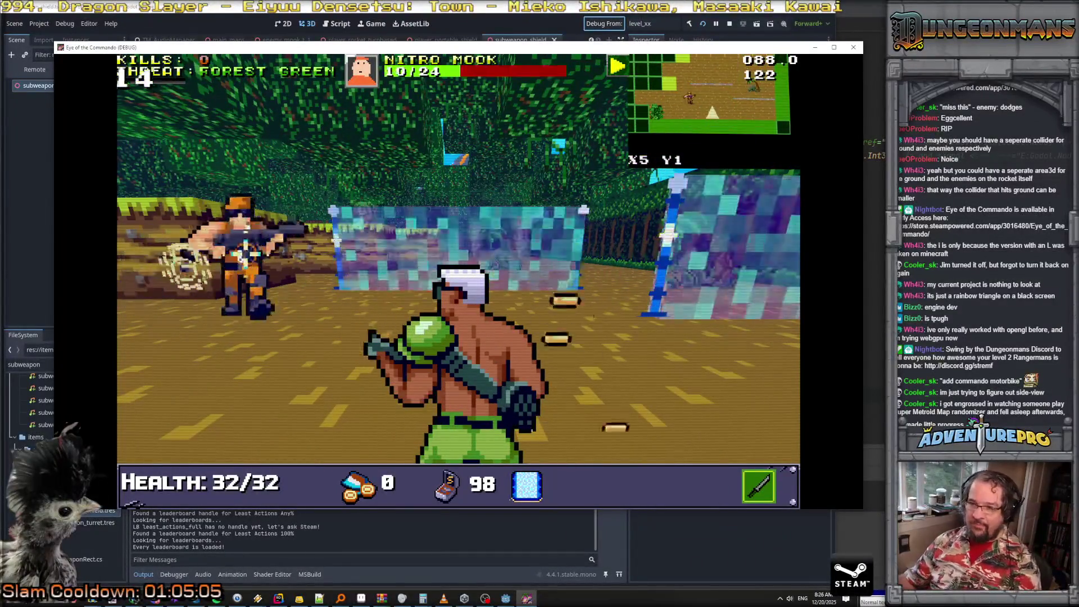
# Fight through the forest, killing Nitro Mooks with melee and gunfire
pyautogui.press('space')
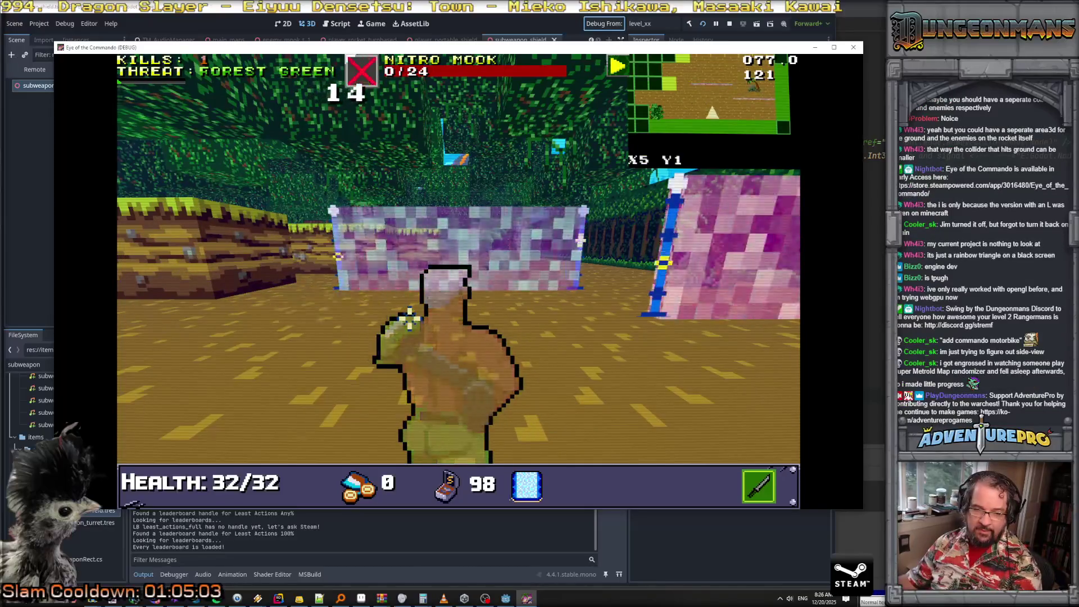
pyautogui.press('a')
pyautogui.press('a')
pyautogui.press('w')
pyautogui.press('w')
pyautogui.press('w')
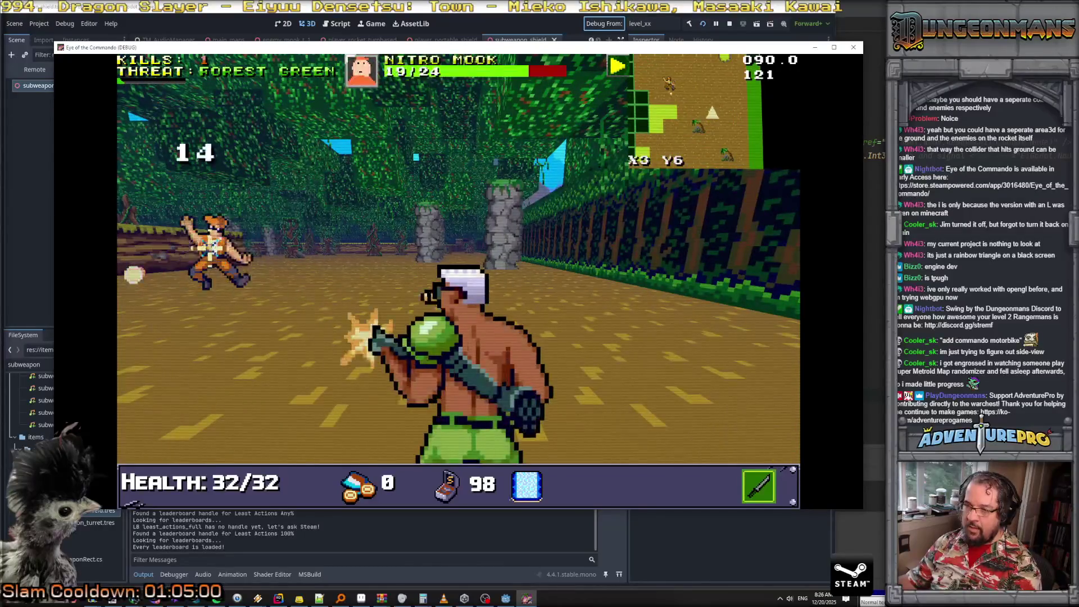
pyautogui.press('s')
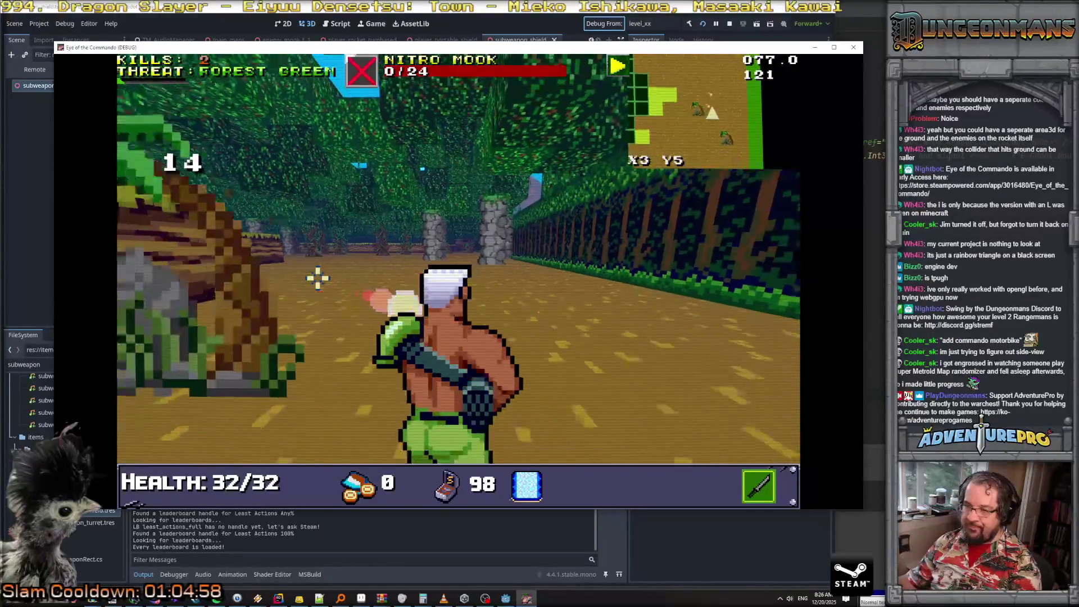
pyautogui.press('w')
pyautogui.press('w')
pyautogui.press('w')
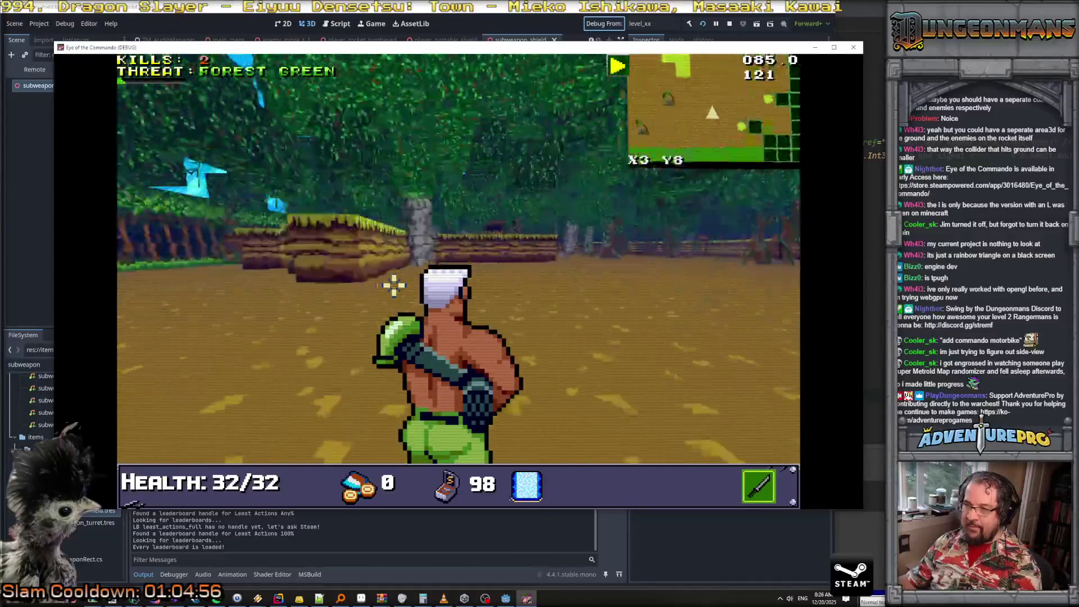
pyautogui.press('w')
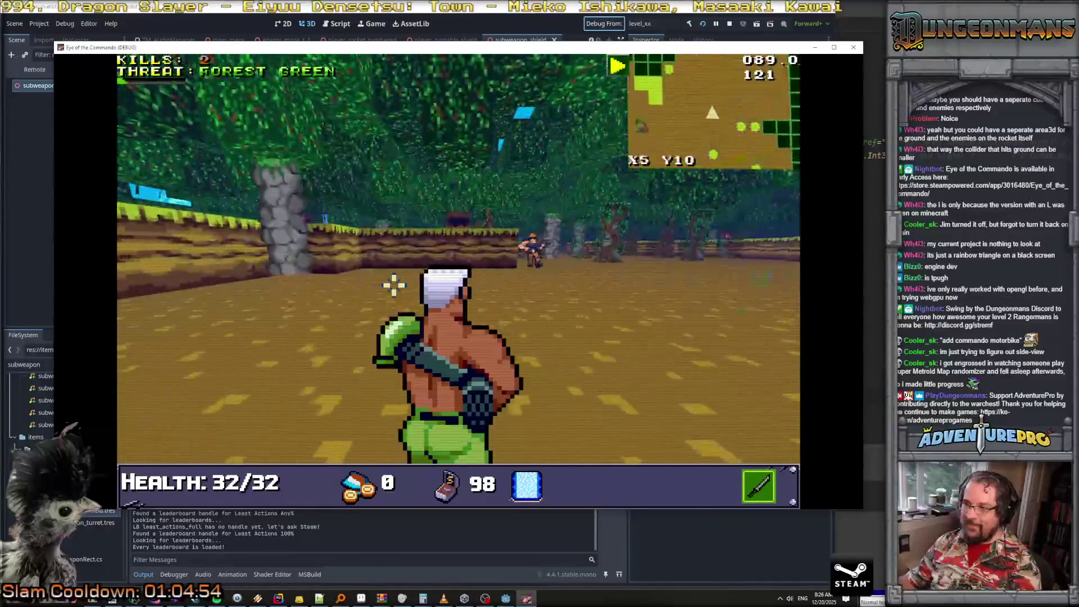
pyautogui.click(506, 310)
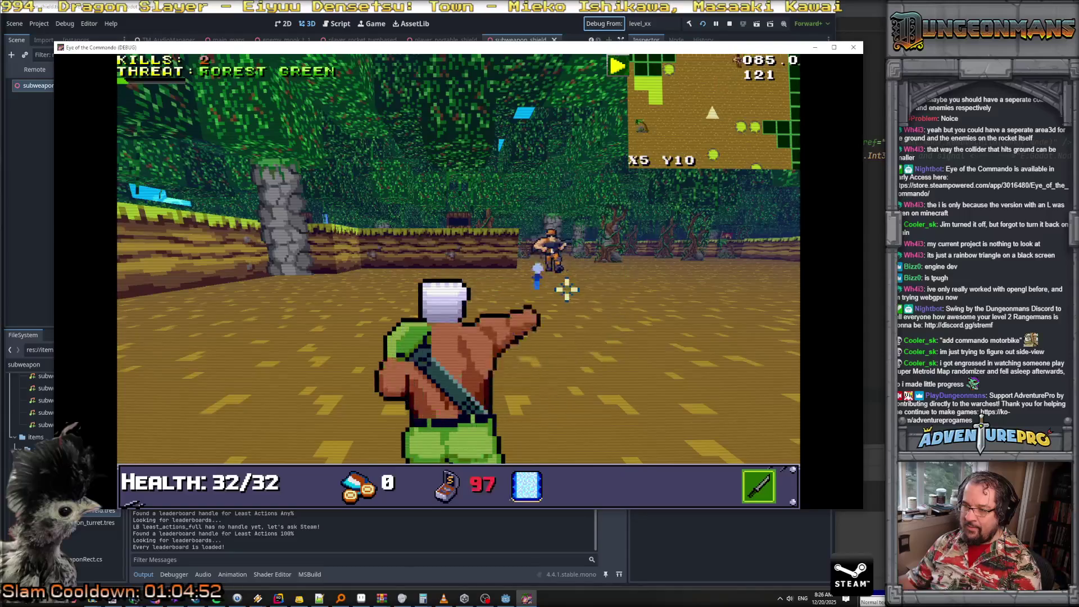
pyautogui.click(593, 250)
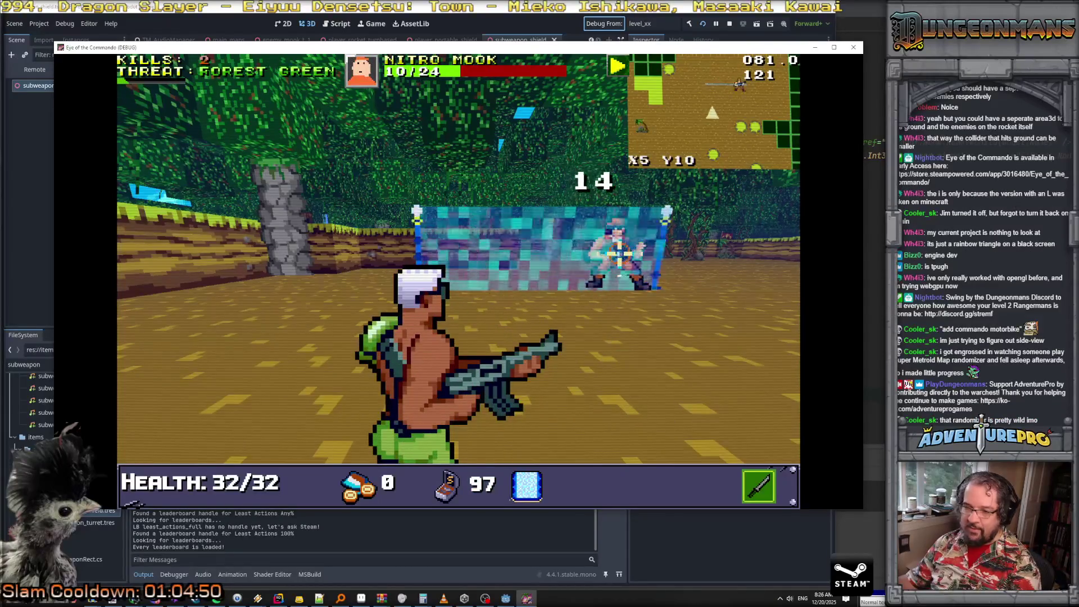
pyautogui.click(619, 254)
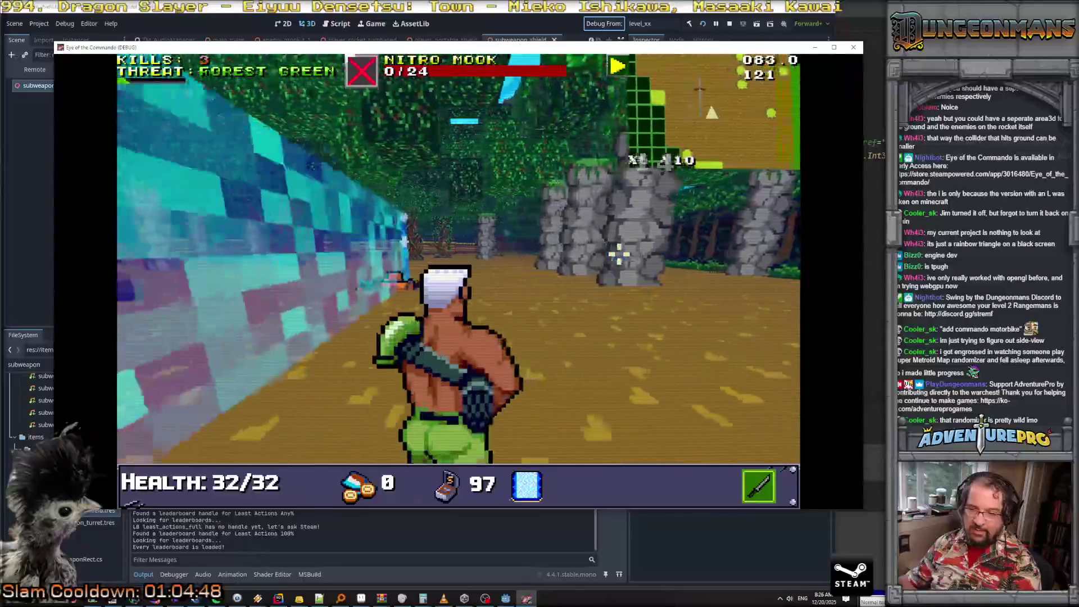
# Shoot an approaching Nitro Mook, throw another shield wall, and enter spawn in the console
pyautogui.press('w')
pyautogui.press('w')
pyautogui.click(376, 284)
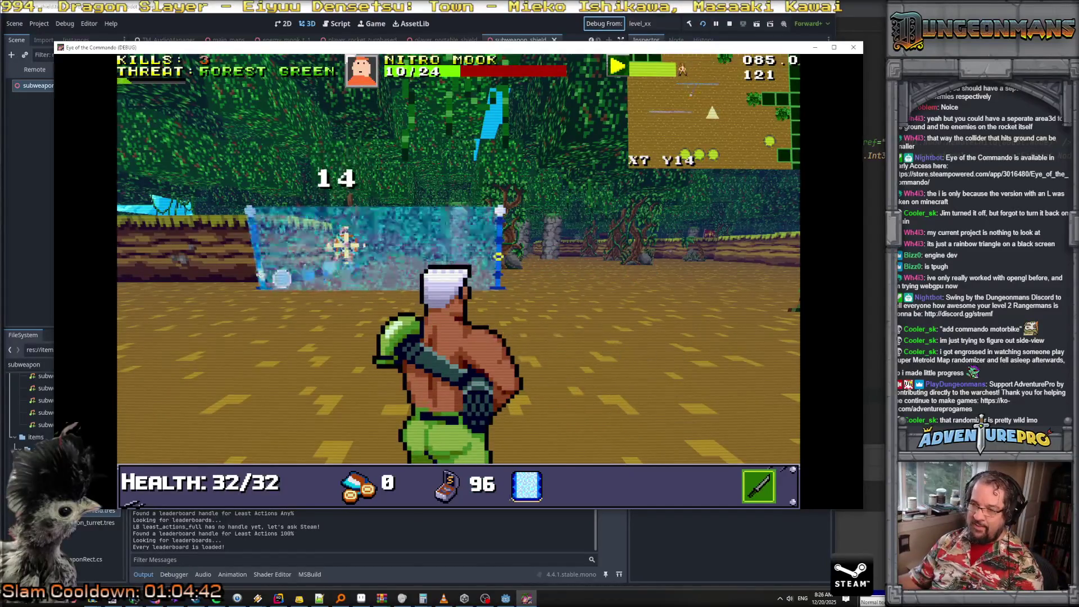
pyautogui.press('w')
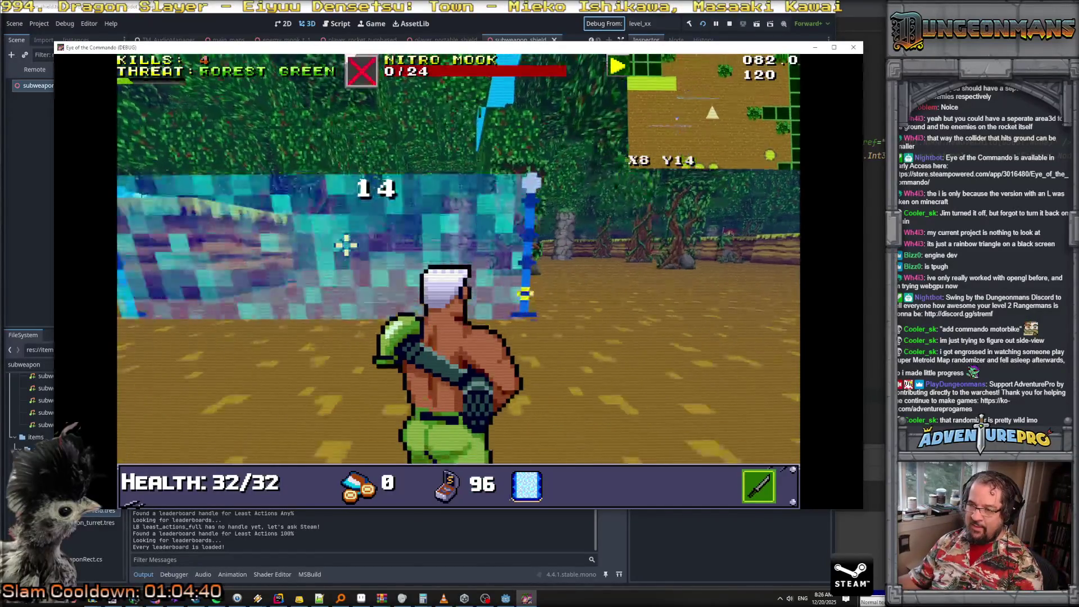
pyautogui.press('w')
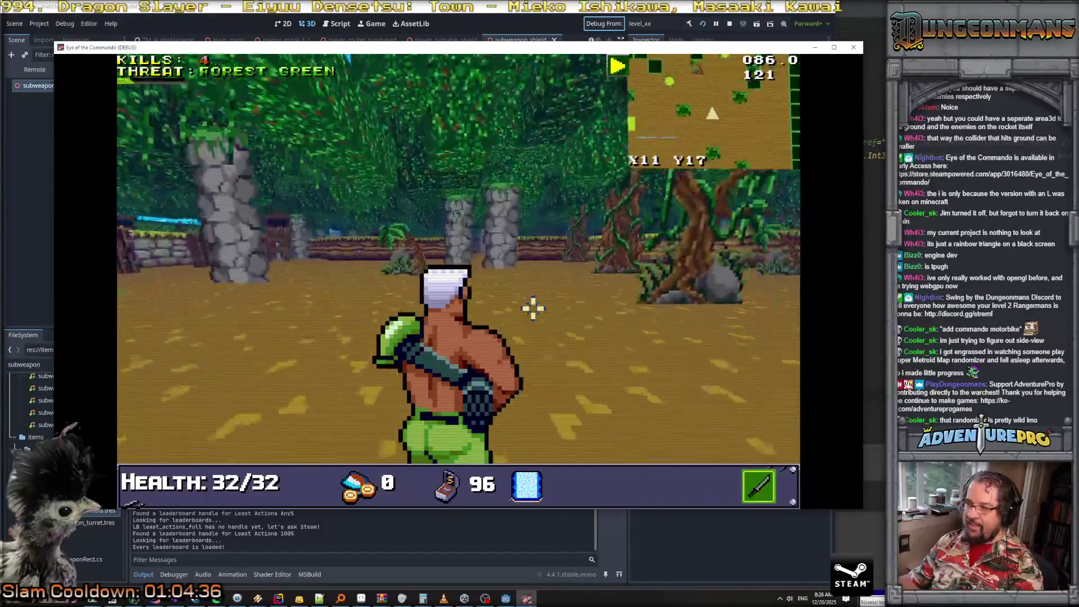
pyautogui.rightClick(514, 346)
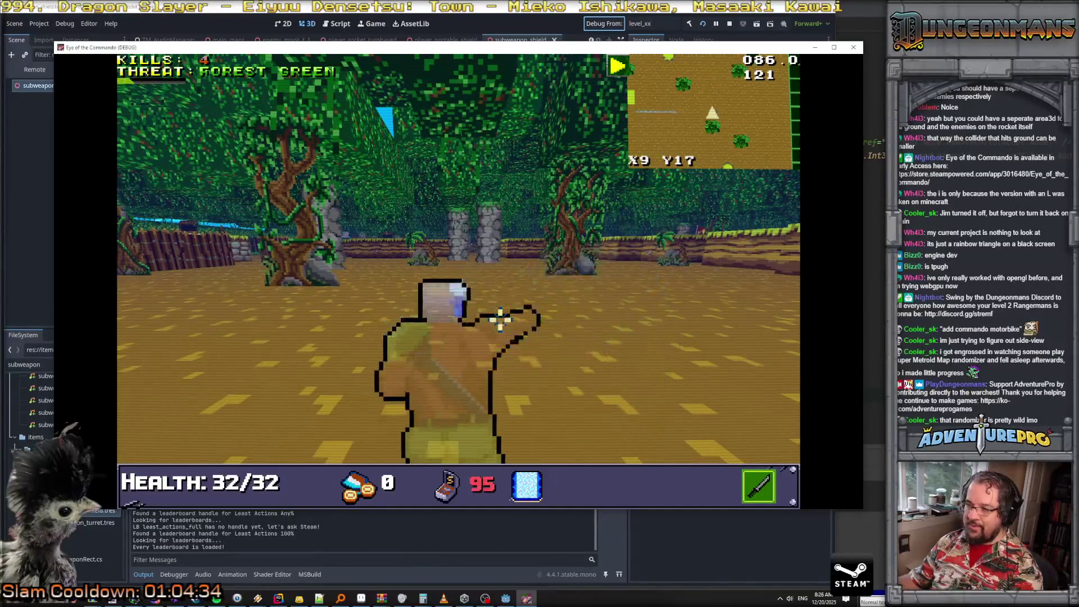
pyautogui.press('`')
pyautogui.write('spawn')
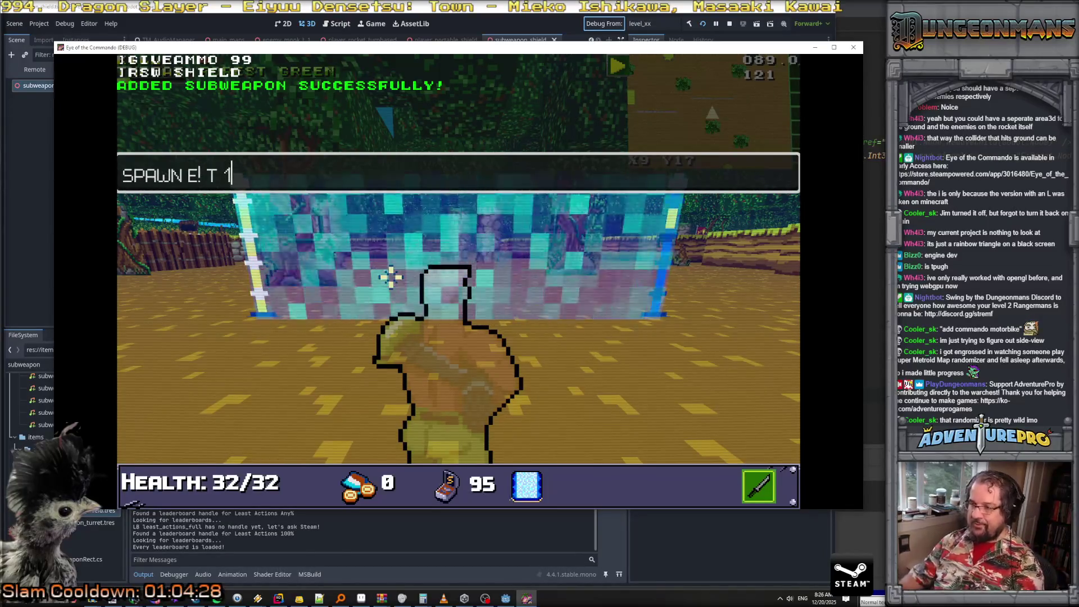
# Spawn an enemy mook and strafe back and forth around the shield wall
pyautogui.press('Return')
pyautogui.press('`')
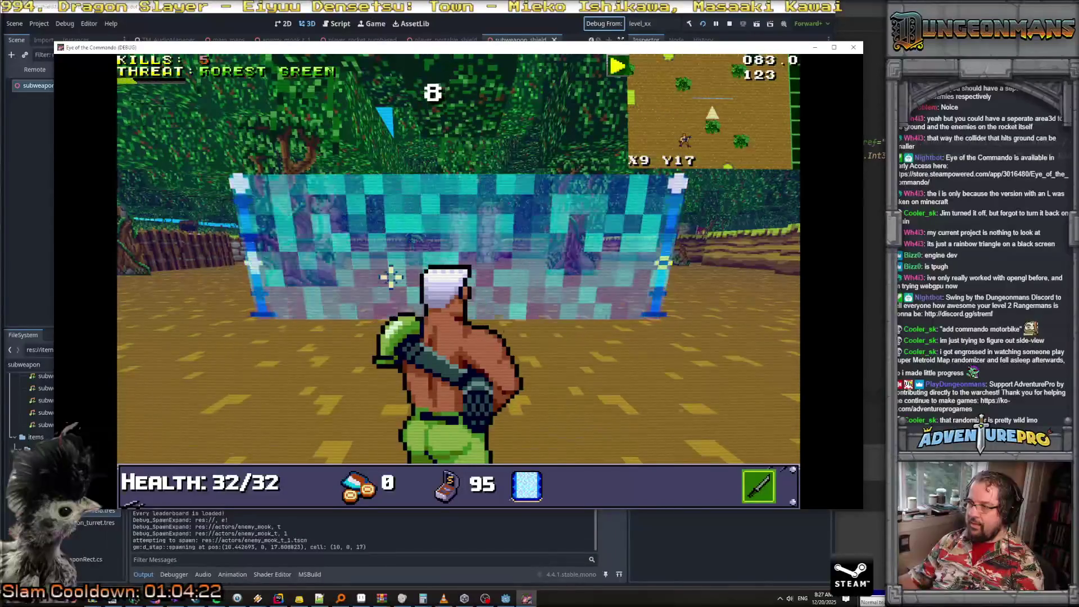
pyautogui.press('d')
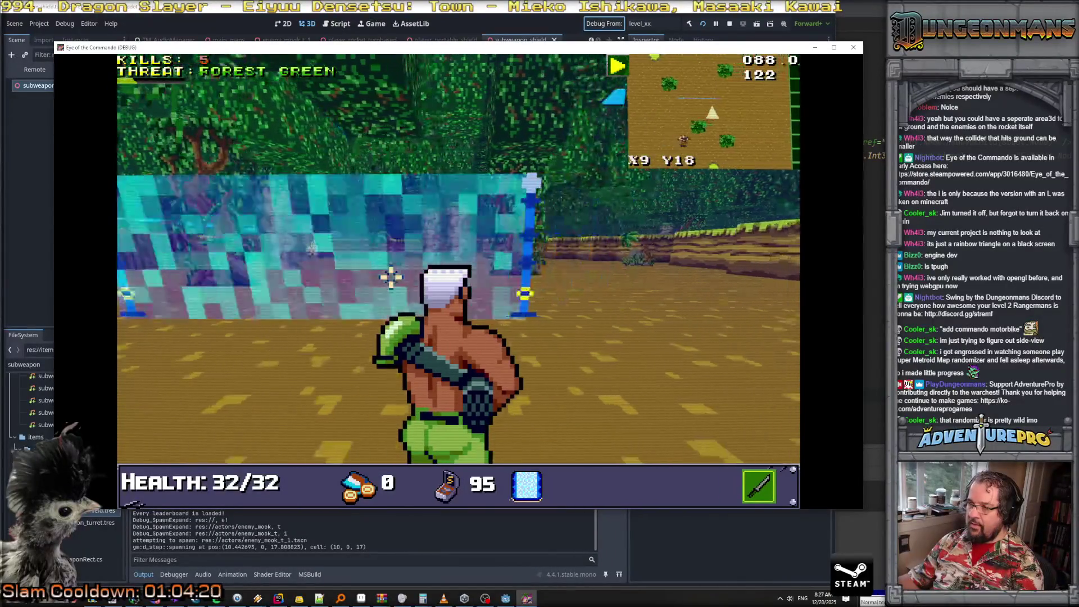
pyautogui.press('a')
pyautogui.press('d')
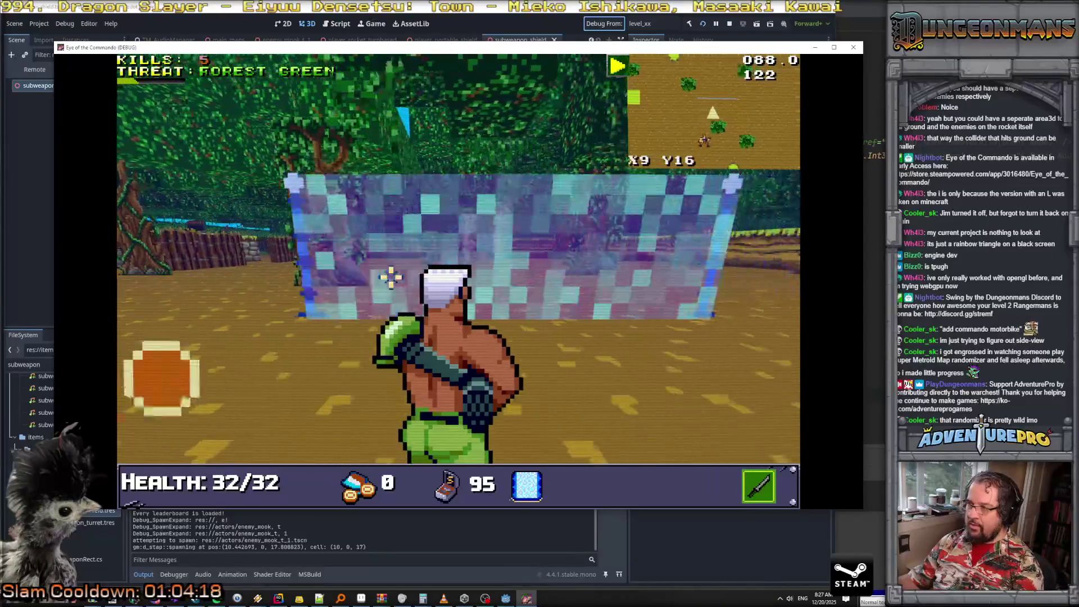
pyautogui.press('d')
pyautogui.press('a')
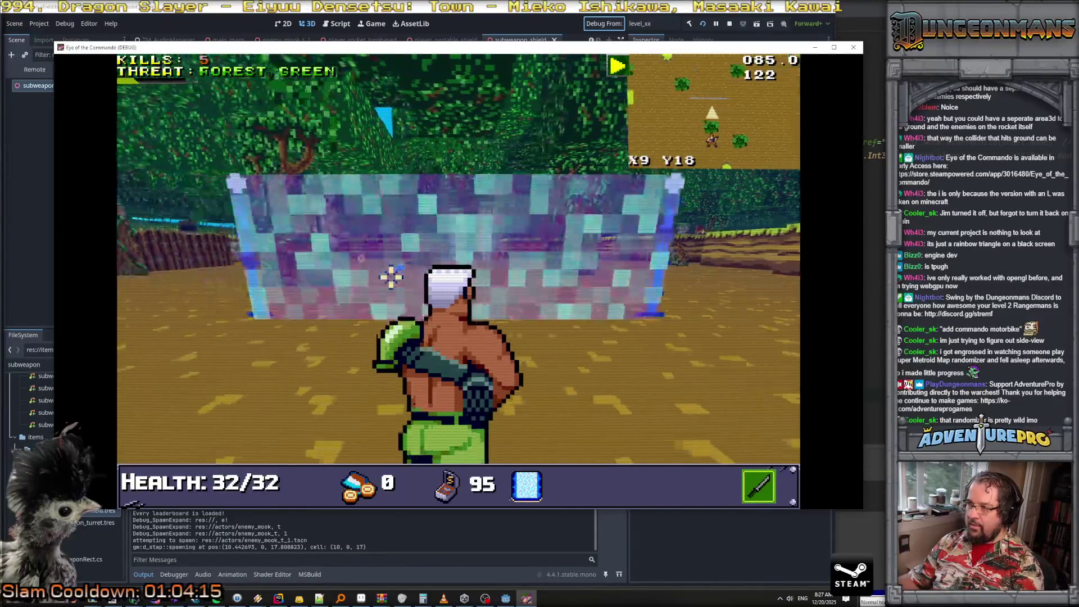
pyautogui.press('d')
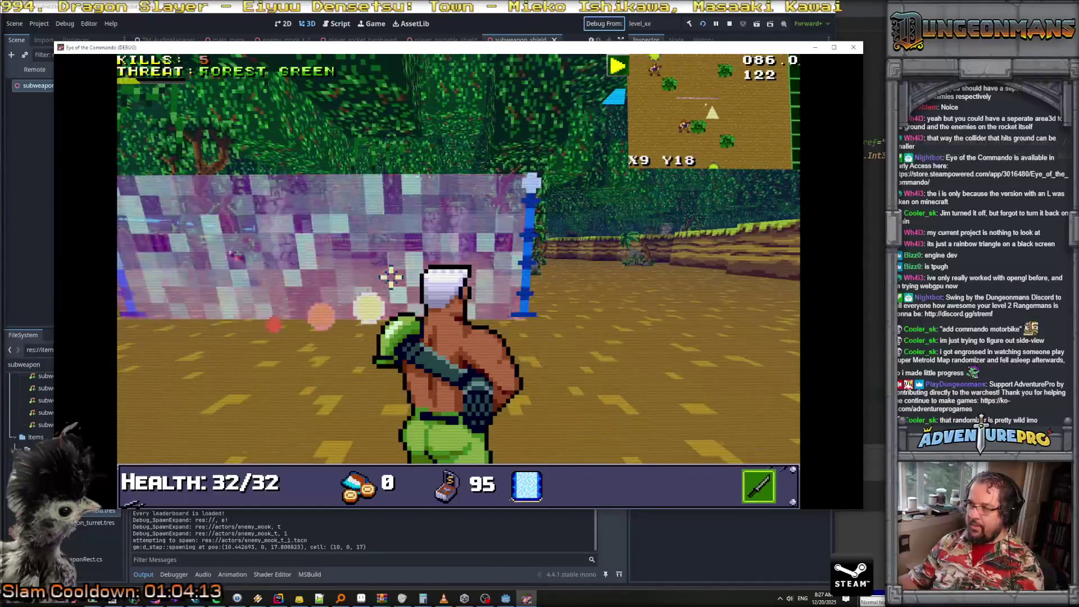
# Deploy another shield wall in front of the player, bringing ammo to 94
pyautogui.rightClick(291, 306)
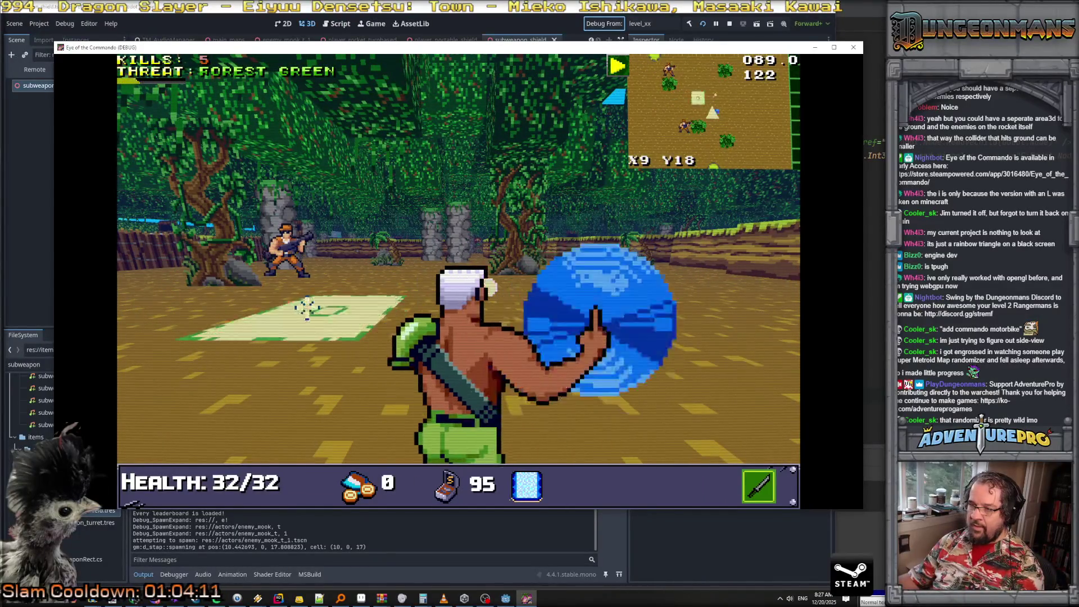
pyautogui.click(311, 306)
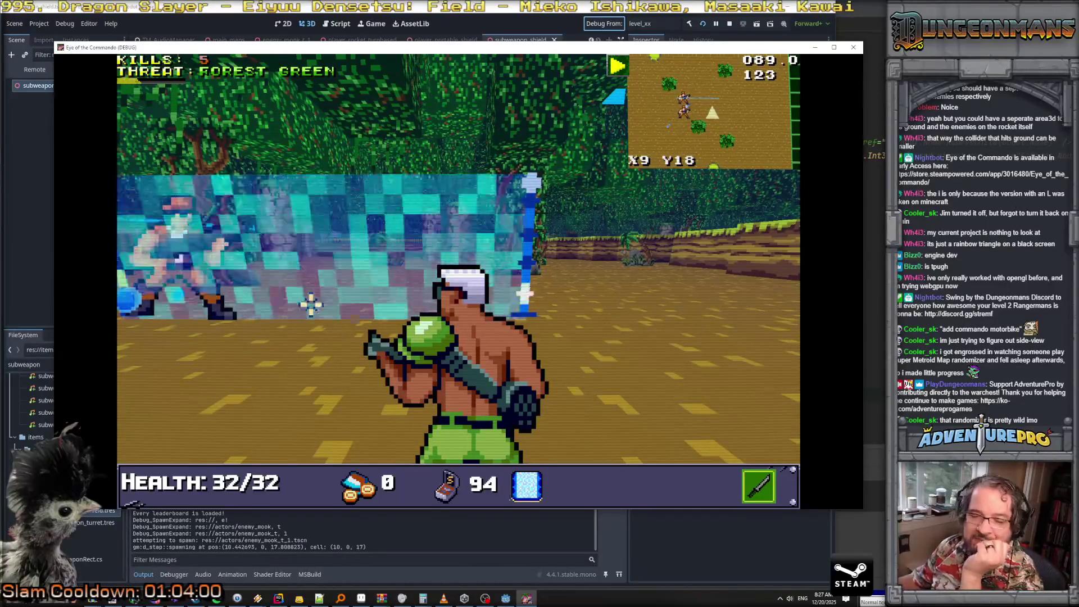
pyautogui.hotkey('alt', 'Tab')
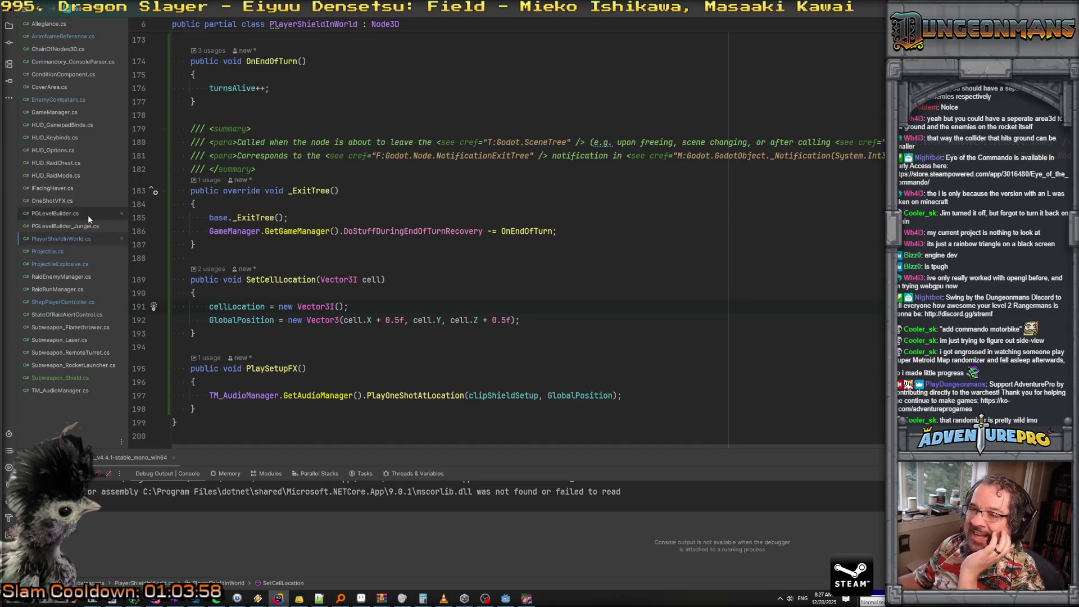
pyautogui.scroll(8, 327, 253)
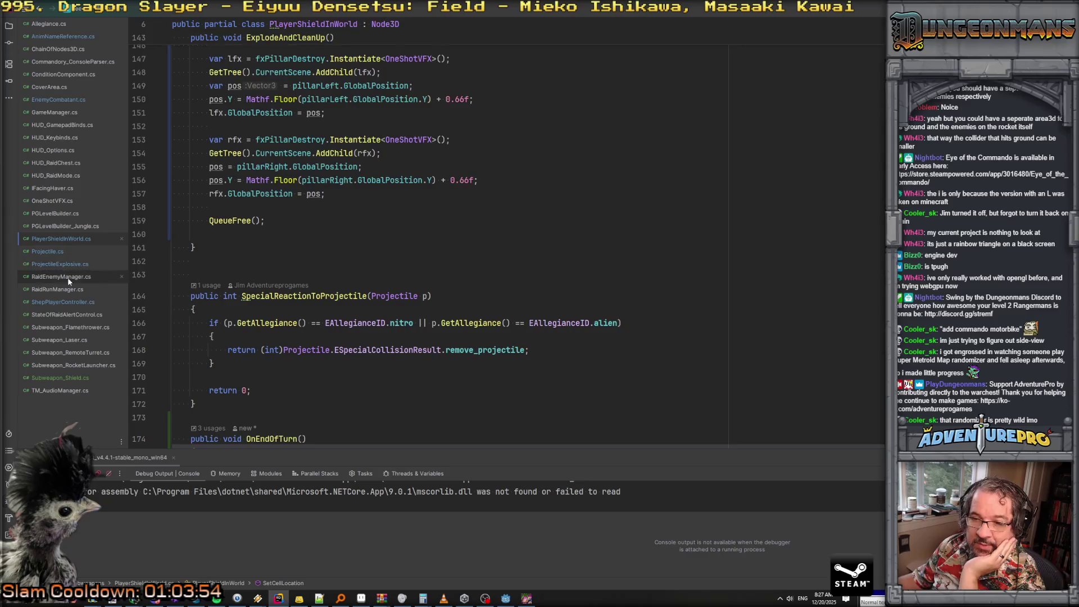
pyautogui.scroll(6, 216, 256)
pyautogui.scroll(9, 216, 256)
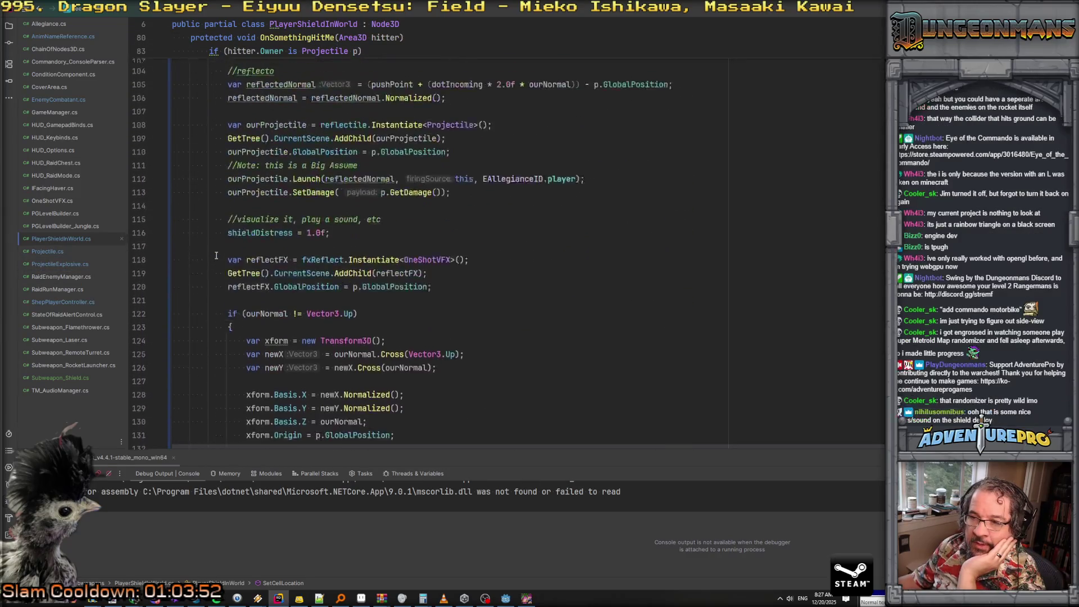
pyautogui.scroll(-4, 296, 261)
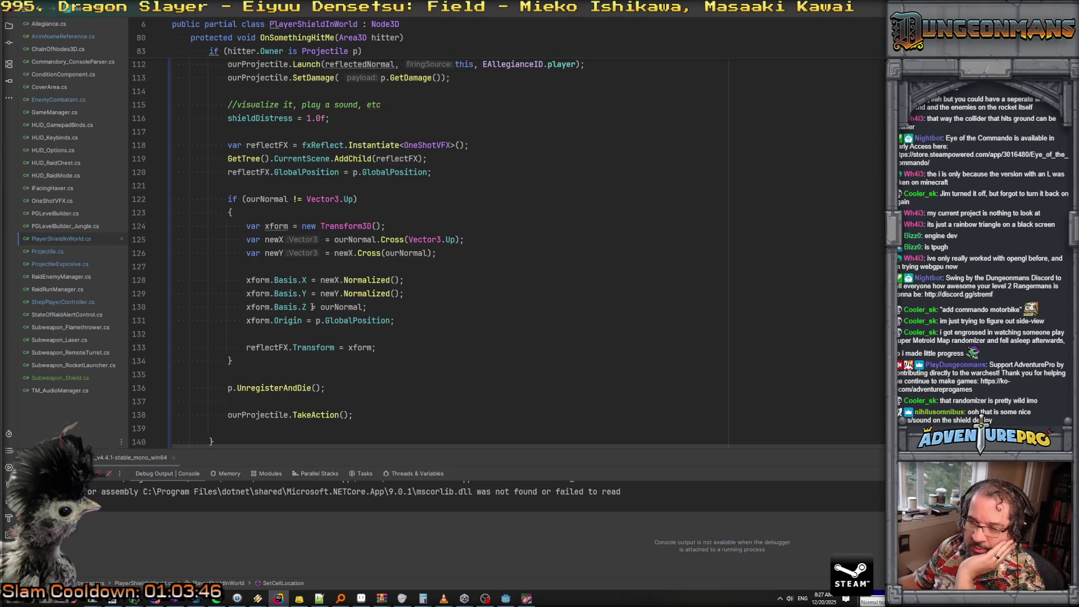
pyautogui.scroll(10, 313, 307)
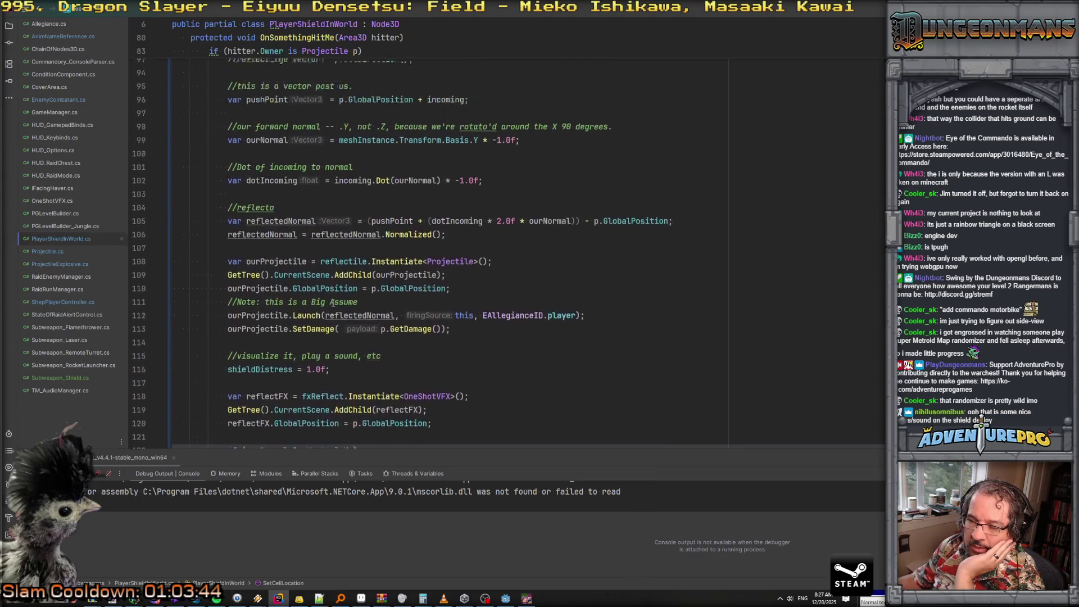
pyautogui.scroll(-2, 332, 303)
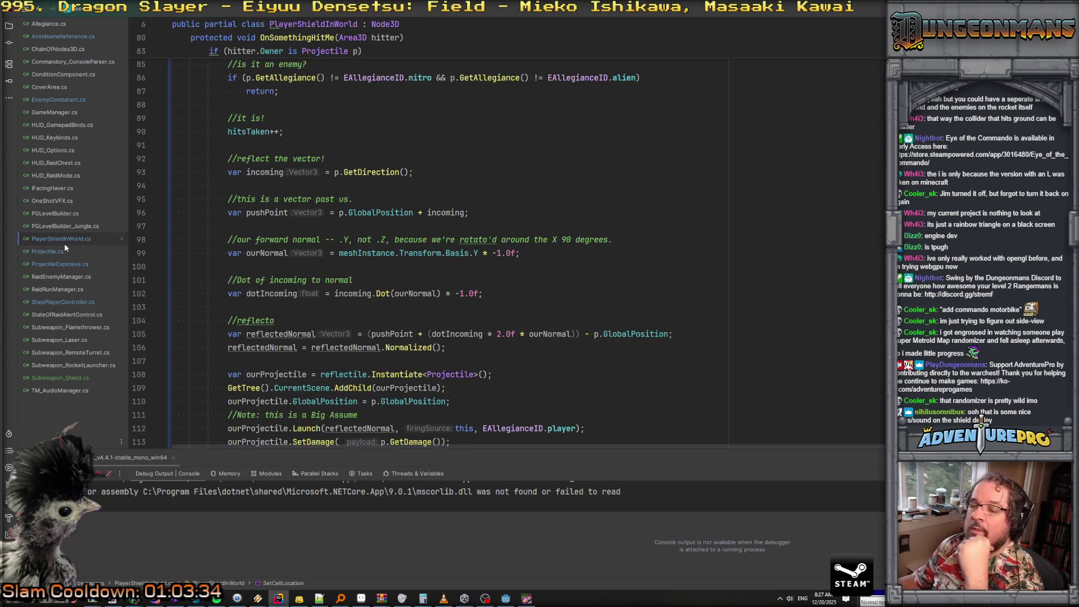
pyautogui.hotkey('alt', 'Tab')
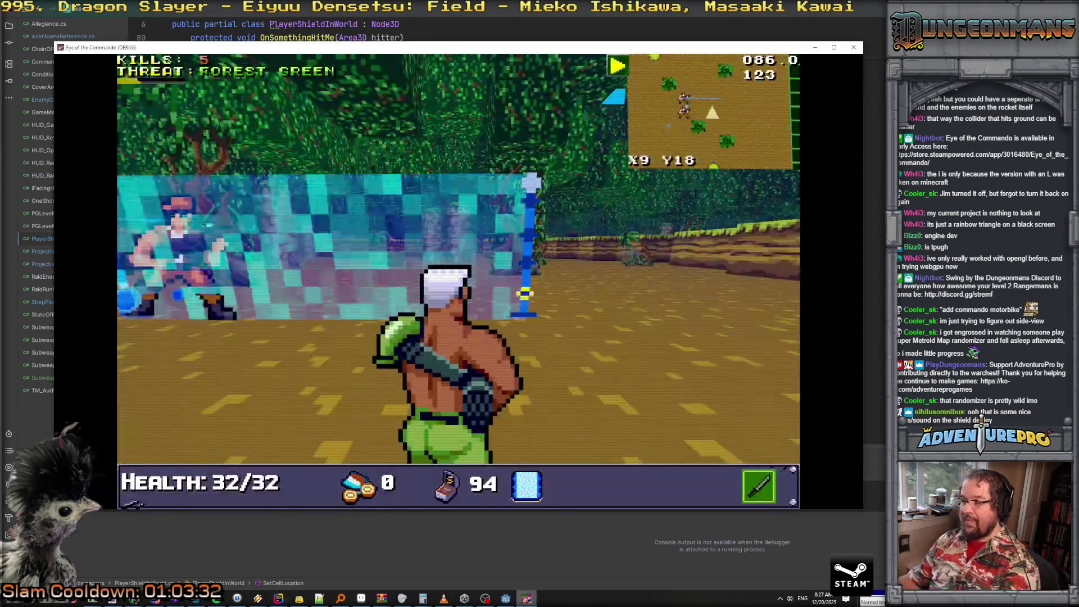
# Deploy a shield wall in front of the player and attack the enemy behind it
pyautogui.rightClick(542, 419)
pyautogui.click(488, 351)
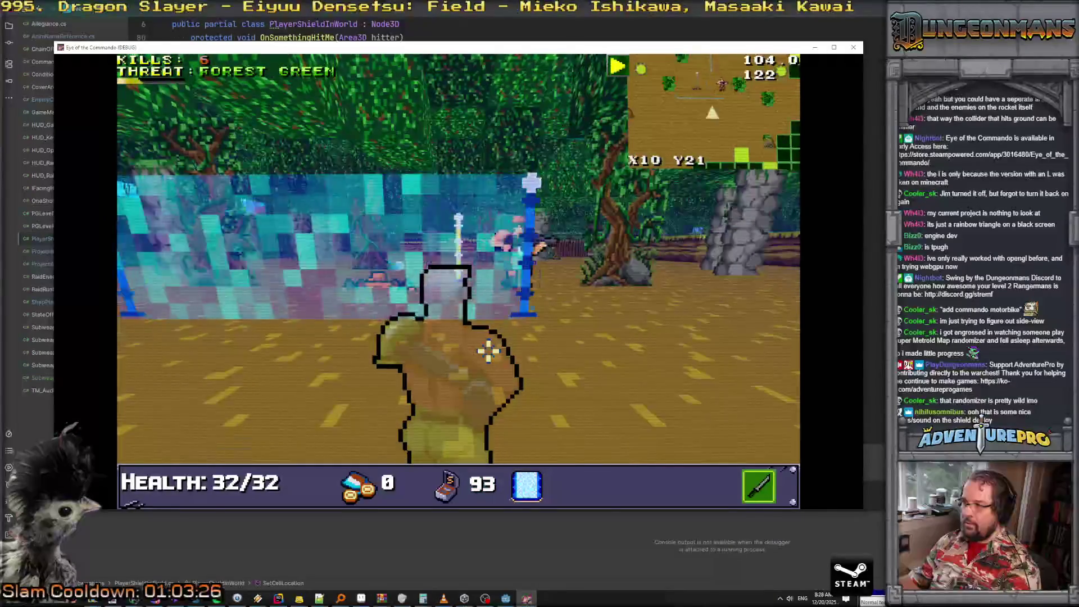
pyautogui.press('d')
pyautogui.press('Left')
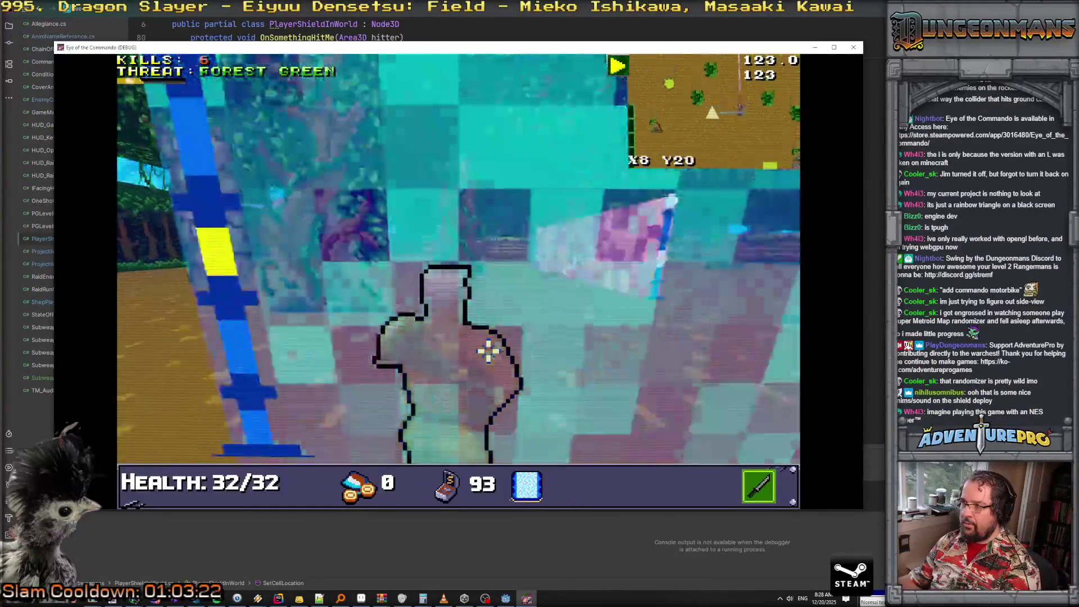
pyautogui.press('space')
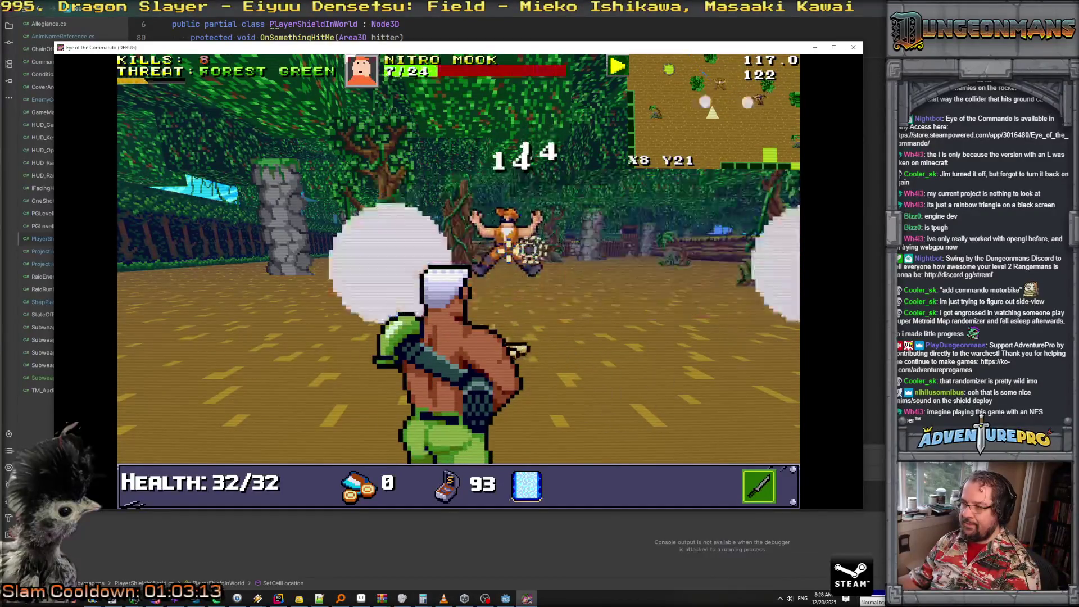
# Face the Nitro Mook, raise another shield, punch it twice, and open the debug console
pyautogui.press('Right')
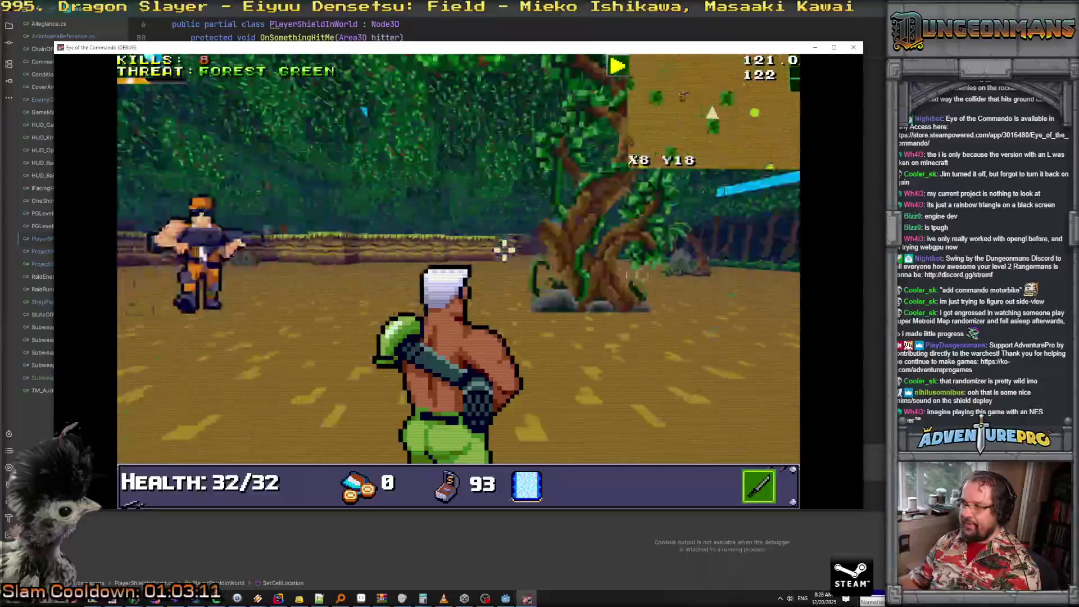
pyautogui.press('space')
pyautogui.press('x')
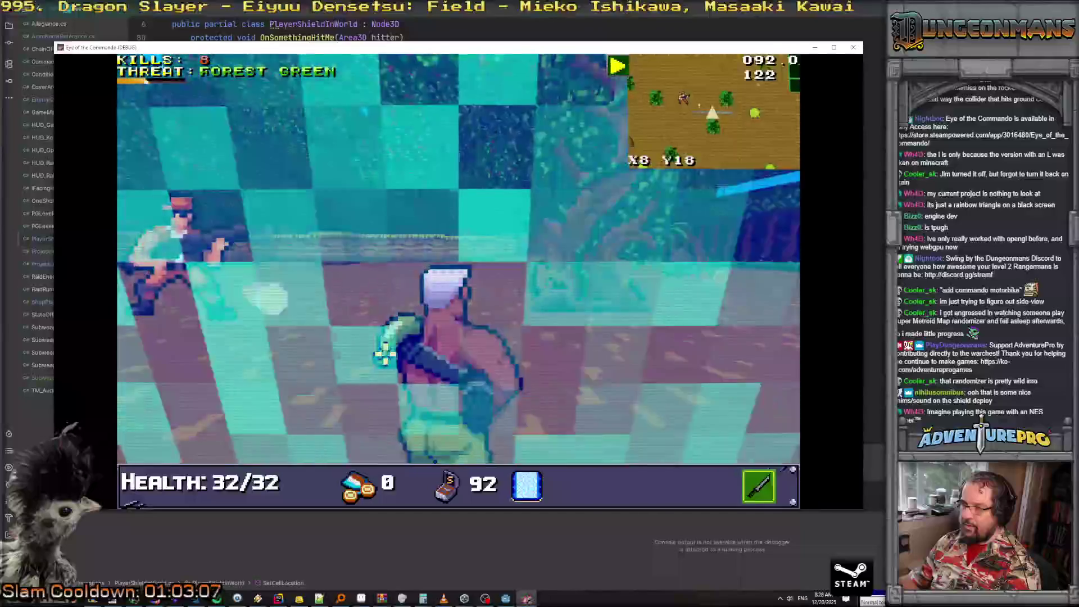
pyautogui.press('Up')
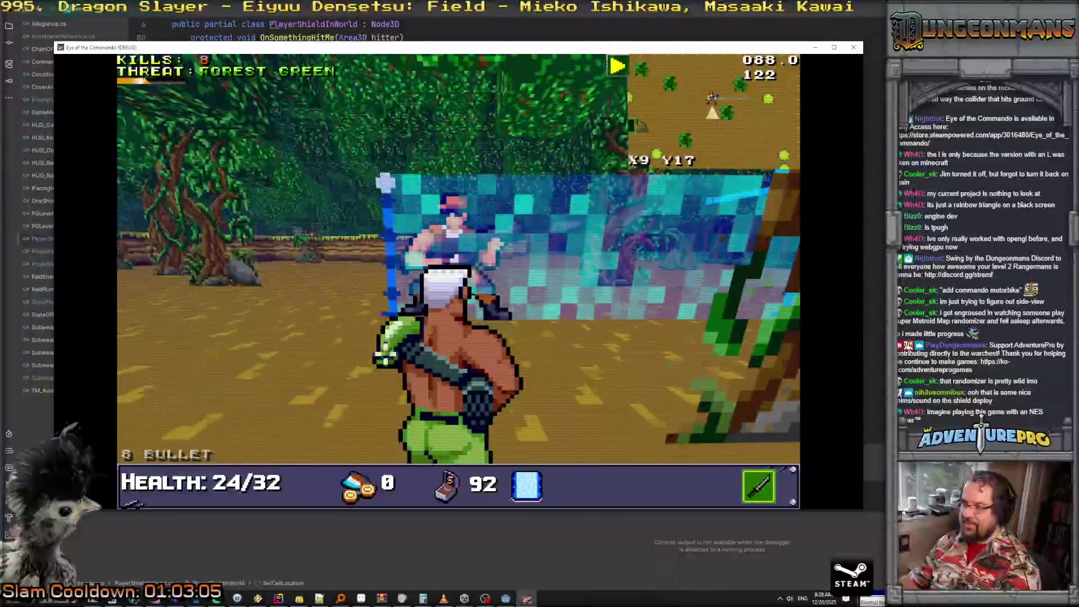
pyautogui.press('z')
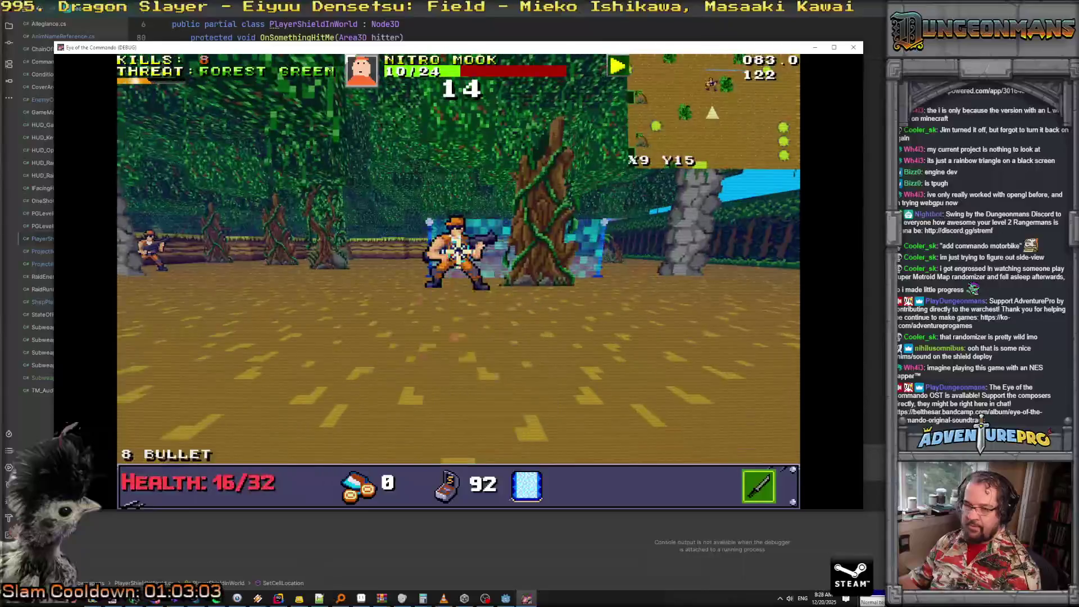
pyautogui.press('z')
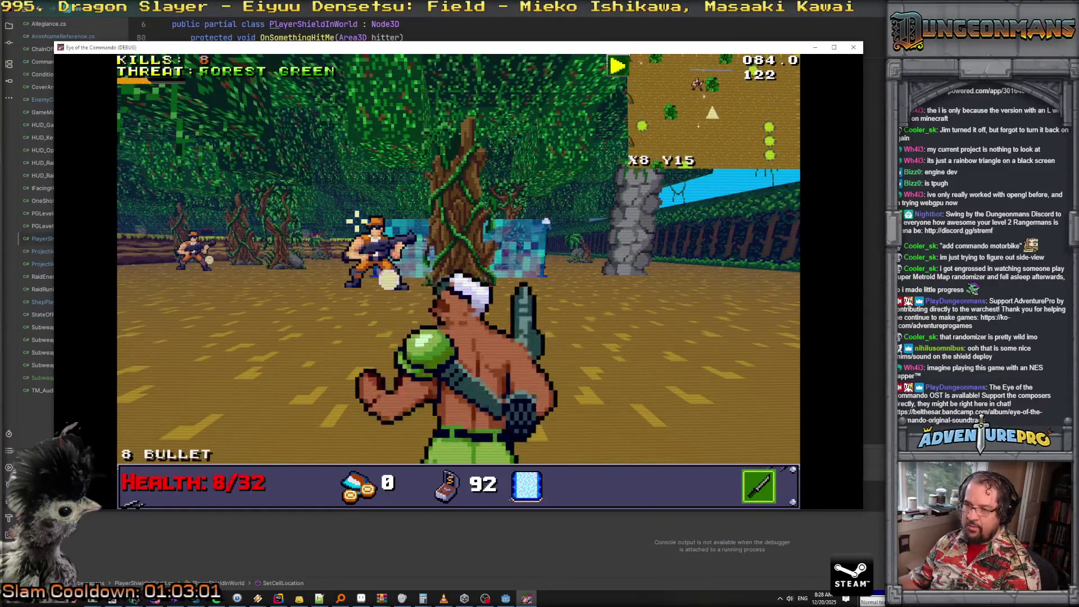
pyautogui.press('`')
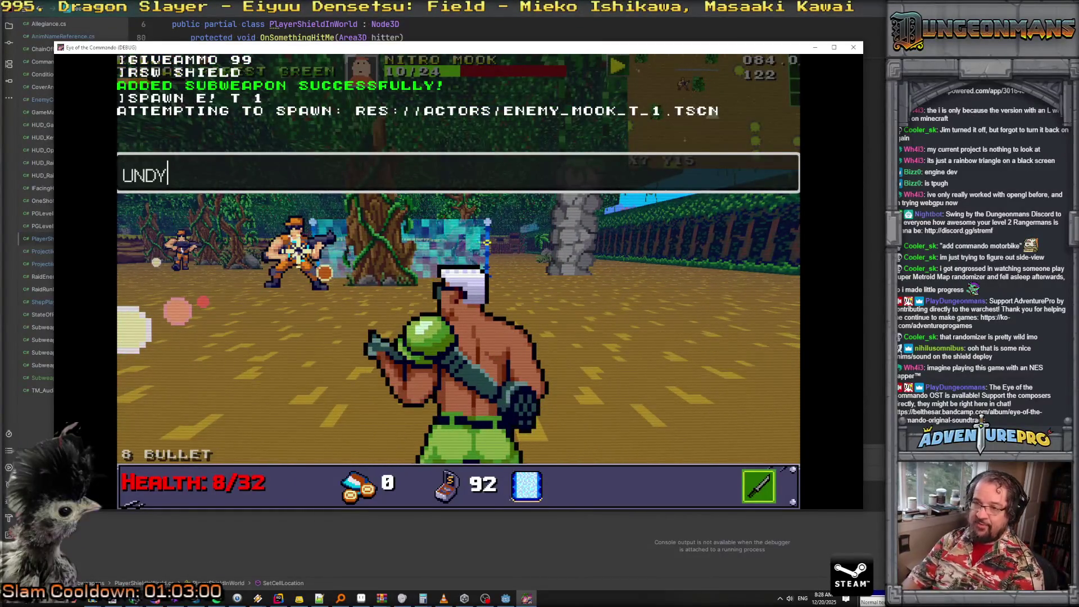
# Advance through the forest, throw another shield wall (ammo 90), and show the full-screen map
pyautogui.press('`')
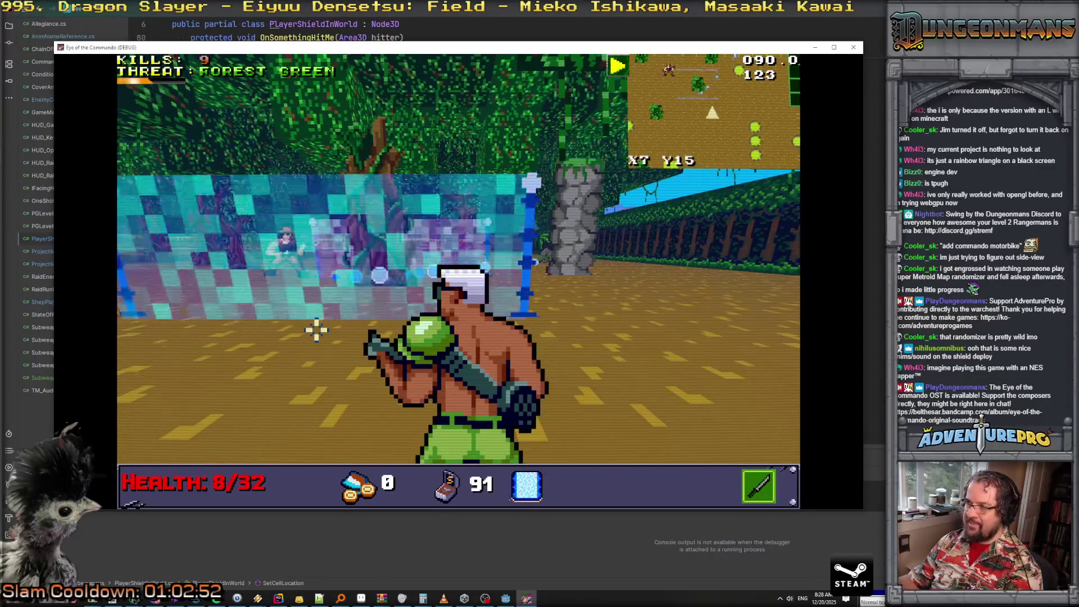
pyautogui.press('w')
pyautogui.press('d')
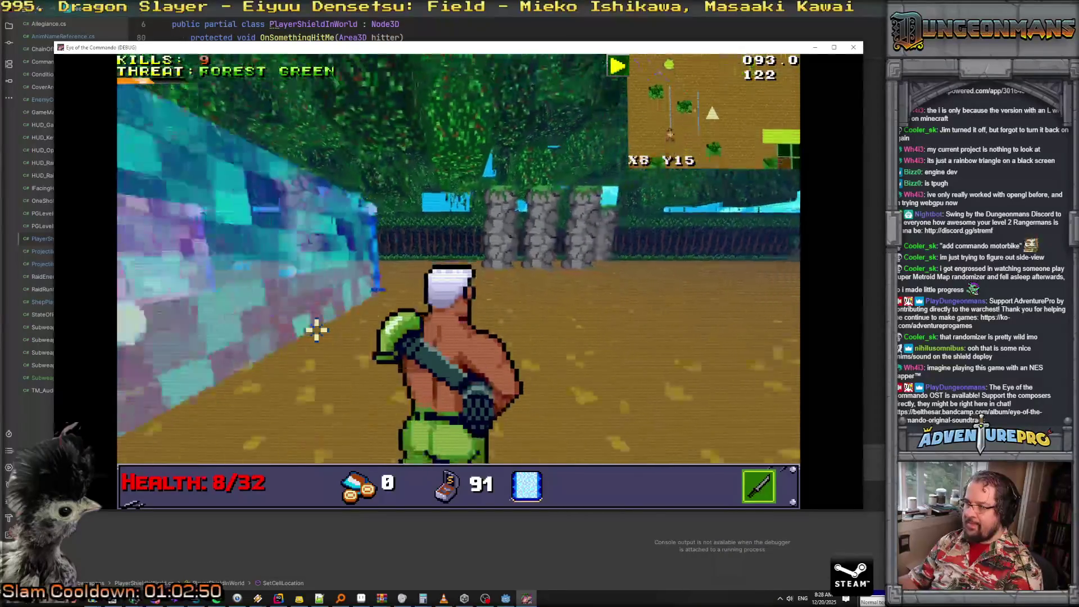
pyautogui.press('w')
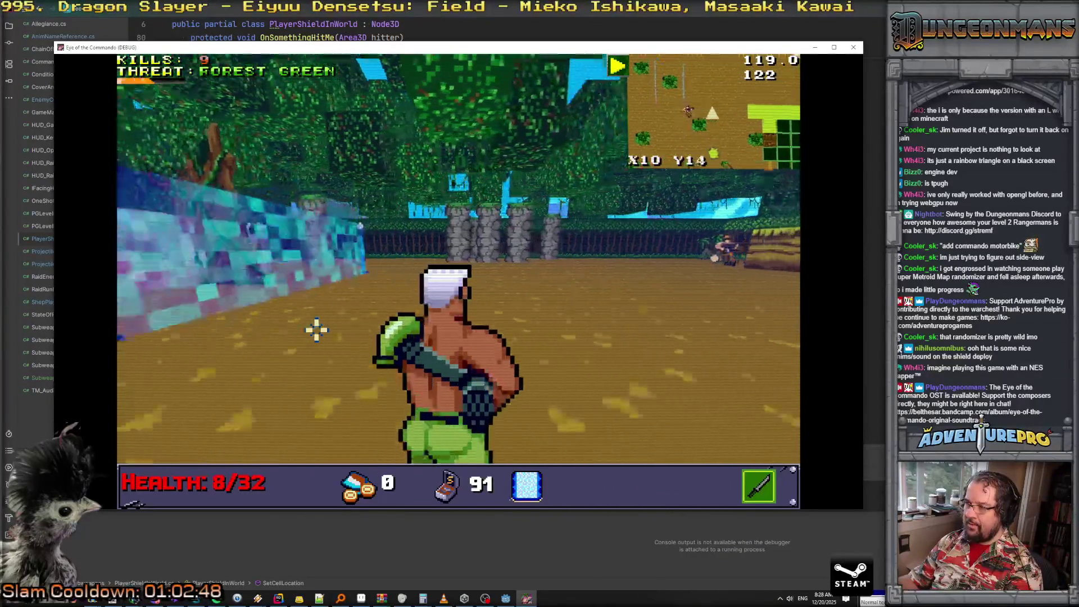
pyautogui.press('w')
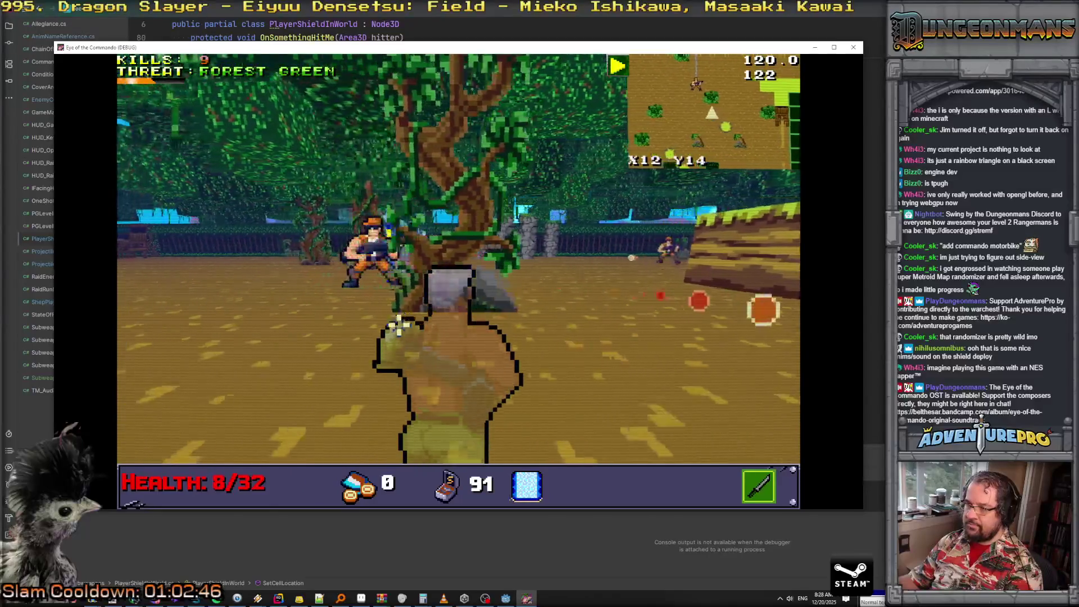
pyautogui.rightClick(405, 315)
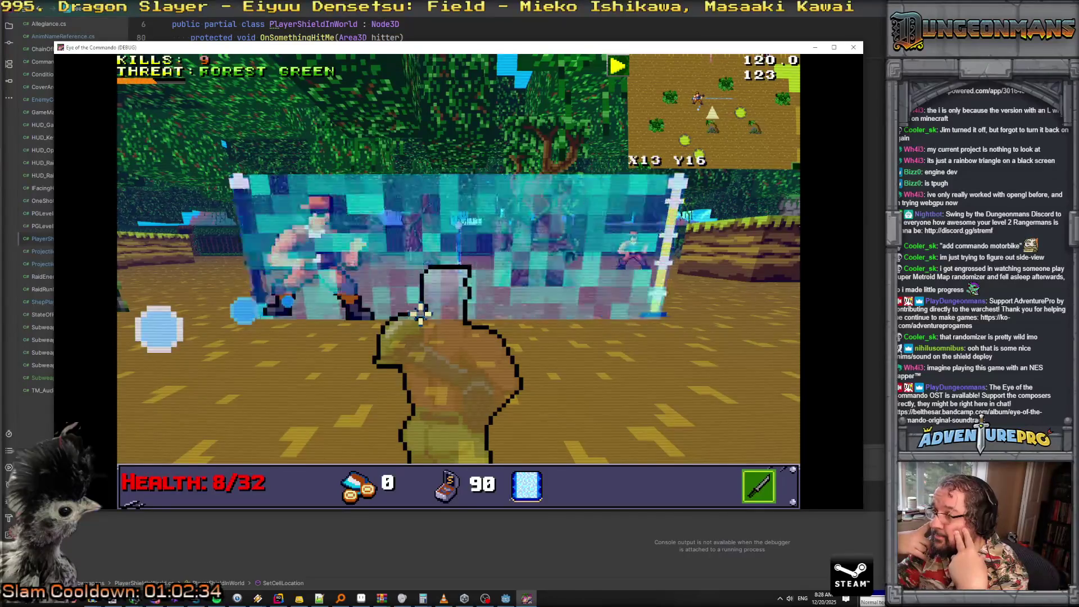
pyautogui.press('m')
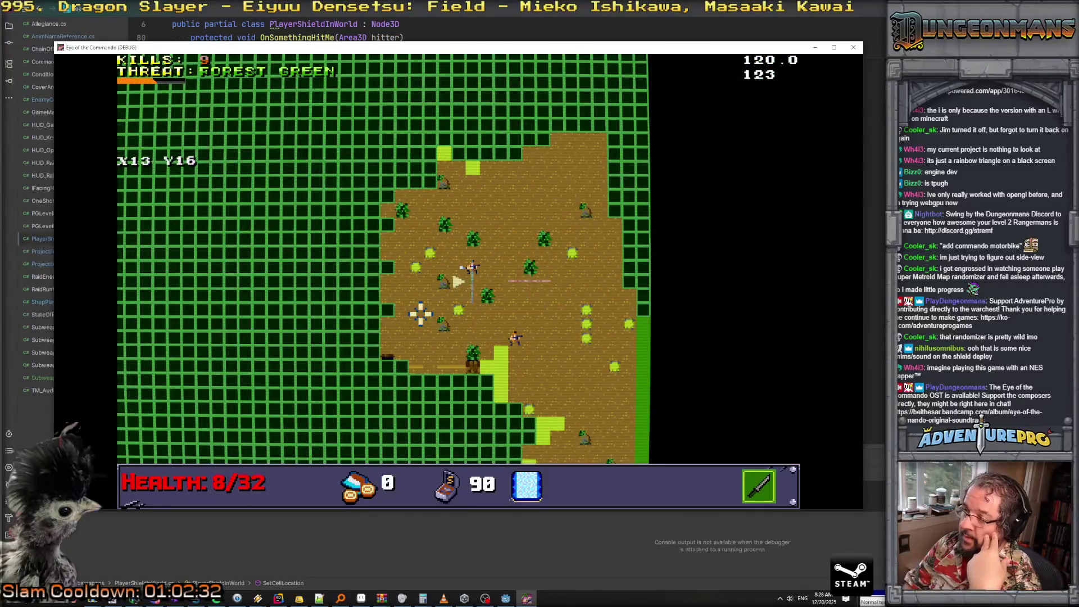
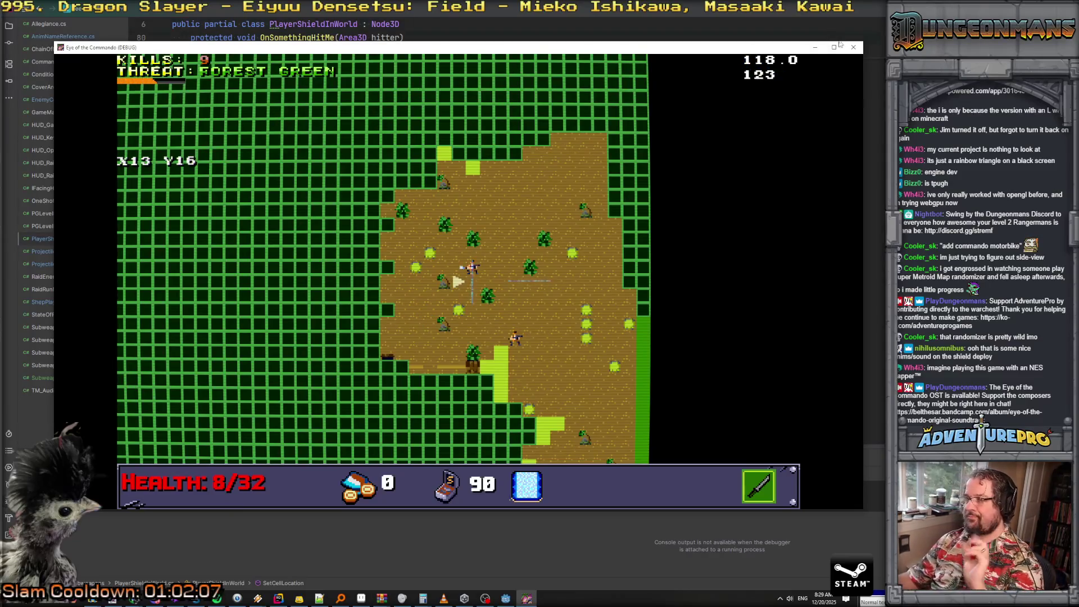
# Stop the debug game, then inspect the player_portable_shield scene's MeshInstance3D and its shader
pyautogui.click(852, 50)
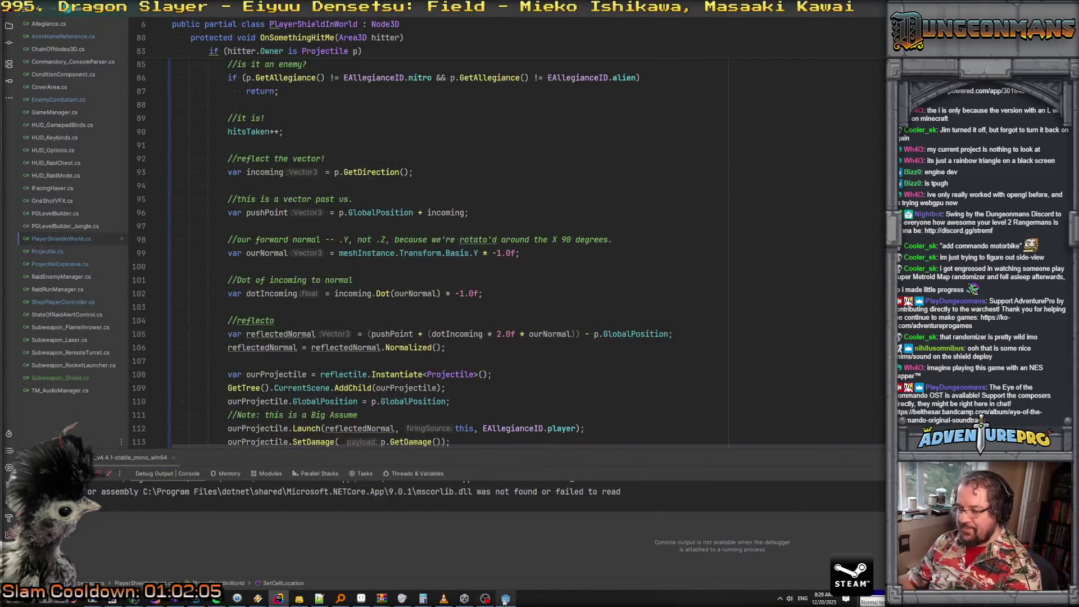
pyautogui.click(506, 598)
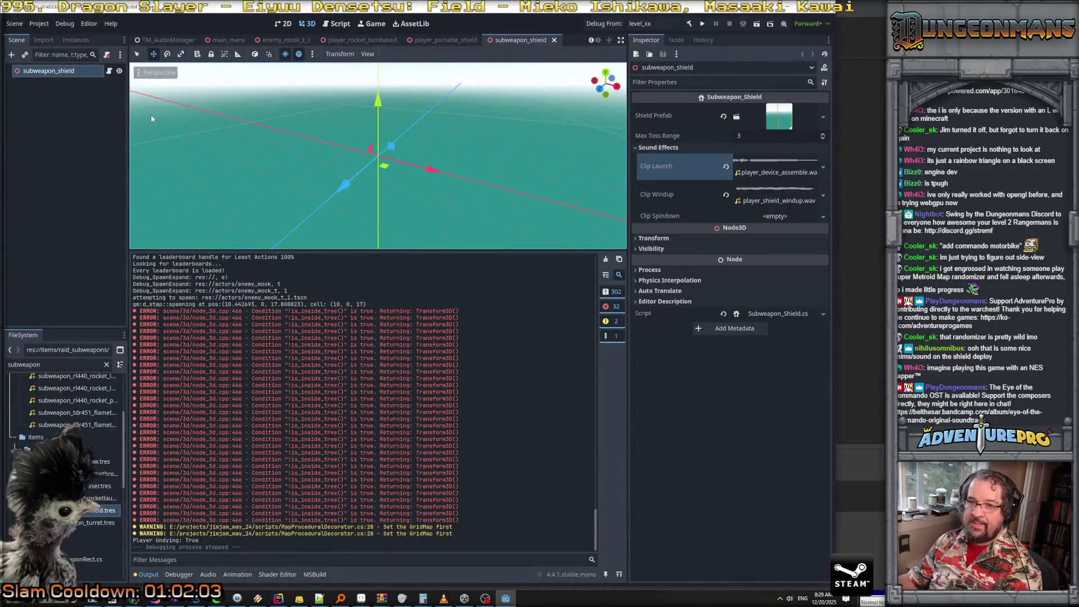
pyautogui.click(447, 39)
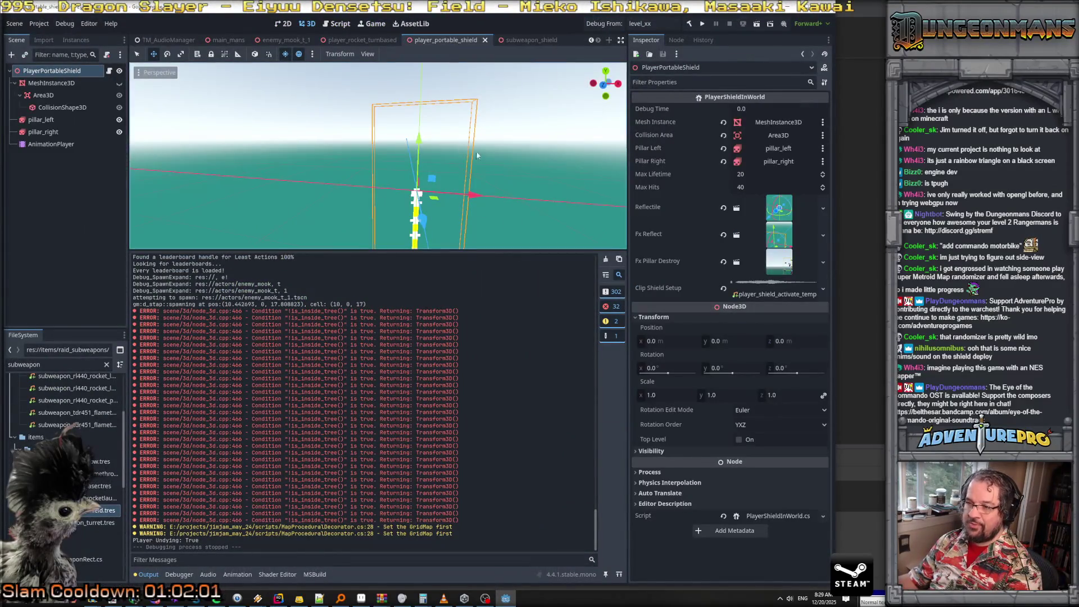
pyautogui.moveTo(527, 171)
pyautogui.mouseDown()
pyautogui.moveTo(478, 152)
pyautogui.moveTo(527, 167)
pyautogui.mouseUp()
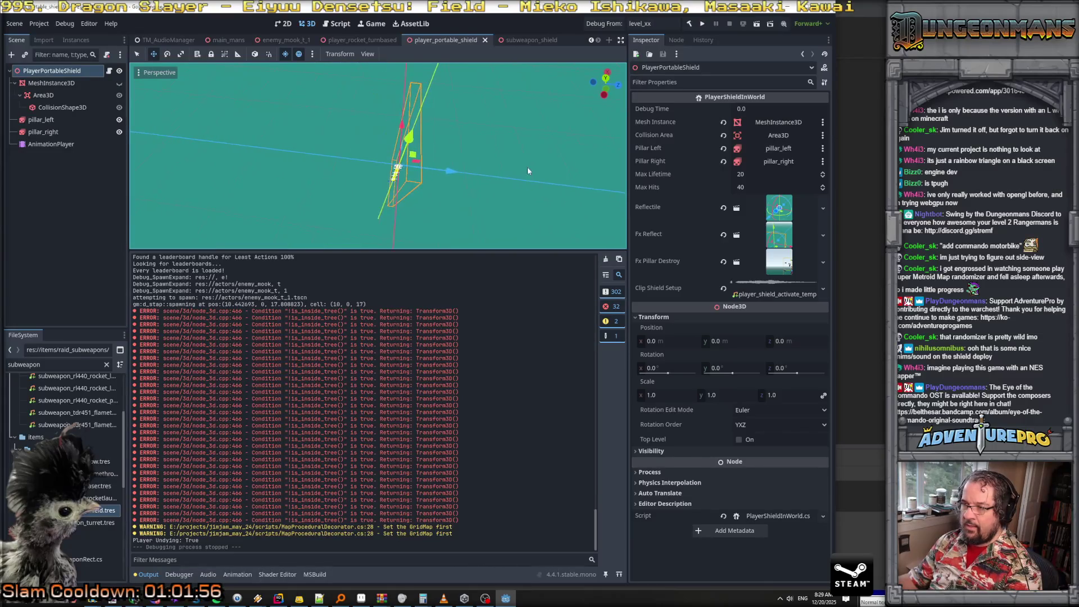
pyautogui.click(84, 83)
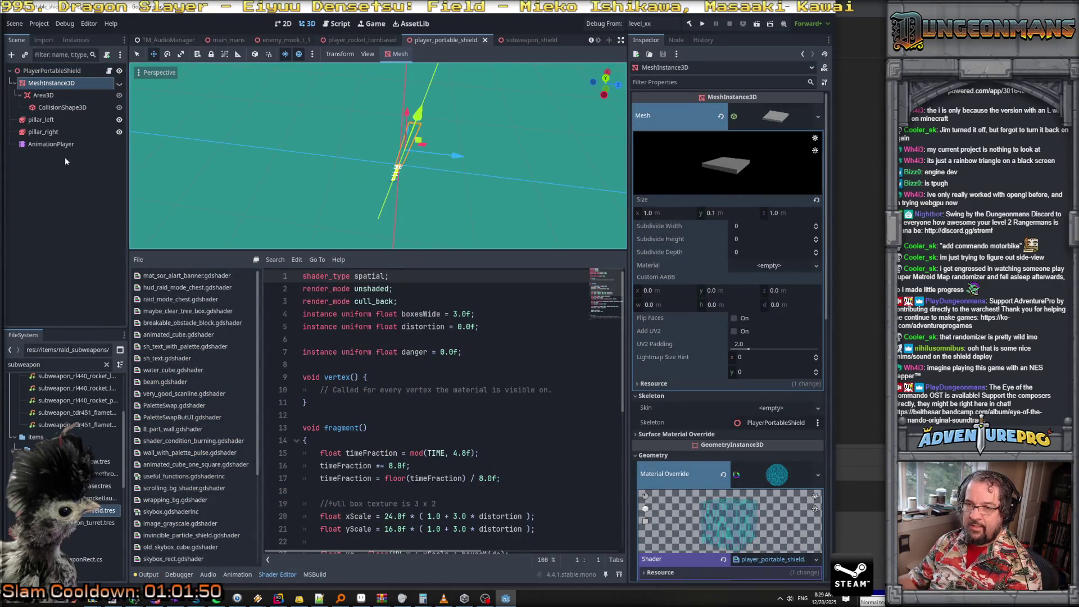
pyautogui.click(56, 144)
pyautogui.click(190, 260)
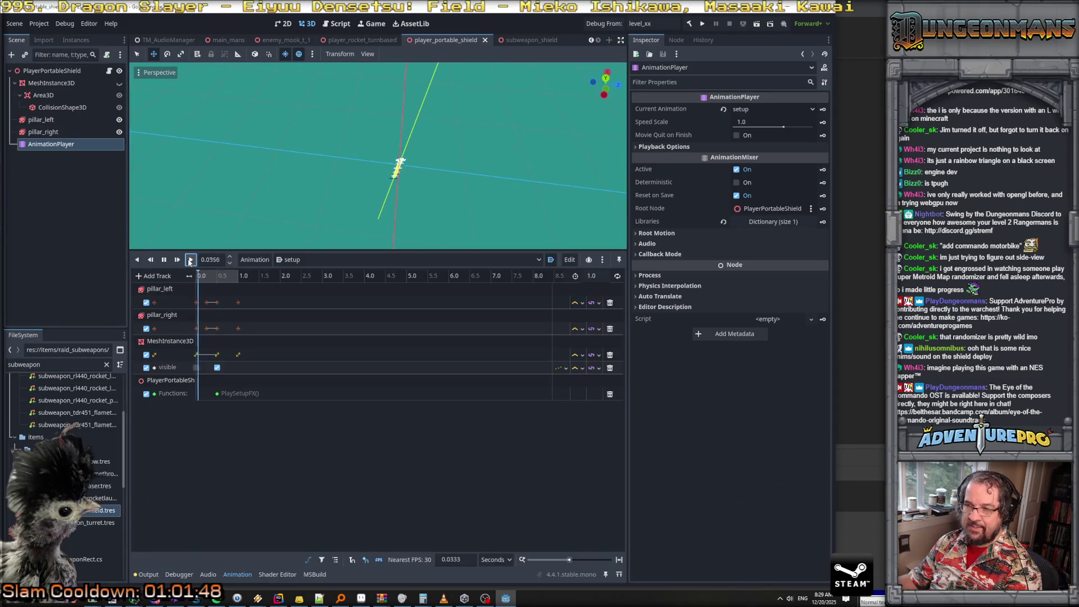
pyautogui.click(50, 97)
pyautogui.moveTo(379, 155); pyautogui.dragTo(320, 180)
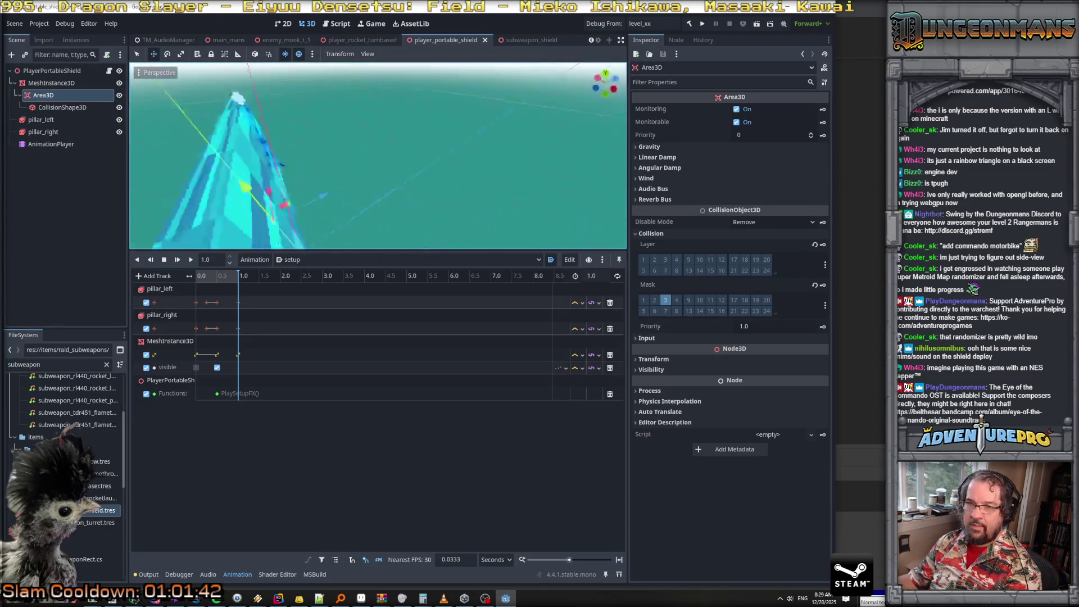
pyautogui.click(50, 84)
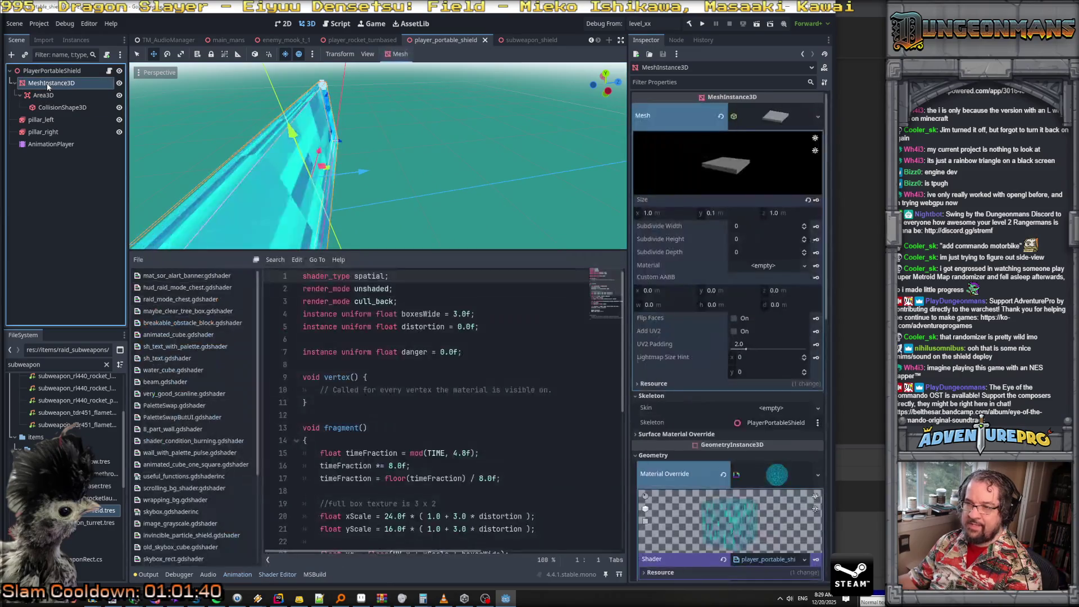
pyautogui.click(62, 95)
pyautogui.click(73, 82)
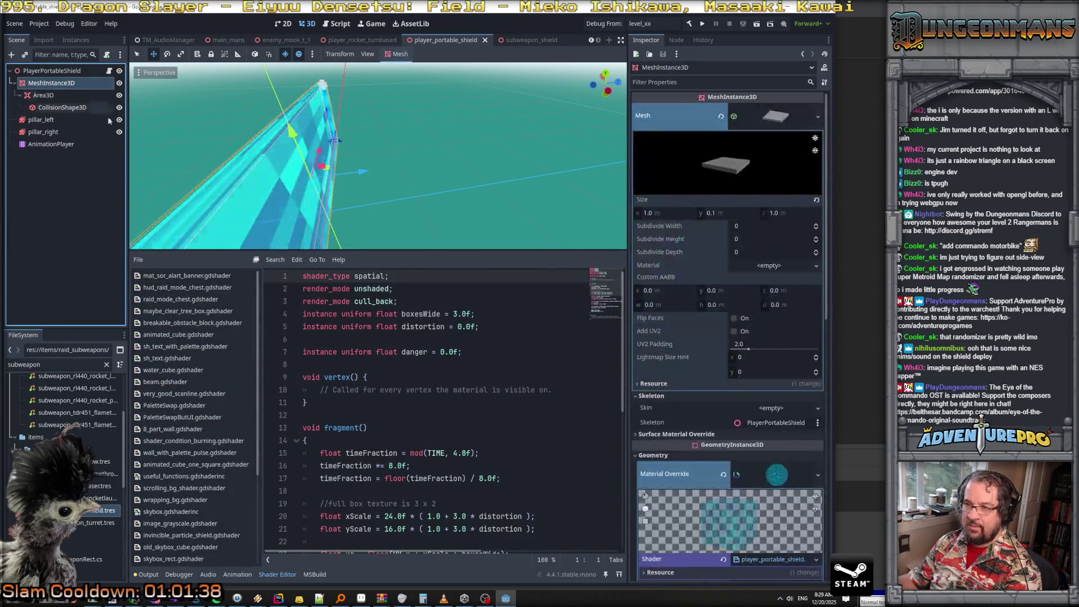
pyautogui.moveTo(376, 157); pyautogui.dragTo(337, 169)
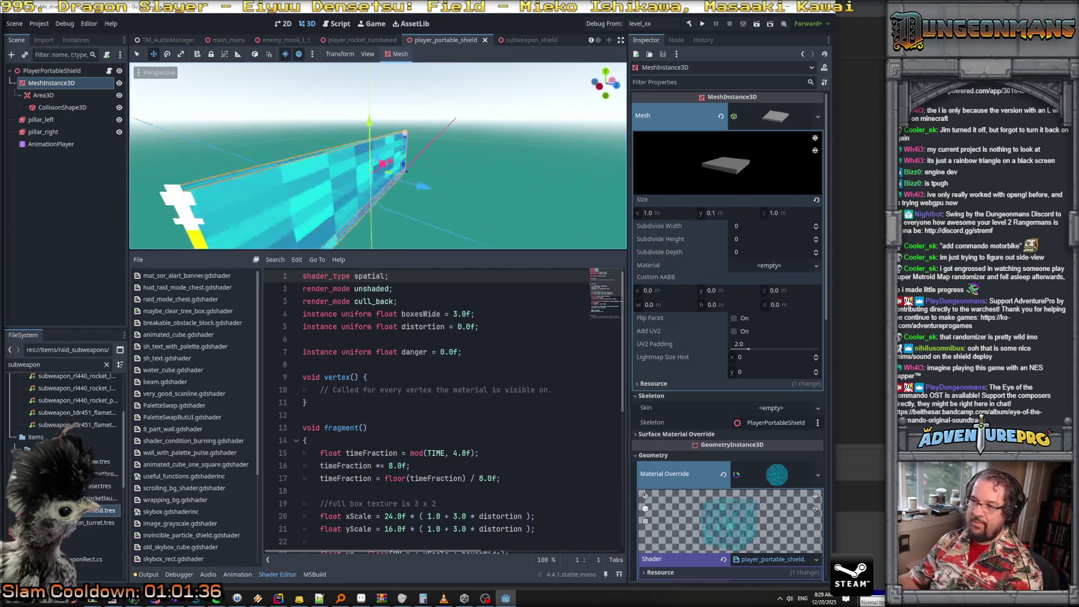
pyautogui.moveTo(408, 171); pyautogui.dragTo(404, 188)
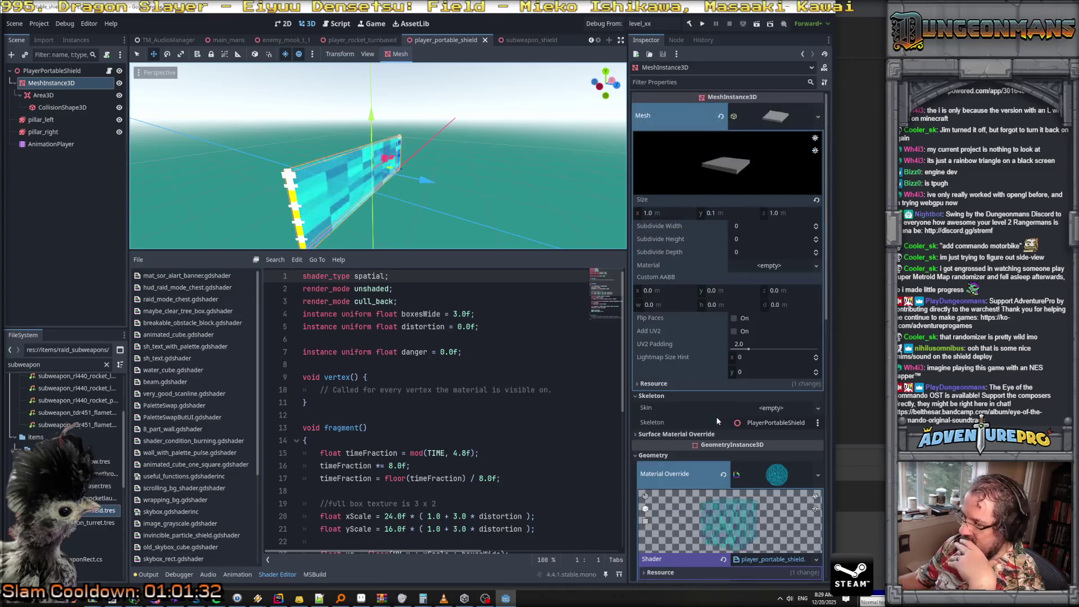
pyautogui.scroll(-5, 689, 309)
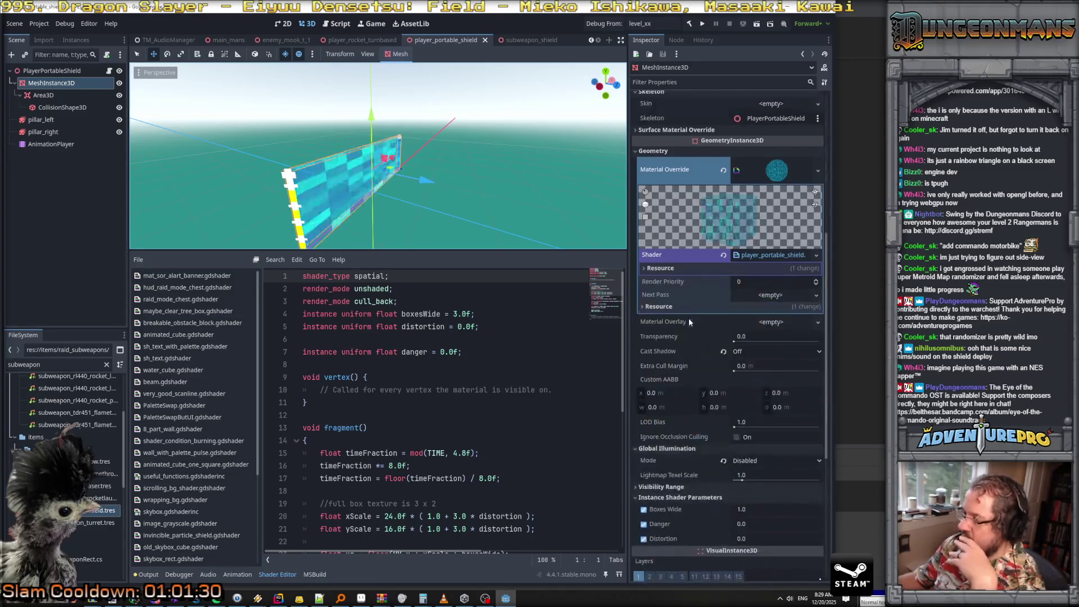
pyautogui.scroll(-2, 696, 374)
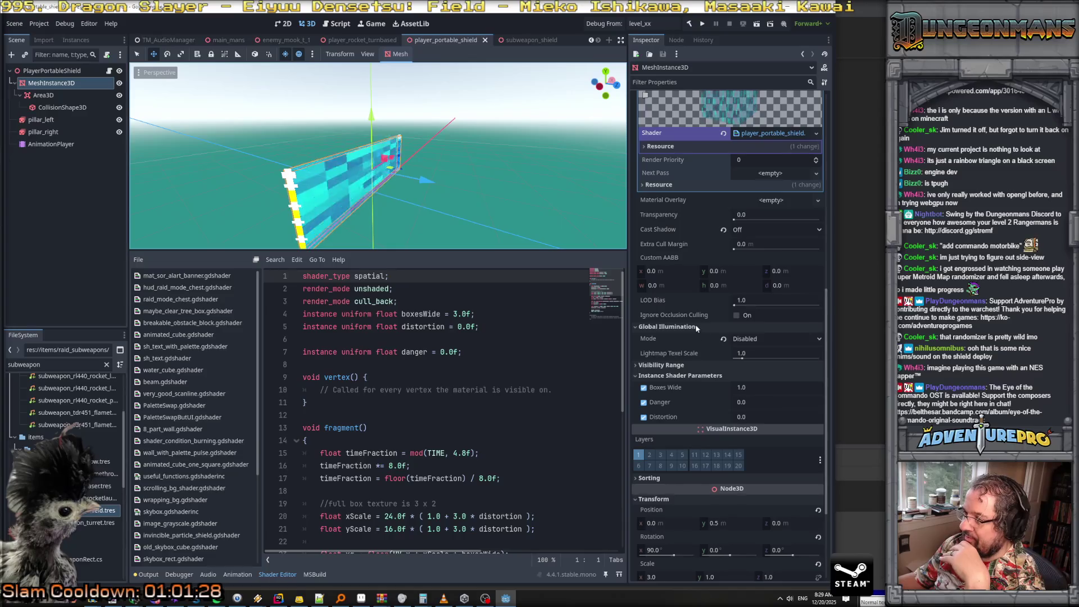
pyautogui.scroll(-3, 694, 319)
pyautogui.moveTo(676, 417); pyautogui.dragTo(668, 406)
pyautogui.click(669, 407)
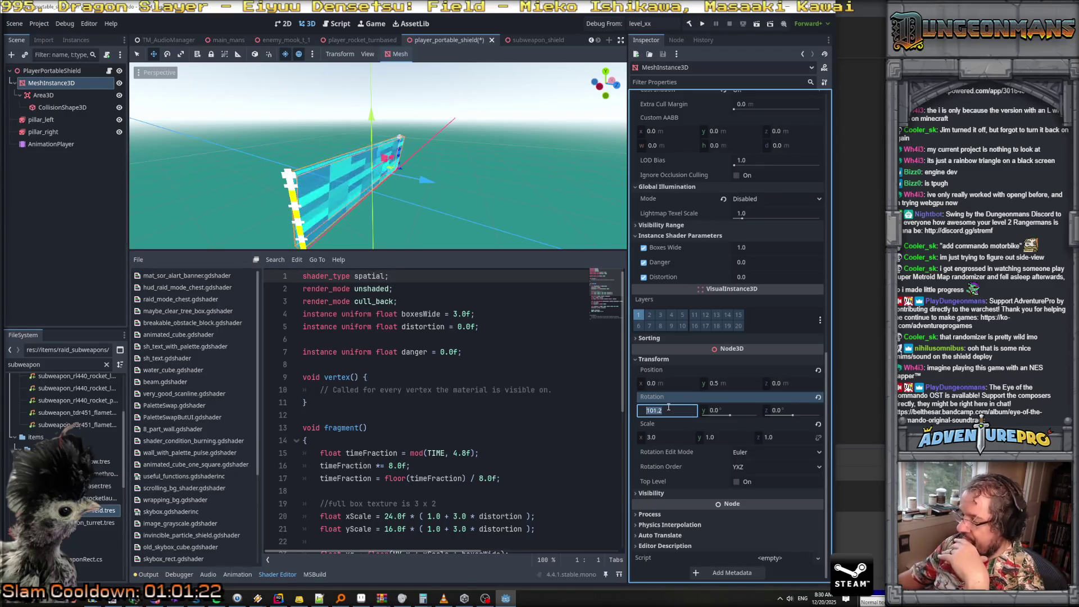
pyautogui.write('90')
pyautogui.press('Return')
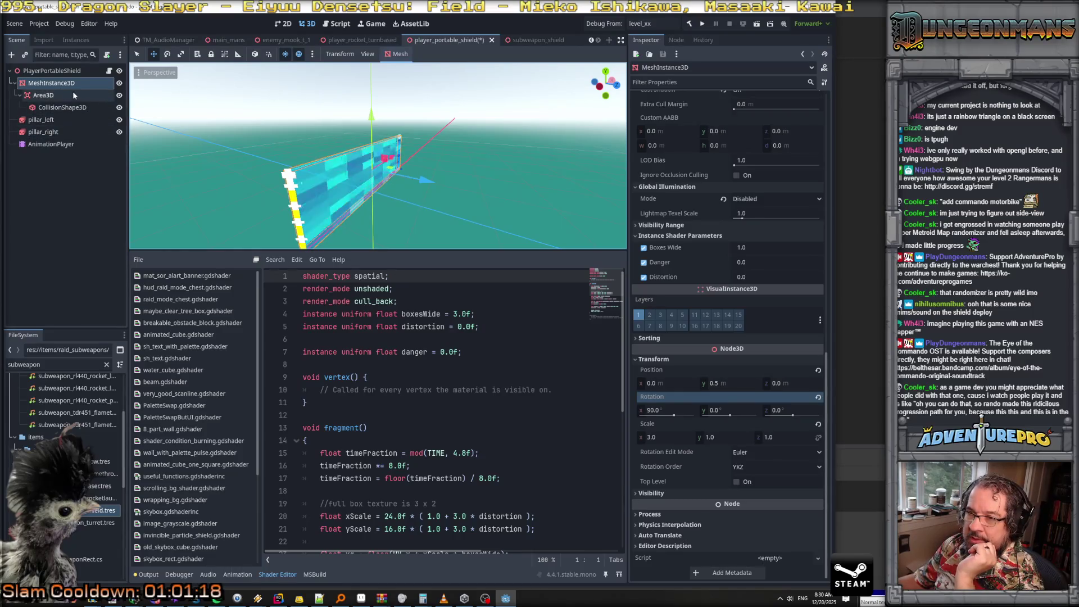
pyautogui.rightClick(63, 83)
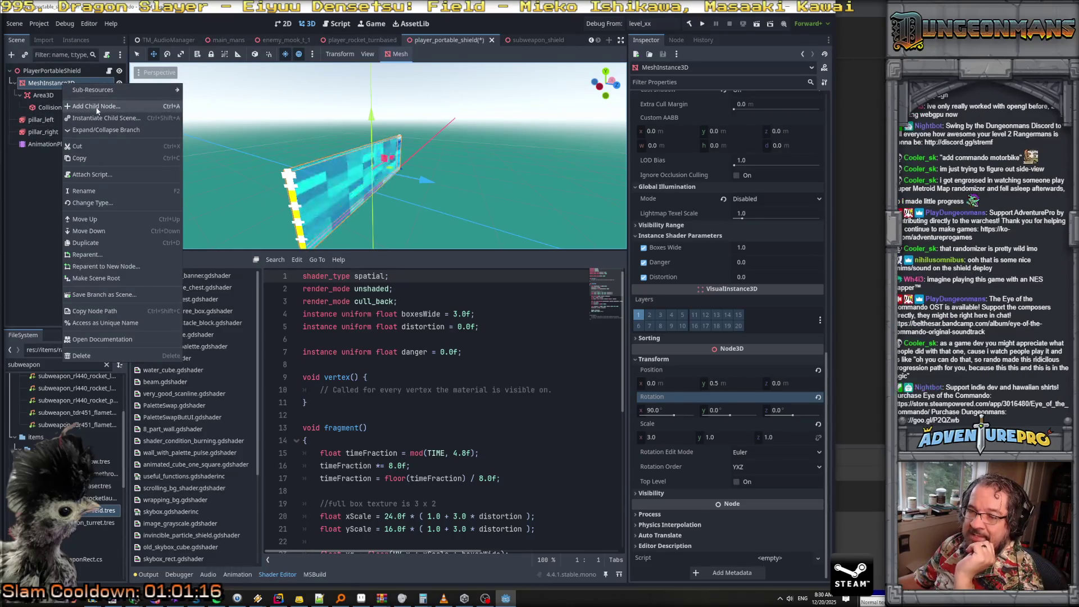
# Add a child MeshInstance3D via the 'mesh3d' search and give it a New BoxMesh
pyautogui.click(97, 111)
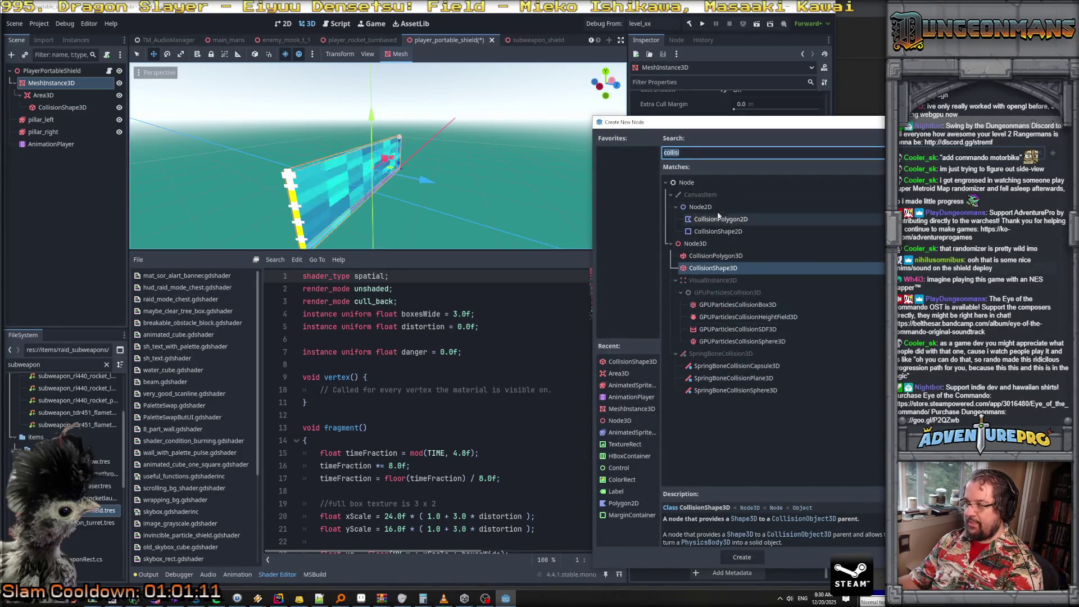
pyautogui.write('mesh3d')
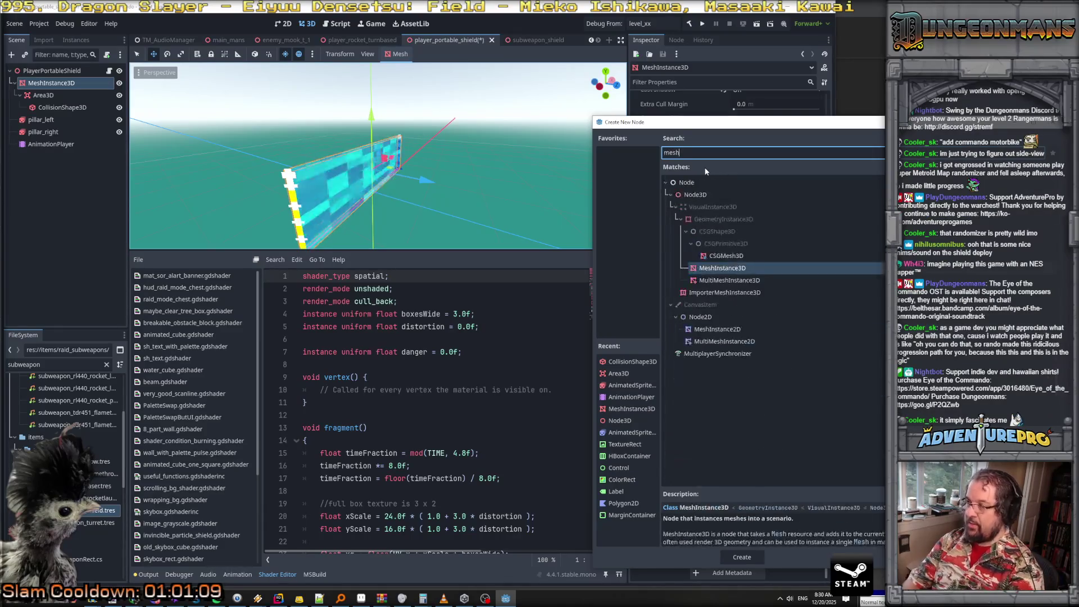
pyautogui.press('Down')
pyautogui.press('Return')
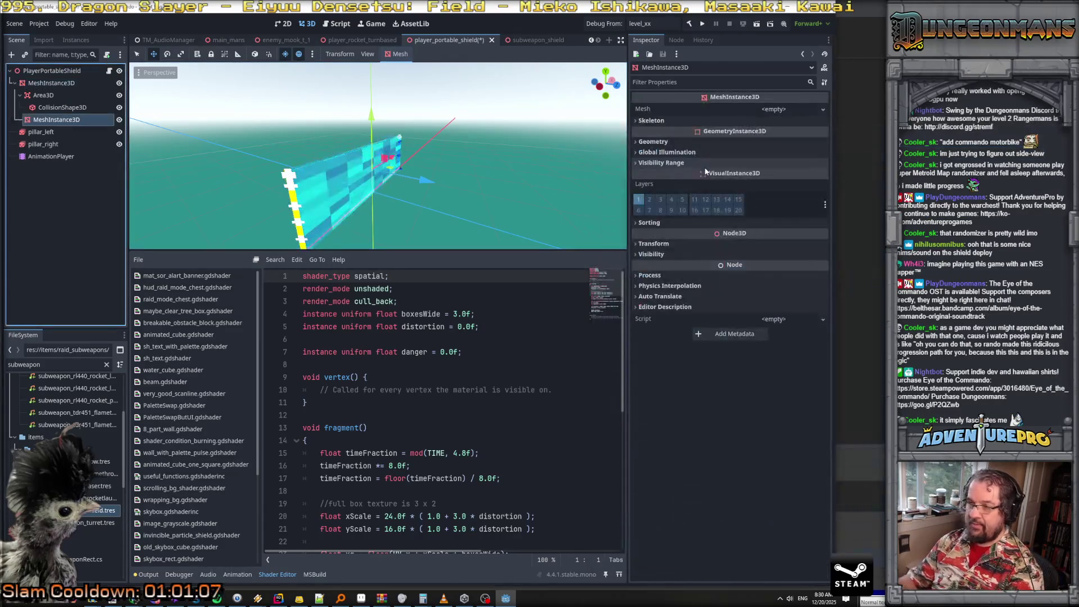
pyautogui.click(766, 111)
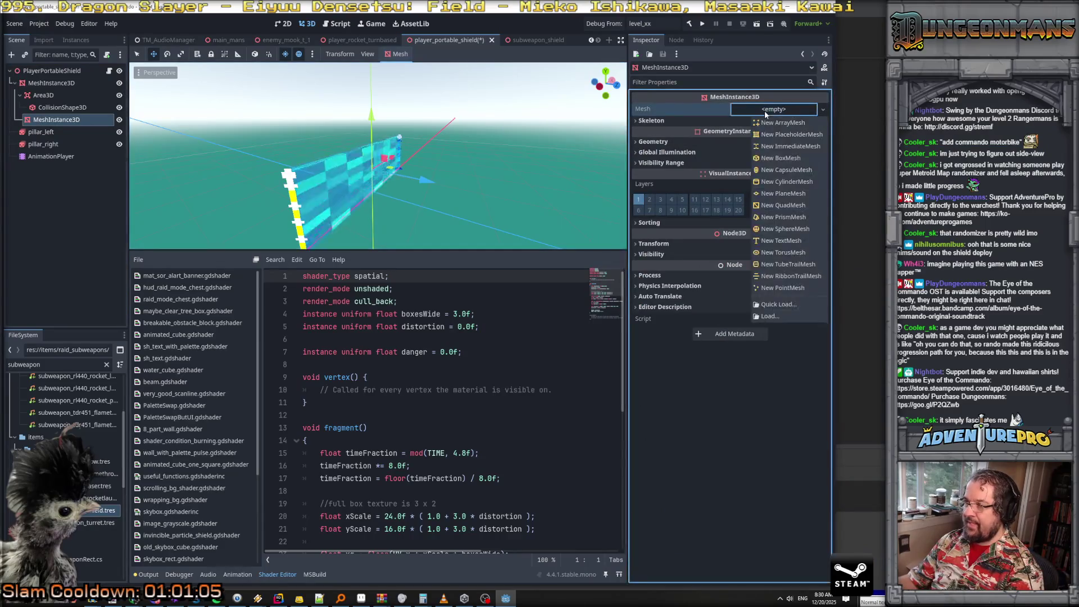
pyautogui.click(780, 158)
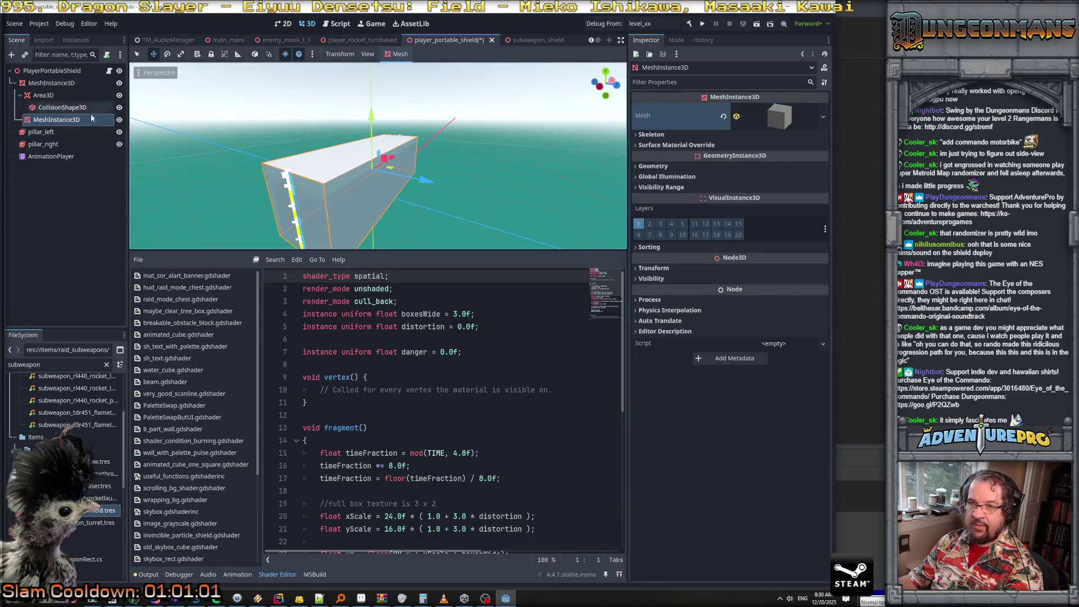
# Move the box node under the shield mesh and enter initial sizes .01 and .1
pyautogui.moveTo(50, 121); pyautogui.dragTo(48, 94)
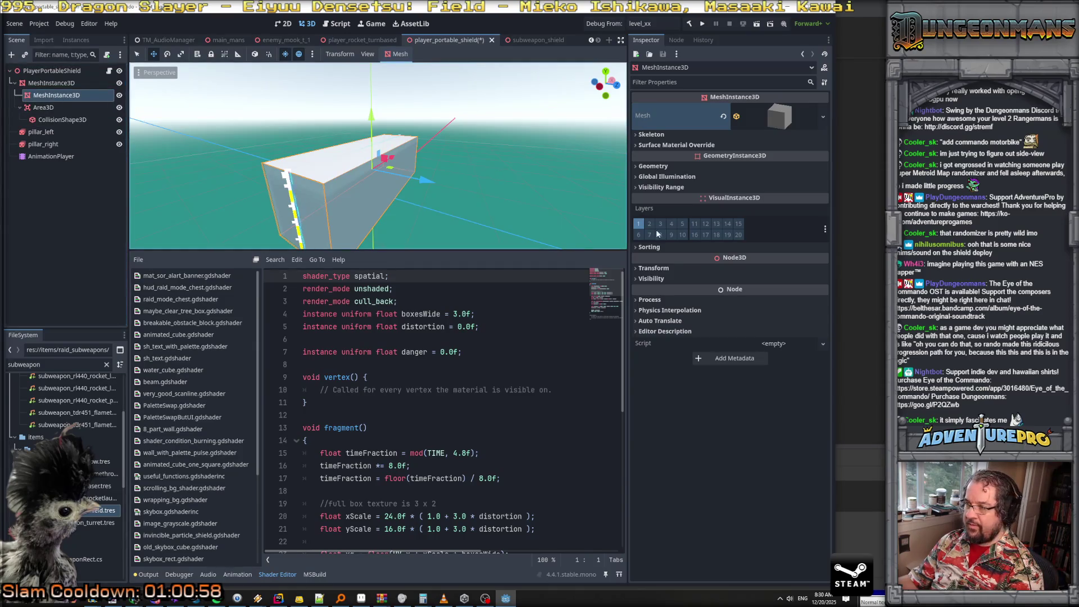
pyautogui.click(779, 120)
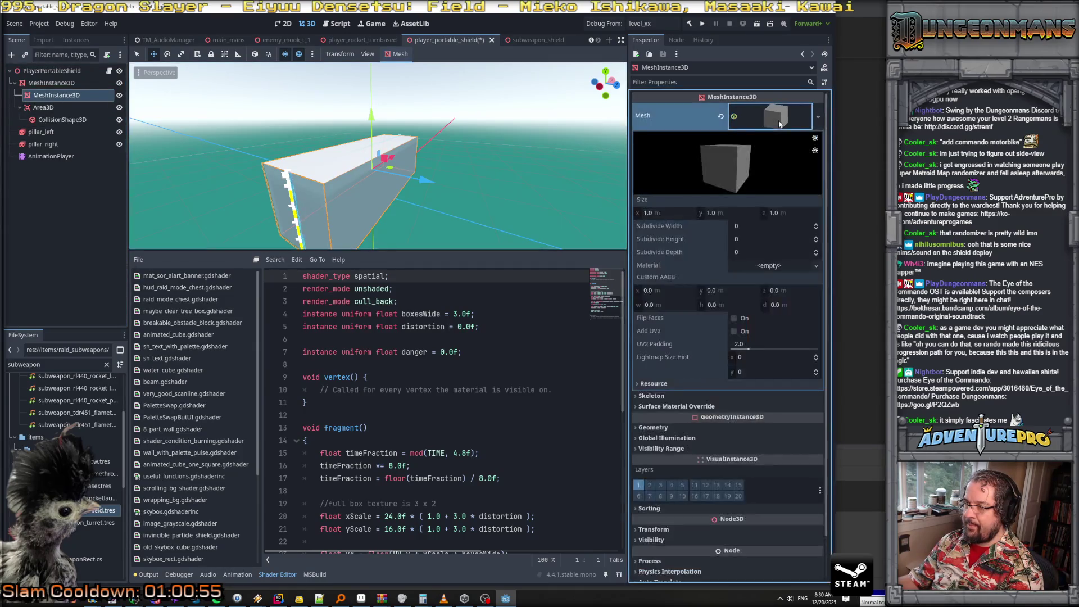
pyautogui.click(669, 217)
pyautogui.click(670, 215)
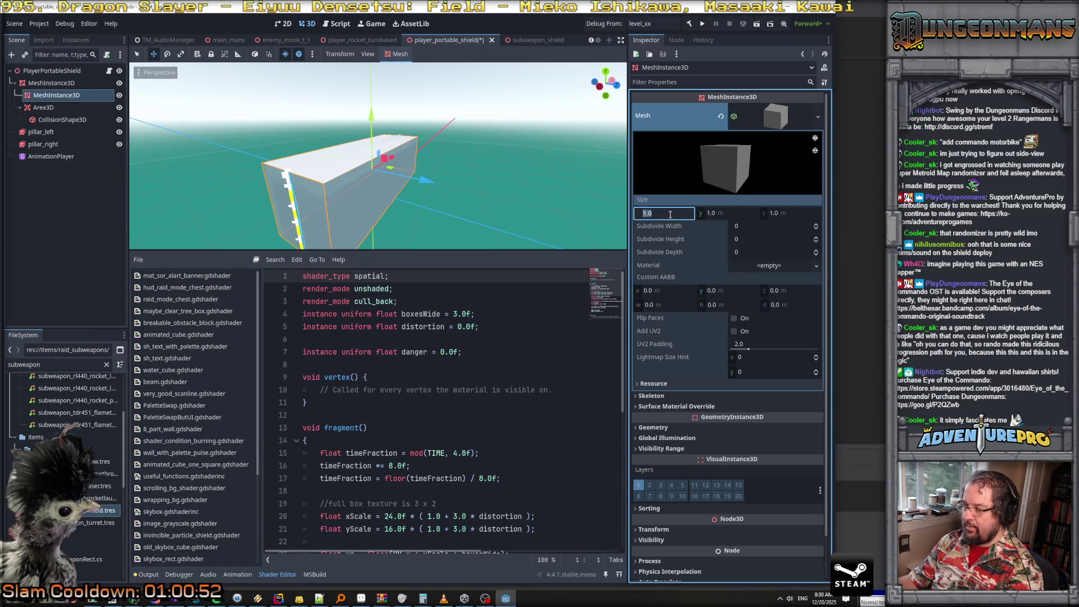
pyautogui.write('0.1')
pyautogui.press('Tab')
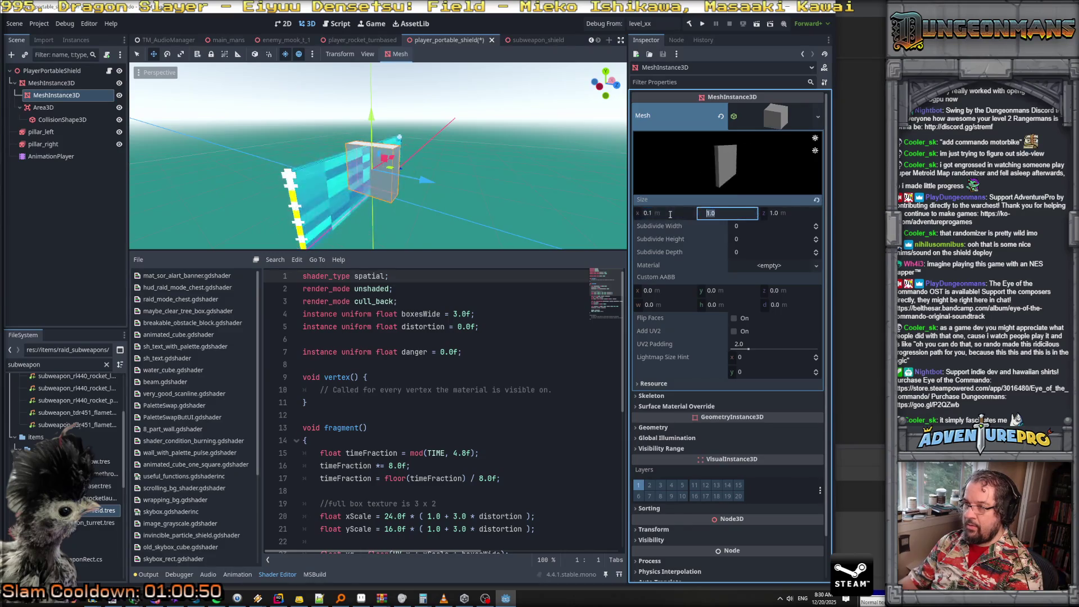
pyautogui.write('.01')
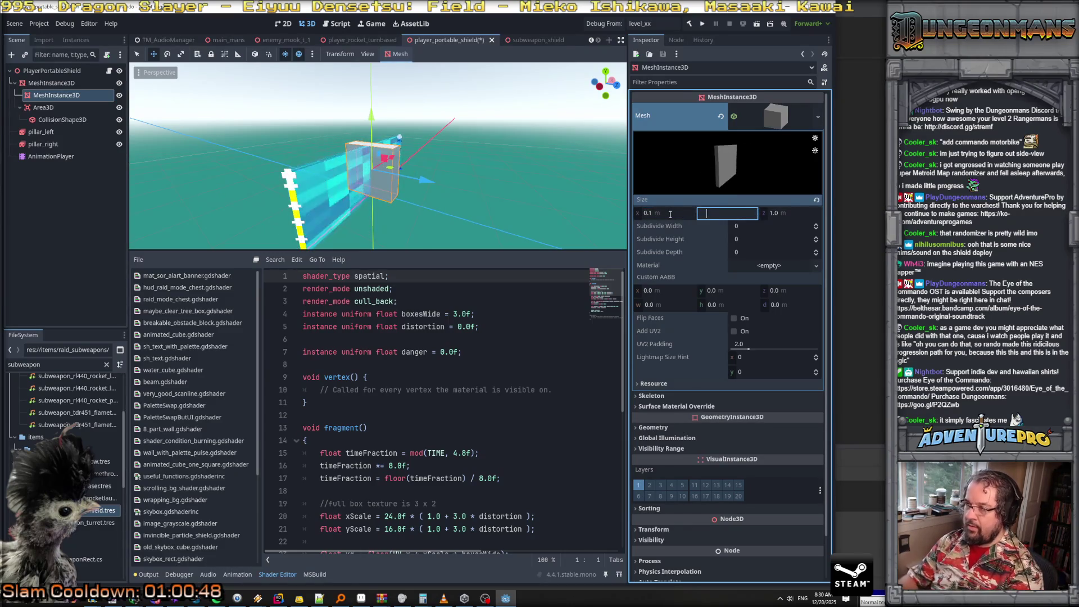
pyautogui.press('Tab')
pyautogui.write('.1')
pyautogui.press('Return')
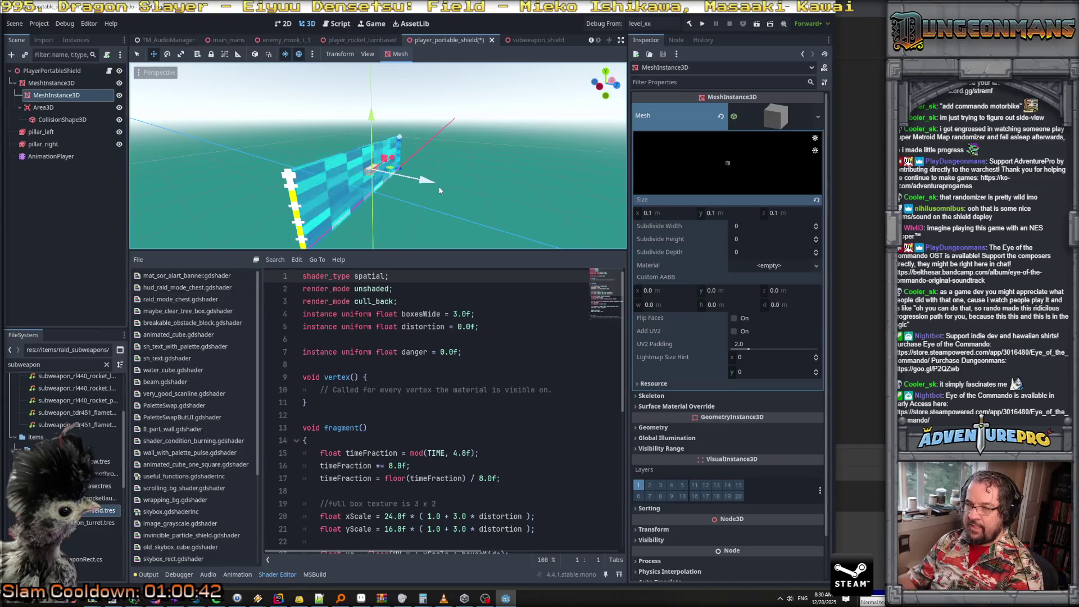
# Set the box mesh's x size to 0.03 m and its depth to 0.4 m
pyautogui.moveTo(439, 188); pyautogui.dragTo(444, 184)
pyautogui.click(675, 213)
pyautogui.write('0.03')
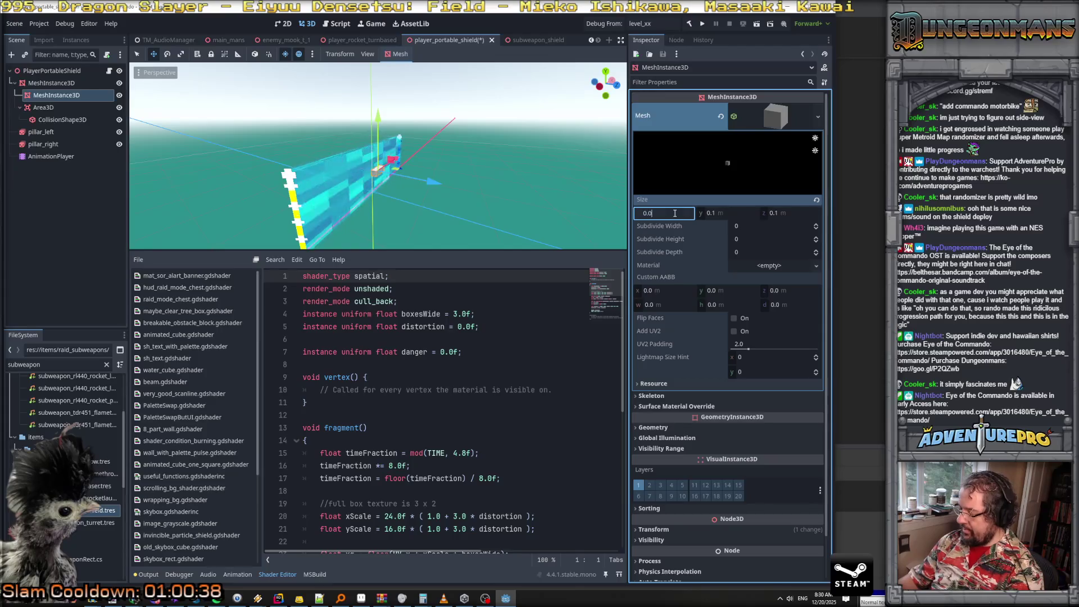
pyautogui.press('Return')
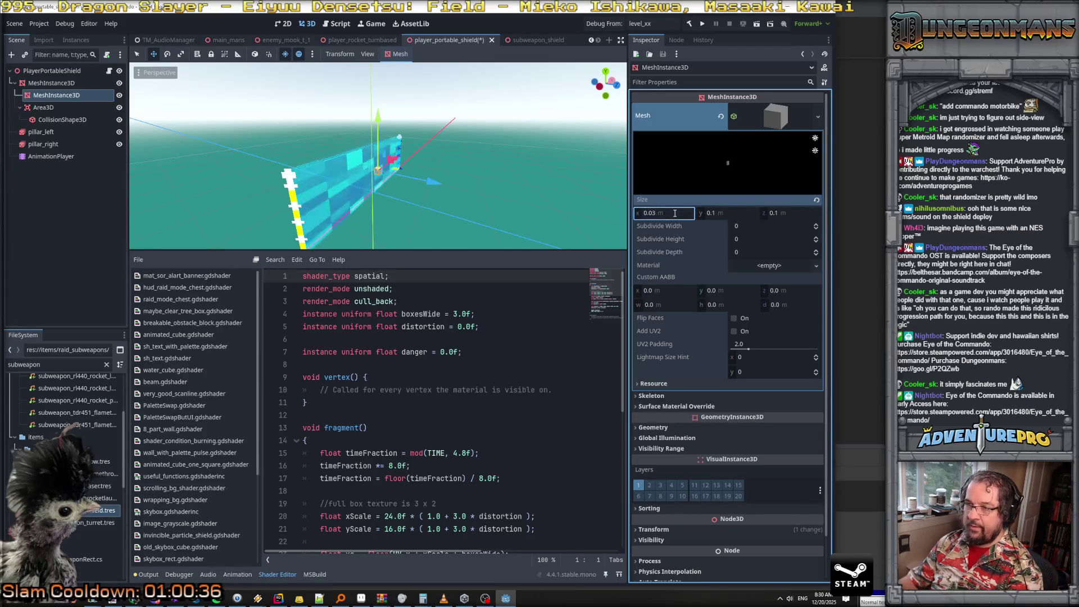
pyautogui.click(740, 215)
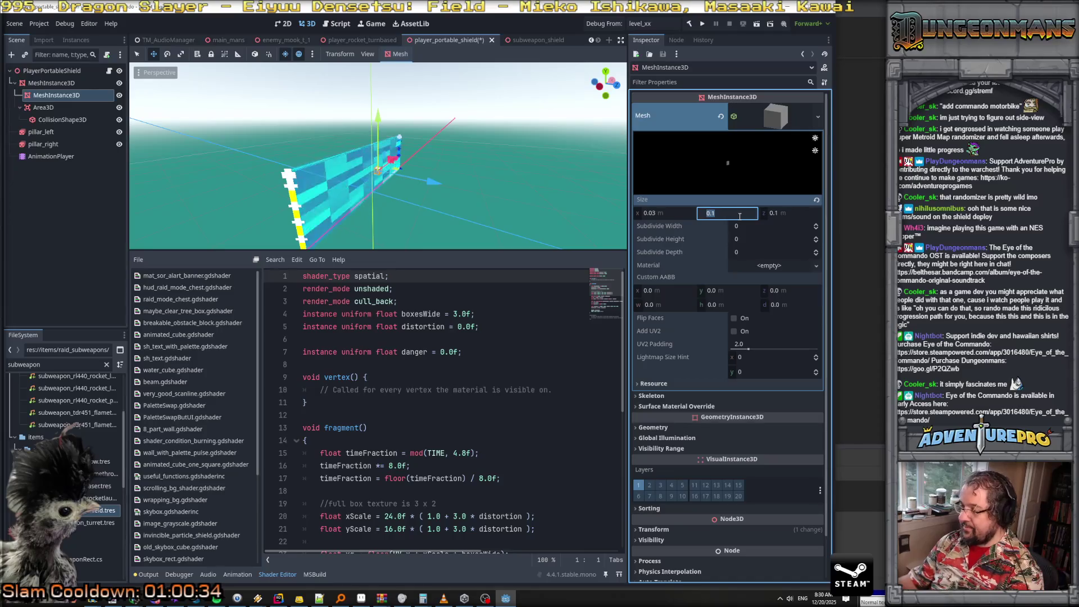
pyautogui.click(776, 216)
pyautogui.write('0.4')
pyautogui.press('Return')
# Change the box mesh to 0.2 m depth and 0.5 m height
pyautogui.click(806, 211)
pyautogui.write('0.2')
pyautogui.press('Return')
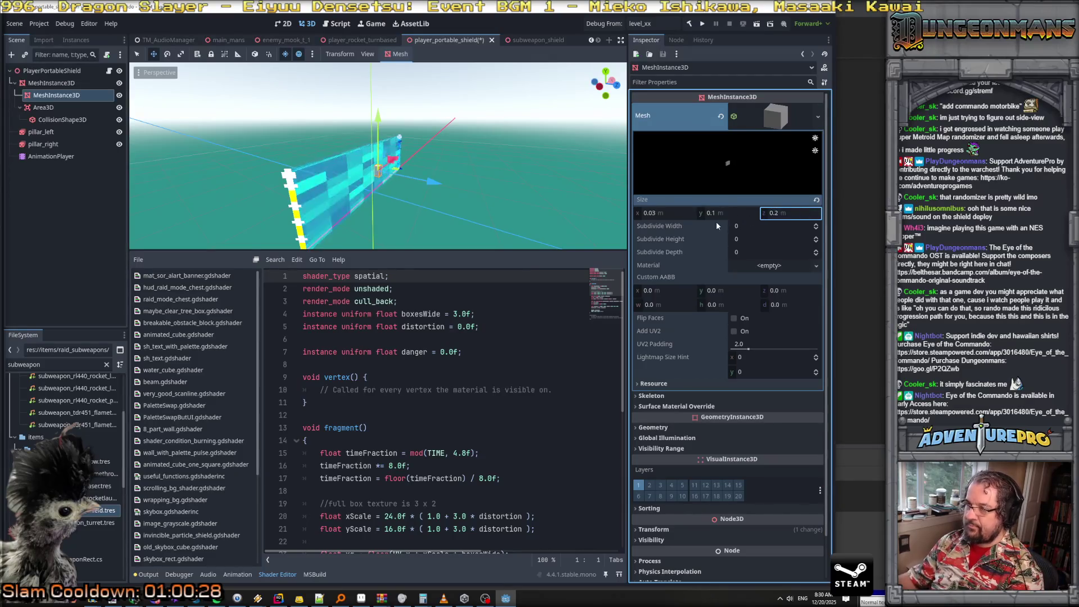
pyautogui.click(722, 212)
pyautogui.write('0.5')
pyautogui.press('Return')
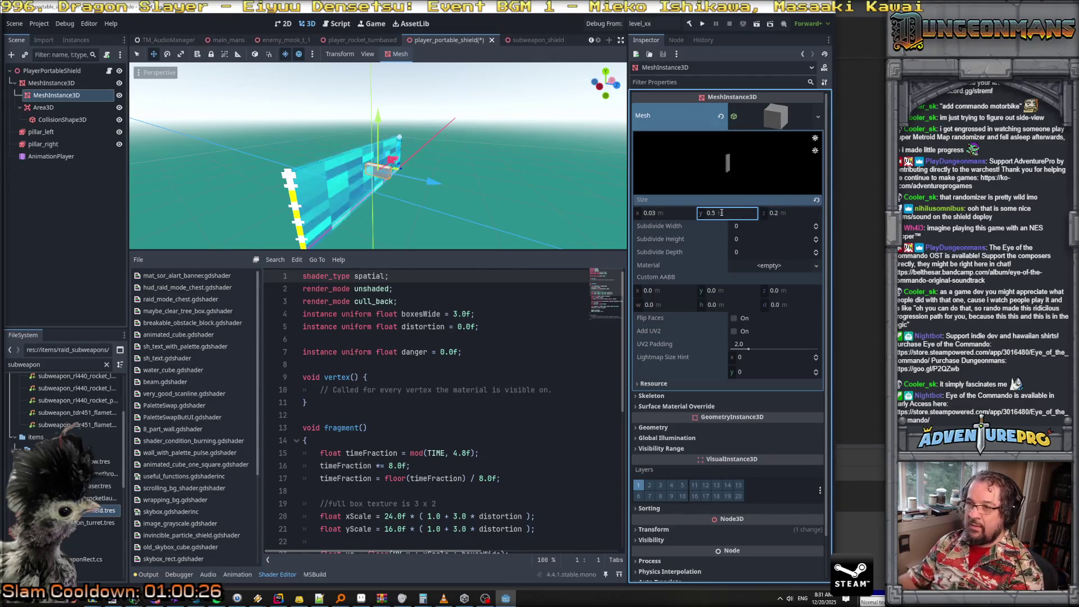
# Nudge the shield with the gizmo, save the scene, and run the game with F5
pyautogui.moveTo(437, 182)
pyautogui.mouseDown()
pyautogui.moveTo(337, 191)
pyautogui.moveTo(460, 162)
pyautogui.mouseUp()
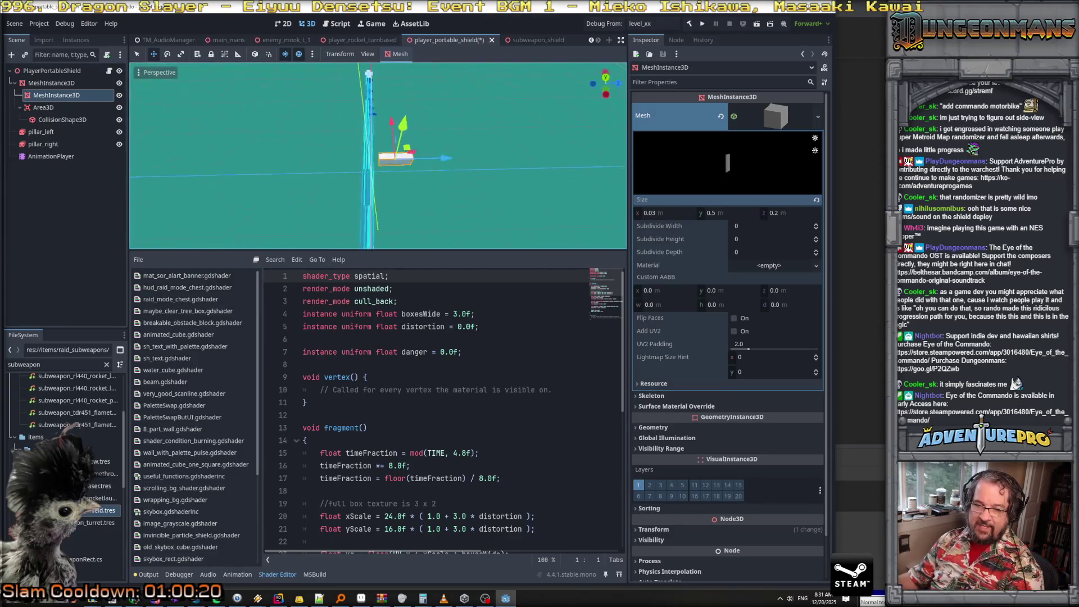
pyautogui.hotkey('ctrl', 's')
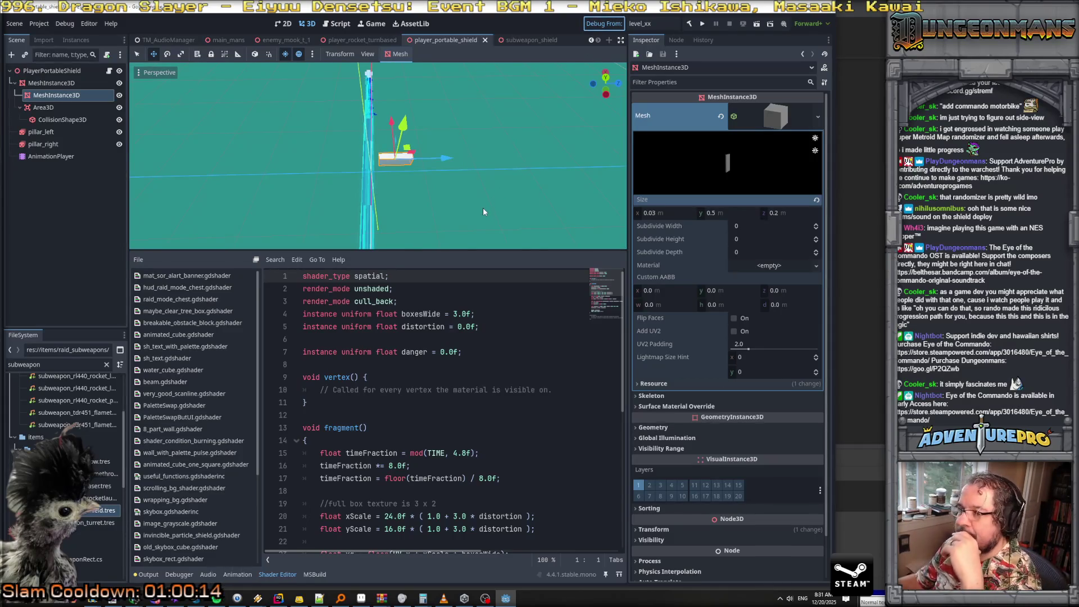
pyautogui.press('F5')
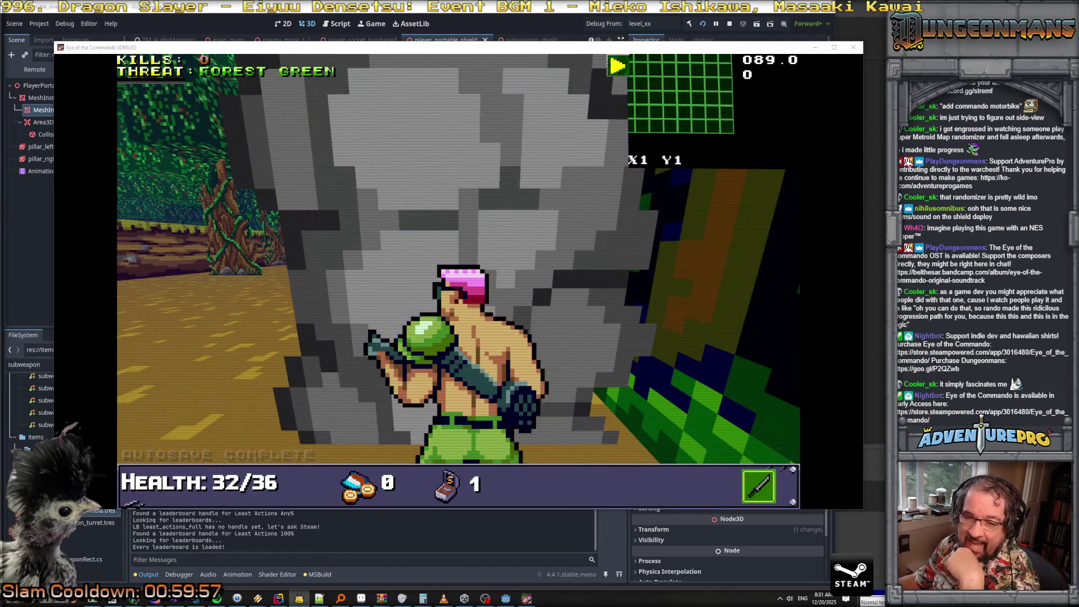
# Use the debug console to teleport to tile 4 4, add the shield subweapon and give 99 ammo
pyautogui.rightClick(498, 314)
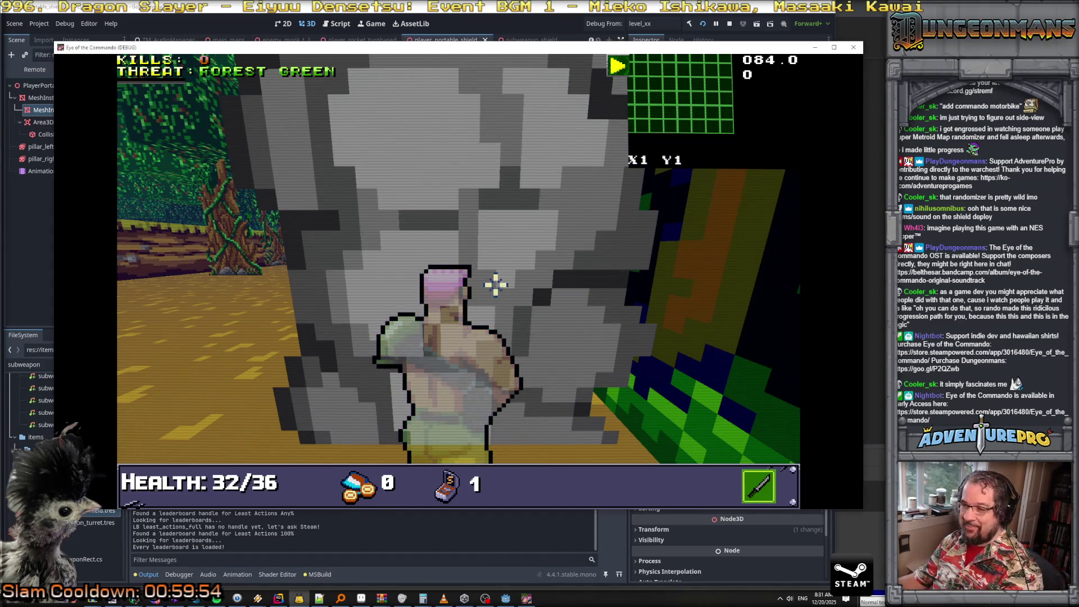
pyautogui.press('`')
pyautogui.write('TP 4 4')
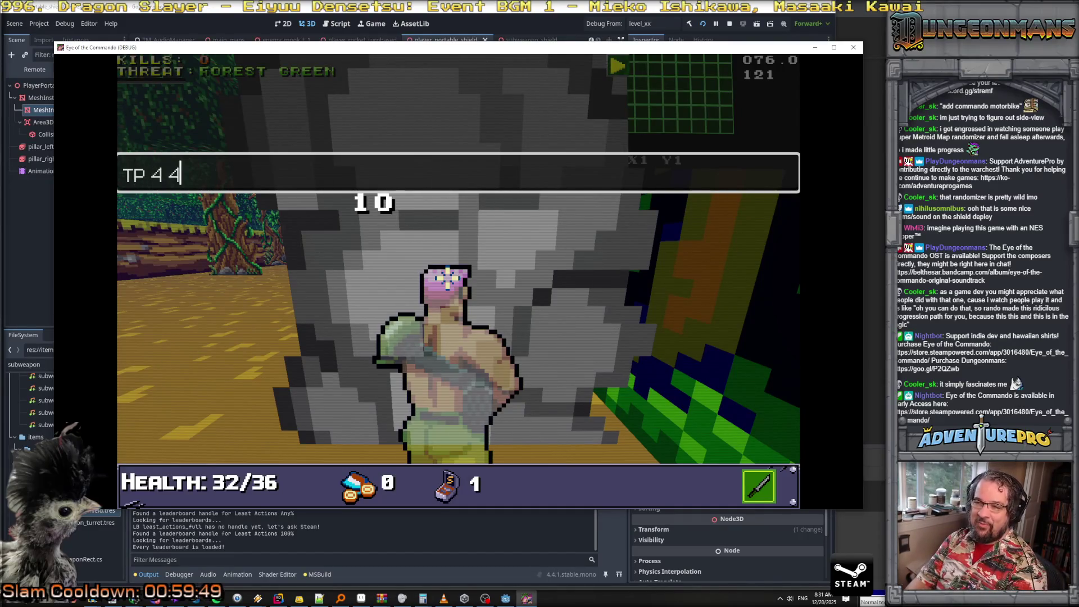
pyautogui.press('Return')
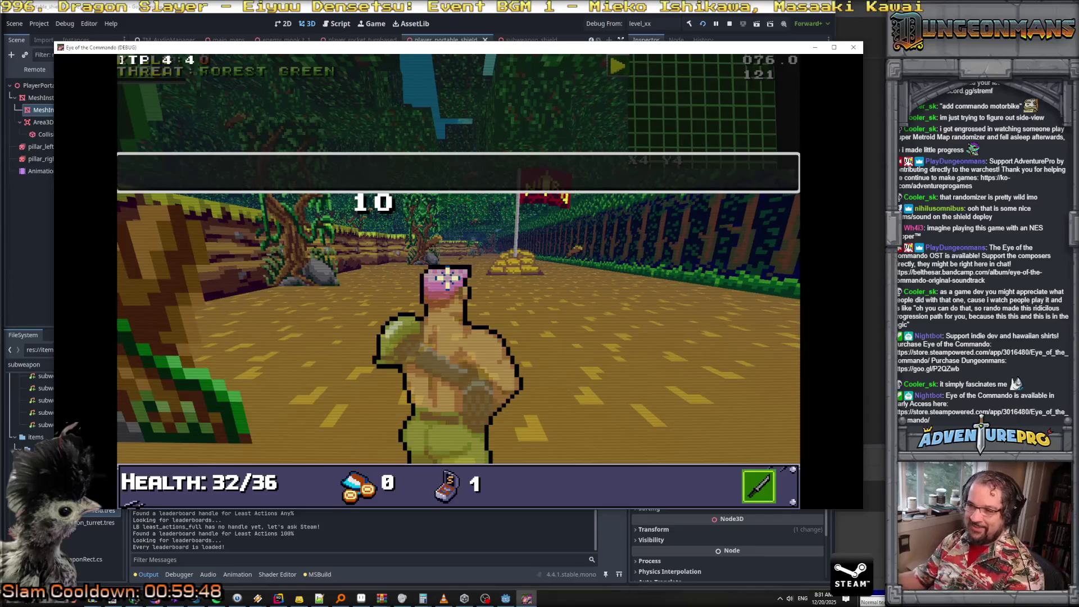
pyautogui.press('`')
pyautogui.press('w')
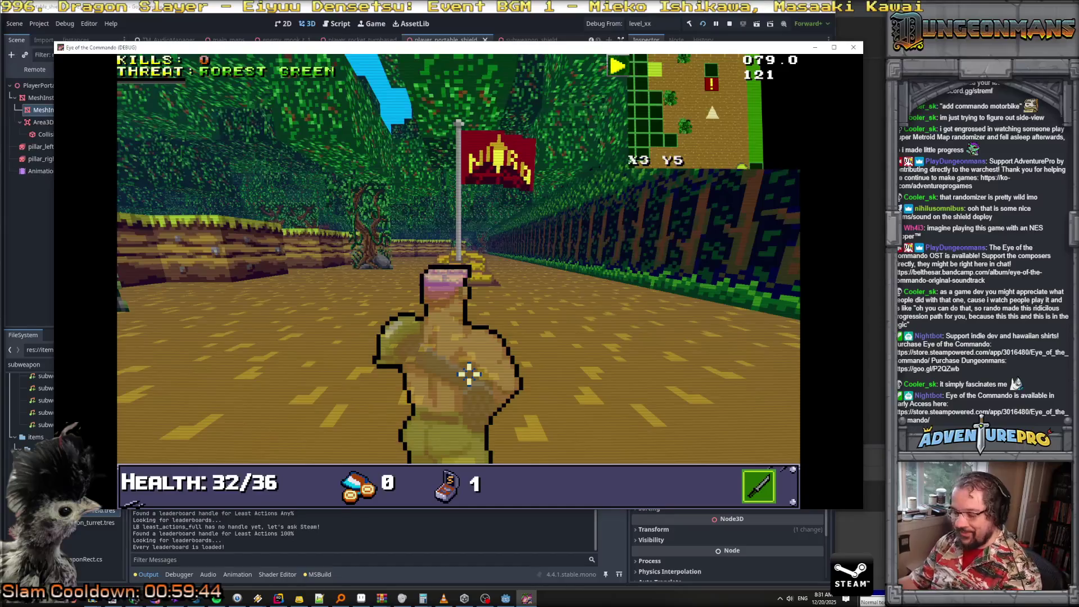
pyautogui.press('`')
pyautogui.write('RSW SHIEL')
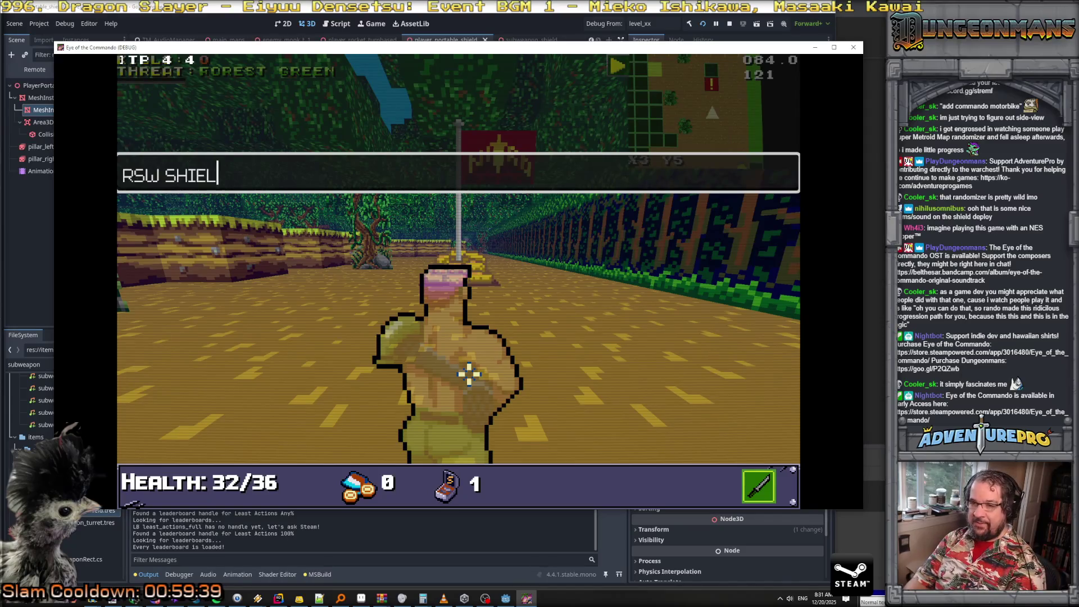
pyautogui.write('D')
pyautogui.press('Return')
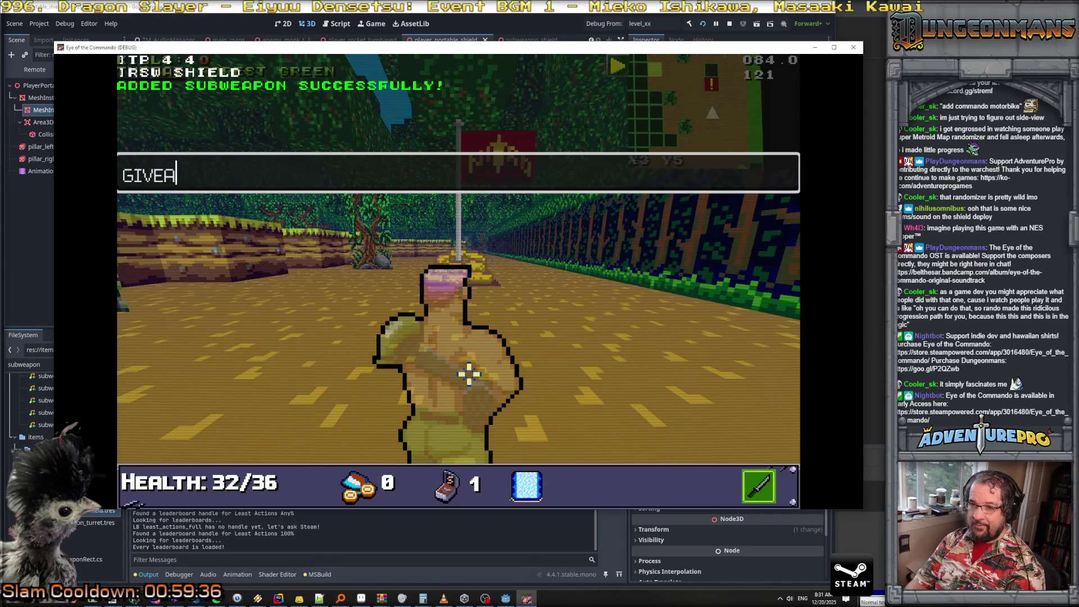
pyautogui.press('Return')
pyautogui.press('`')
# Deploy shield walls across the forest corridor and fire shots at them
pyautogui.rightClick(469, 373)
pyautogui.click(462, 325)
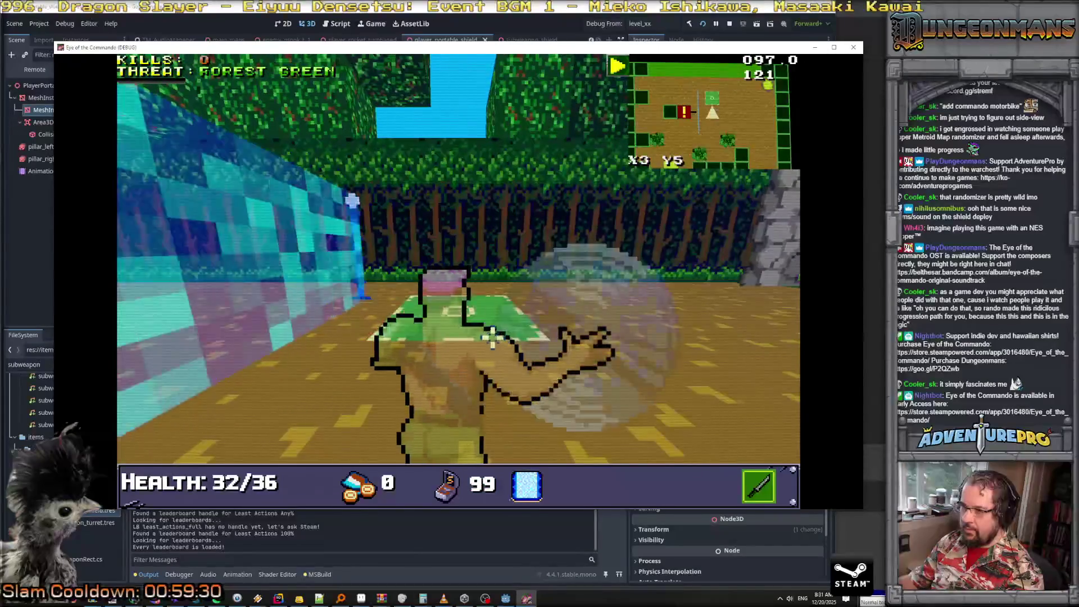
pyautogui.click(491, 337)
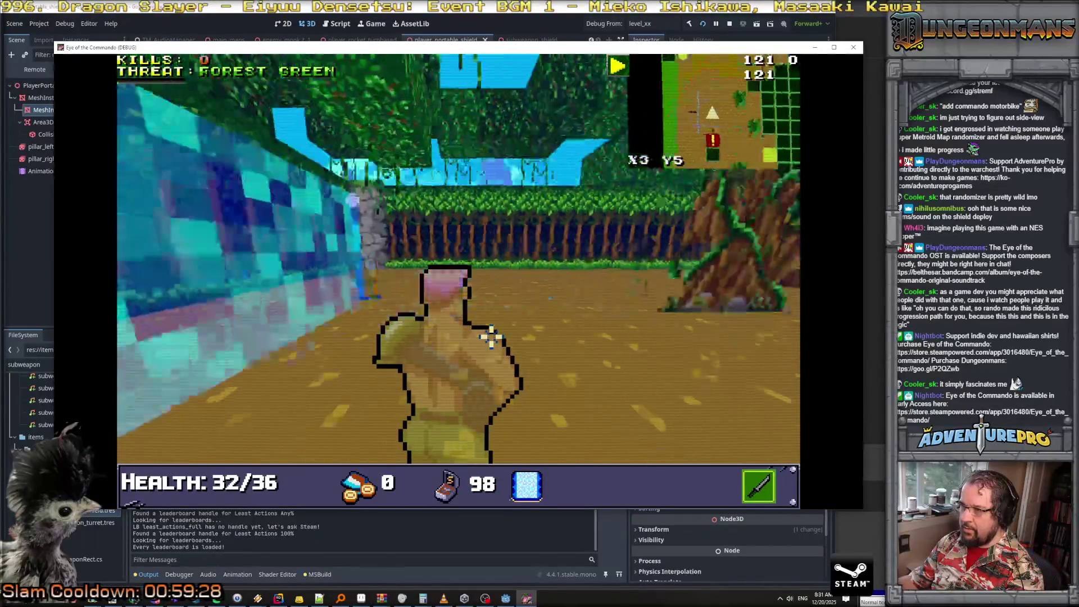
pyautogui.click(491, 336)
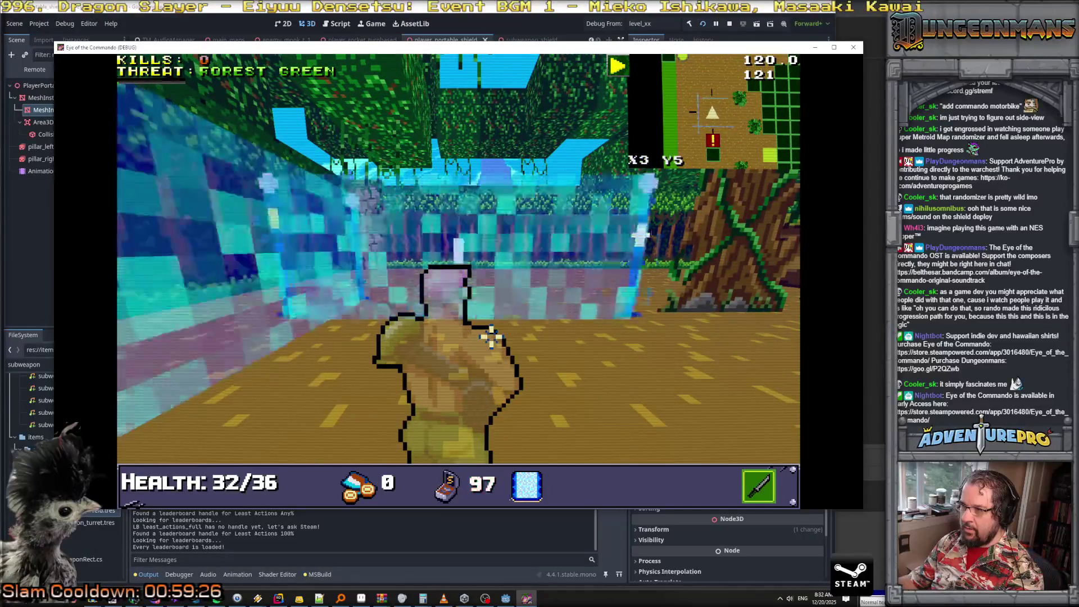
pyautogui.click(490, 336)
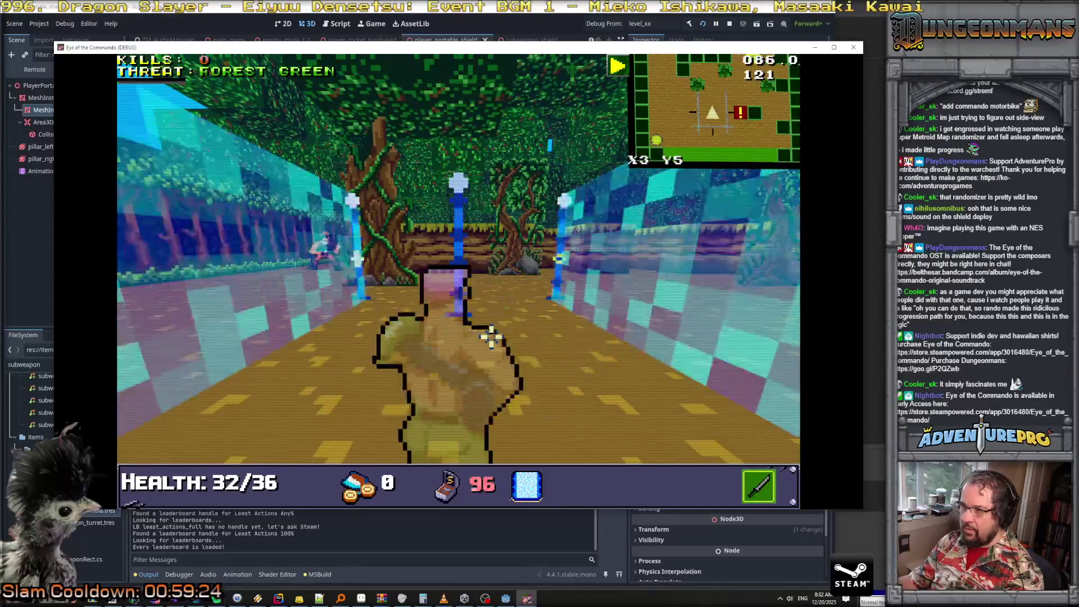
pyautogui.rightClick(491, 336)
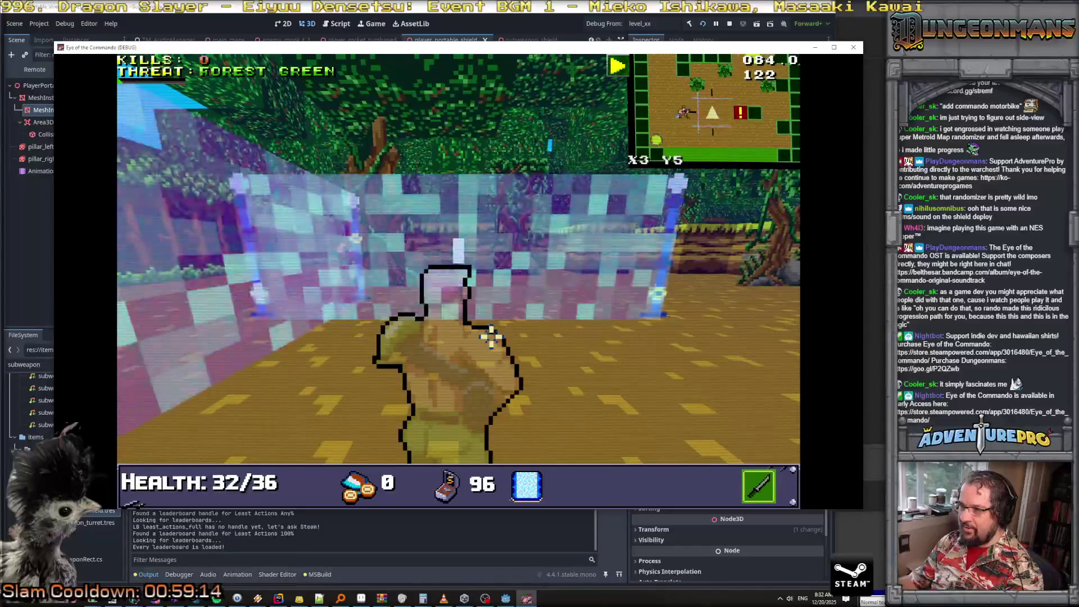
pyautogui.press('w')
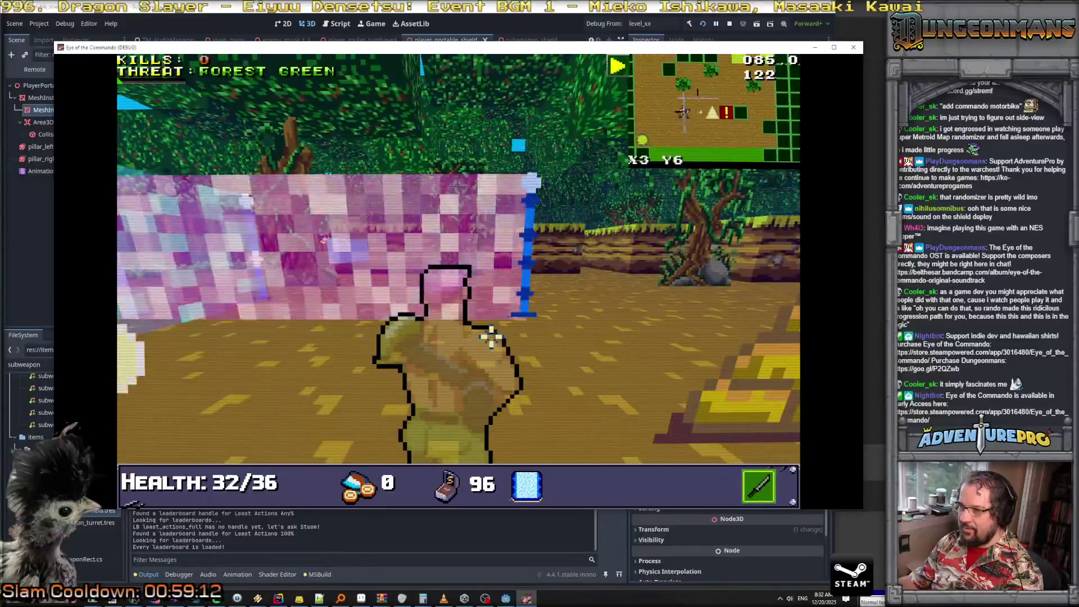
pyautogui.press('s')
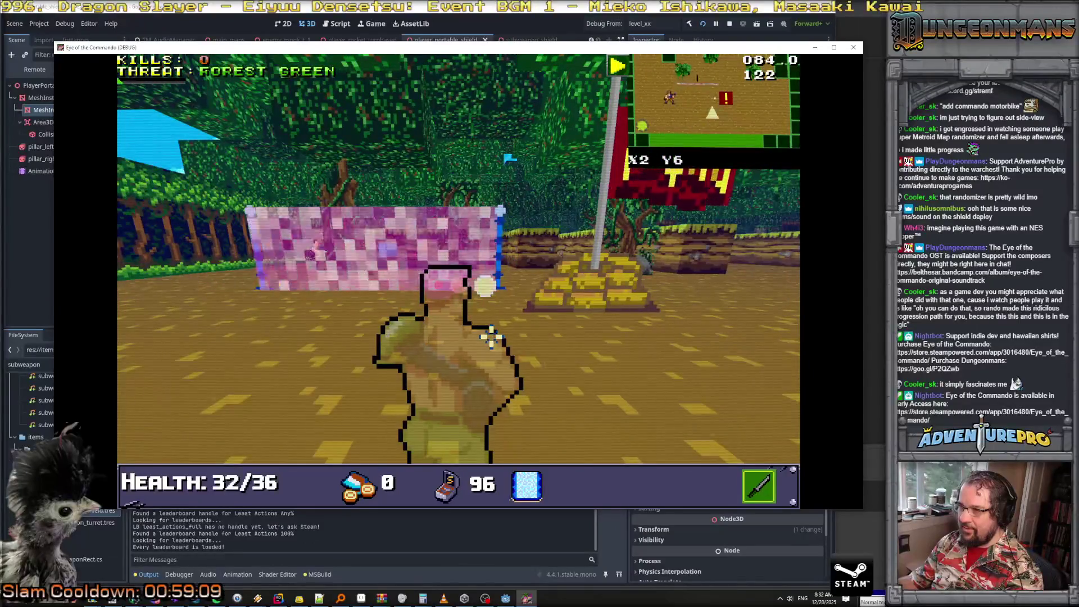
pyautogui.press('q')
pyautogui.rightClick(539, 363)
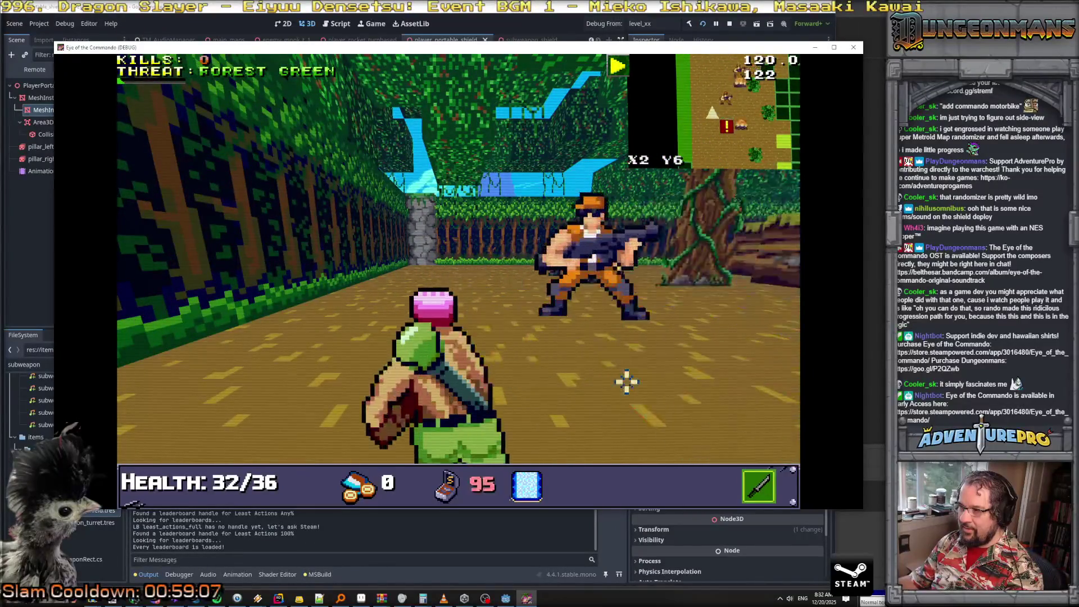
pyautogui.press('w')
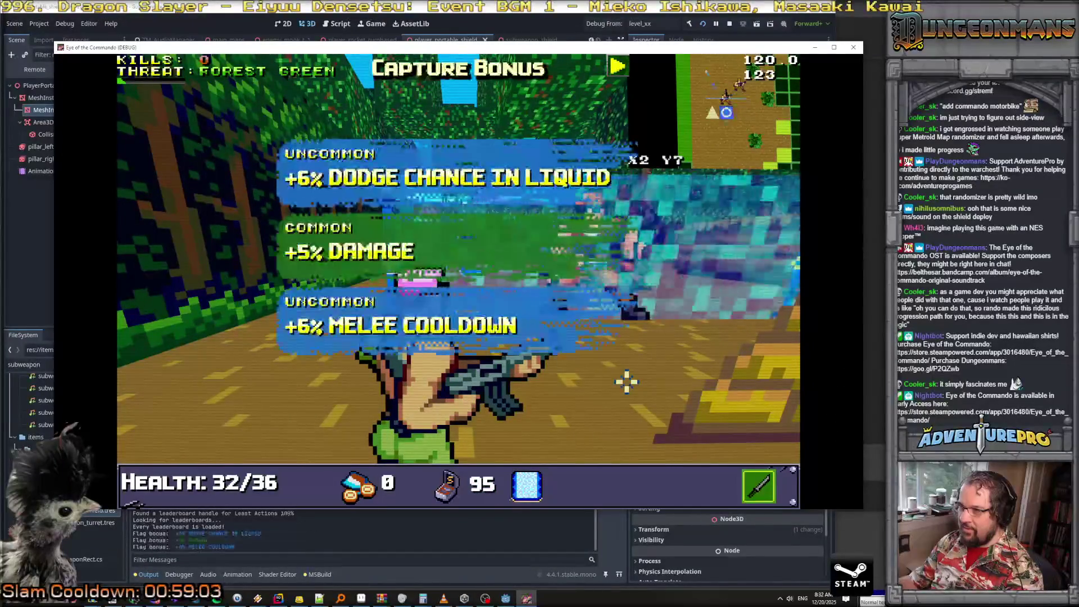
# Pick a Capture Bonus upgrade, kill the Nitro Mook, and deploy another shield facing the next enemy
pyautogui.click(369, 276)
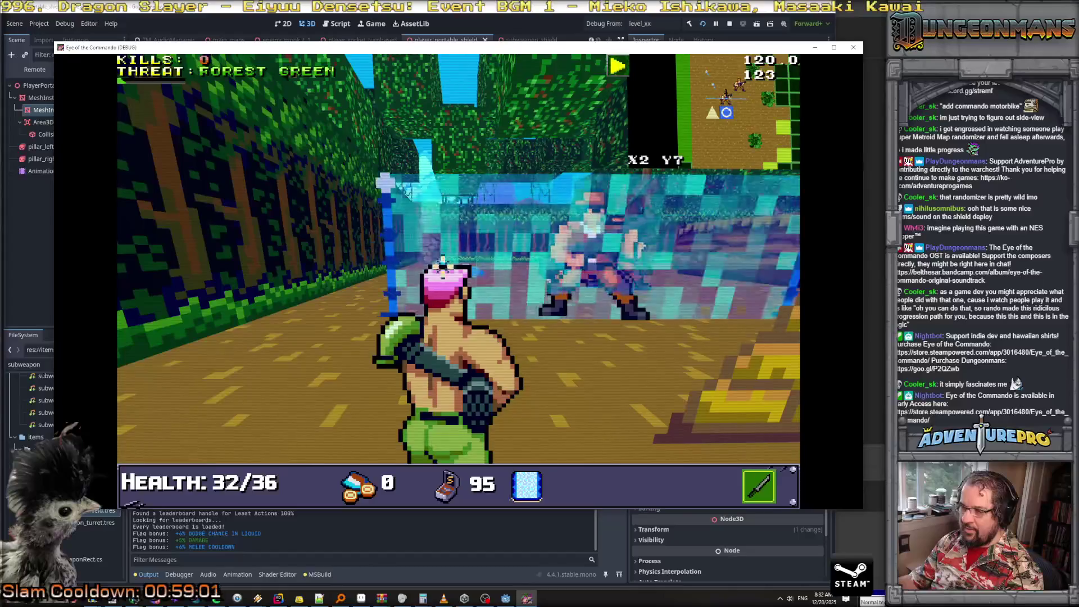
pyautogui.press('space')
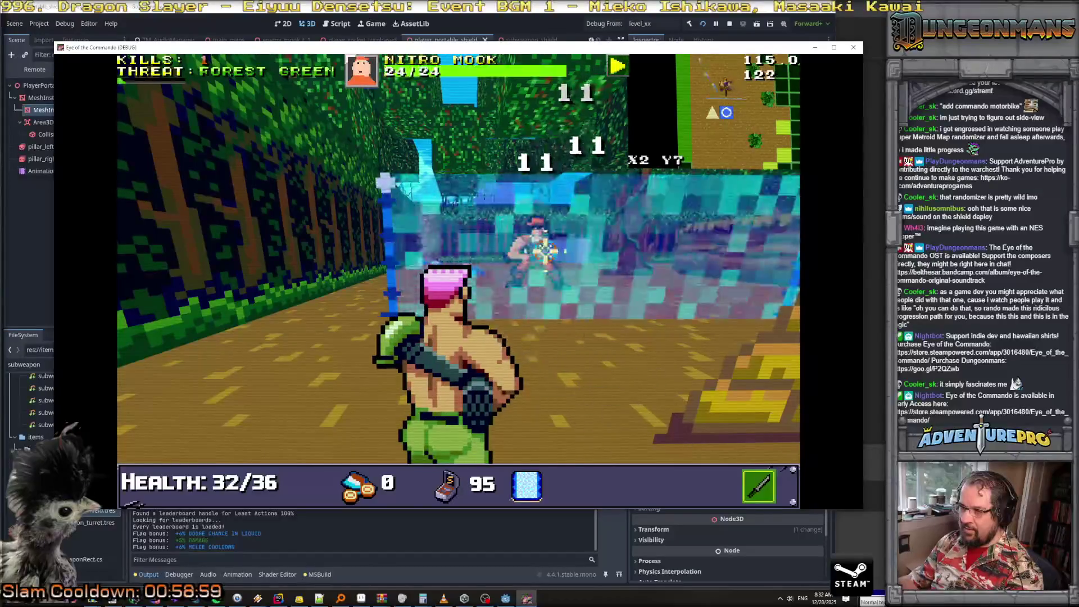
pyautogui.press('Left')
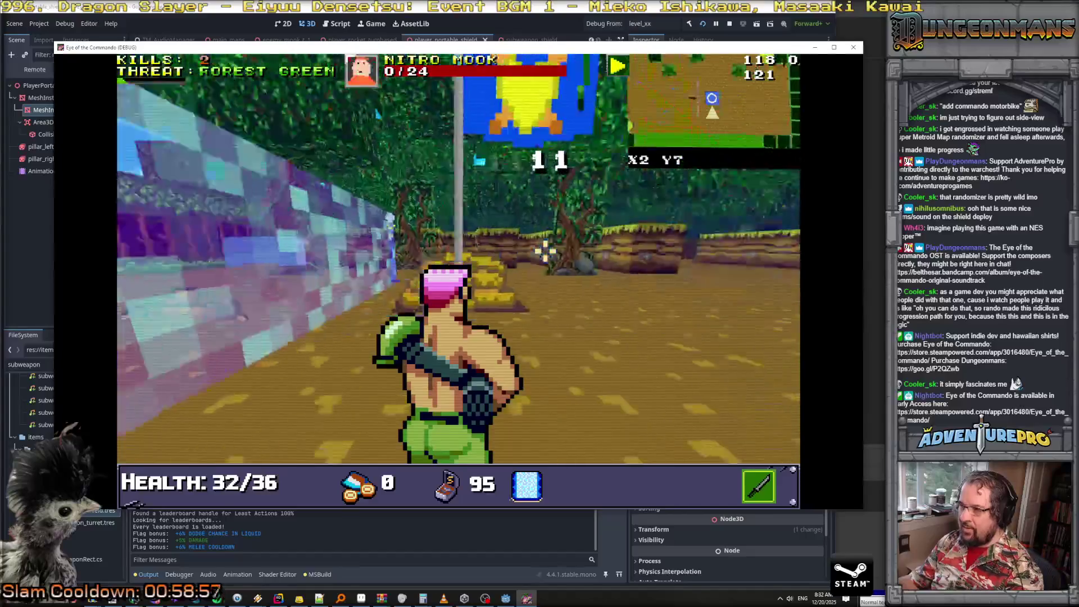
pyautogui.press('Right')
pyautogui.press('Up')
pyautogui.press('Up')
pyautogui.press('Up')
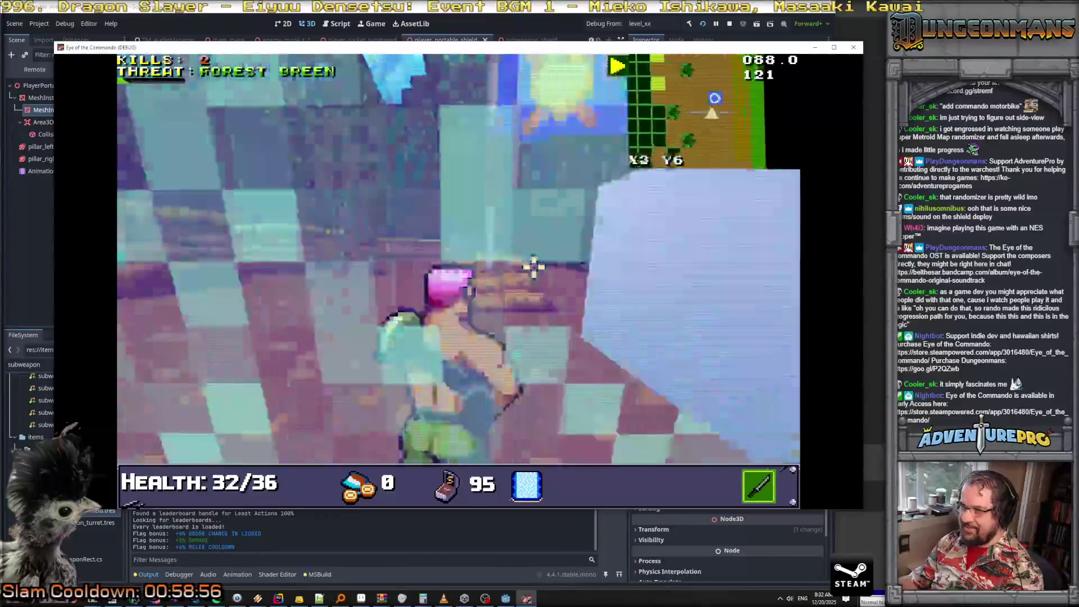
pyautogui.press('Down')
pyautogui.press('Down')
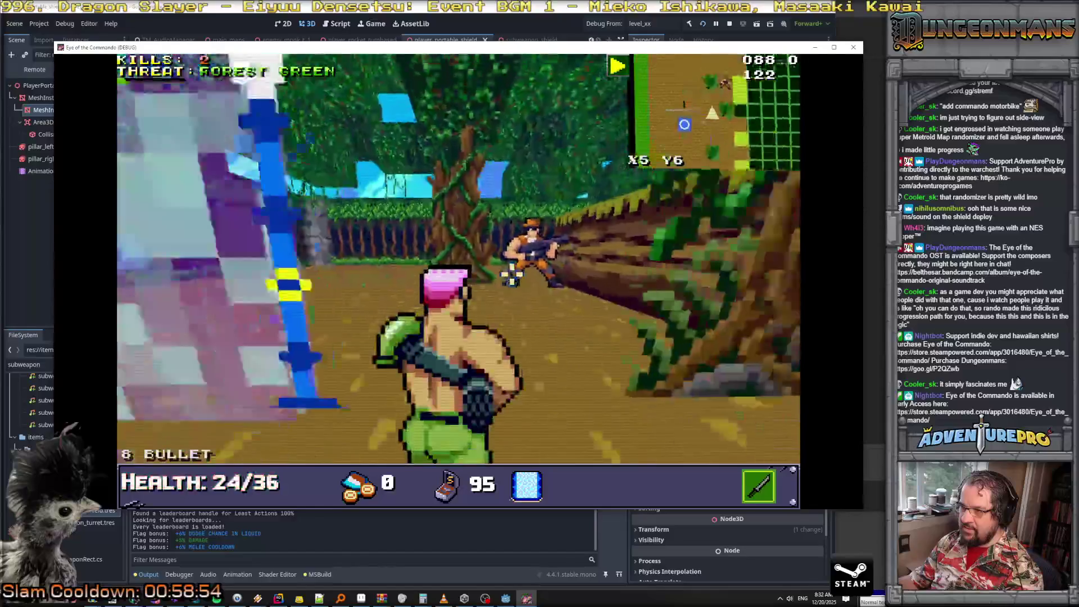
pyautogui.press('Left')
pyautogui.press('Up')
pyautogui.press('Up')
pyautogui.rightClick(550, 304)
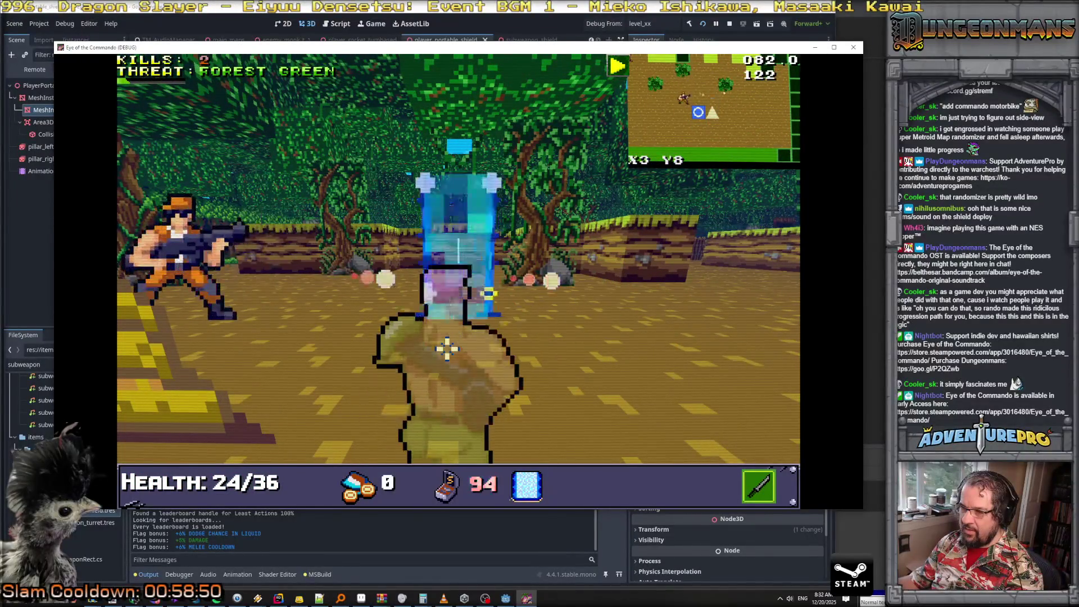
pyautogui.press('Up')
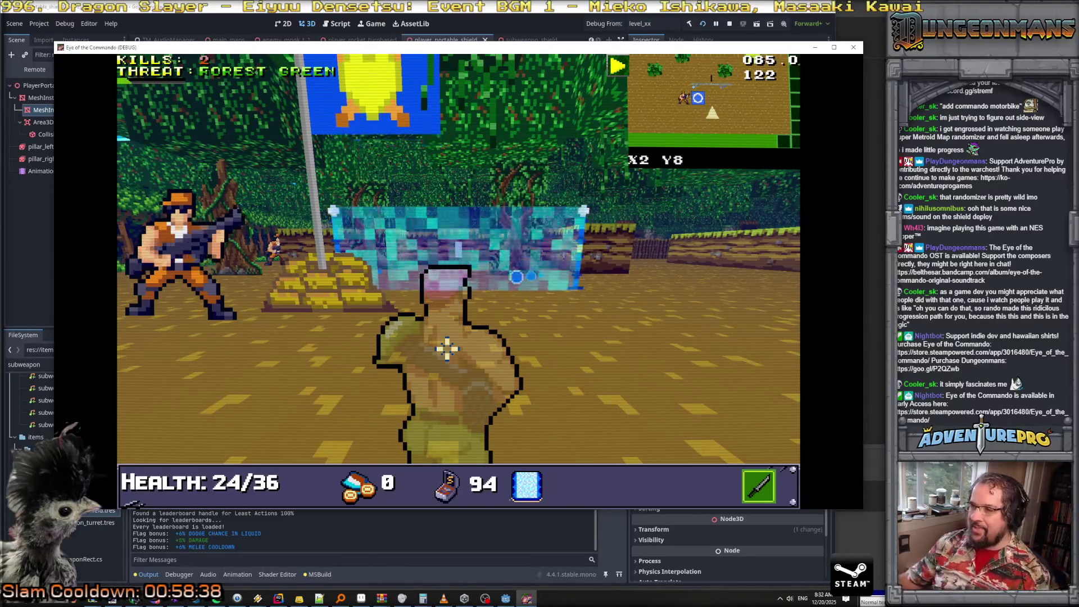
pyautogui.hotkey('alt', 'Tab')
# Scroll PlayerShieldInWorld.cs to the ourNormal calculation in OnSomethingHitMe and start a new line after it
pyautogui.scroll(-2, 382, 231)
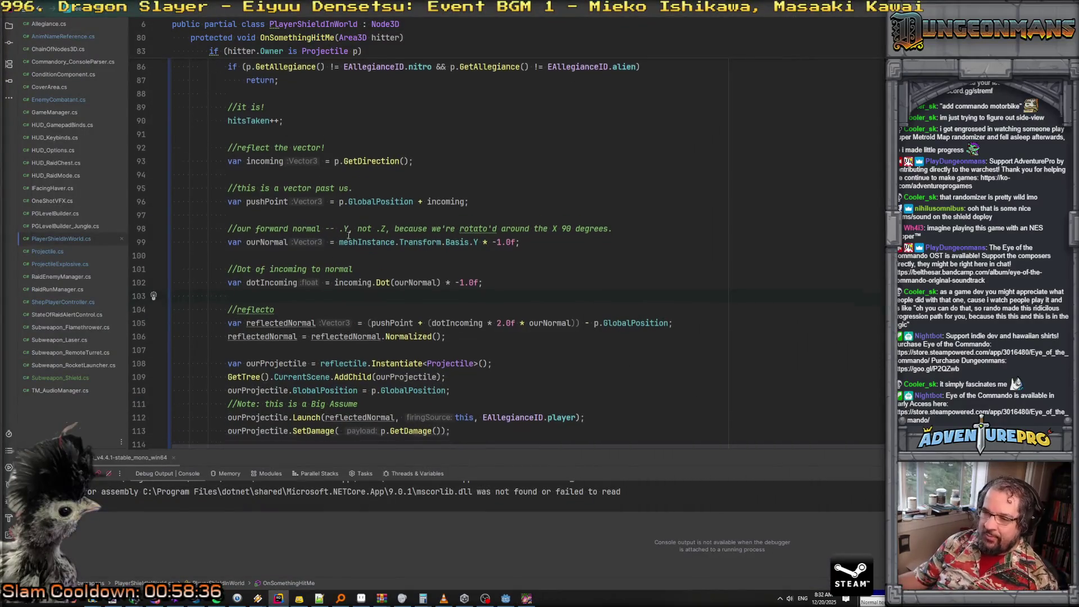
pyautogui.scroll(6, 360, 233)
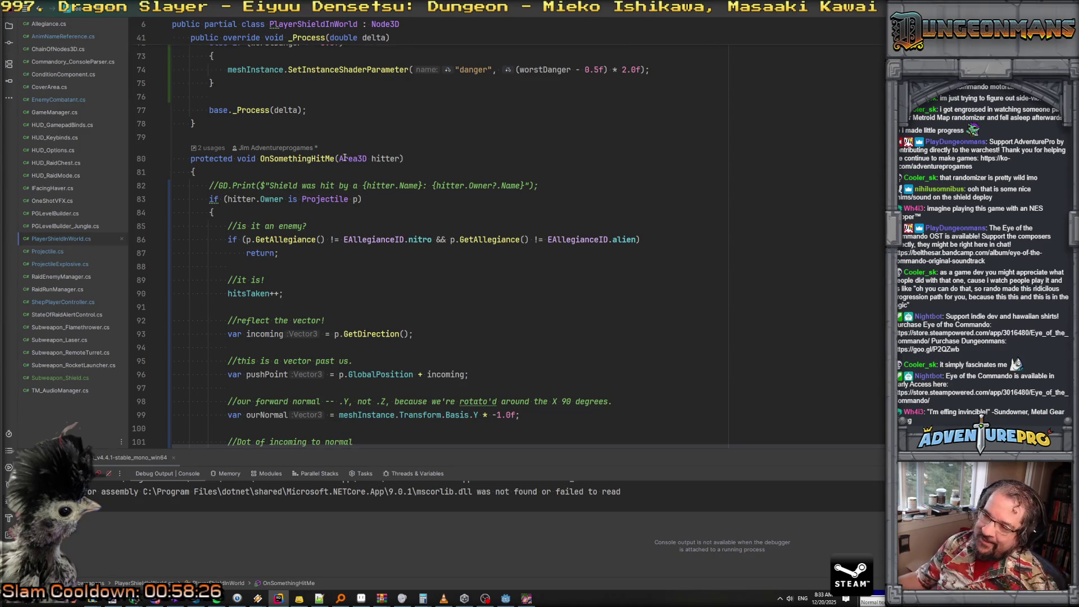
pyautogui.scroll(-4, 352, 187)
pyautogui.scroll(7, 353, 187)
pyautogui.scroll(15, 352, 187)
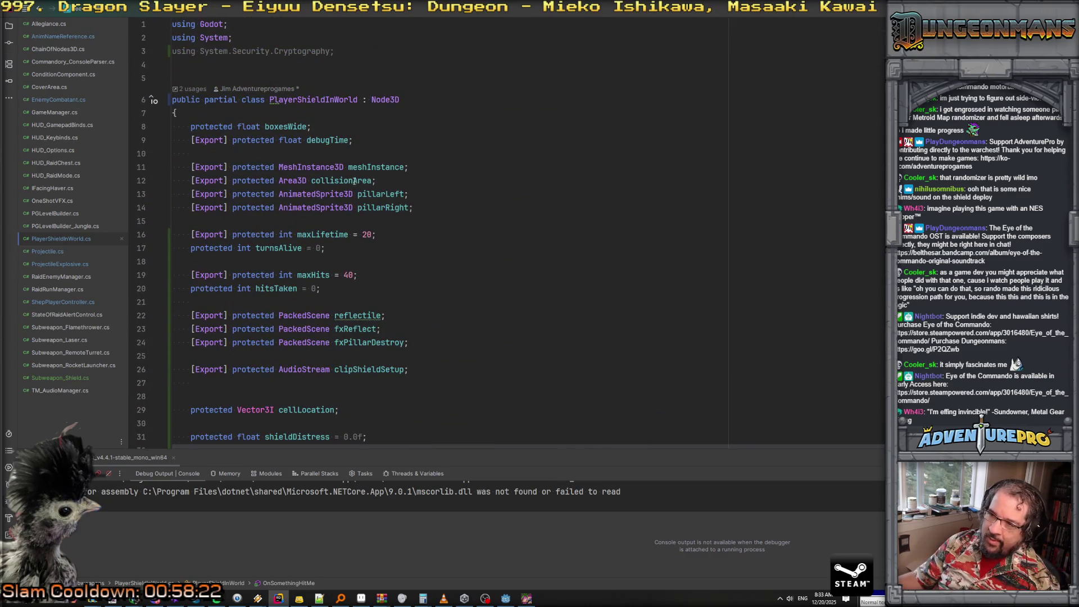
pyautogui.scroll(-20, 372, 163)
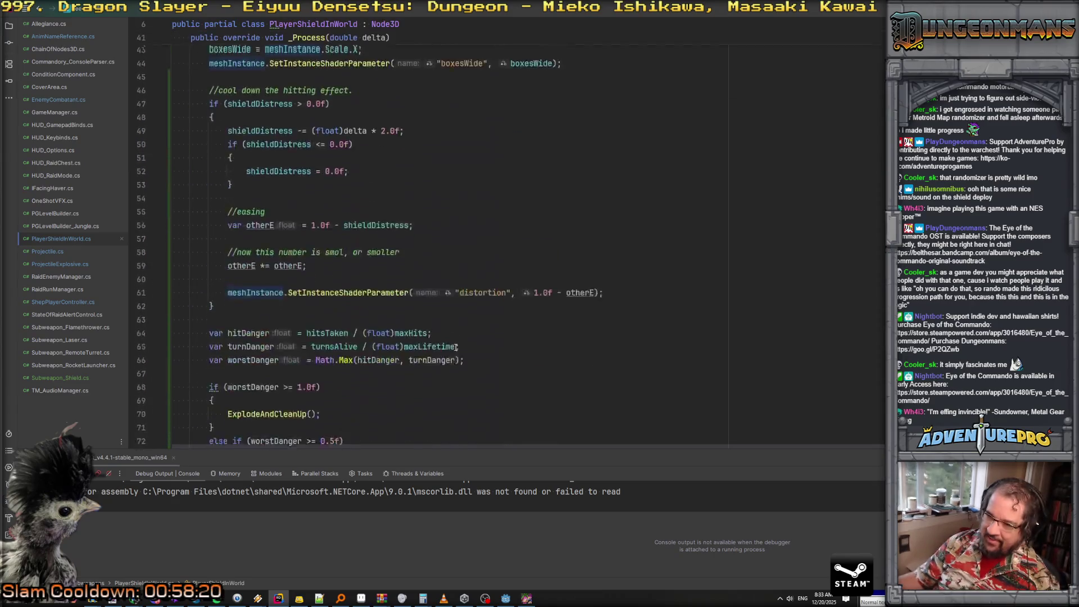
pyautogui.scroll(10, 456, 347)
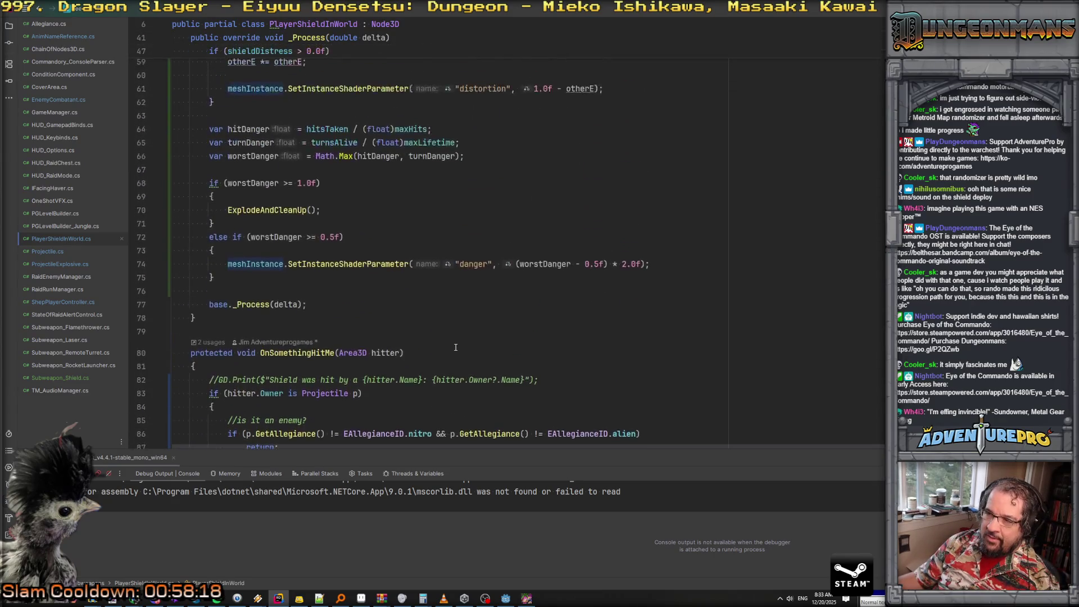
pyautogui.scroll(-16, 456, 347)
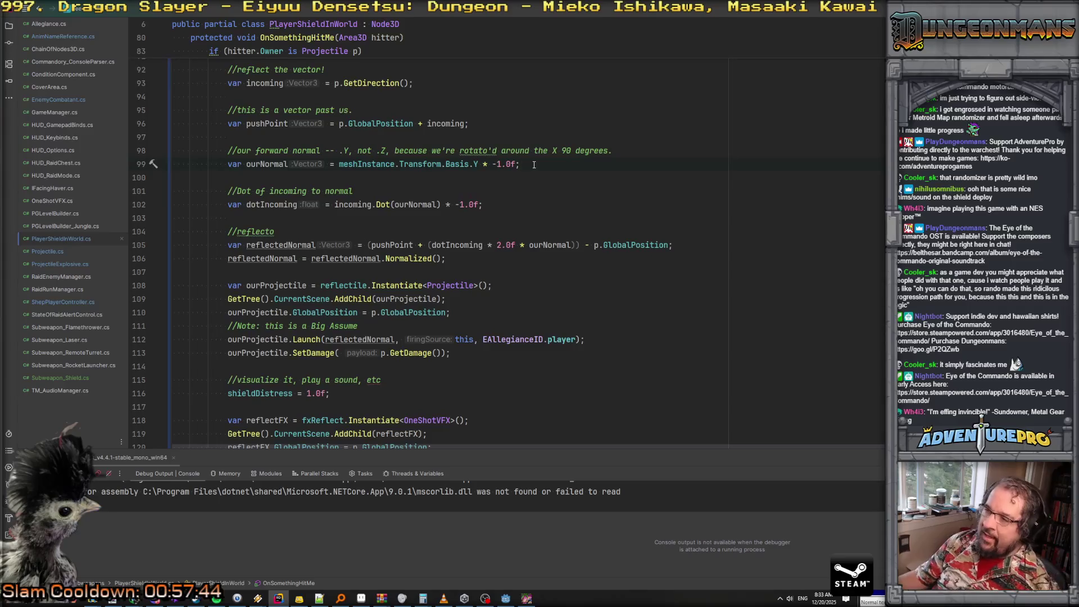
pyautogui.press('Return')
# Add GD.Print logging "Normal of reflecting bullet is {ourNormal}", then close the game and return to Godot
pyautogui.write('GD("')
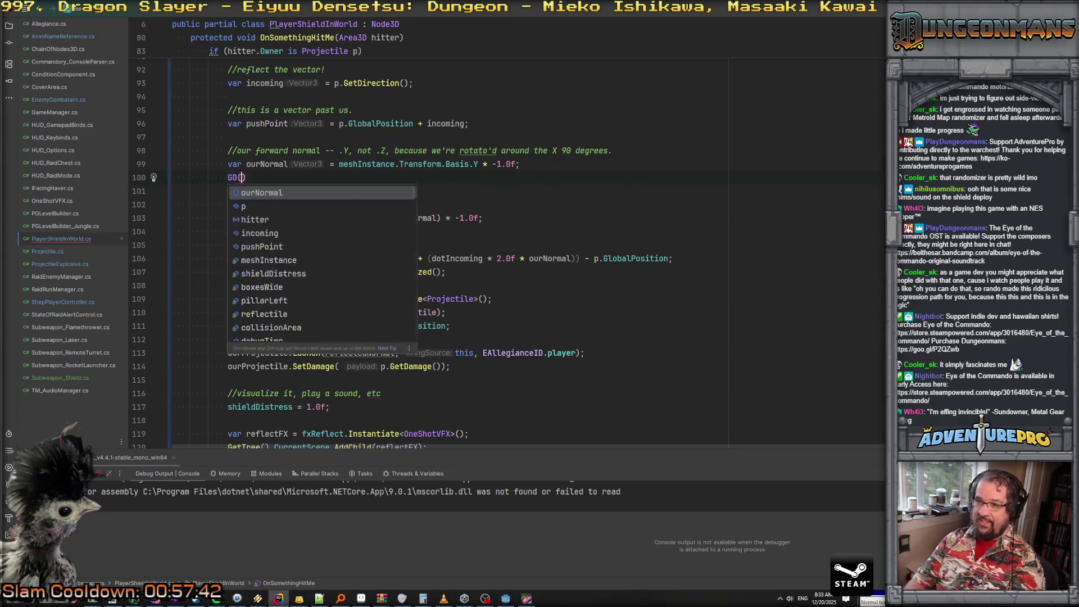
pyautogui.press('BackSpace')
pyautogui.write('.P')
pyautogui.press('Return')
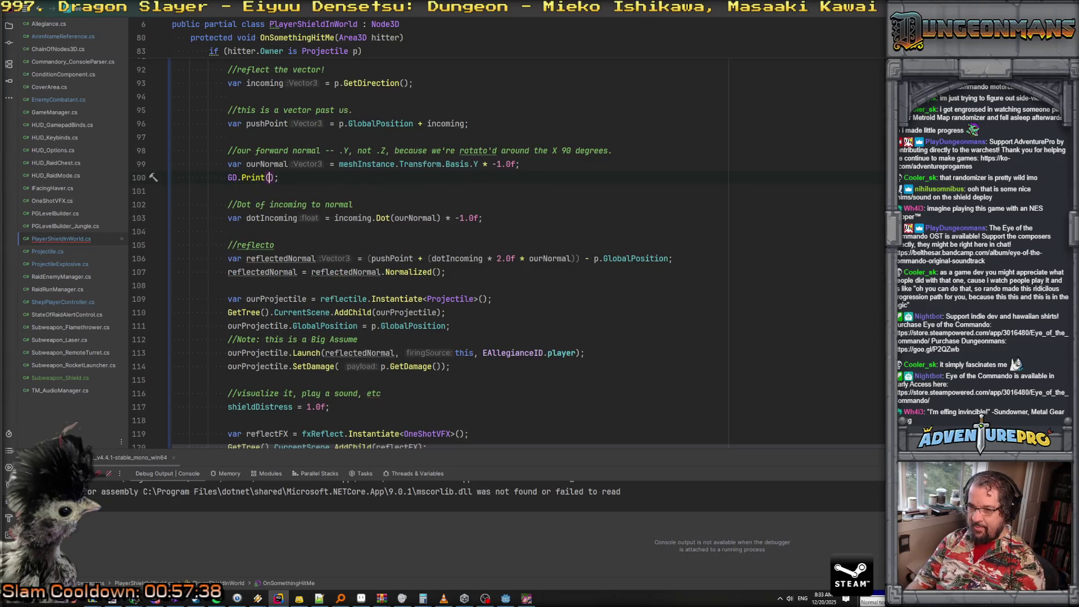
pyautogui.write('"Nor')
pyautogui.write('mal of')
pyautogui.write(' reflecting b')
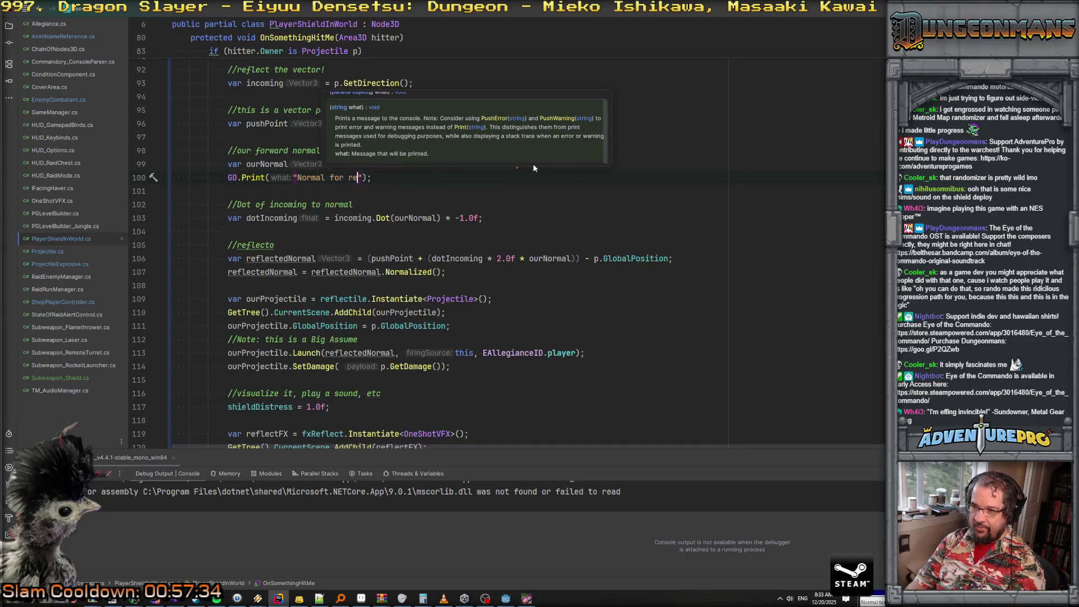
pyautogui.write('ullet is ')
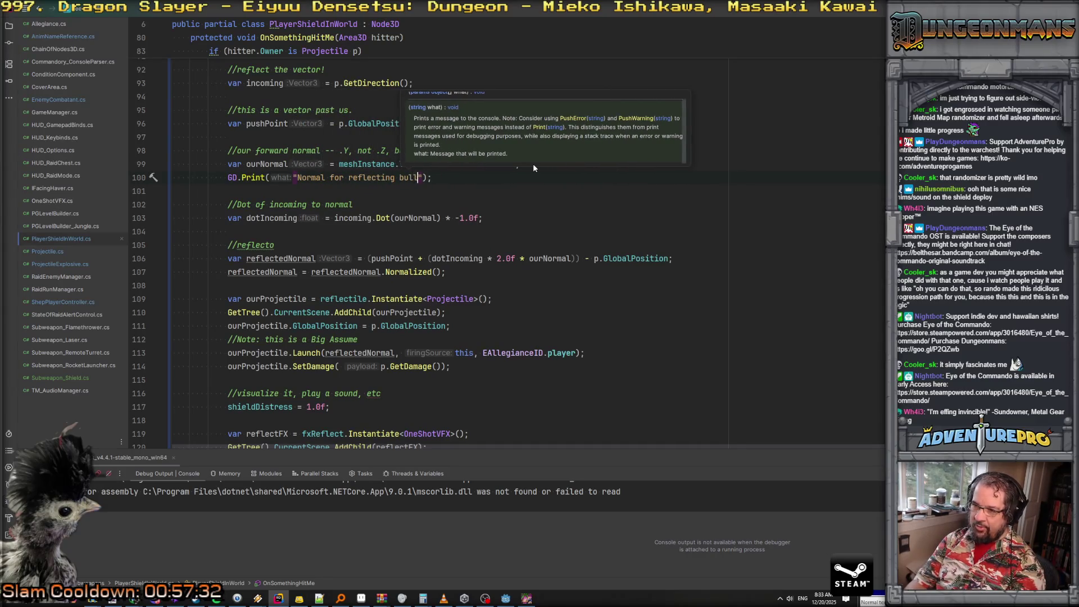
pyautogui.write('{ourNormal')
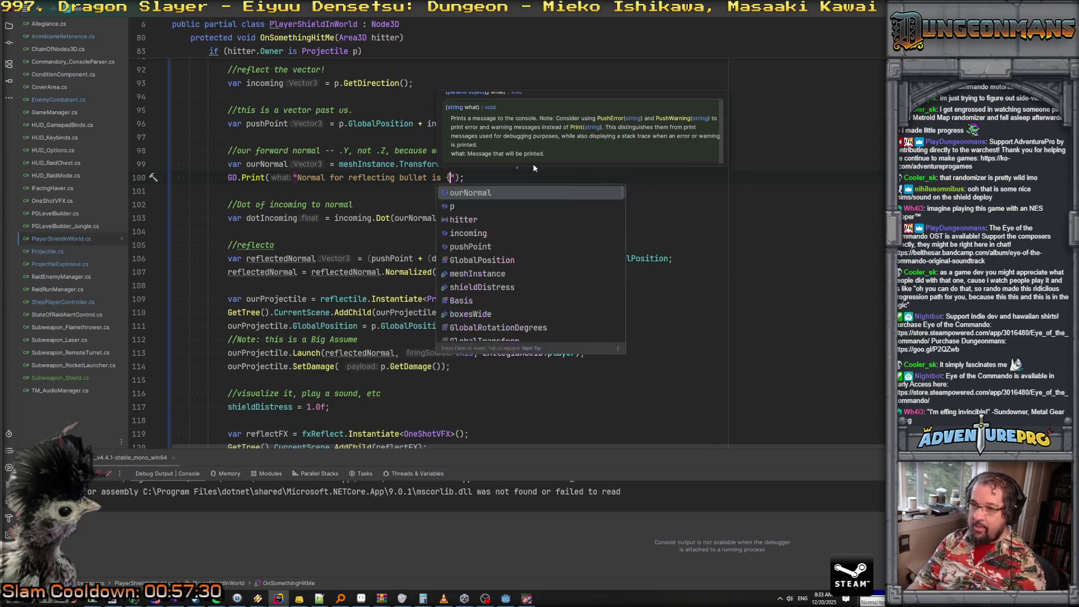
pyautogui.write('}')
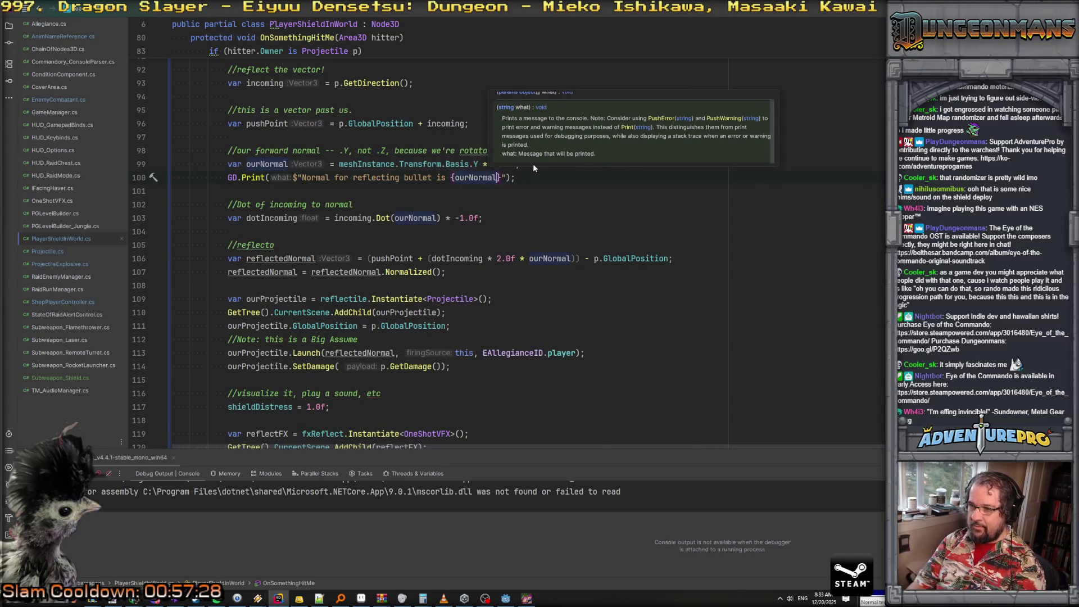
pyautogui.click(495, 163)
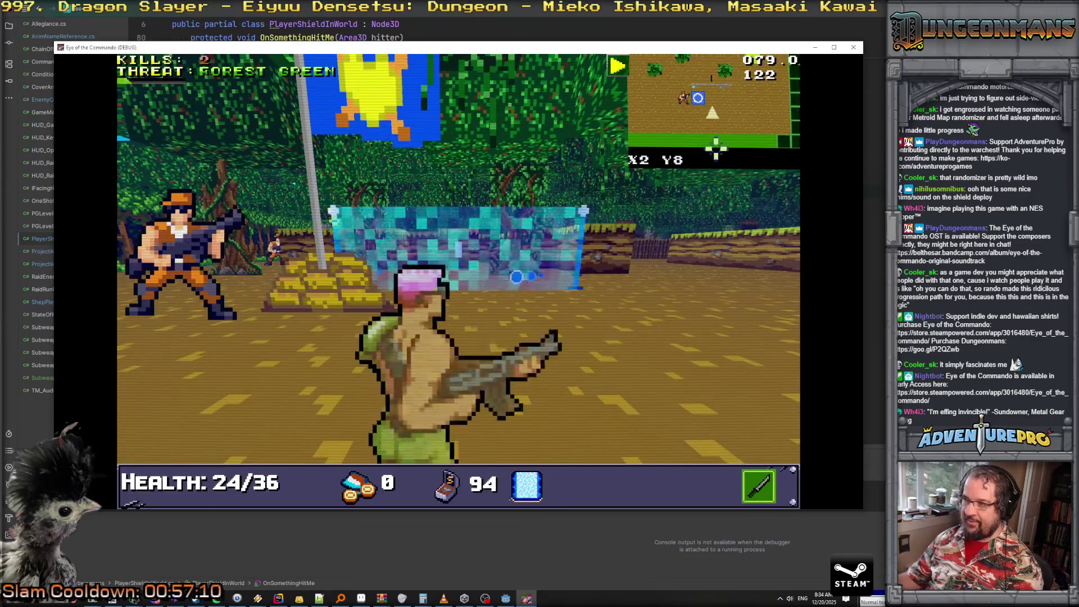
pyautogui.click(852, 48)
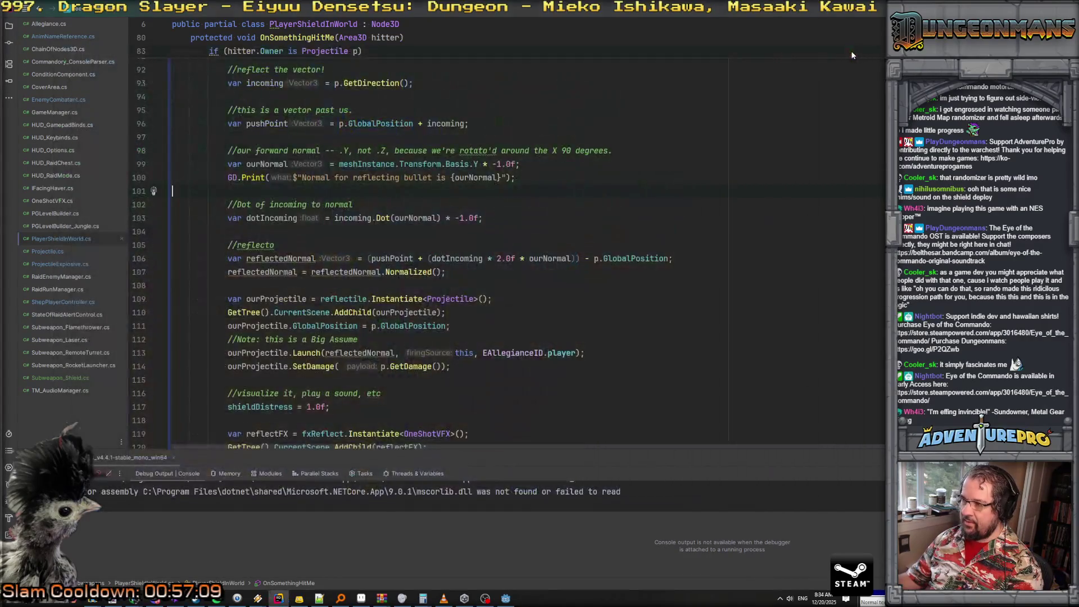
pyautogui.click(502, 600)
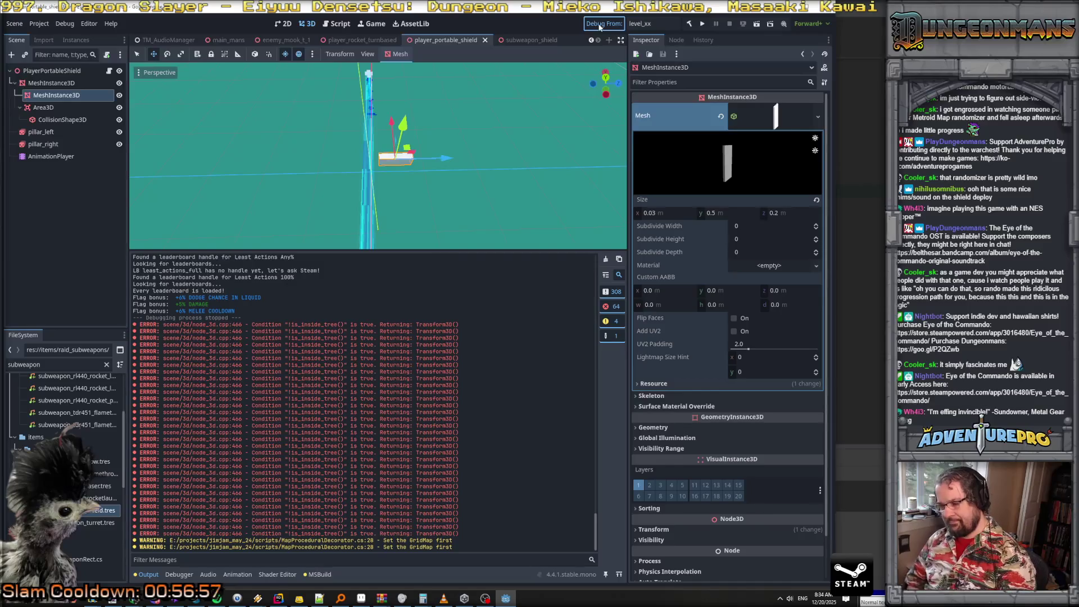
# Run the game, punch the commando twice to kill it, and walk through the forest toward the flag
pyautogui.click(600, 26)
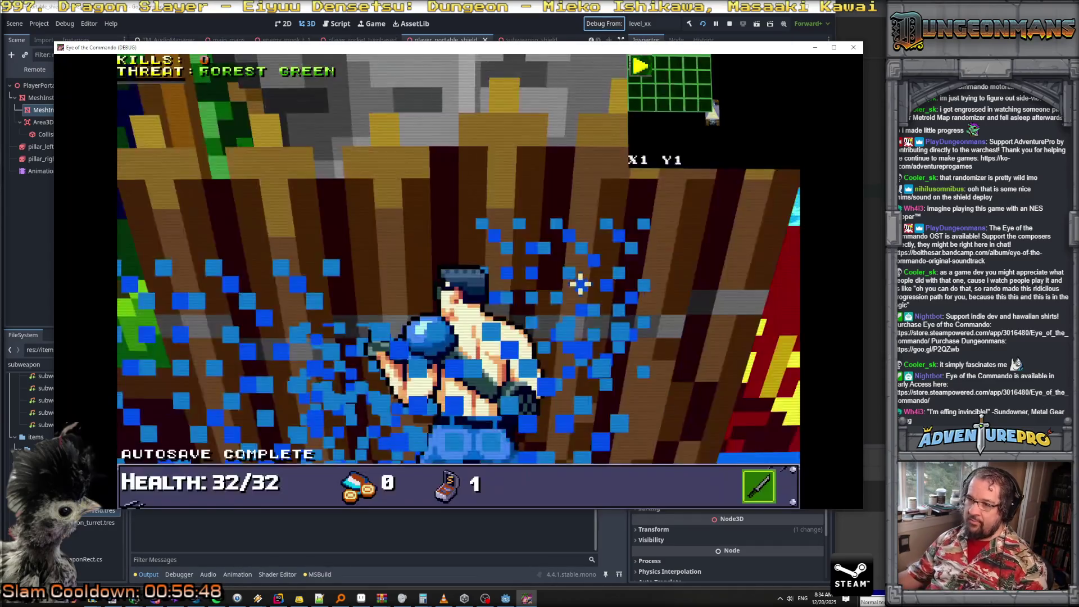
pyautogui.press('q')
pyautogui.press('q')
pyautogui.press('w')
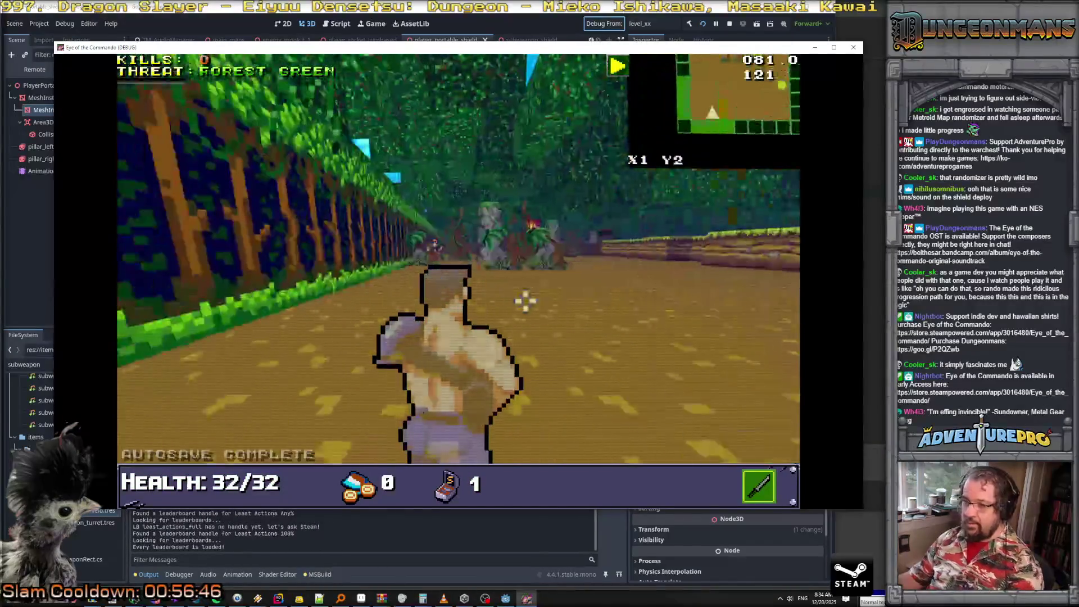
pyautogui.press('d')
pyautogui.press('d')
pyautogui.press('w')
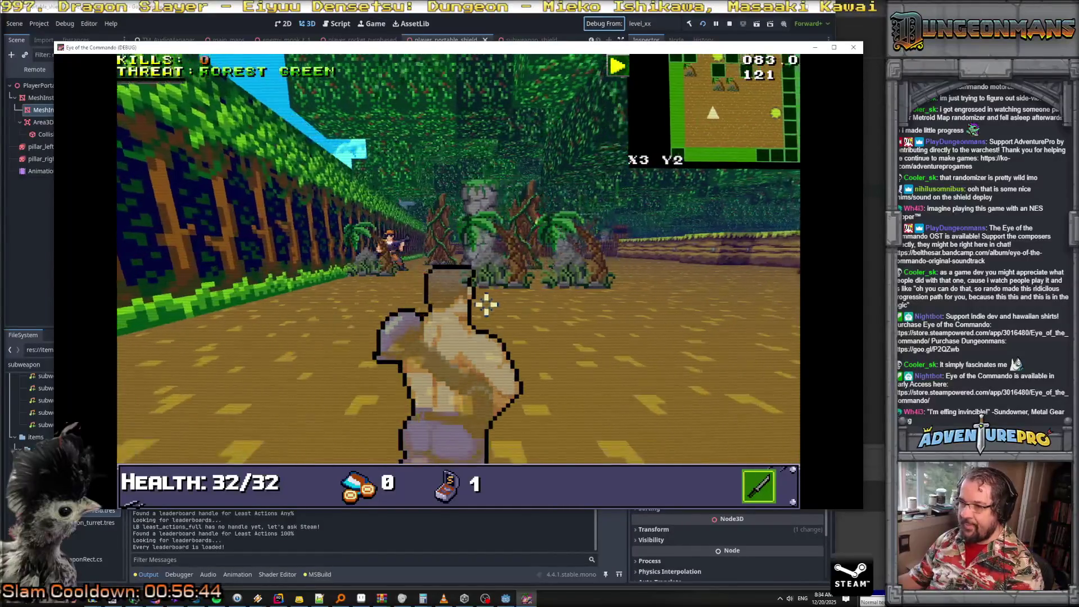
pyautogui.click(401, 269)
pyautogui.click(400, 276)
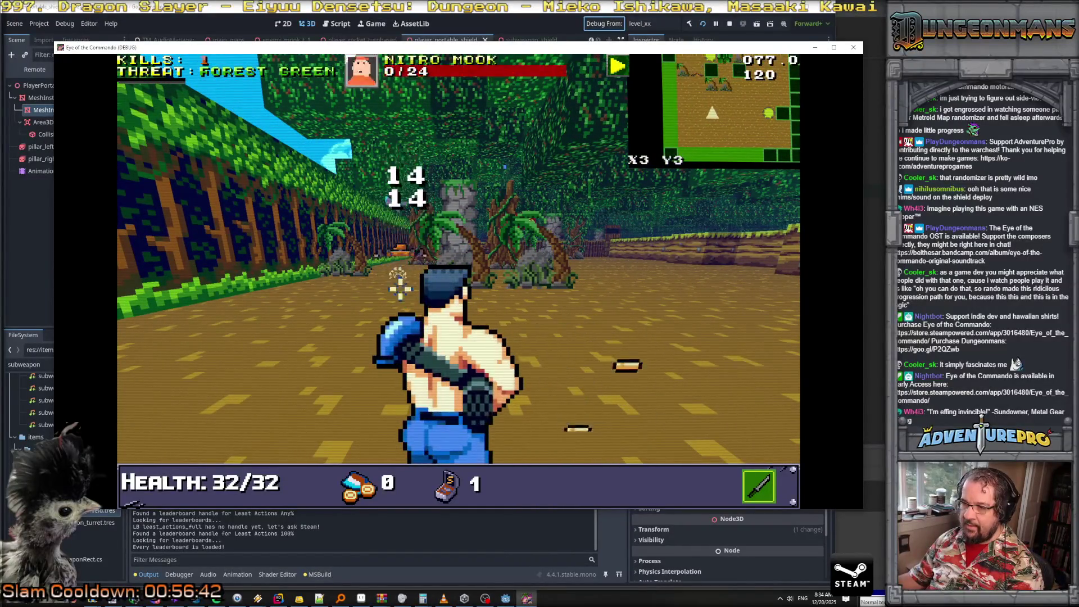
pyautogui.press('w')
pyautogui.press('w')
pyautogui.press('w')
pyautogui.press('d')
pyautogui.press('d')
pyautogui.press('d')
pyautogui.press('w')
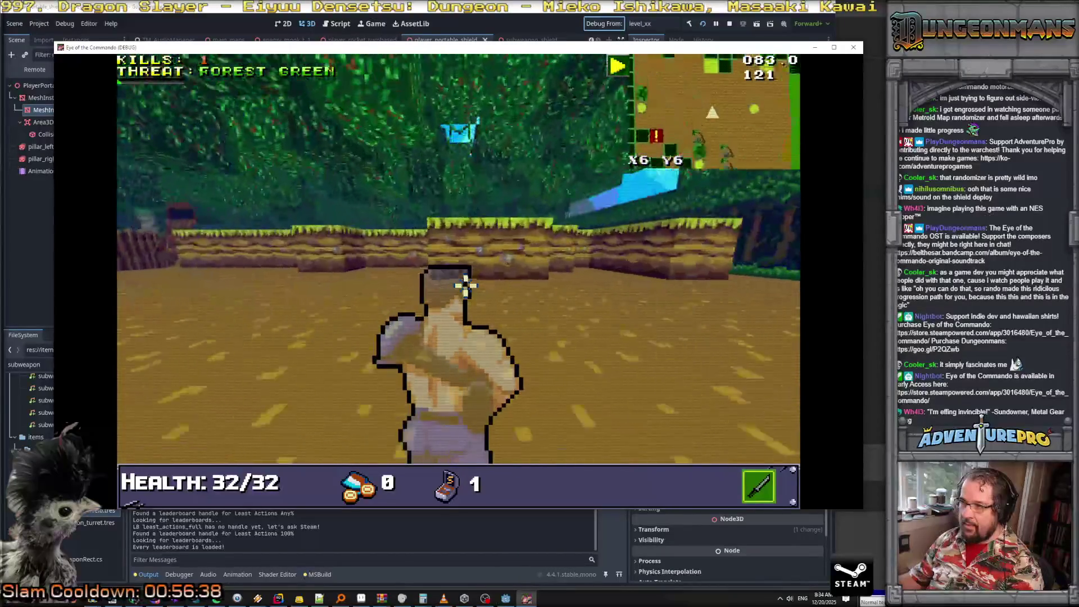
pyautogui.press('d')
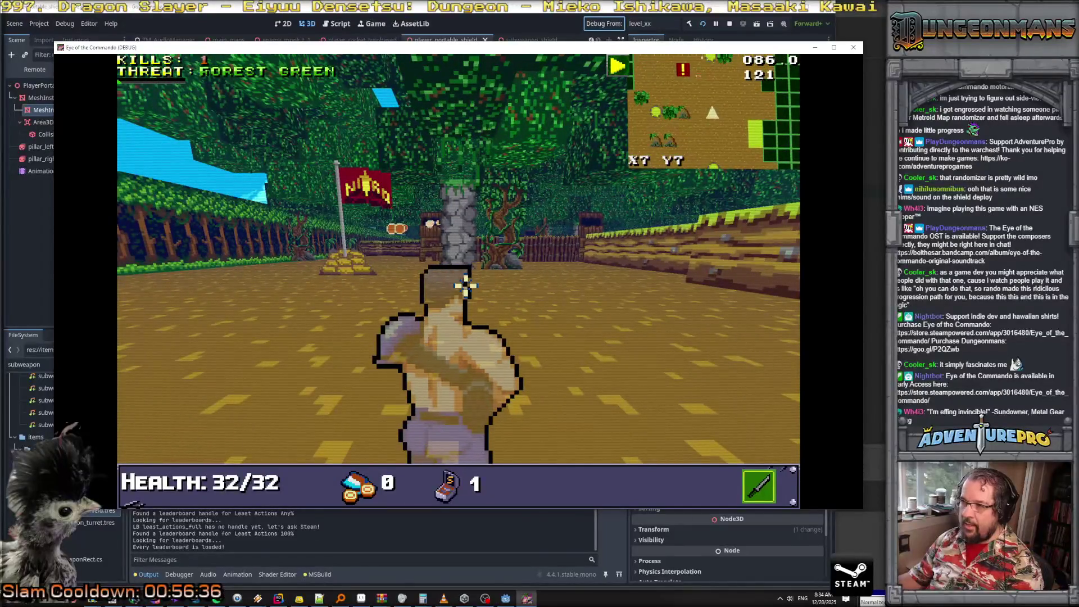
pyautogui.press('`')
pyautogui.write('RSW SHIELD')
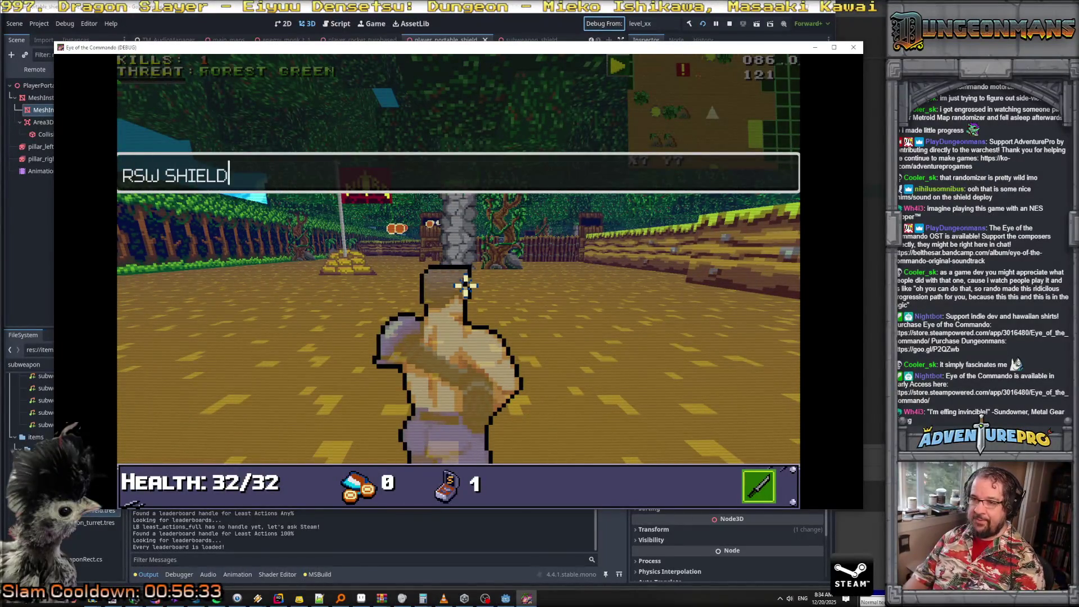
# Add the shield subweapon with 99 ammo, deploy a shield facing the dirt wall, and fire
pyautogui.press('Return')
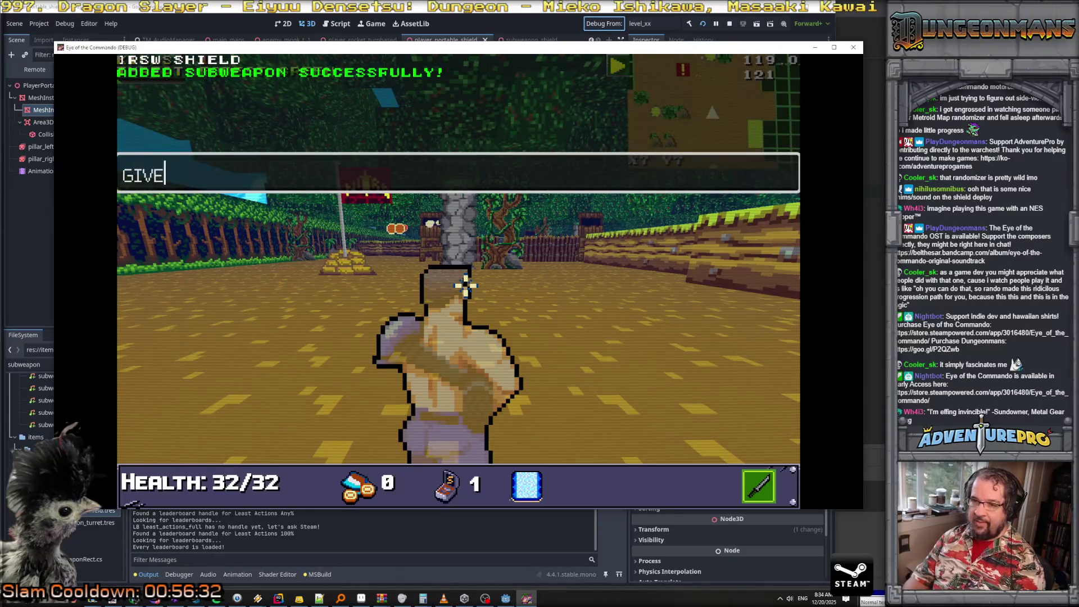
pyautogui.write('99')
pyautogui.press('Return')
pyautogui.press('`')
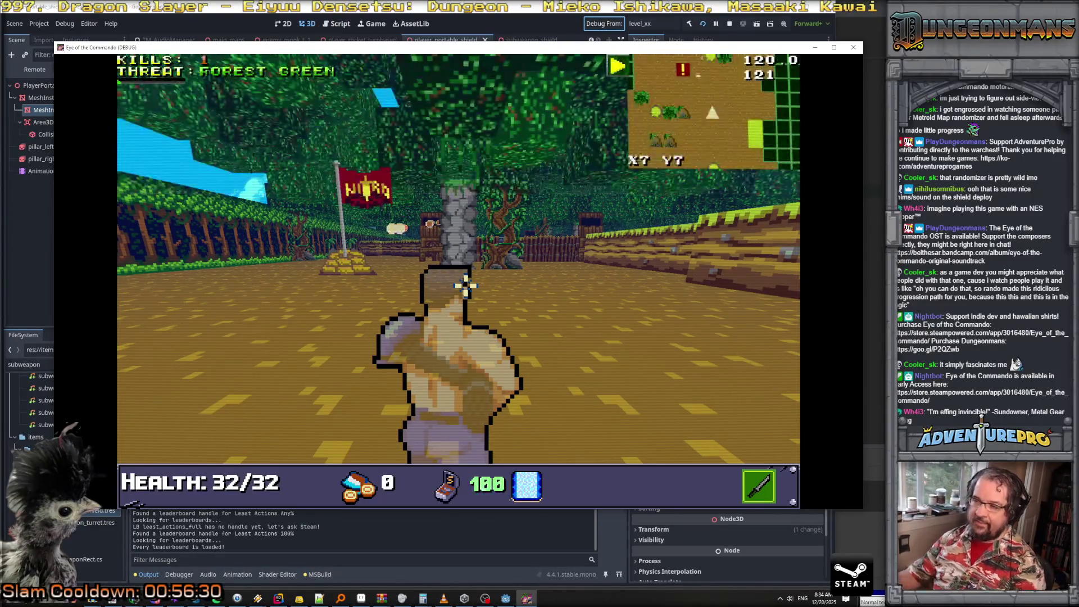
pyautogui.rightClick(372, 289)
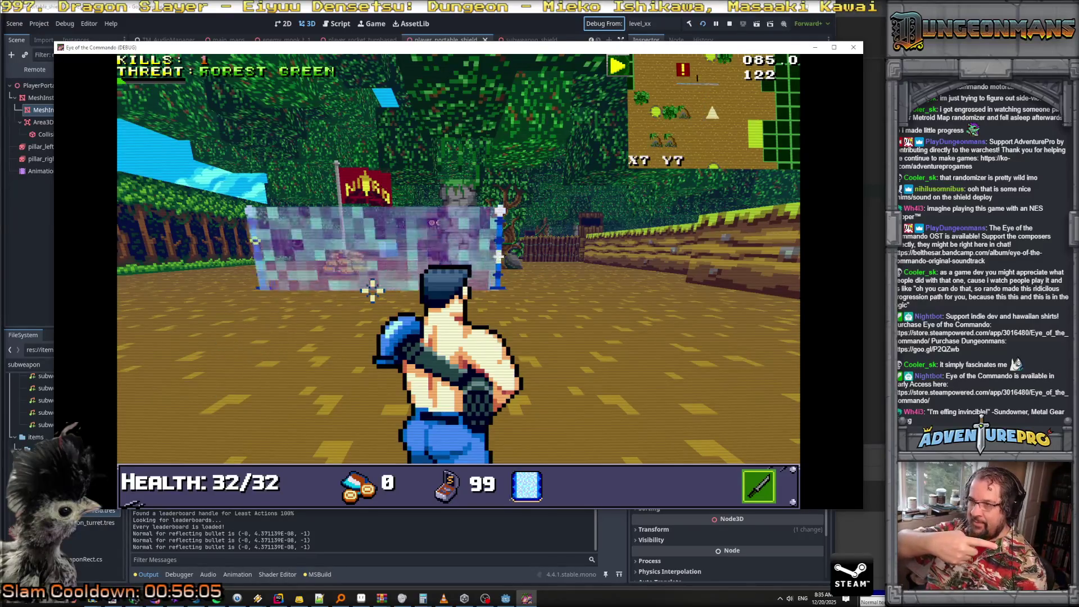
pyautogui.rightClick(373, 290)
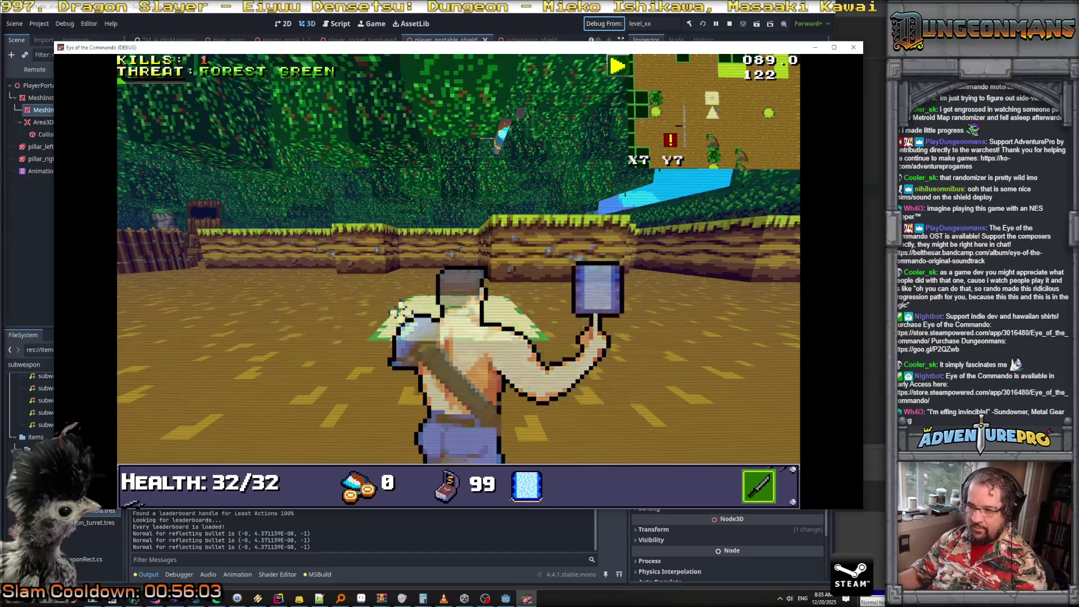
pyautogui.click(401, 315)
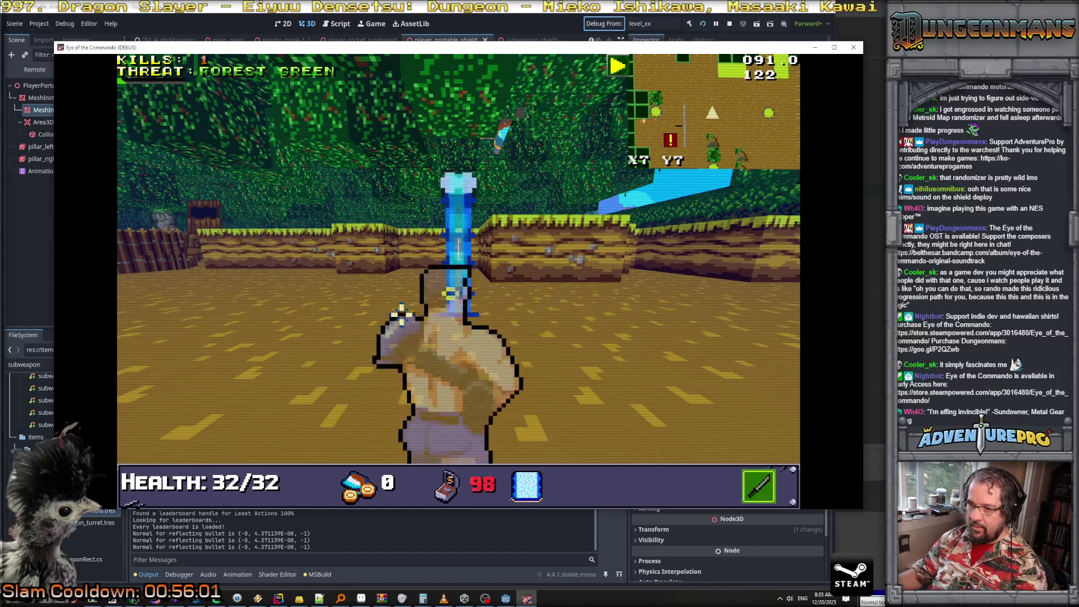
# Spawn Nitro Mooks repeatedly from the console and shoot one of them
pyautogui.press('`')
pyautogui.write('SPAWN E! T 1')
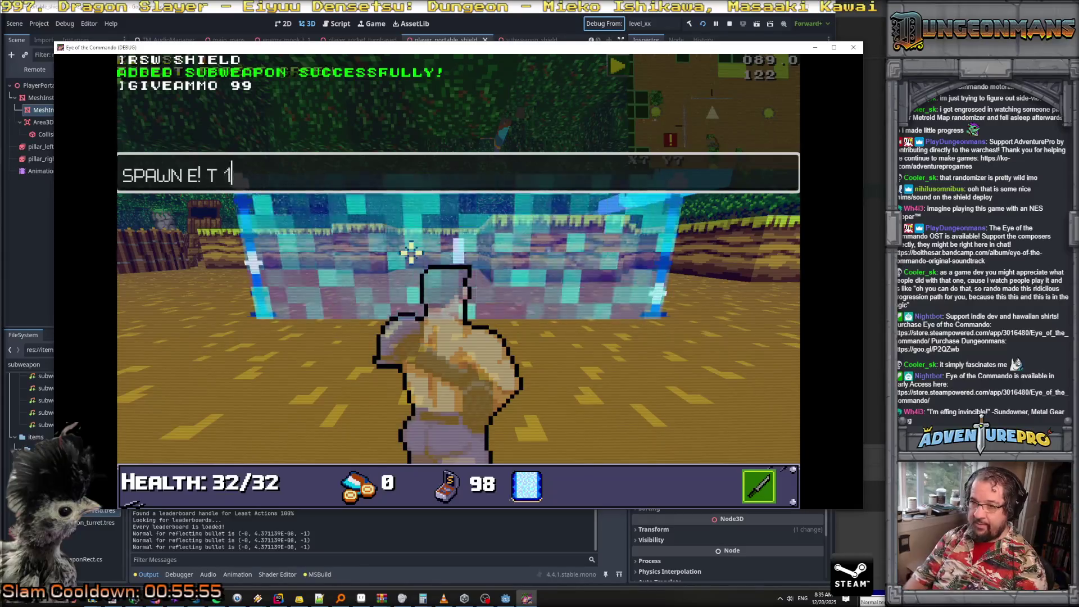
pyautogui.press('Return')
pyautogui.press('`')
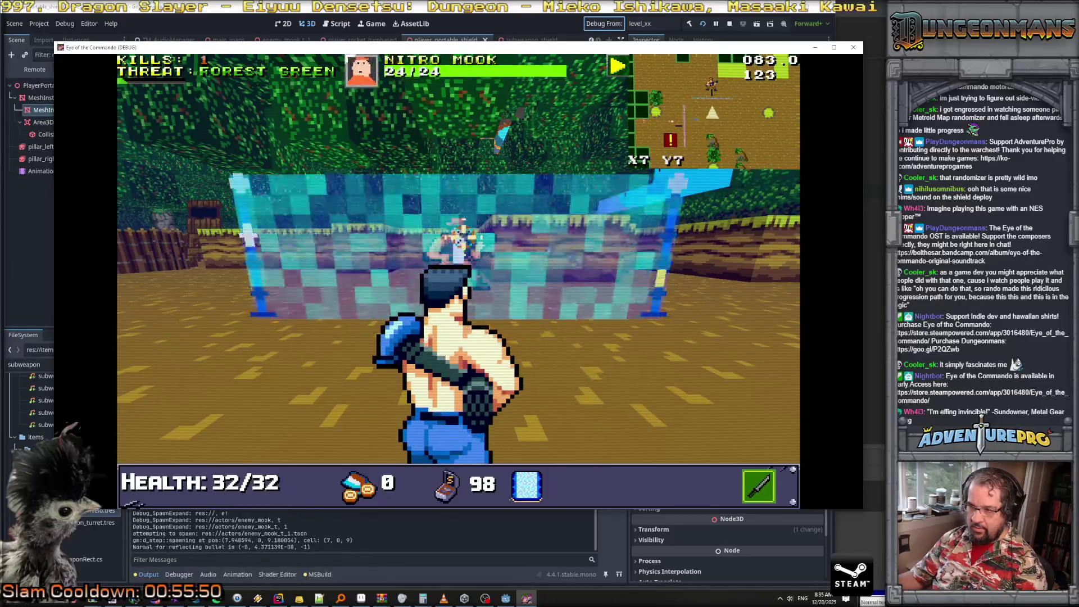
pyautogui.press('a')
pyautogui.click(585, 258)
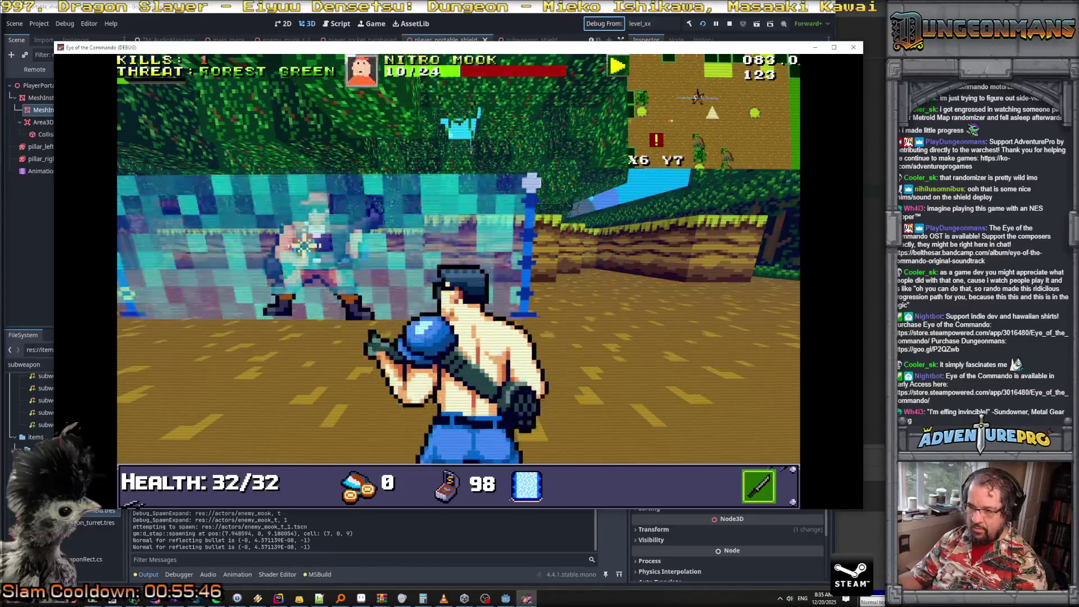
pyautogui.press('`')
pyautogui.press('Up')
pyautogui.press('Return')
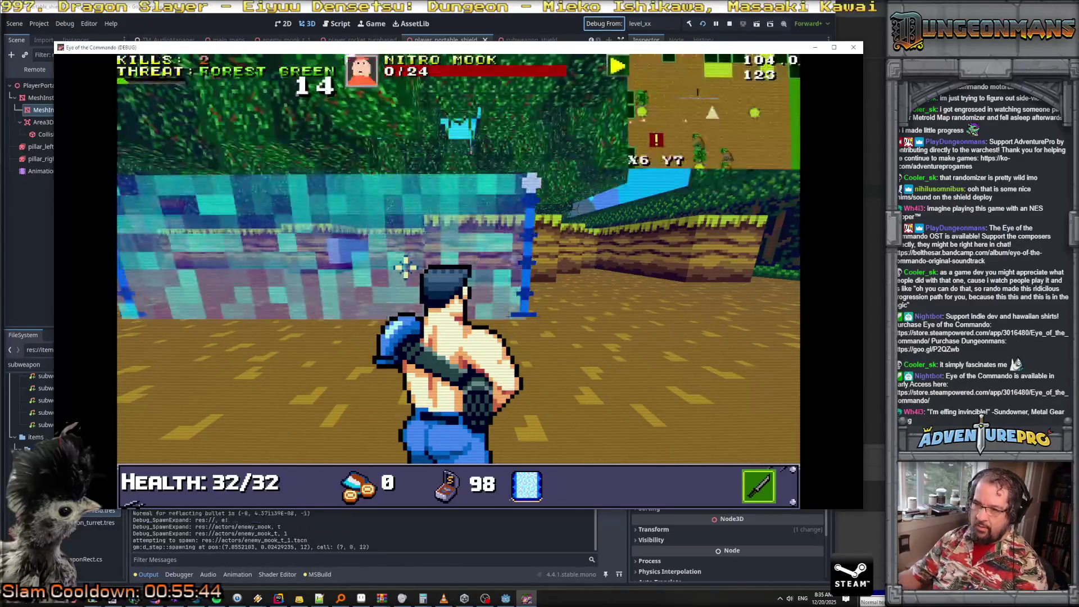
pyautogui.press('`')
pyautogui.press('Up')
pyautogui.press('Return')
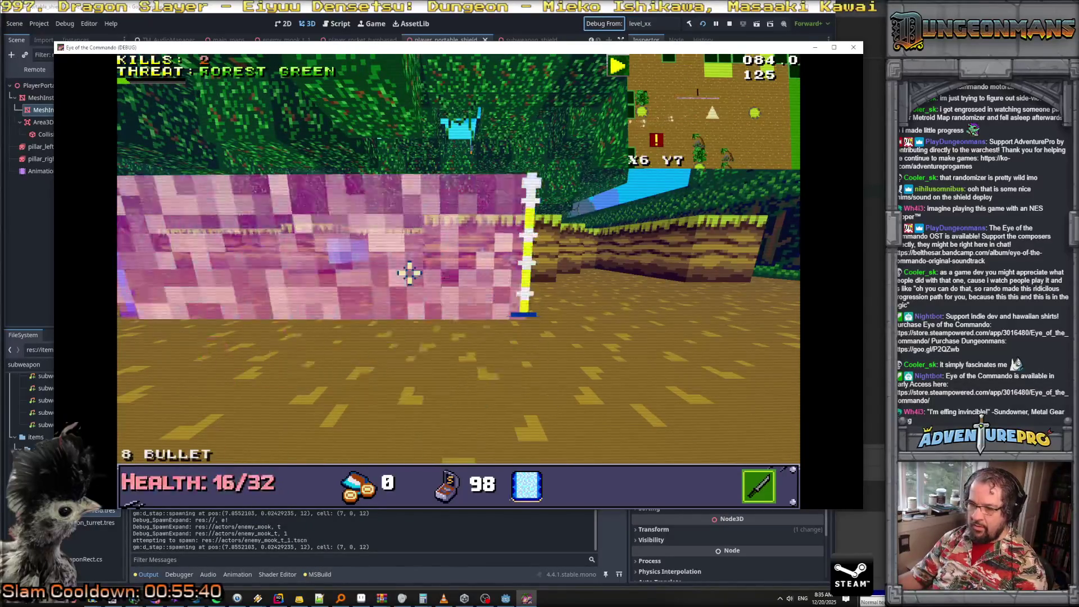
# Enable the UNDYING T cheat, then advance and fire at the Nitro Mook
pyautogui.press('`')
pyautogui.write('undying t')
pyautogui.press('Return')
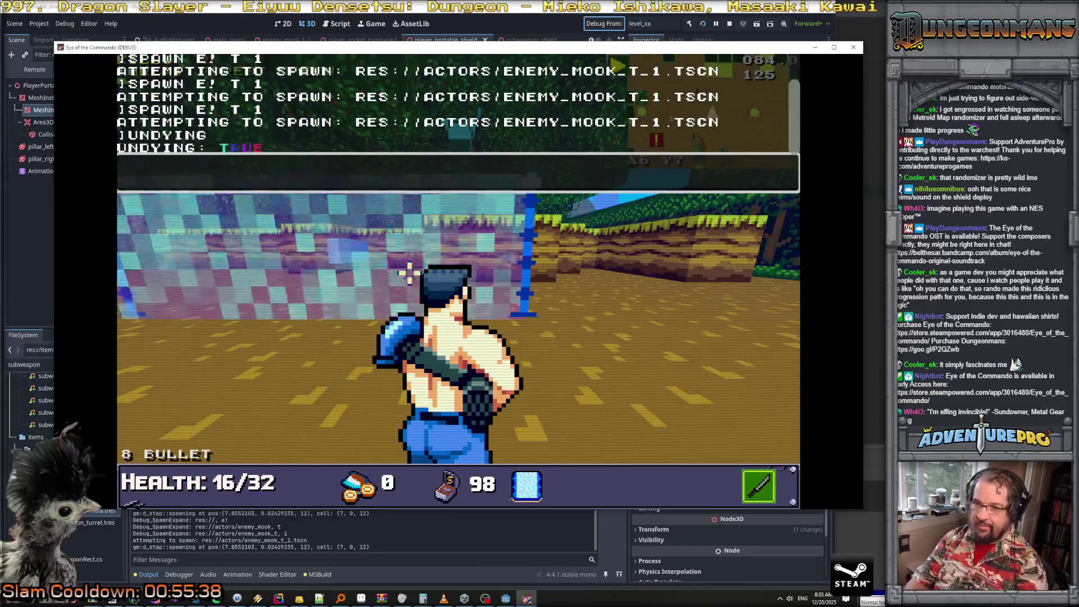
pyautogui.press('`')
pyautogui.press('Left')
pyautogui.press('Up')
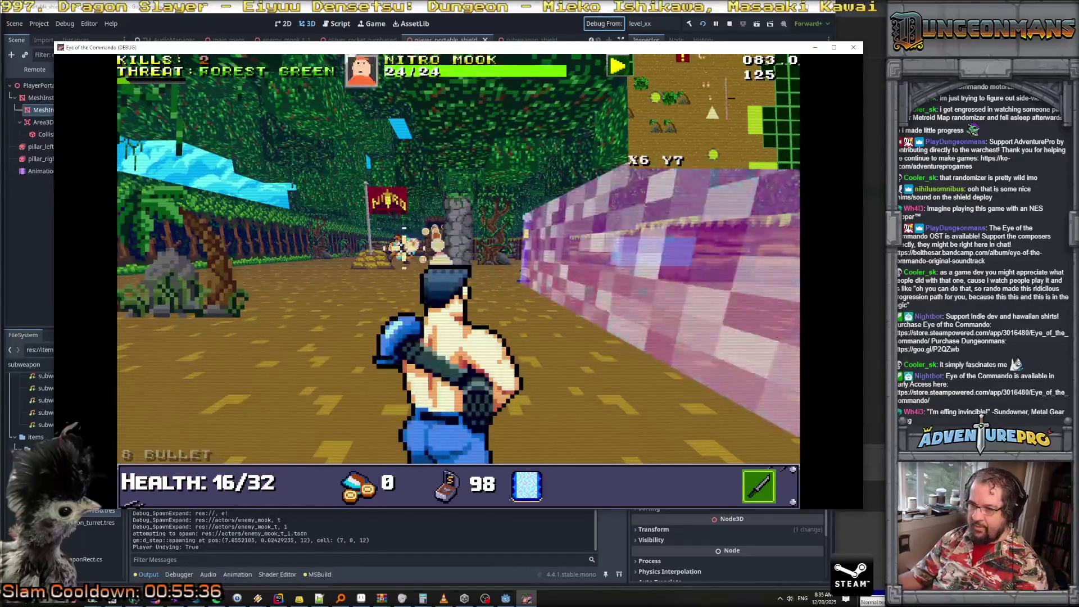
pyautogui.press('space')
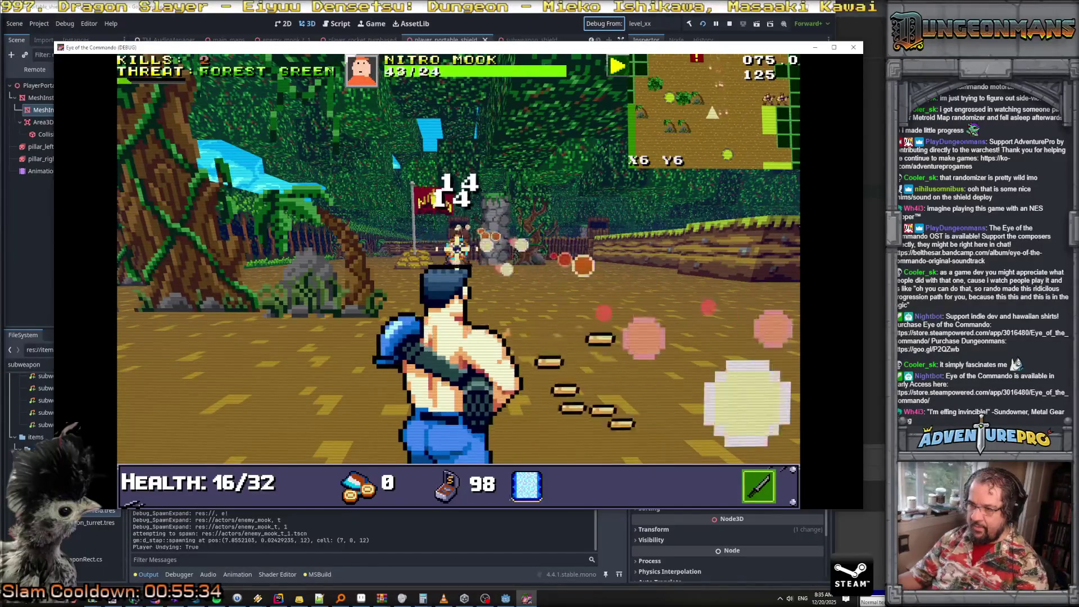
pyautogui.press('Up')
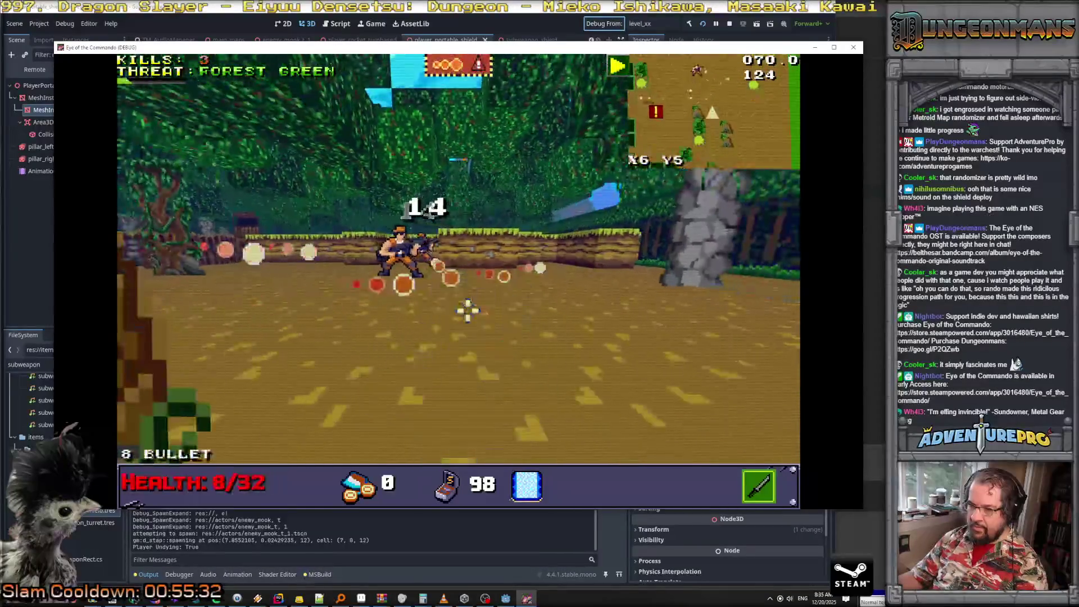
# Plant portable shield walls ahead and attack the Nitro Mooks behind them
pyautogui.press('x')
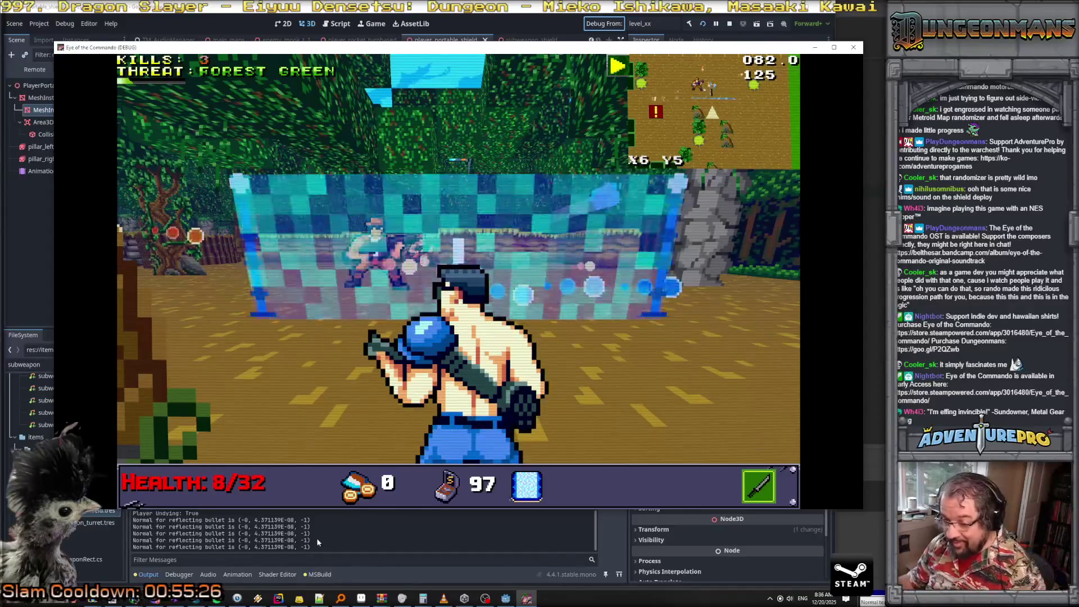
pyautogui.press('z')
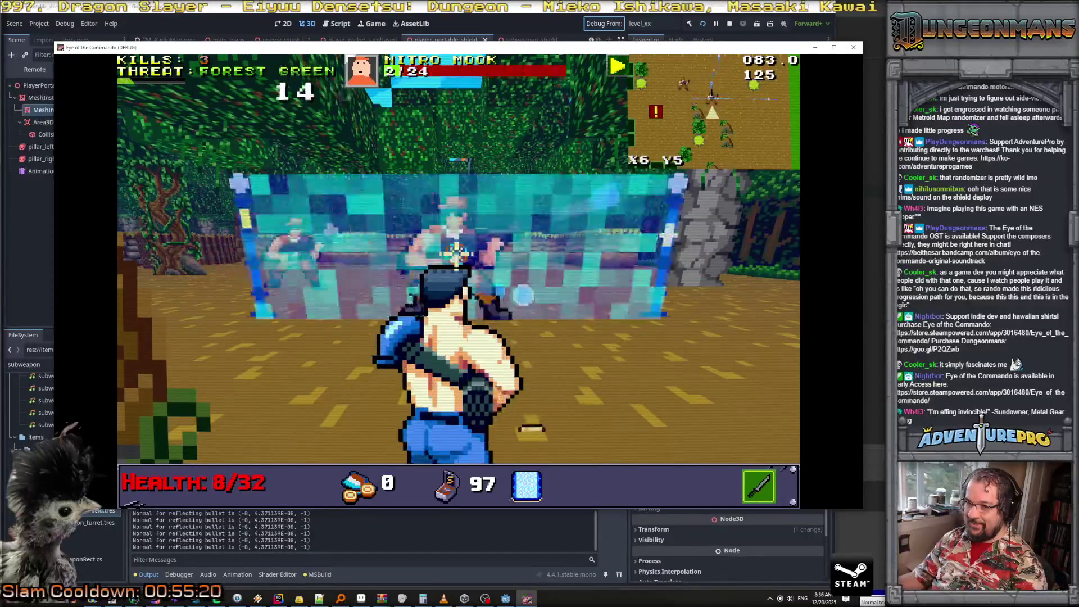
pyautogui.press('z')
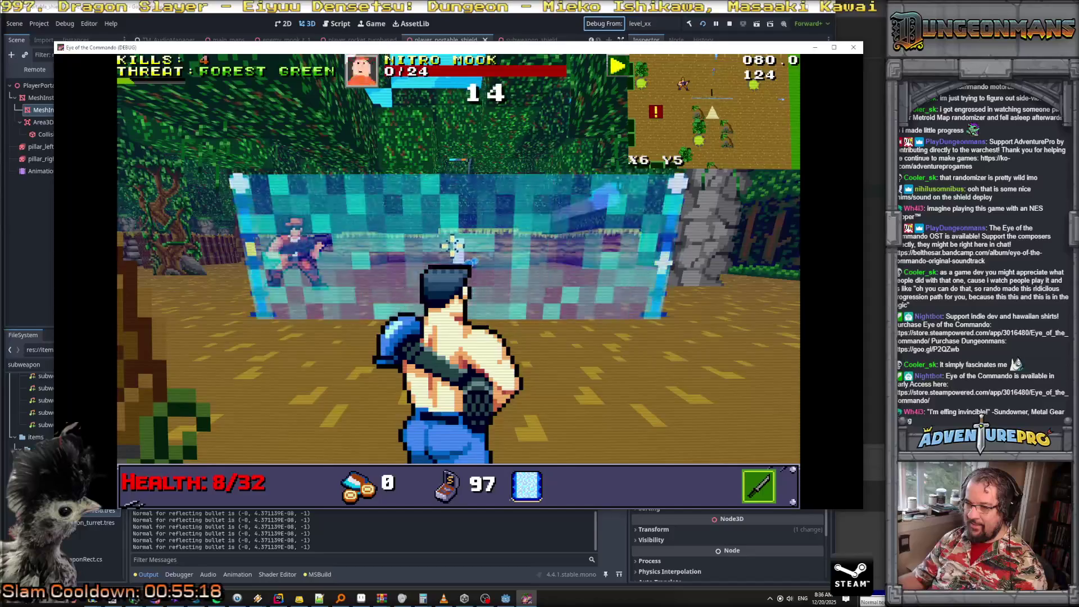
pyautogui.press('Up')
pyautogui.press('Up')
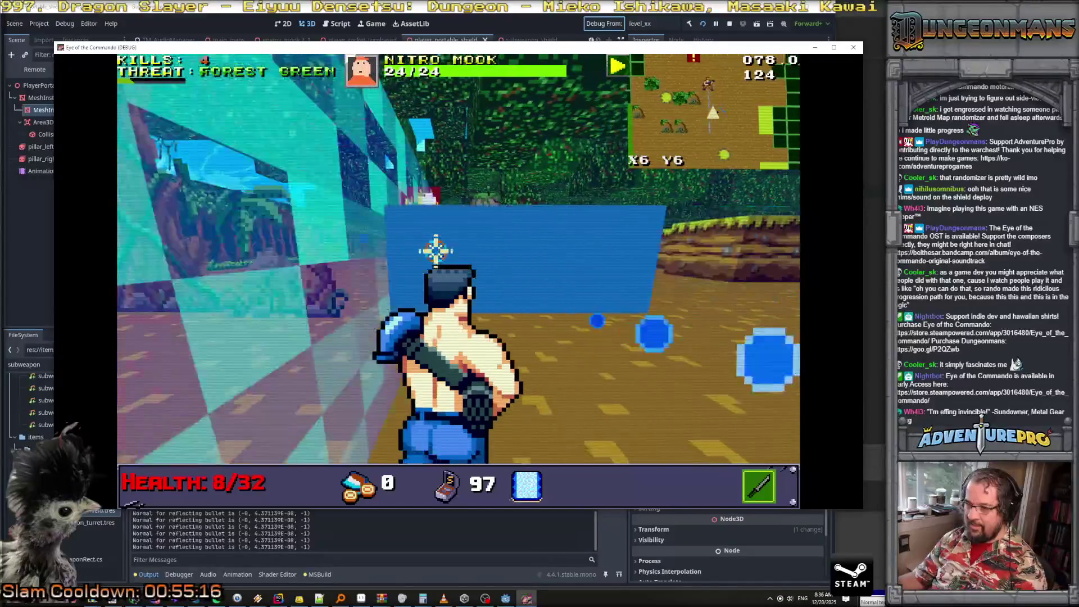
pyautogui.press('Up')
pyautogui.press('Up')
pyautogui.press('x')
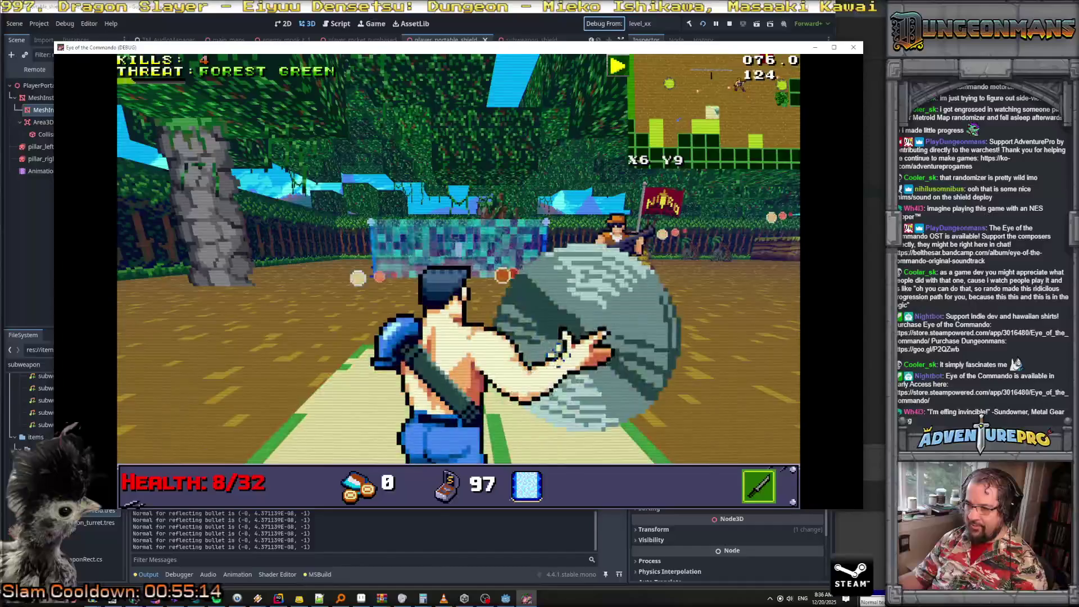
pyautogui.press('x')
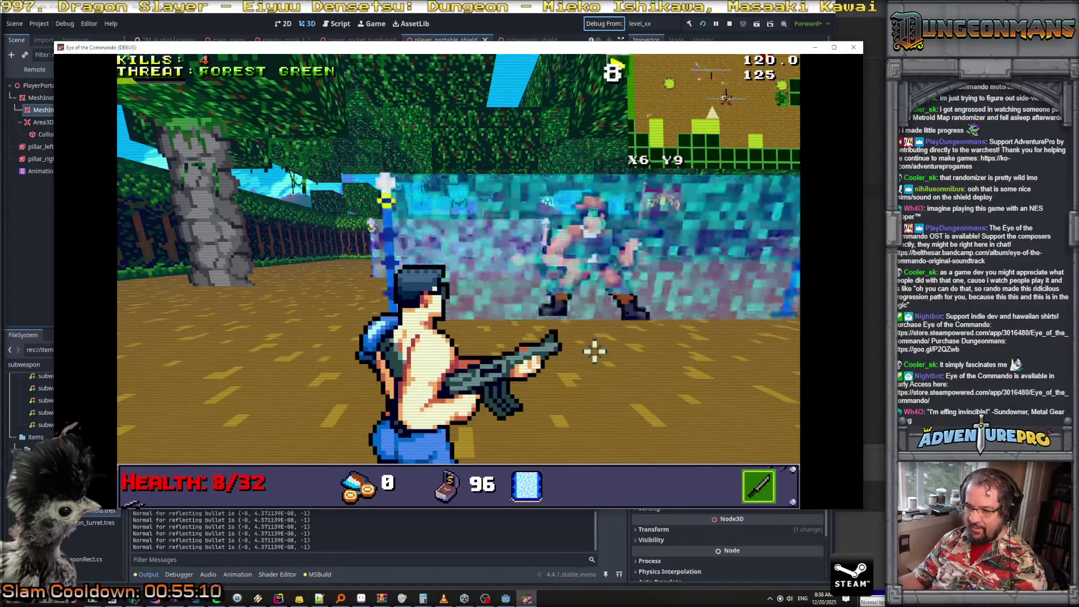
pyautogui.press('z')
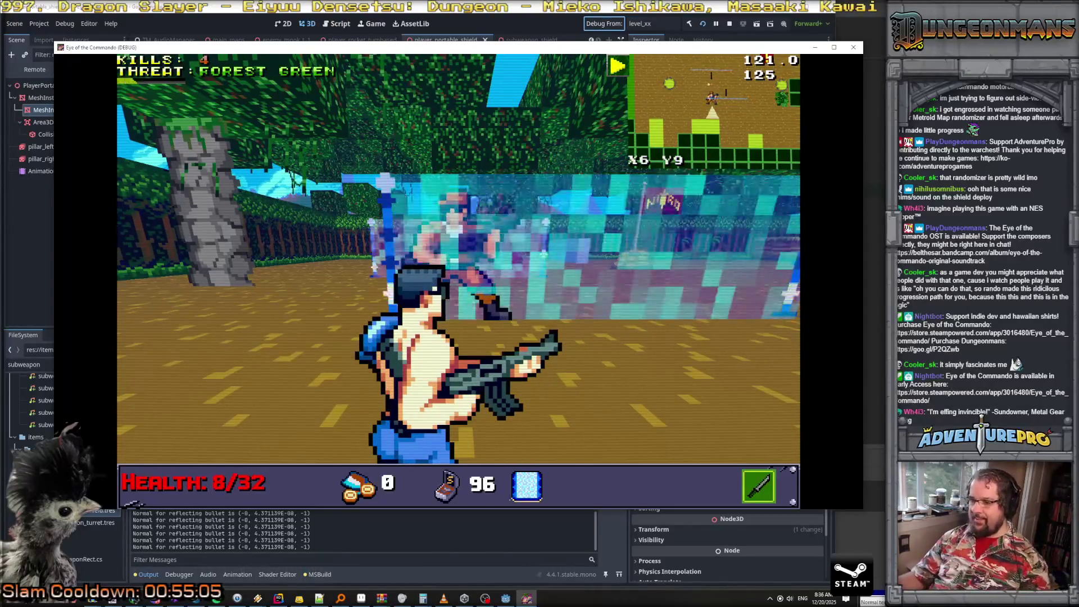
pyautogui.hotkey('alt', 'Tab')
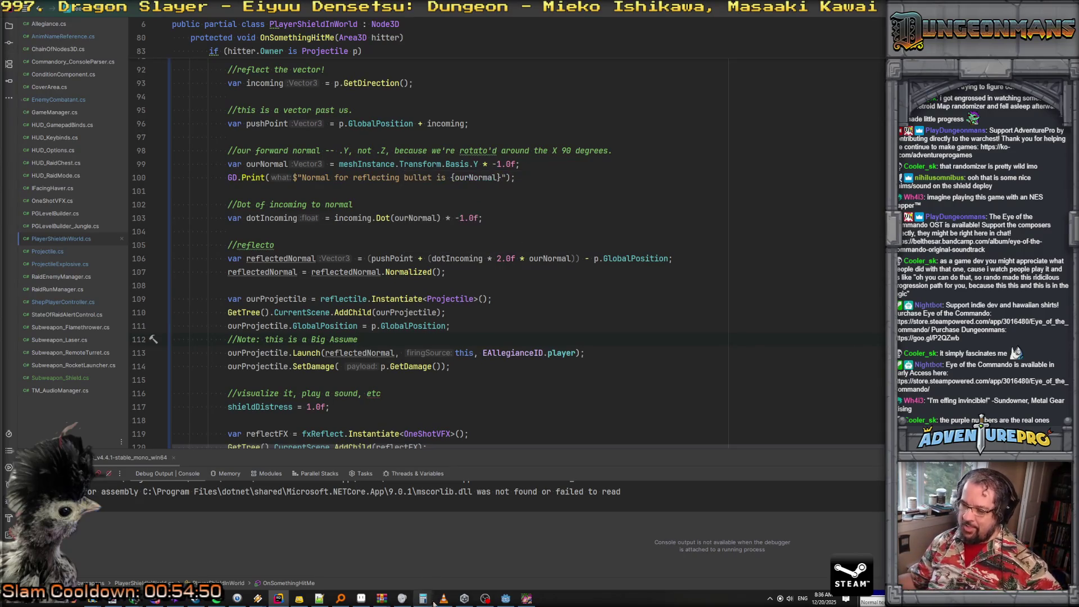
# Inspect the parent mesh node in Godot's scene tree, then return to the shield script
pyautogui.click(506, 598)
pyautogui.click(64, 103)
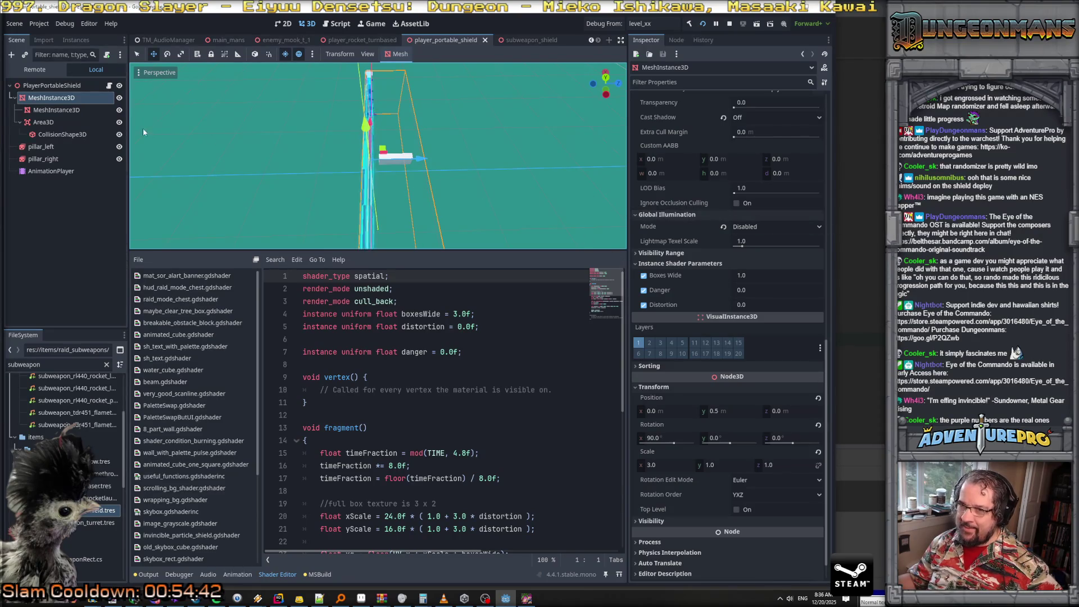
pyautogui.hotkey('alt', 'Tab')
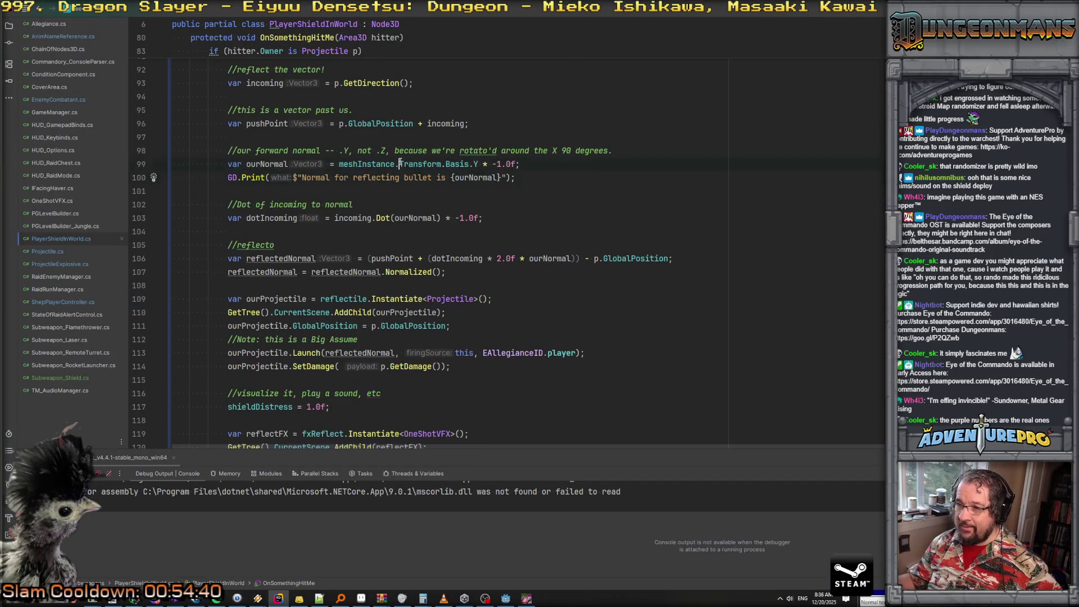
# Change line 99 to read meshInstance.GlobalTransform instead of Transform, then bring the running game back
pyautogui.write('Gl')
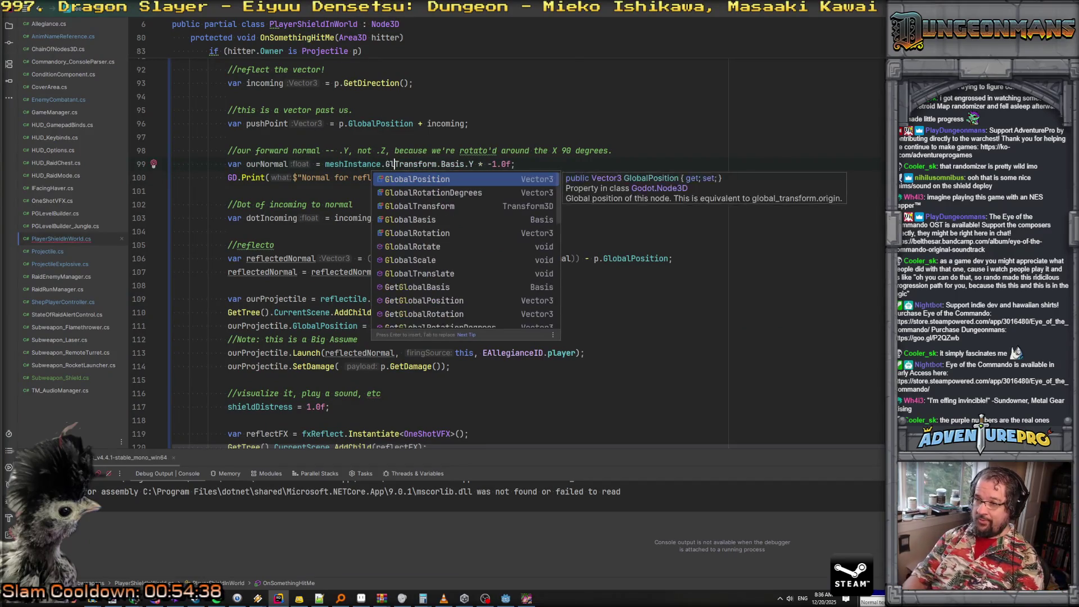
pyautogui.press('Down')
pyautogui.press('Down')
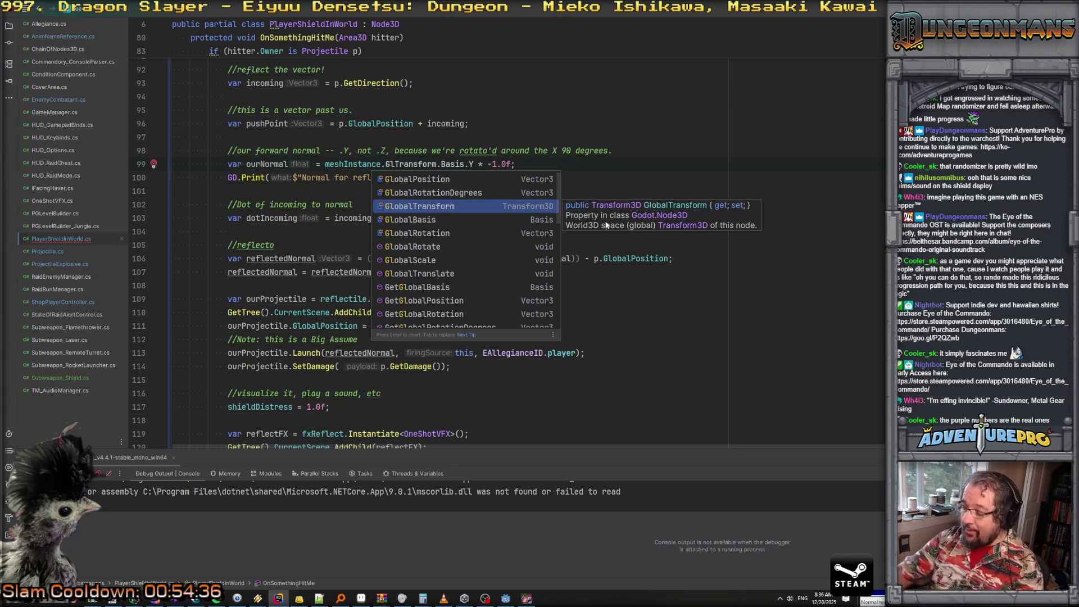
pyautogui.press('Tab')
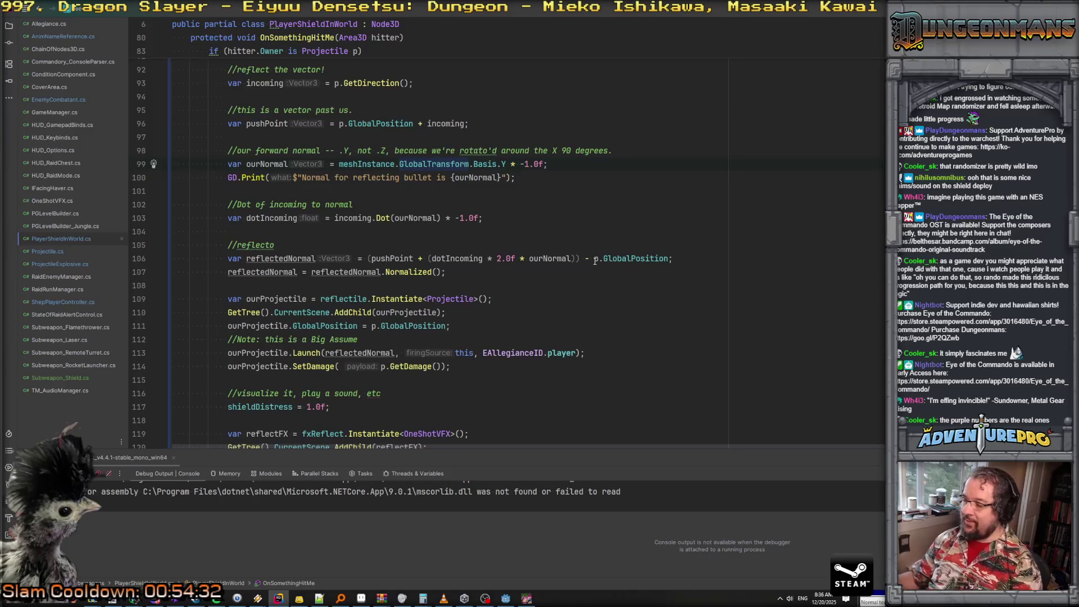
pyautogui.hotkey('alt', 'Tab')
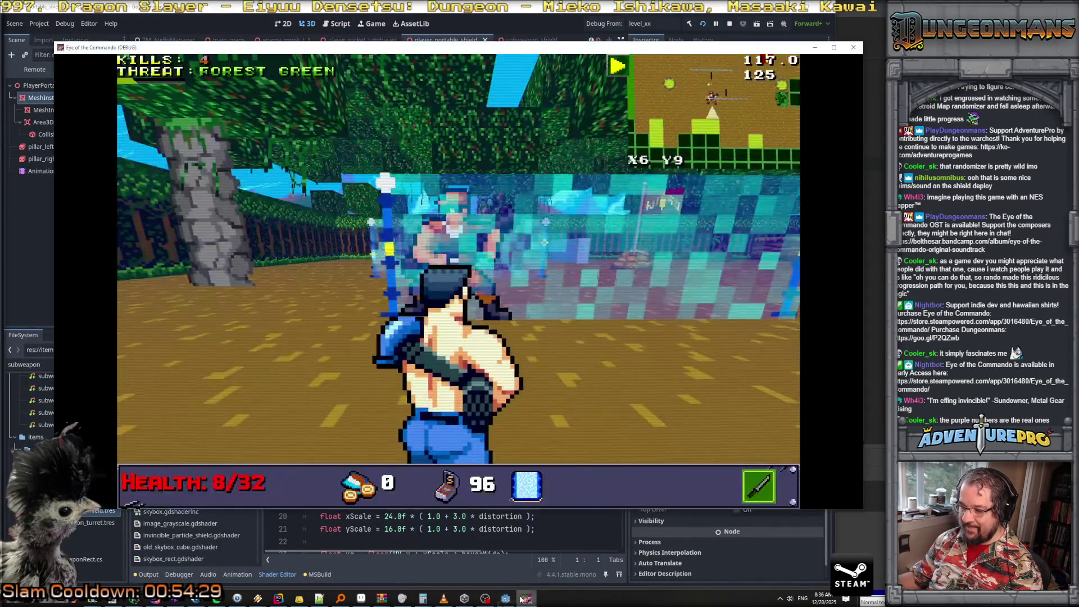
pyautogui.click(527, 598)
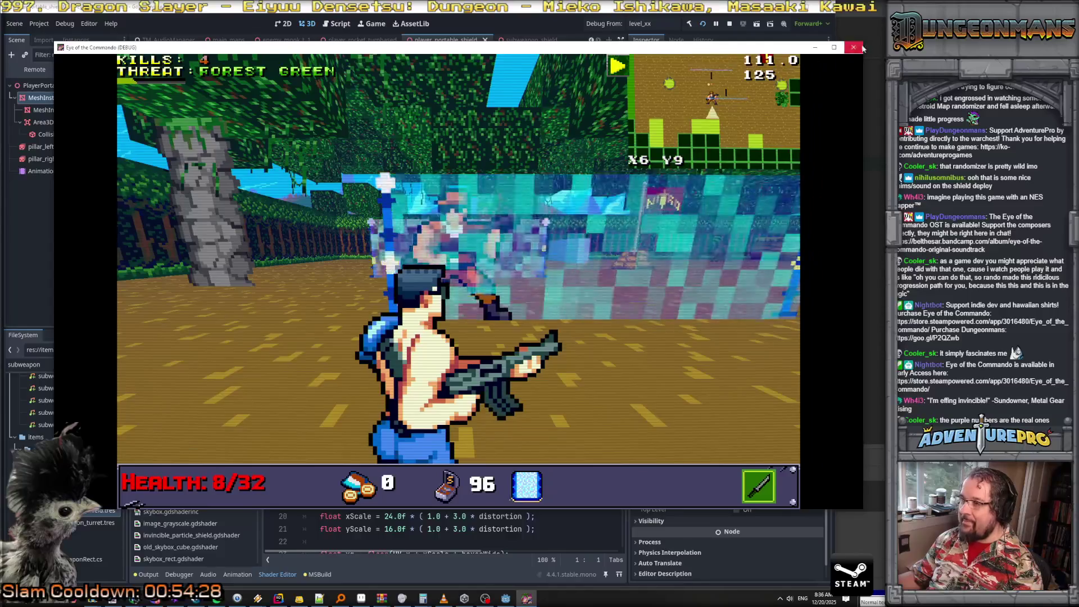
# Close the old game and relaunch a rebuilt debug run, heading into the corridor
pyautogui.click(853, 48)
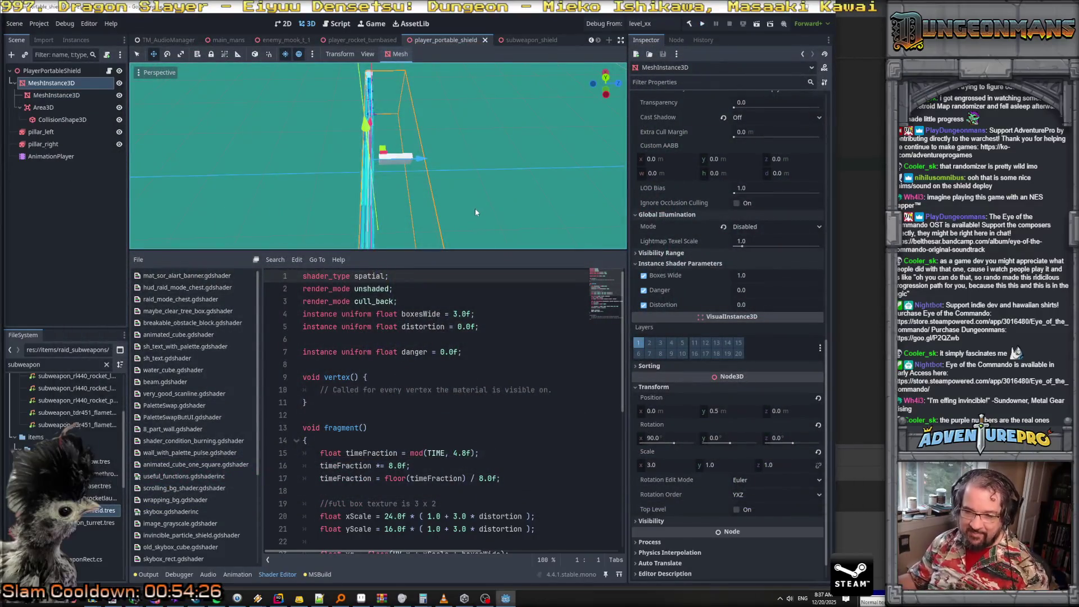
pyautogui.click(600, 25)
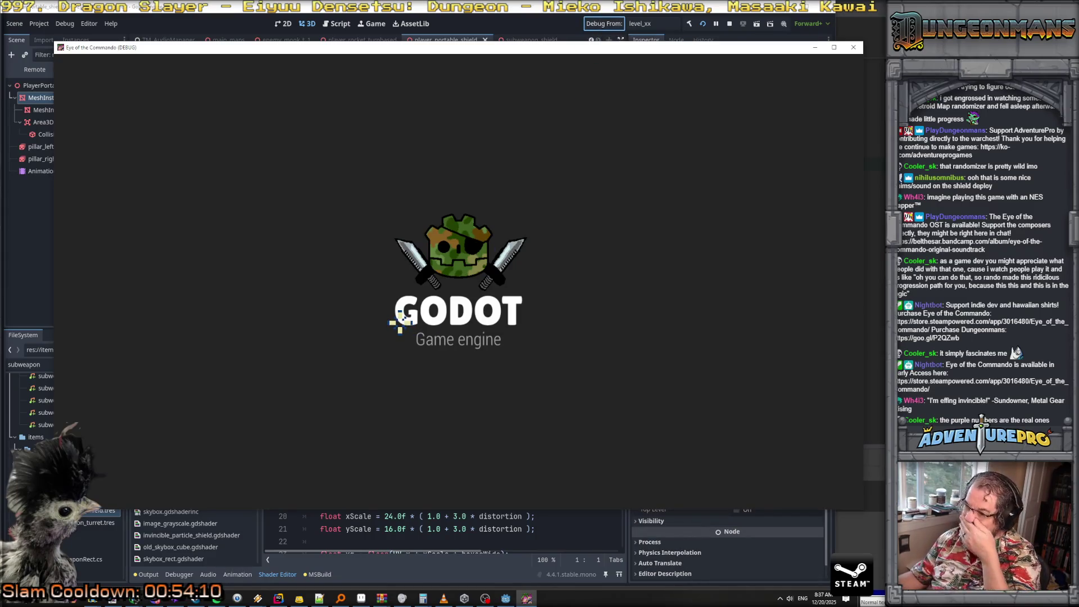
pyautogui.press('Right')
pyautogui.press('Up')
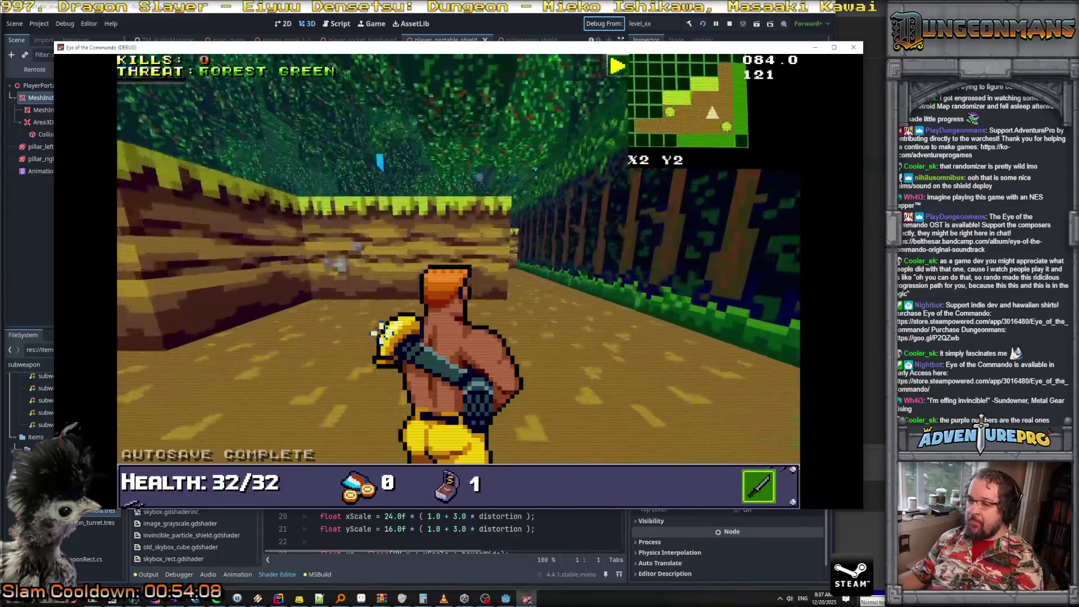
# Advance into the open area, give the player the shield subweapon with 99 ammo, and test-fire it
pyautogui.press('Up')
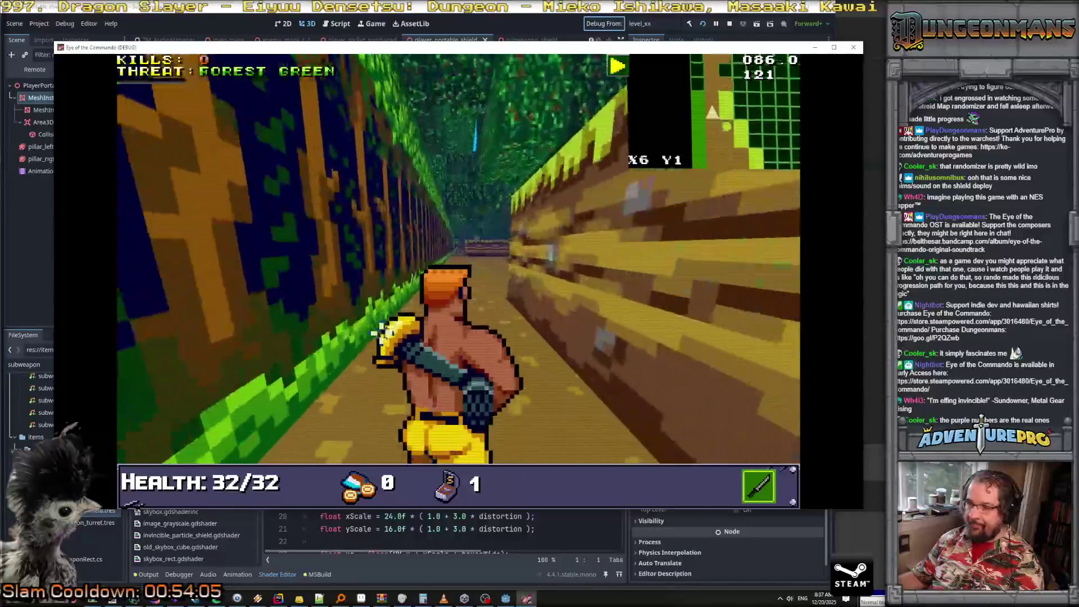
pyautogui.press('Up')
pyautogui.press('`')
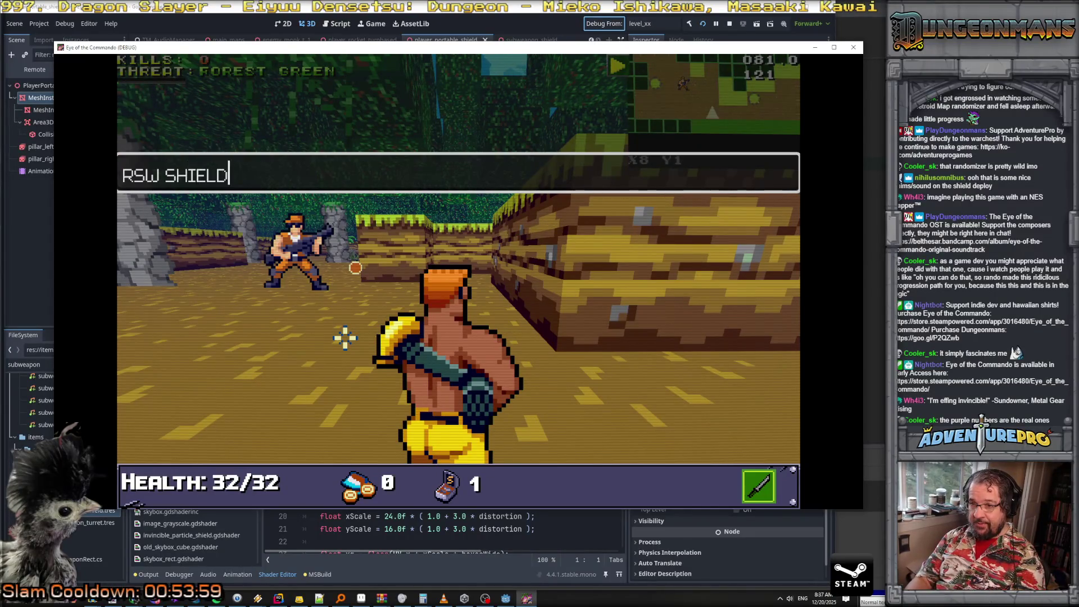
pyautogui.press('Return')
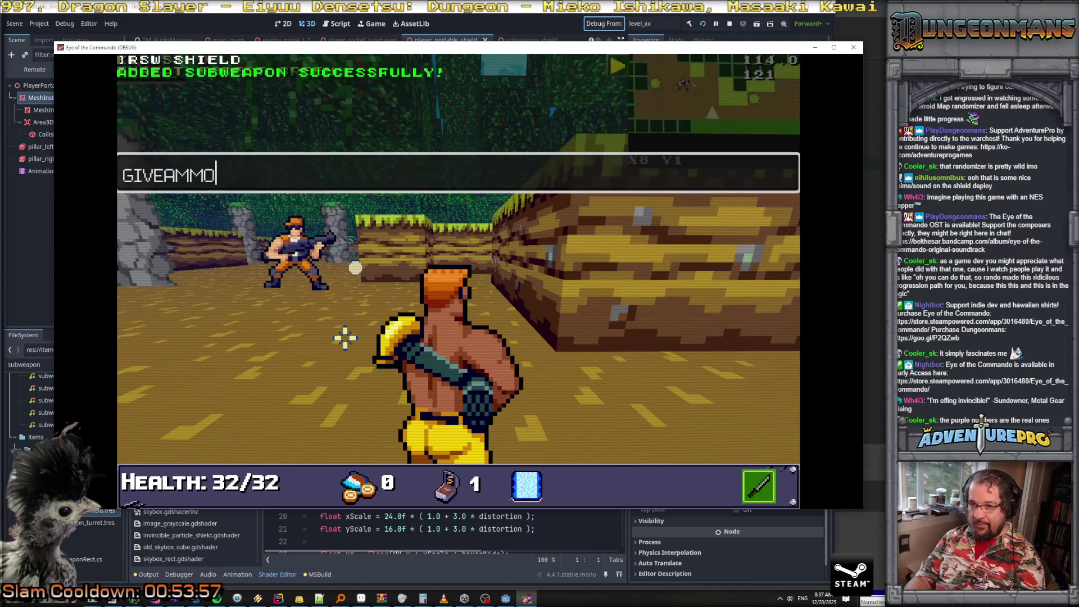
pyautogui.press('Return')
pyautogui.rightClick(344, 337)
pyautogui.click(344, 338)
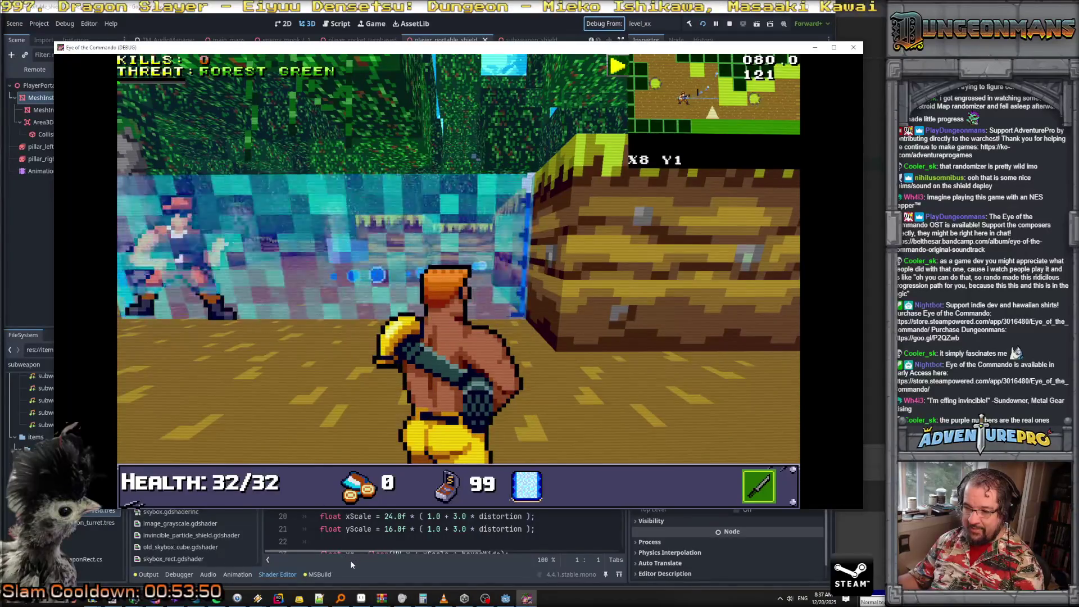
# Check Godot's output log, then deploy a shield barrier toward the tree-lined corridor
pyautogui.press('F8')
pyautogui.click(147, 575)
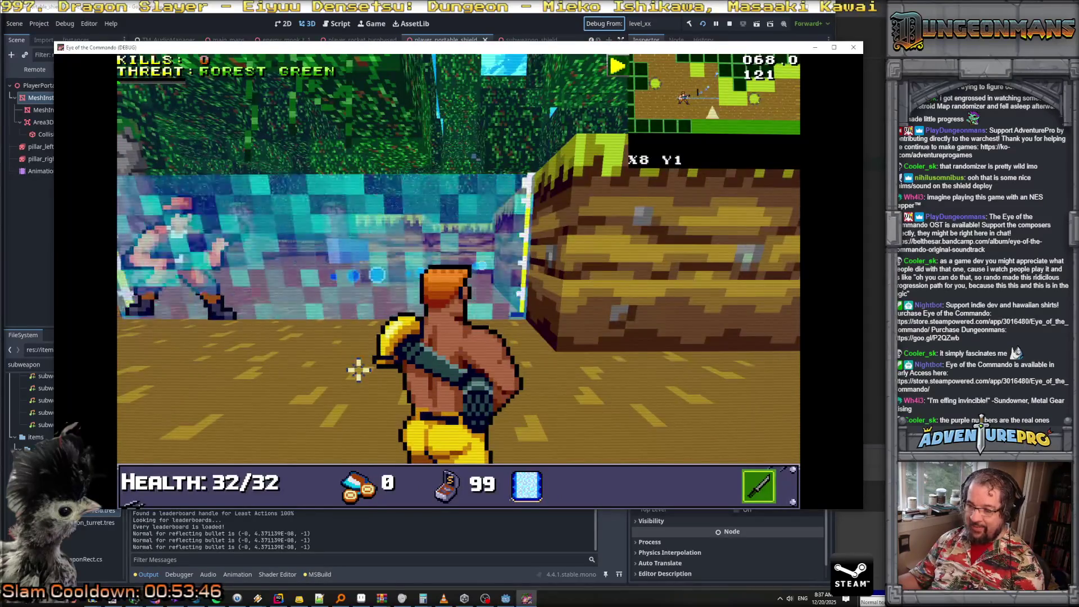
pyautogui.press('Left')
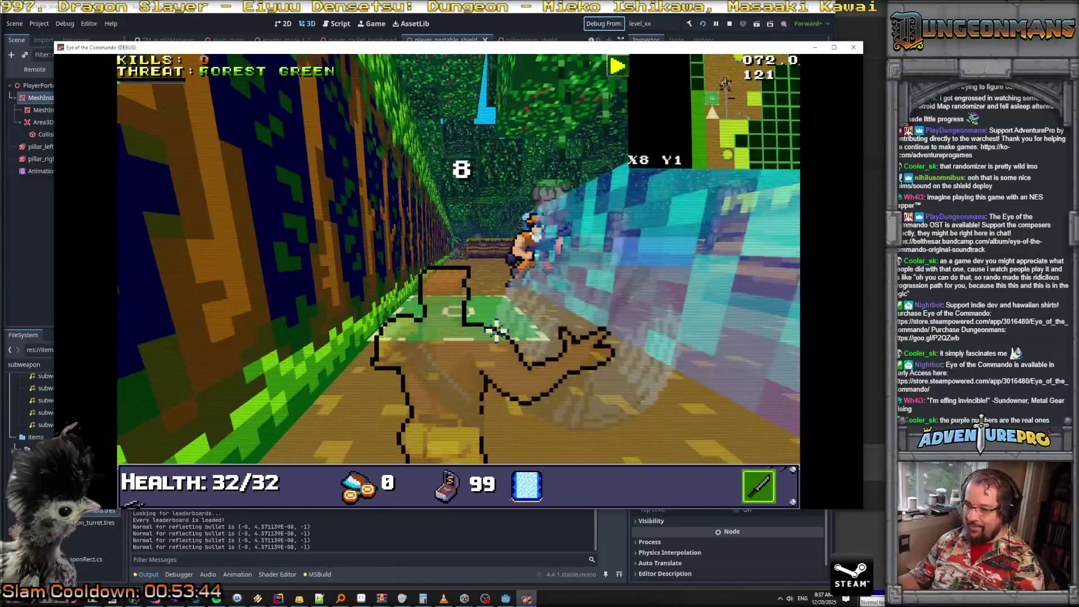
pyautogui.rightClick(496, 331)
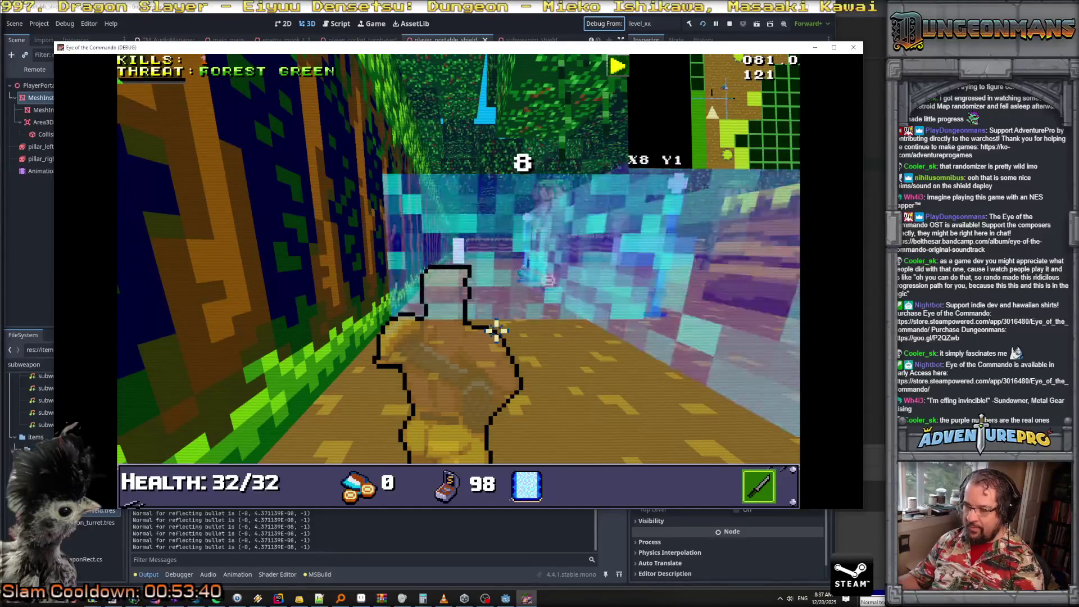
# Spawn an enemy with the console command SPAWN E! T 1, fixing the typo first
pyautogui.press('`')
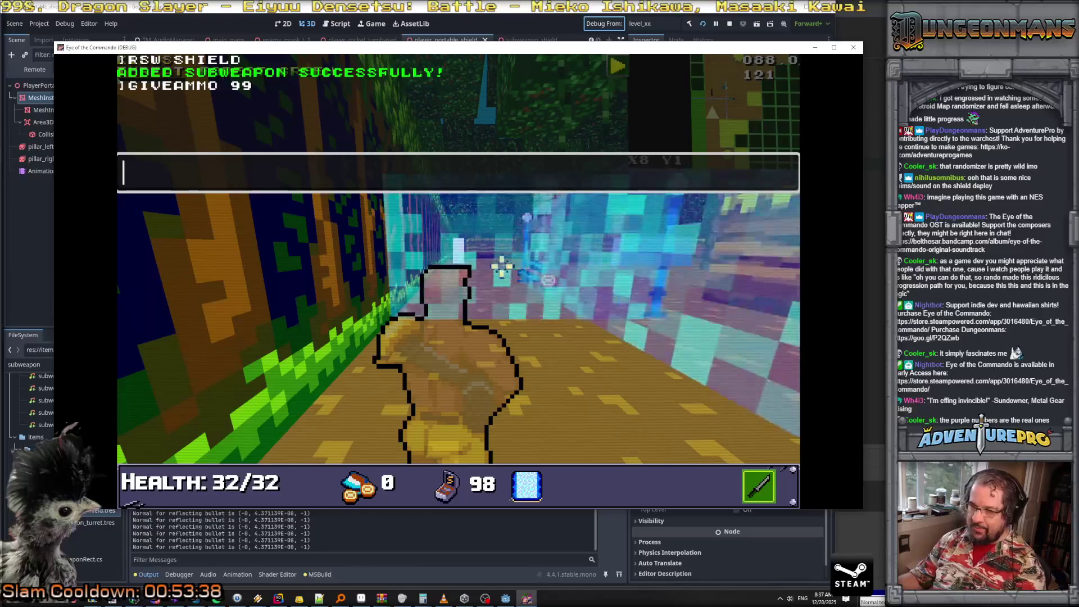
pyautogui.write('SPAWE')
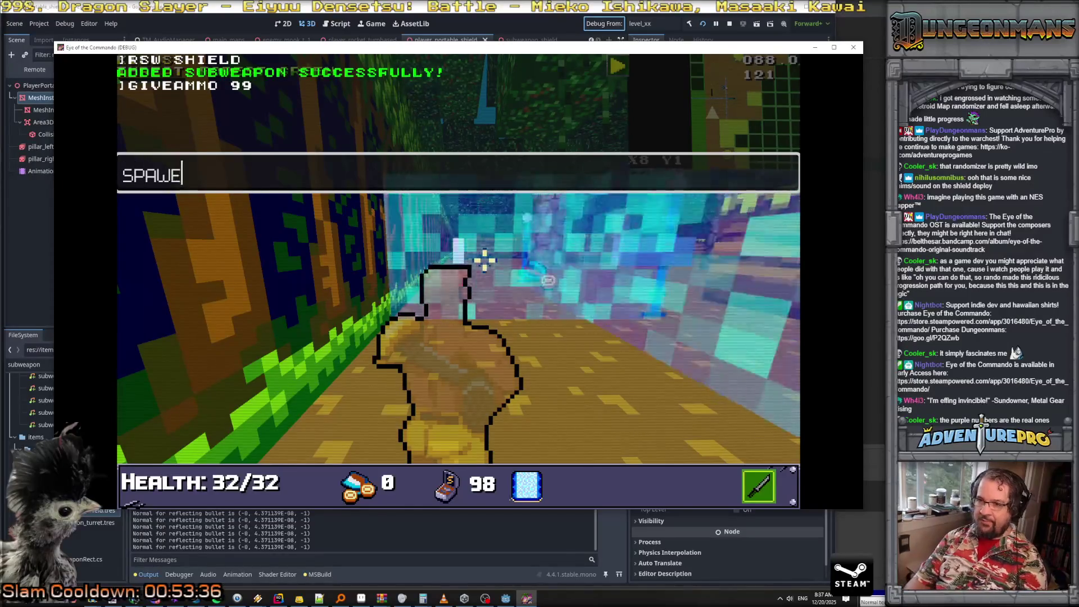
pyautogui.press('BackSpace')
pyautogui.write('N E! T 1')
pyautogui.press('Return')
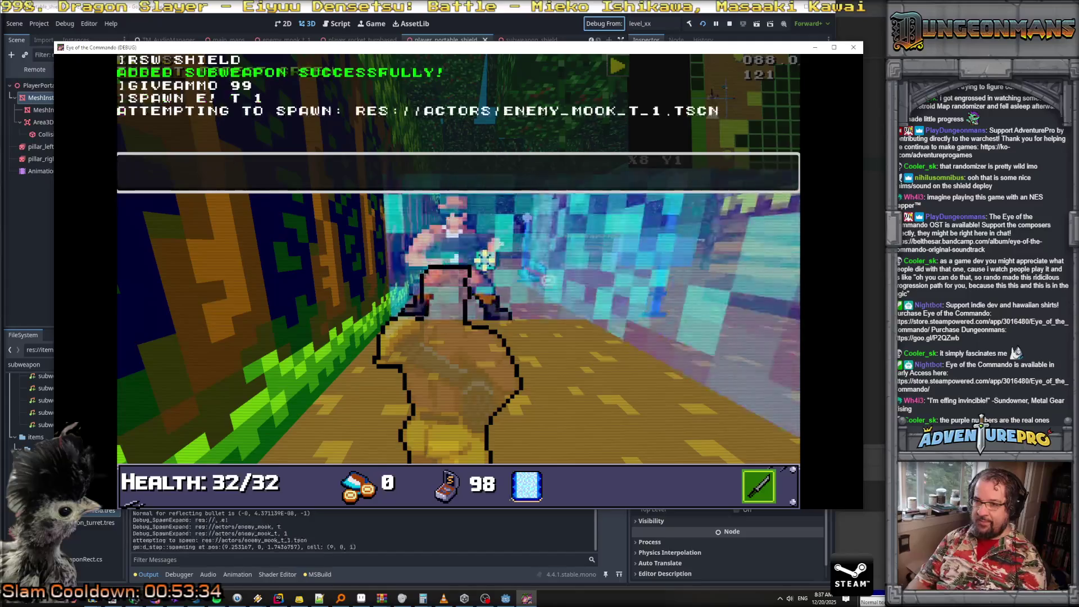
pyautogui.press('`')
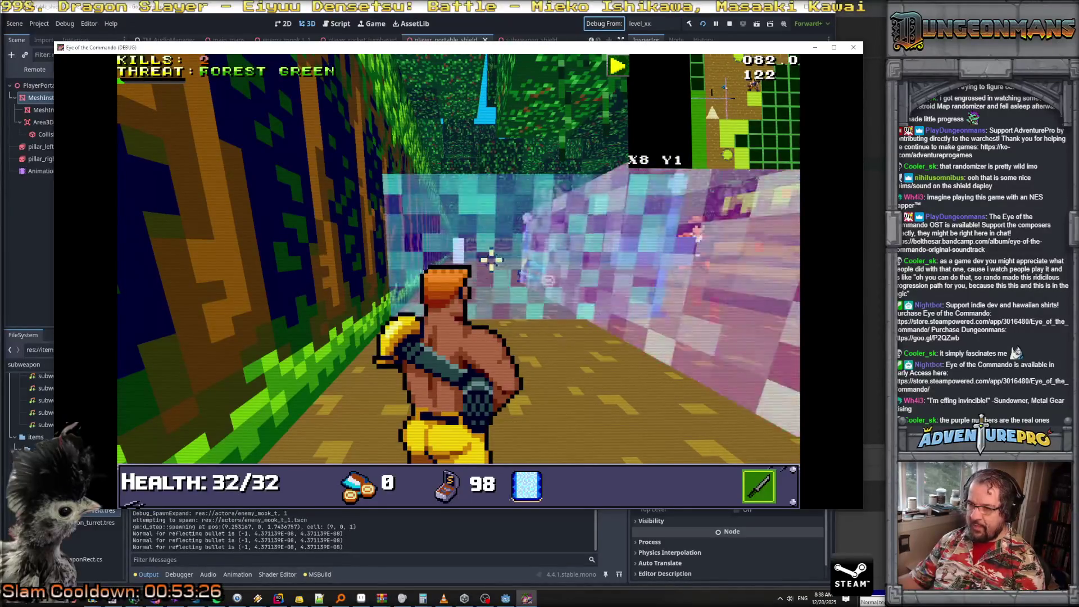
# Spawn another enemy with 'spawn e t 1' and make the player invulnerable with UNDYING
pyautogui.press('`')
pyautogui.write('spawn e t 1')
pyautogui.press('Return')
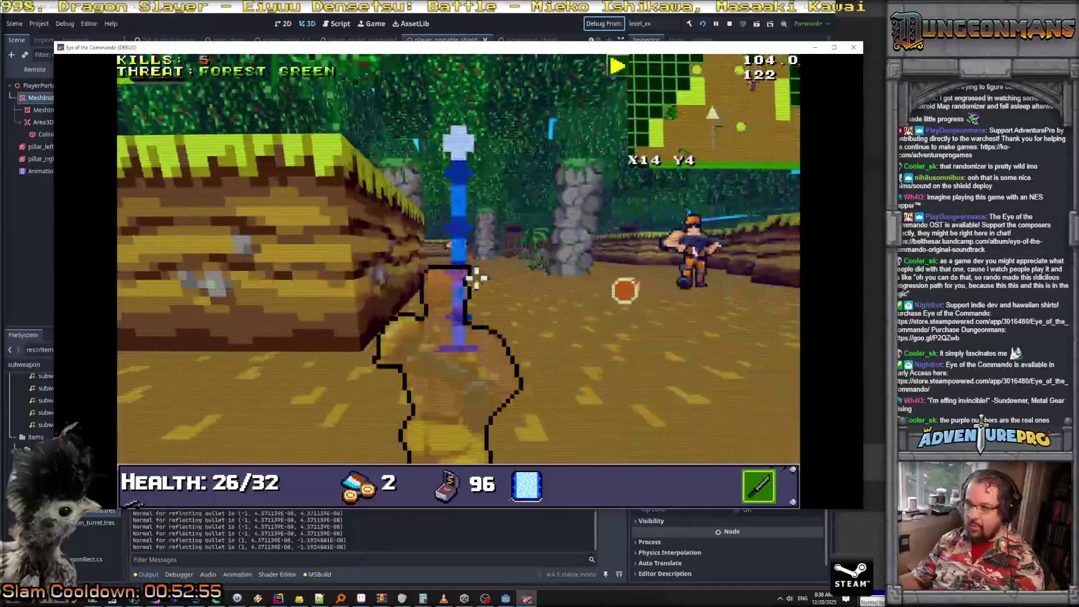
pyautogui.press('`')
pyautogui.write('ING')
pyautogui.press('Return')
pyautogui.press('`')
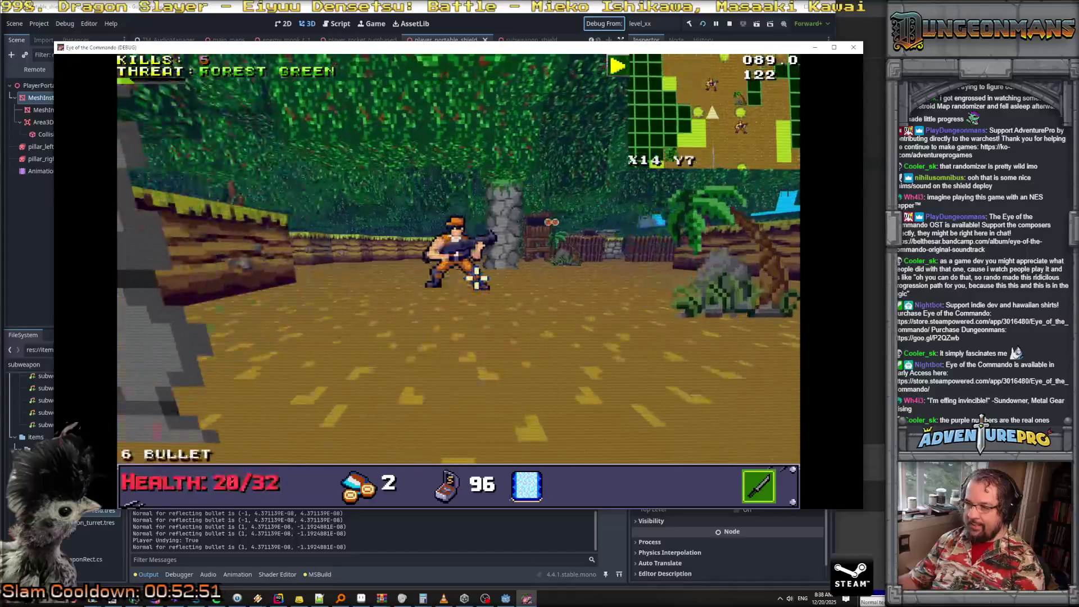
# Place the shield wall toward the enemies, walk past it, and return to Rider
pyautogui.rightClick(477, 279)
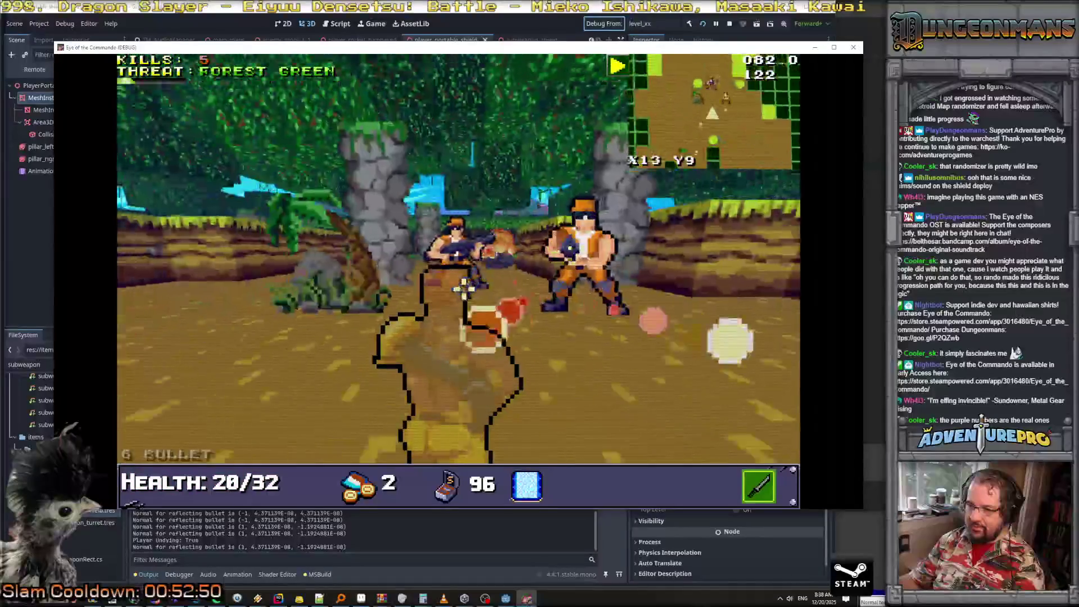
pyautogui.rightClick(479, 352)
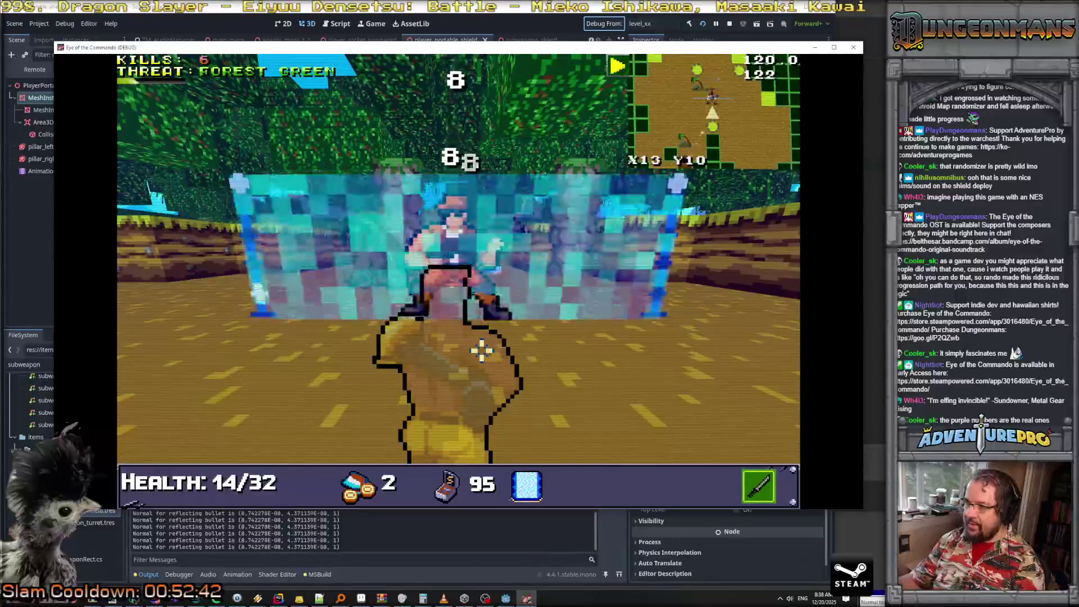
pyautogui.press('w')
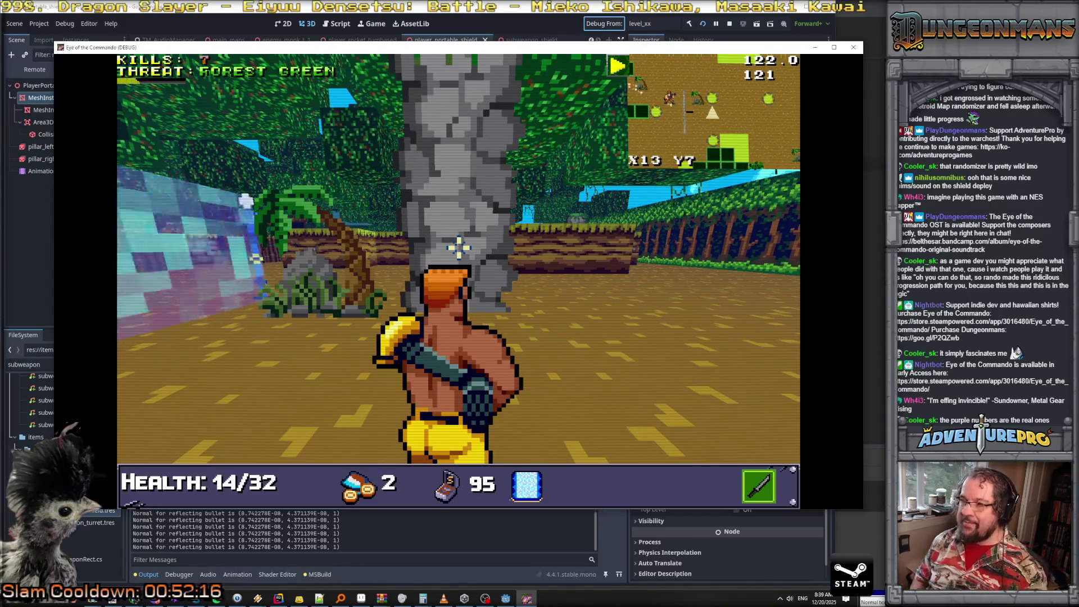
pyautogui.hotkey('alt', 'Tab')
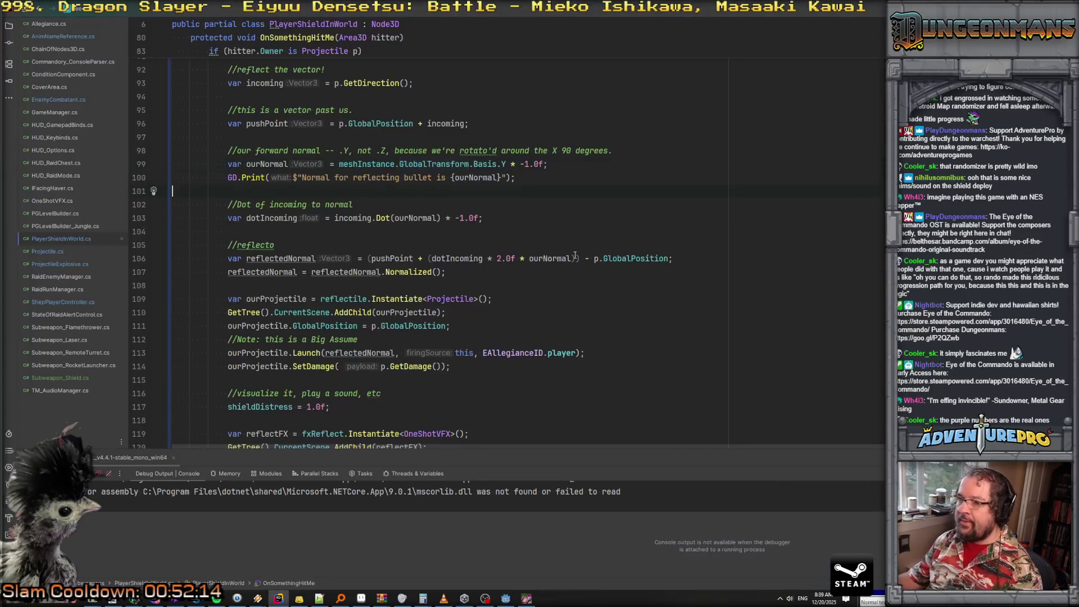
pyautogui.scroll(-5, 503, 283)
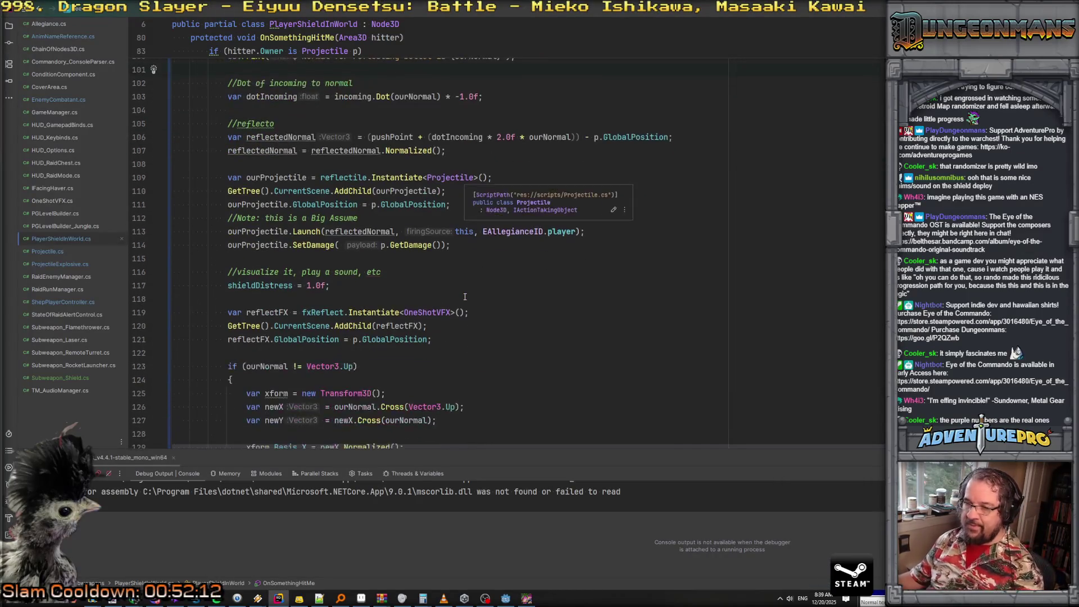
pyautogui.scroll(-4, 393, 279)
pyautogui.scroll(-5, 393, 280)
pyautogui.scroll(12, 365, 272)
pyautogui.scroll(19, 357, 269)
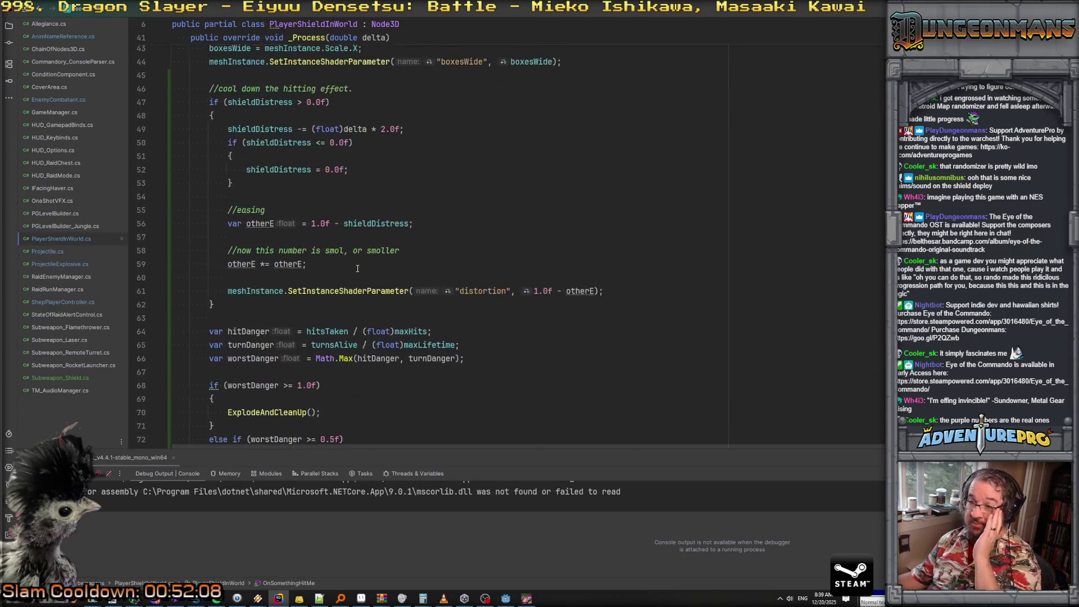
pyautogui.scroll(1, 357, 269)
pyautogui.scroll(-20, 357, 269)
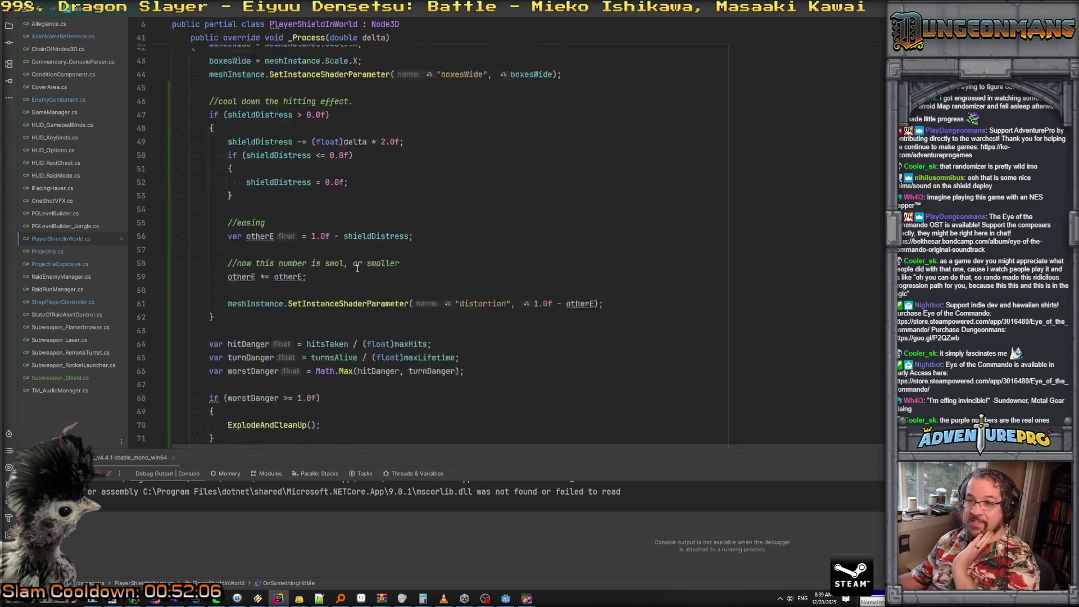
pyautogui.scroll(-15, 358, 268)
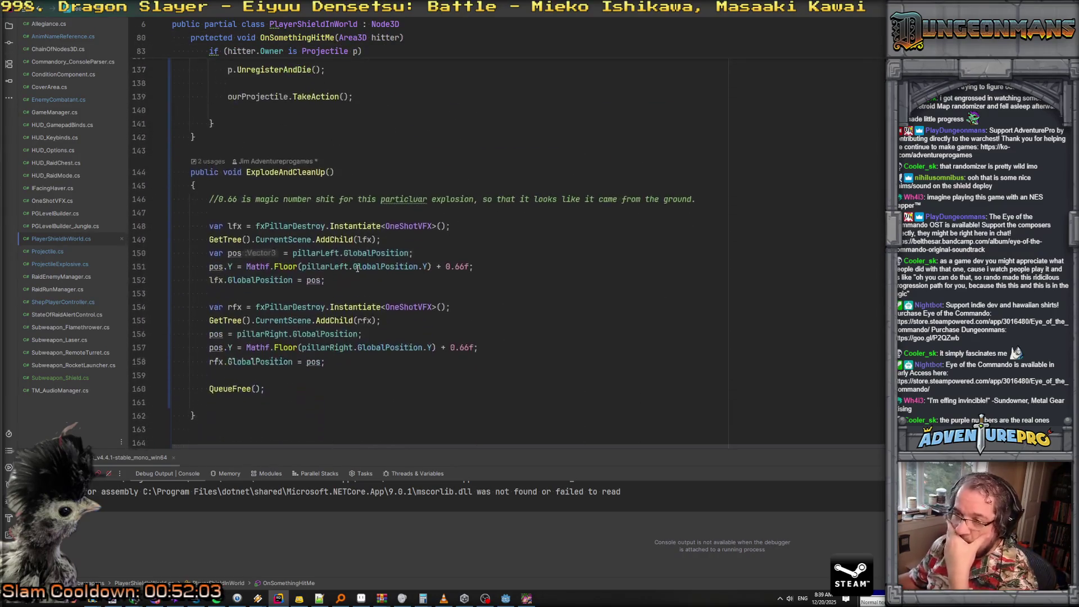
pyautogui.scroll(-4, 357, 268)
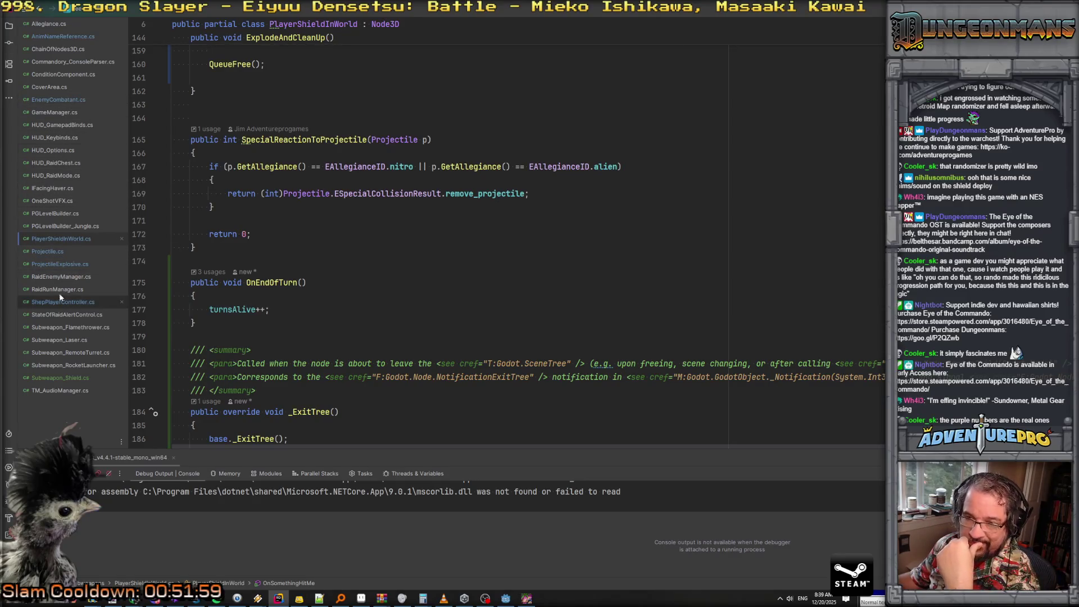
# In Subweapon_Shield.cs, add newShield.BlockAreaFromPathing(true) after placement and generate the missing method stub
pyautogui.click(72, 376)
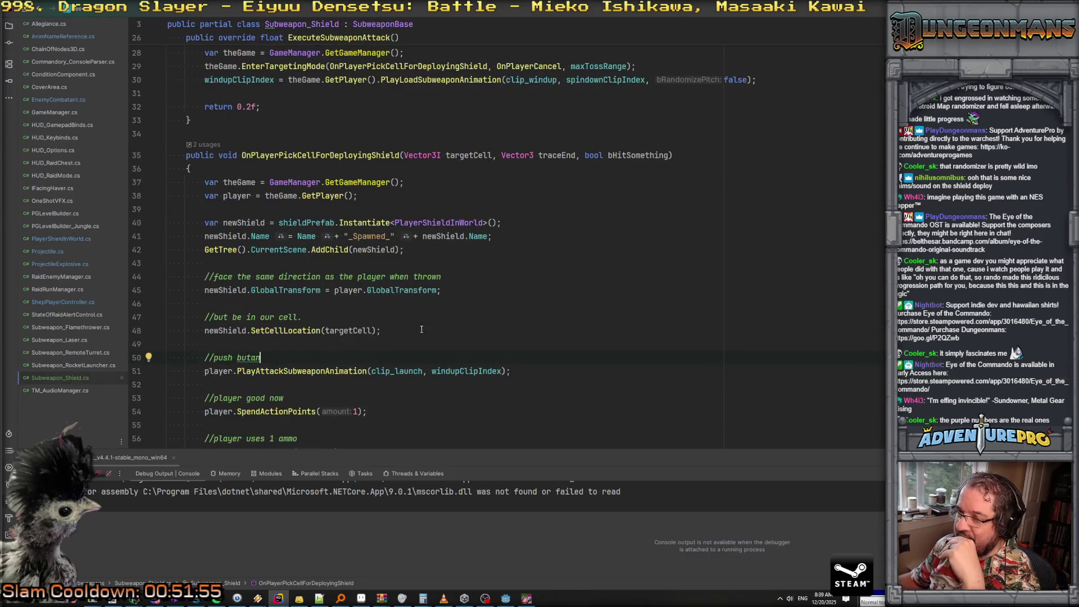
pyautogui.scroll(-3, 415, 331)
pyautogui.scroll(2, 438, 308)
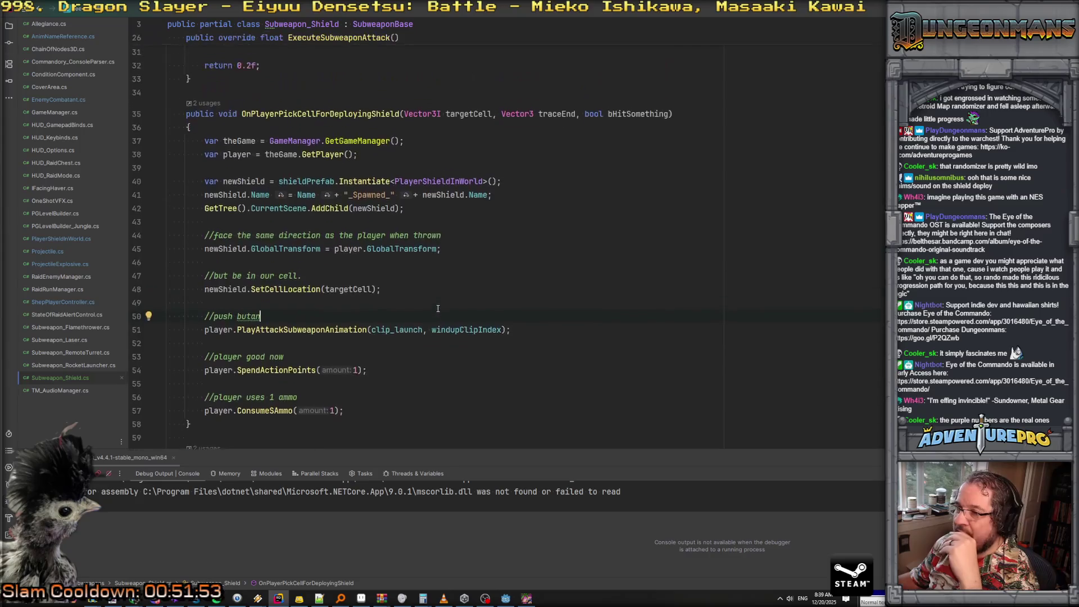
pyautogui.scroll(-2, 393, 282)
pyautogui.scroll(2, 383, 260)
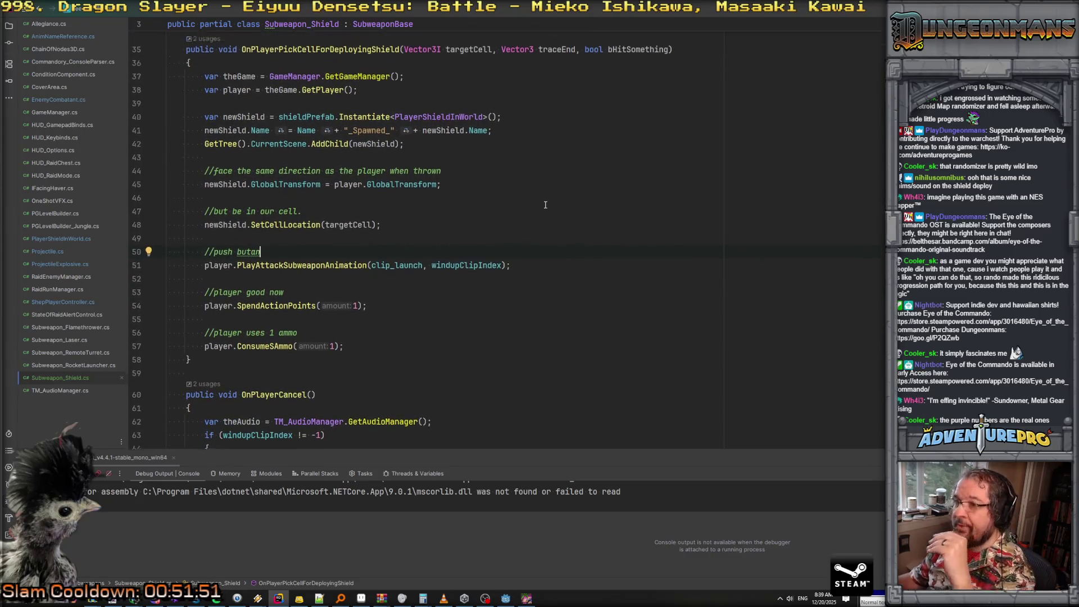
pyautogui.press('Return')
pyautogui.press('Return')
pyautogui.write('newShield.')
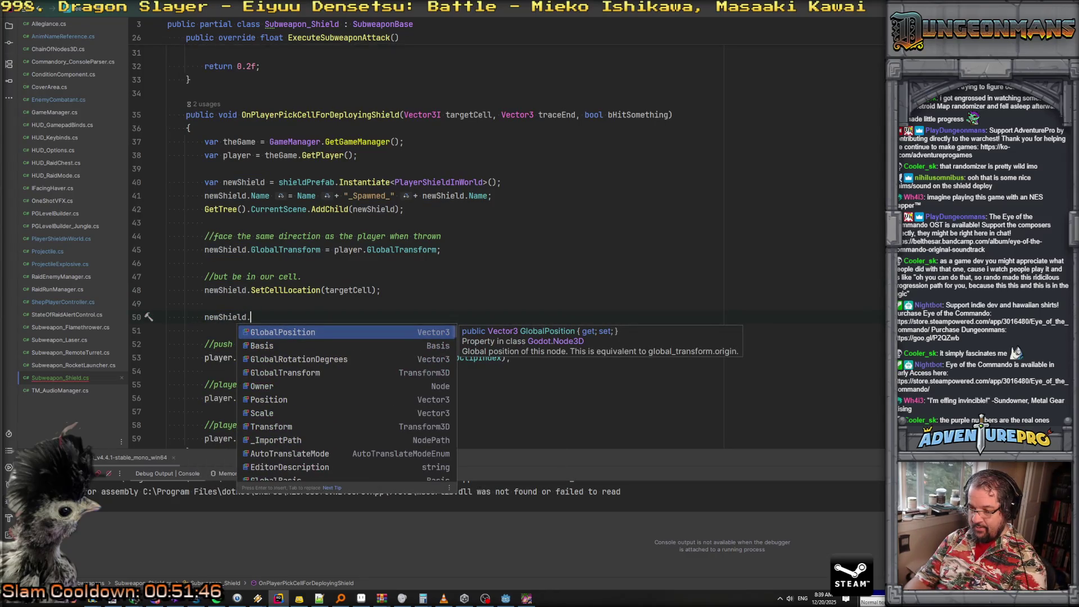
pyautogui.write('Block')
pyautogui.press('Return')
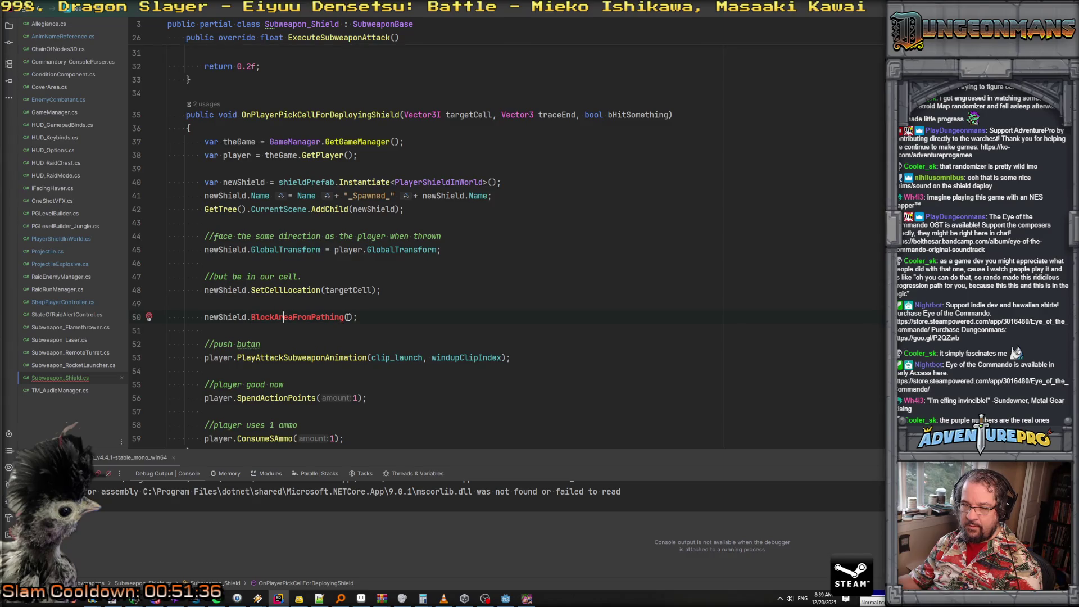
pyautogui.write('true')
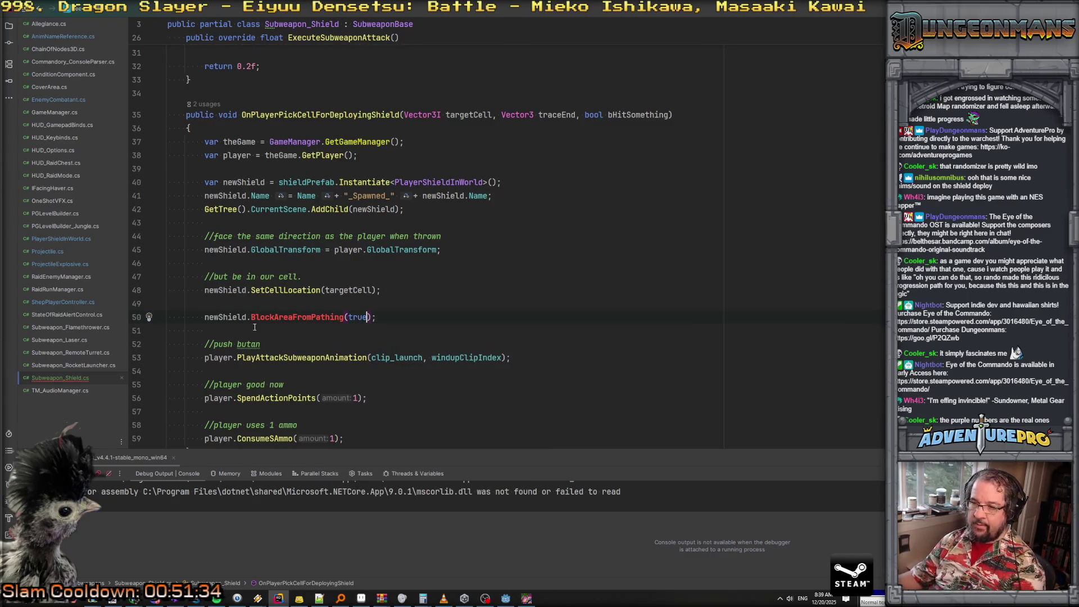
pyautogui.hotkey('alt', 'Return')
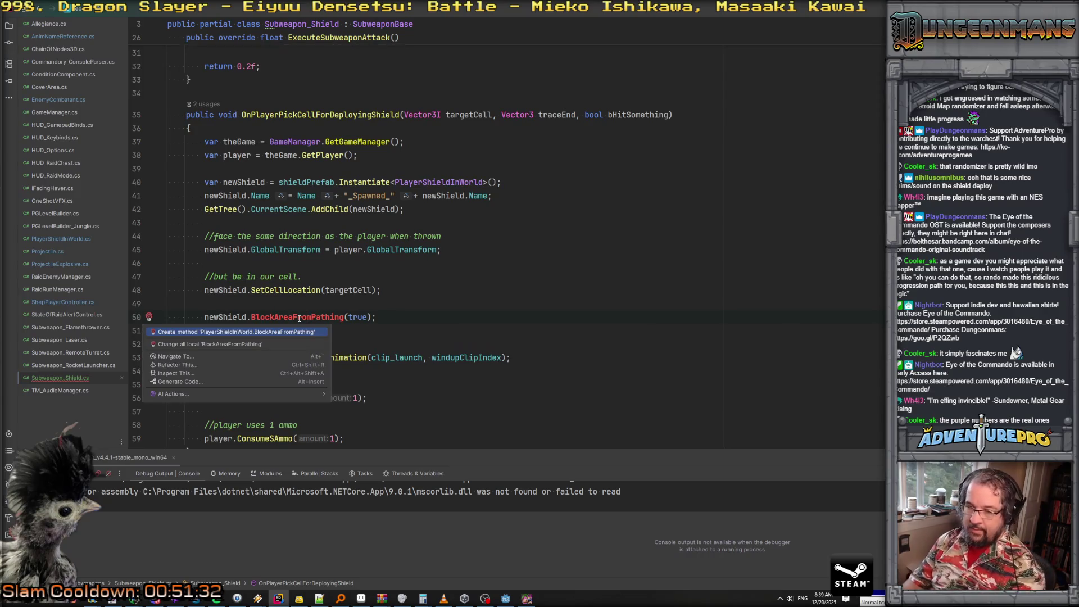
pyautogui.press('Return')
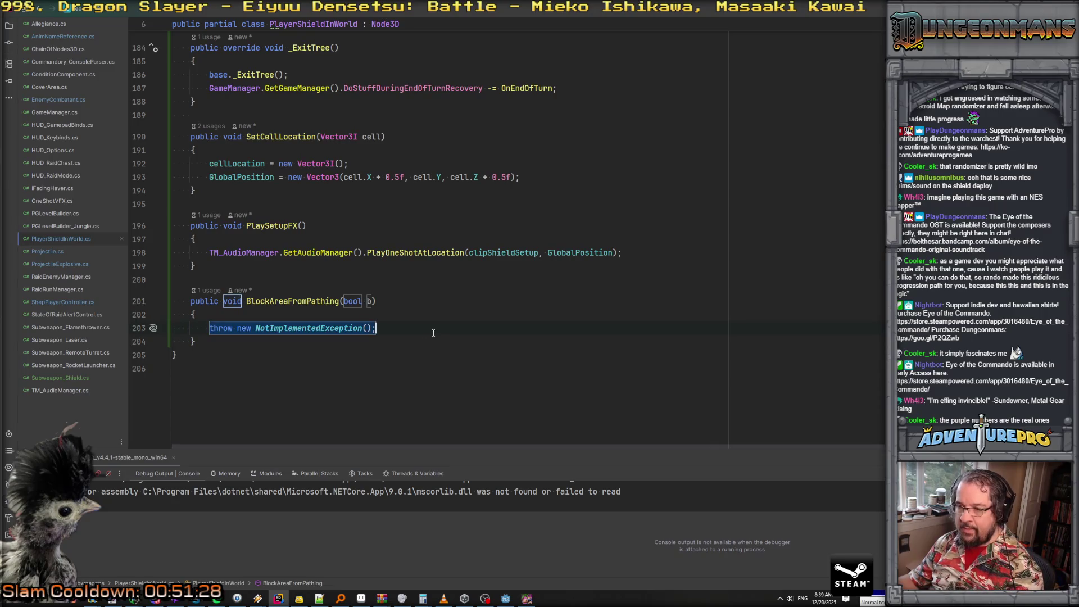
# Replace the placeholder exception with the pasted forward-normal line, naming it fwd
pyautogui.press('BackSpace')
pyautogui.scroll(15, 434, 334)
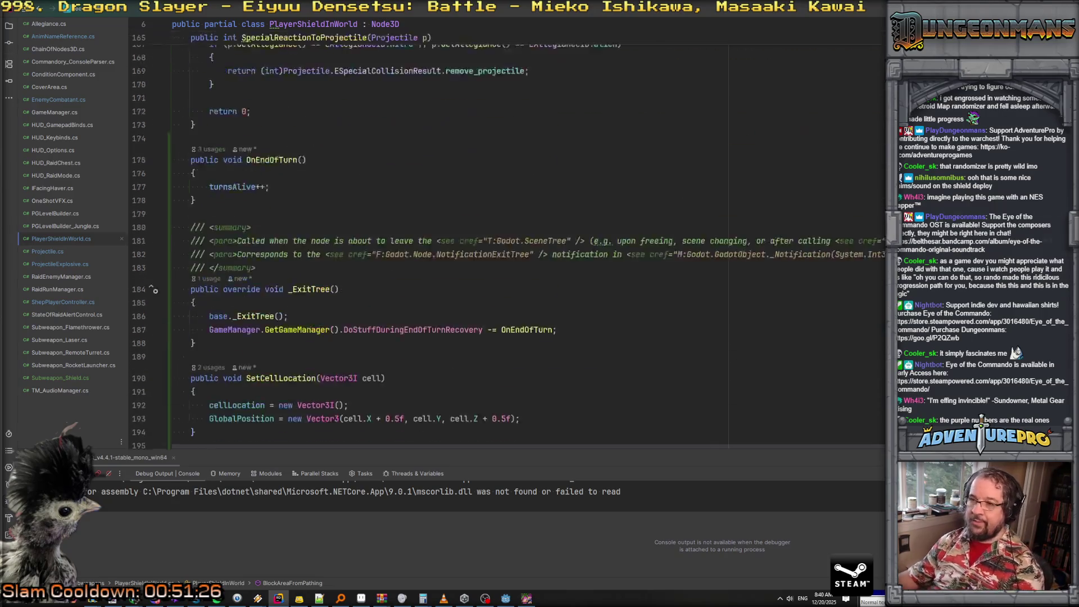
pyautogui.scroll(9, 433, 334)
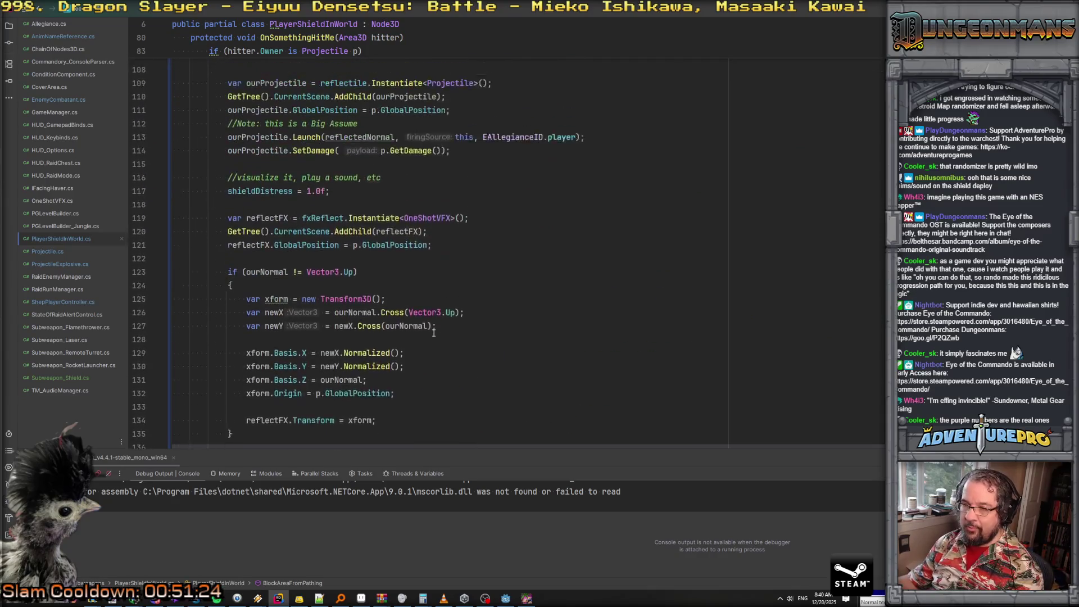
pyautogui.scroll(5, 433, 333)
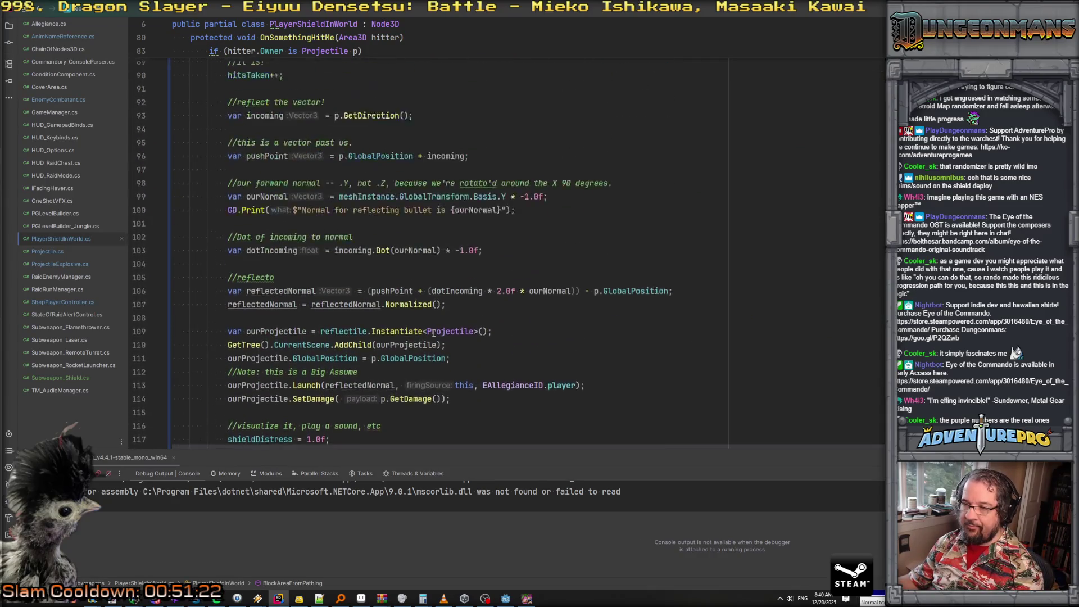
pyautogui.scroll(2, 464, 338)
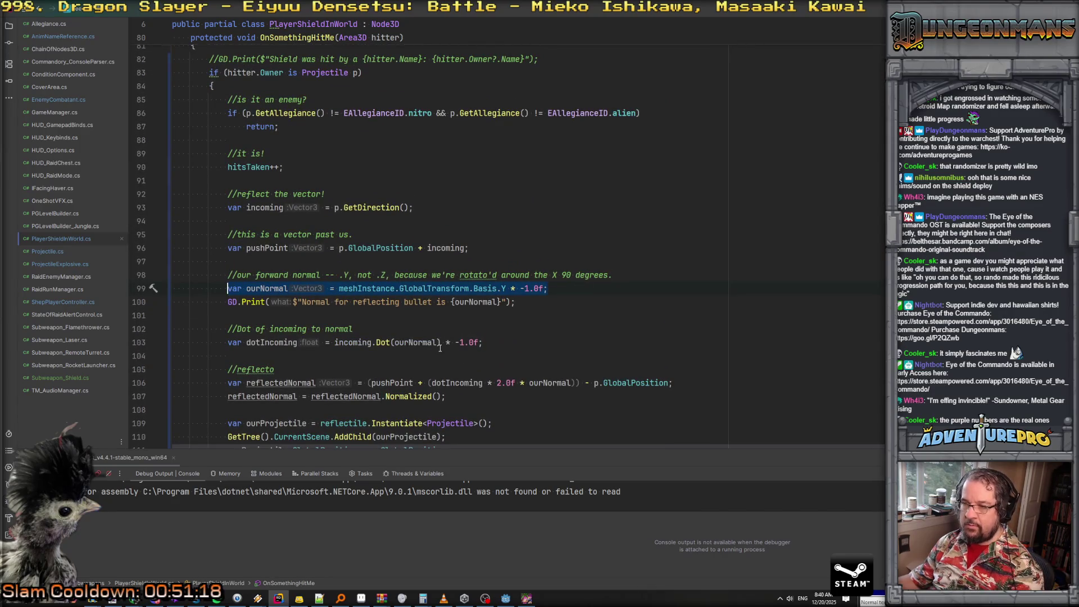
pyautogui.scroll(-20, 440, 348)
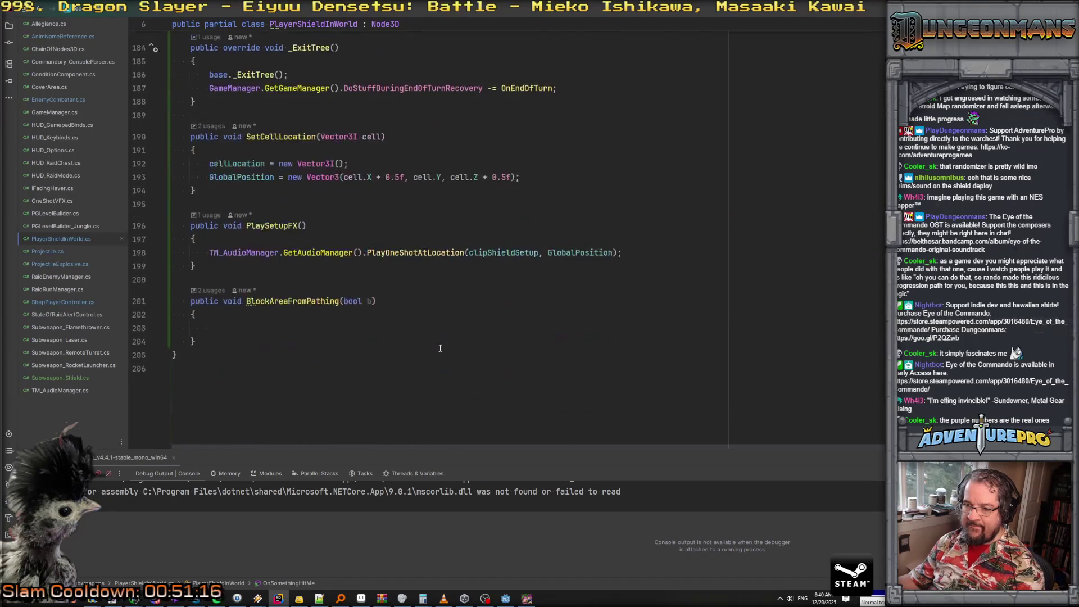
pyautogui.write('var ourNormal = meshInstance.GlobalTransform.Basis.Y * -1.0f;')
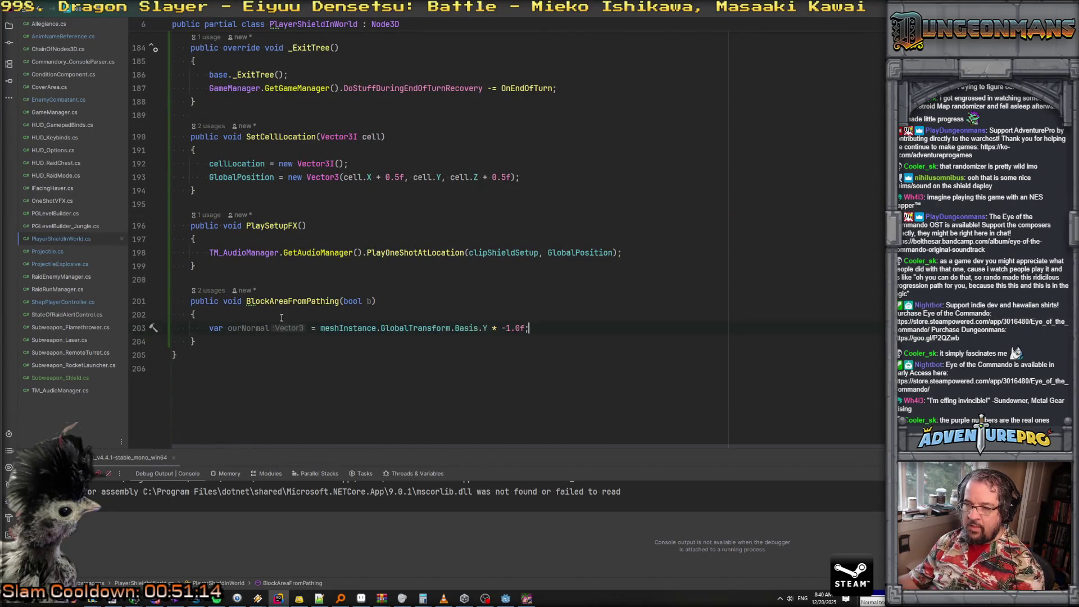
pyautogui.write('fwd')
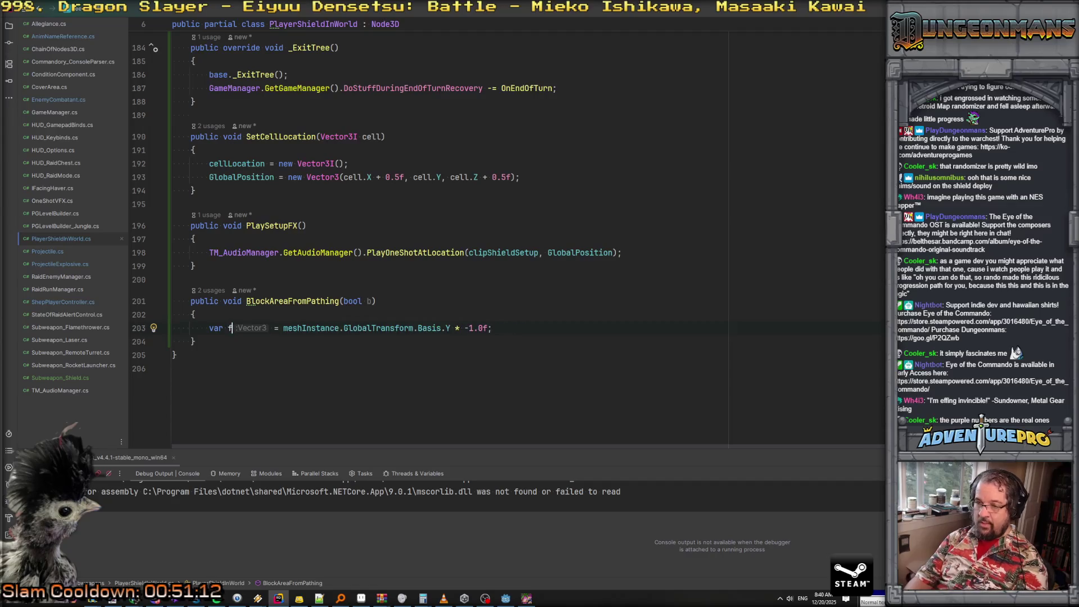
# Add var right = fwd.Cross(Vector3.Up) below the fwd line
pyautogui.press('Return')
pyautogui.write('var right')
pyautogui.write(' = few')
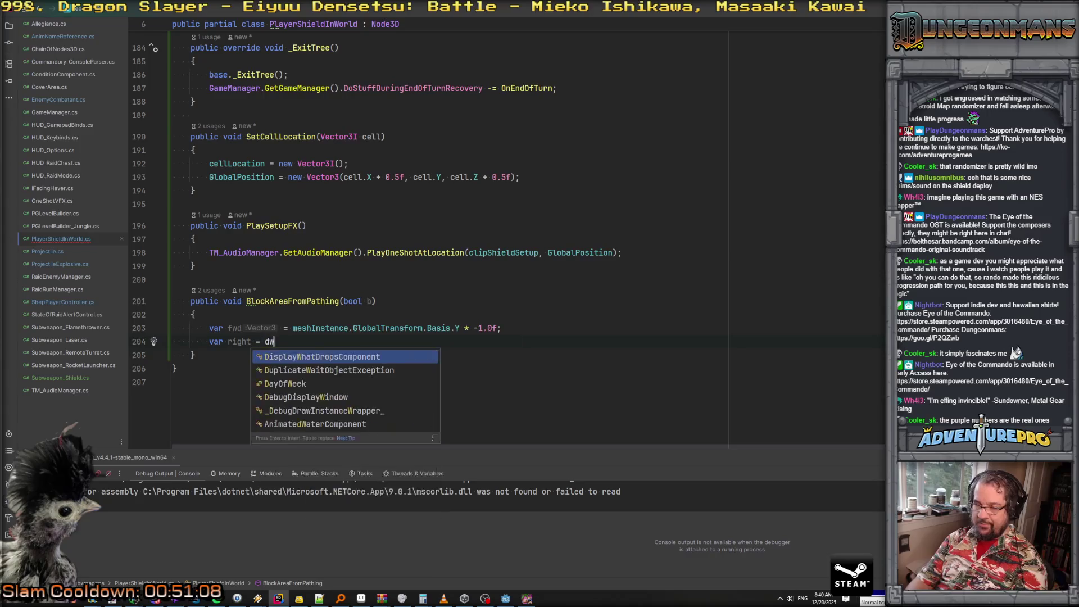
pyautogui.press('BackSpace')
pyautogui.press('BackSpace')
pyautogui.write('ws.cr')
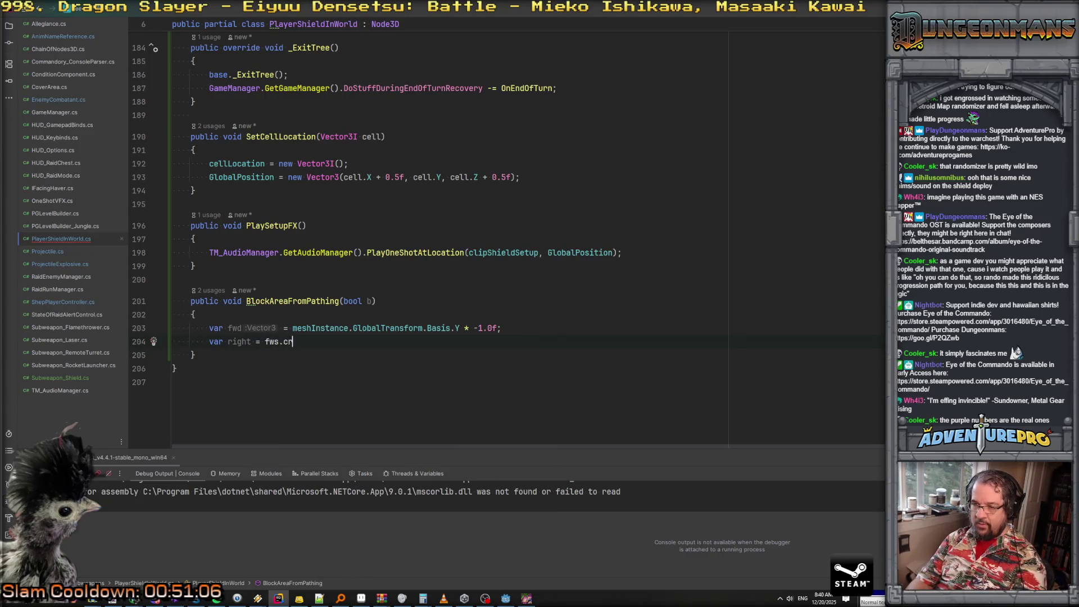
pyautogui.write('Cross(')
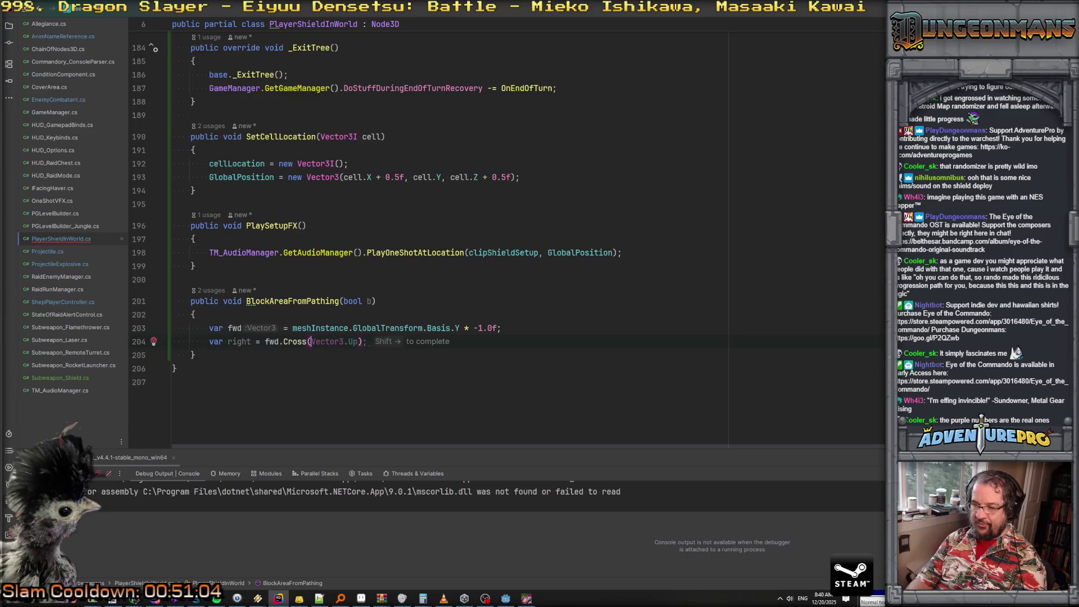
pyautogui.hotkey('shift', 'Right')
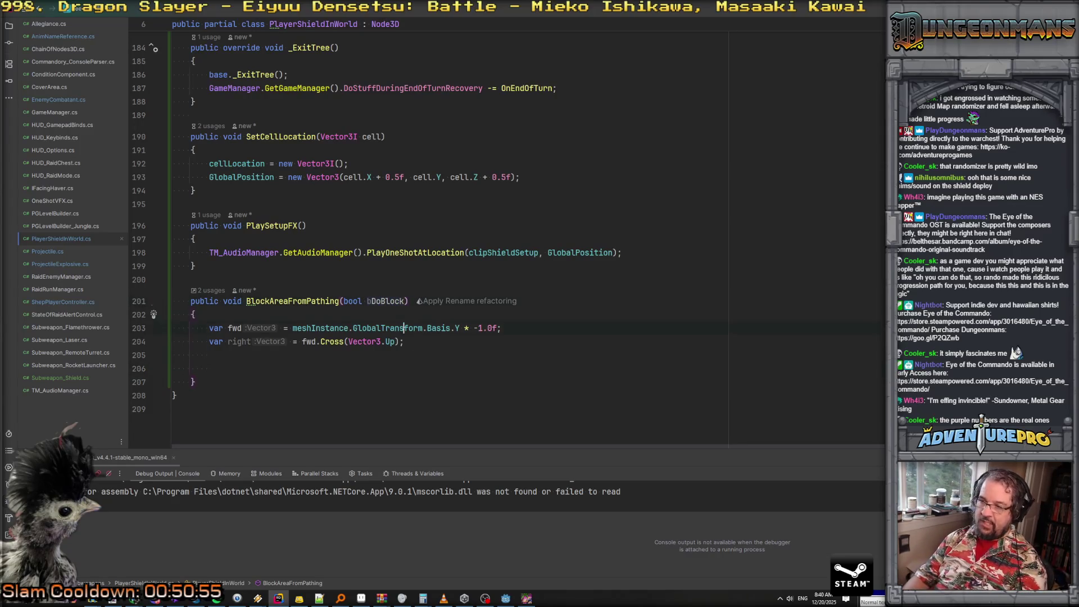
# Discard the stray MapManager line and start var map = Map above the fwd declaration
pyautogui.press('Return')
pyautogui.write('MapM<')
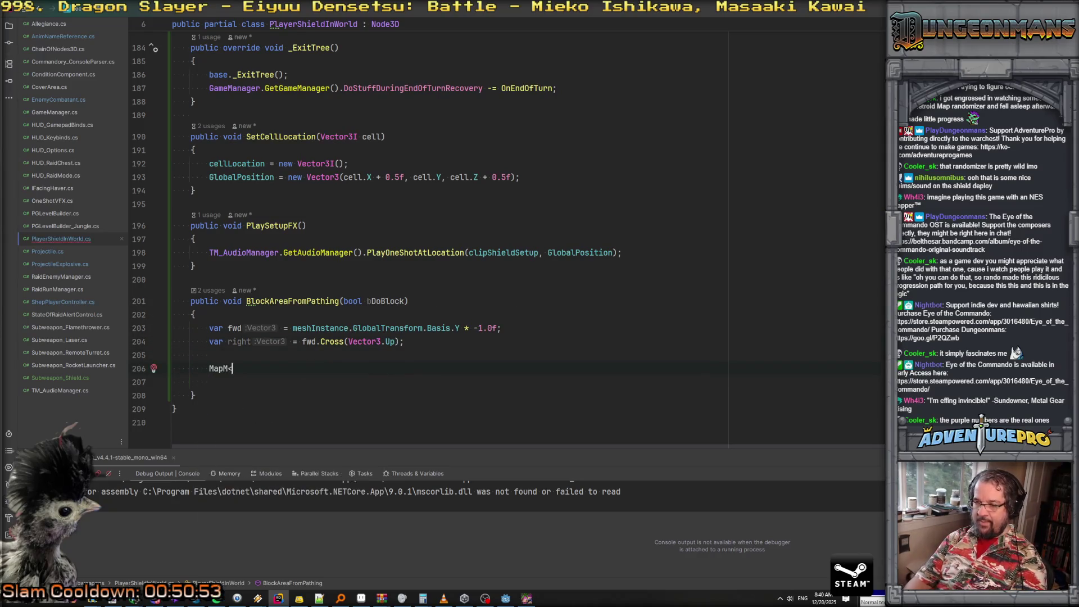
pyautogui.write('anager')
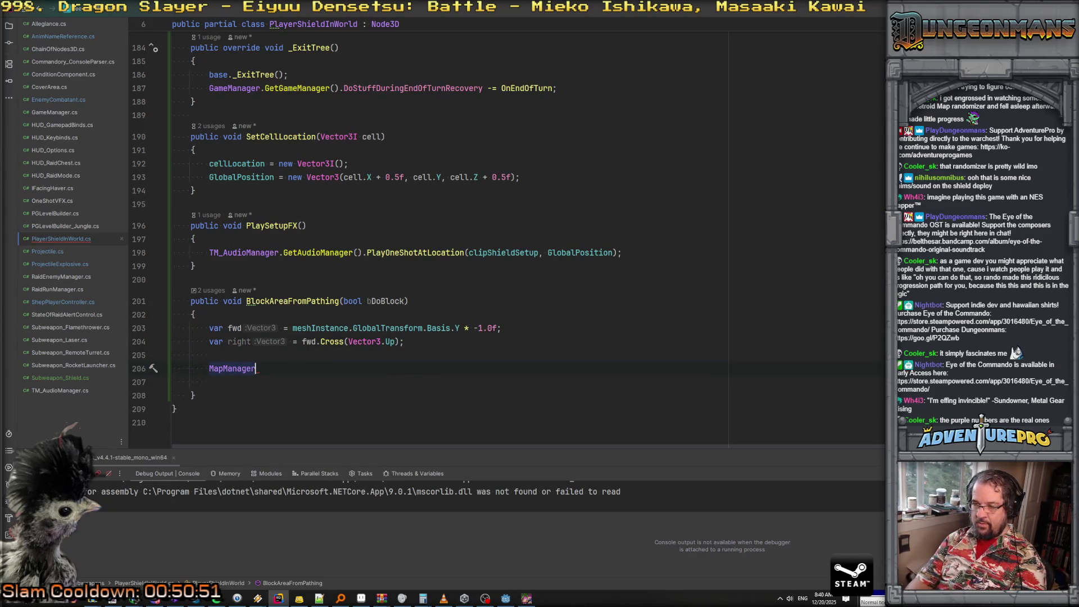
pyautogui.press('BackSpace')
pyautogui.press('Up')
pyautogui.press('Return')
pyautogui.press('Up')
pyautogui.write('var map = Map')
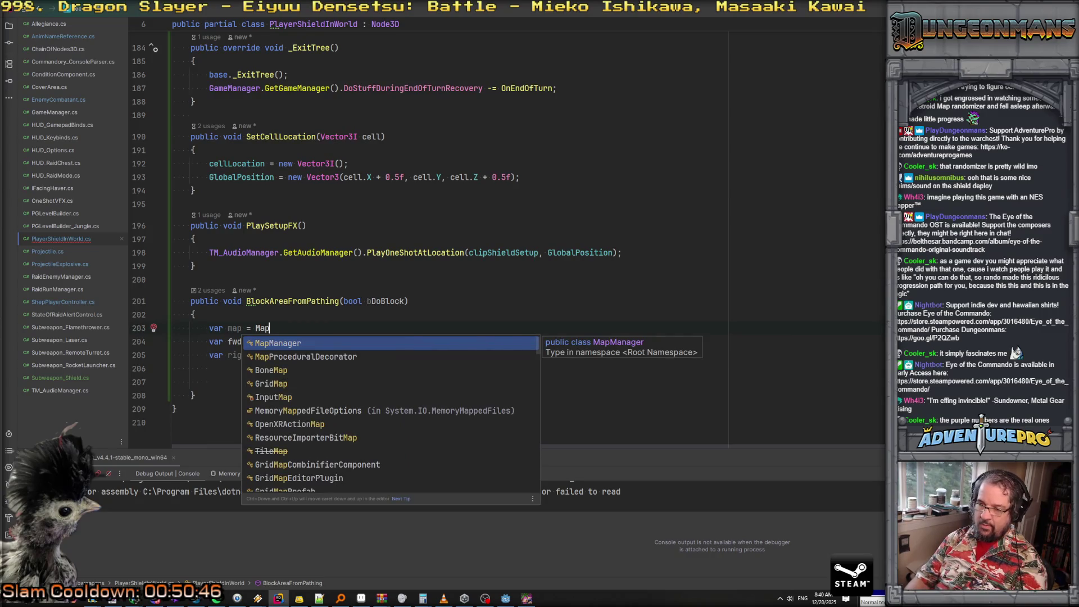
# Complete var map = MapManager.GetMapManager() and add an early return if map is null
pyautogui.press('Return')
pyautogui.write('.')
pyautogui.press('Return')
pyautogui.hotkey('ctrl', 'shift', 'Return')
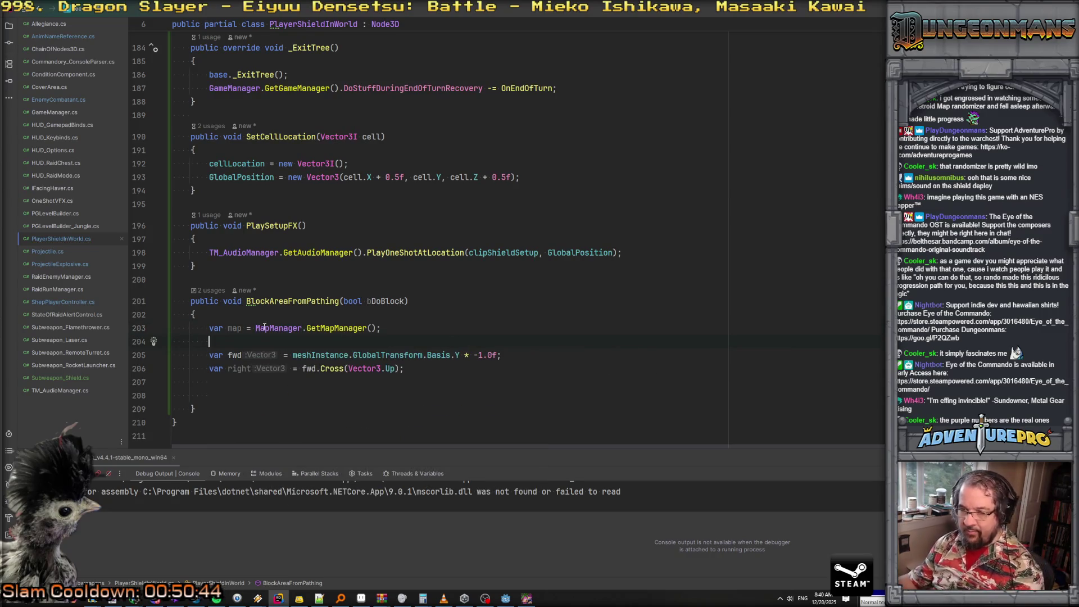
pyautogui.write('if(map == ni')
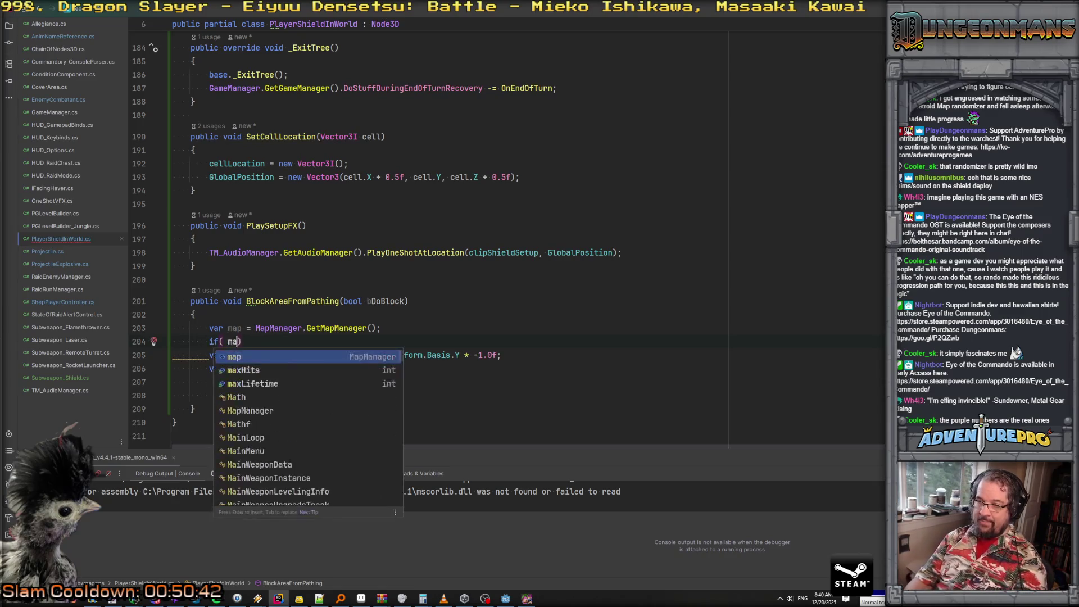
pyautogui.press('BackSpace')
pyautogui.write('ull )')
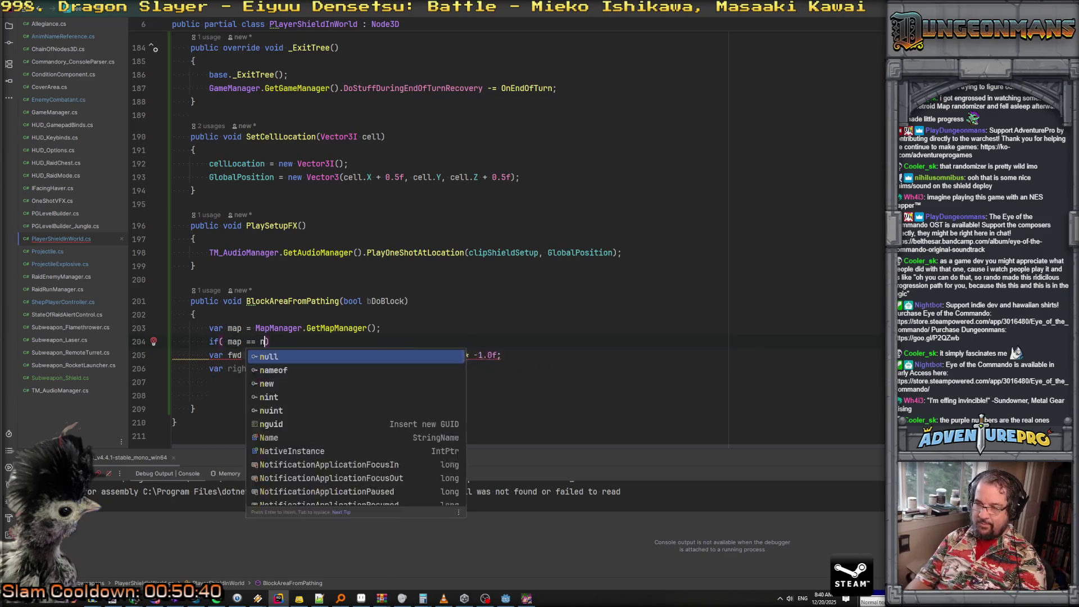
pyautogui.press('Return')
pyautogui.write('return;')
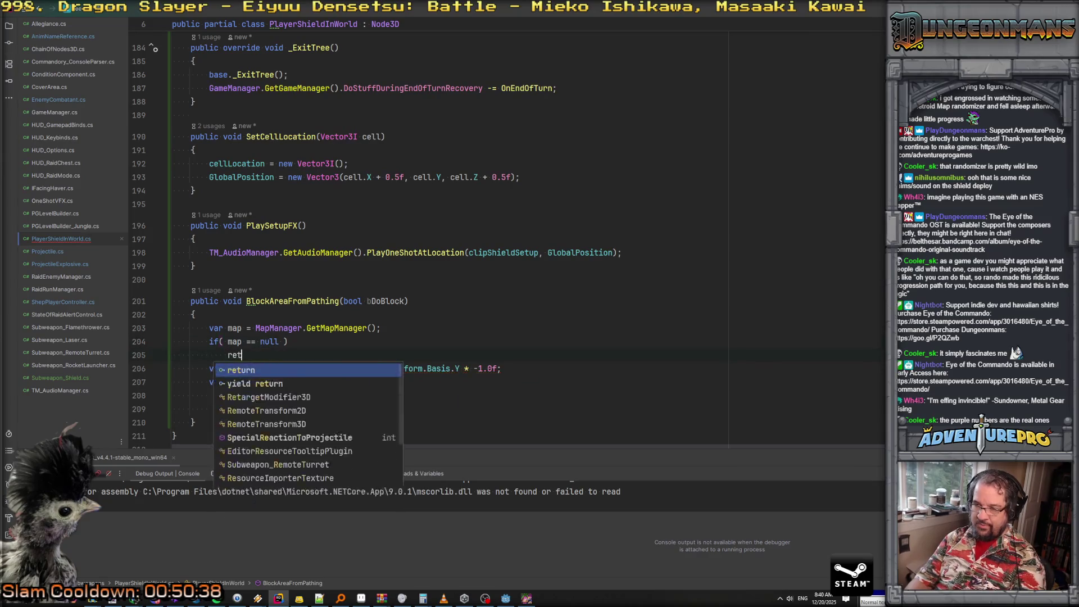
pyautogui.press('Return')
# Wrap the early return in braces and remove the extra blank line in the if block
pyautogui.click(209, 408)
pyautogui.click(209, 354)
pyautogui.write('{')
pyautogui.press('Return')
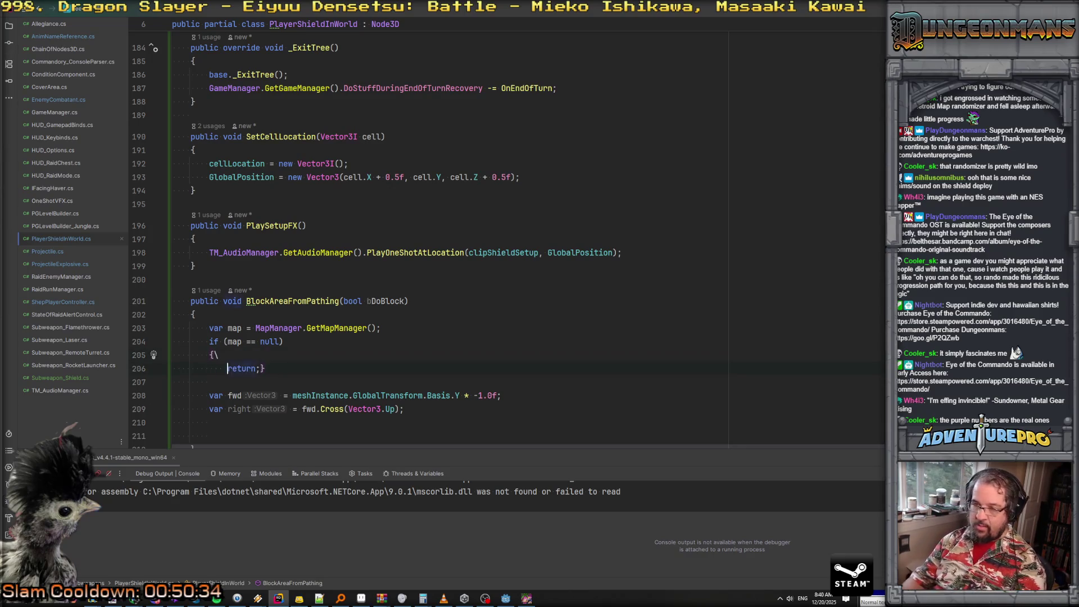
pyautogui.click(261, 368)
pyautogui.press('Return')
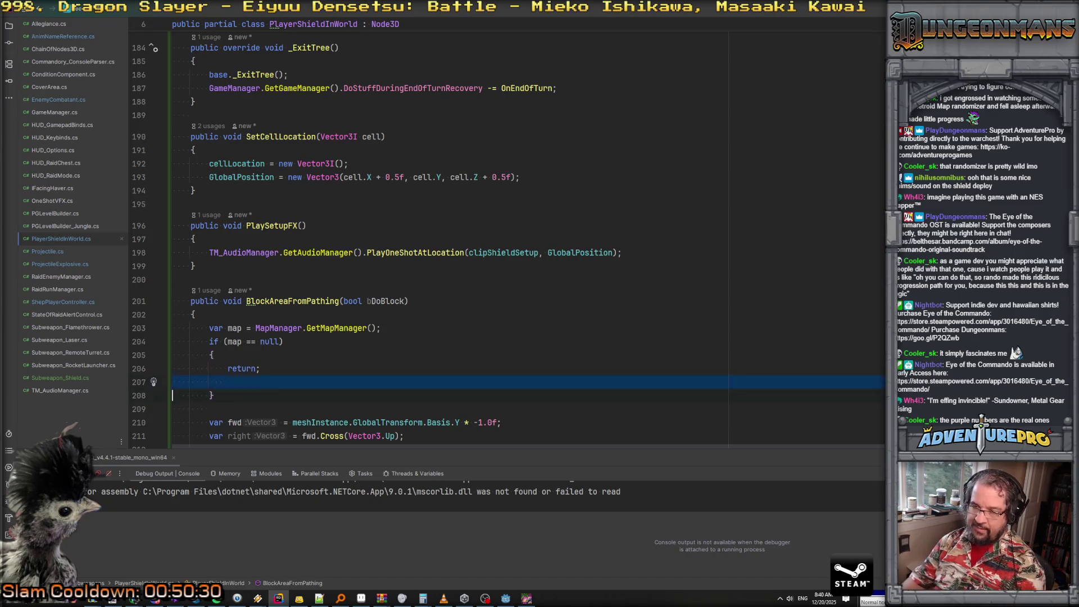
pyautogui.press('BackSpace')
# Type the loop header for (int t = -1; t <= 1; t++) below the right vector
pyautogui.scroll(-3, 409, 326)
pyautogui.click(410, 326)
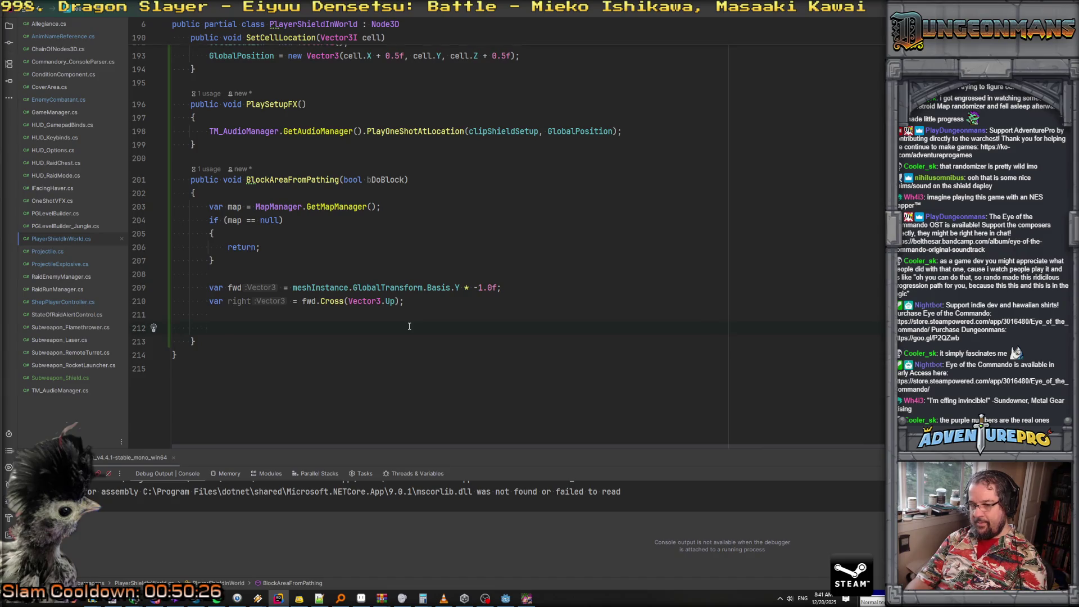
pyautogui.write('var')
pyautogui.press('BackSpace')
pyautogui.press('BackSpace')
pyautogui.press('BackSpace')
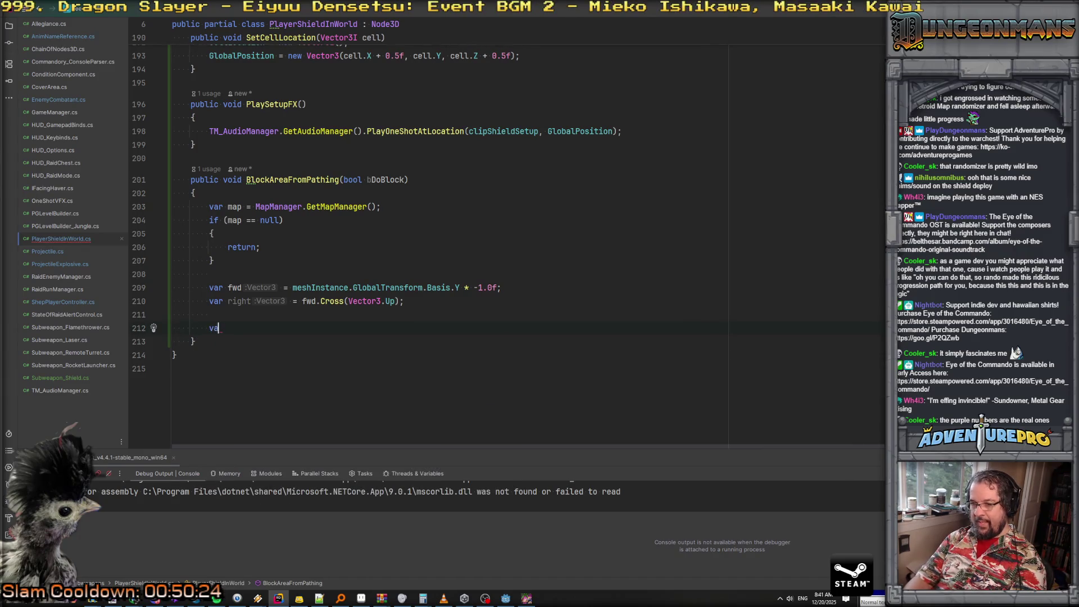
pyautogui.write('for( ')
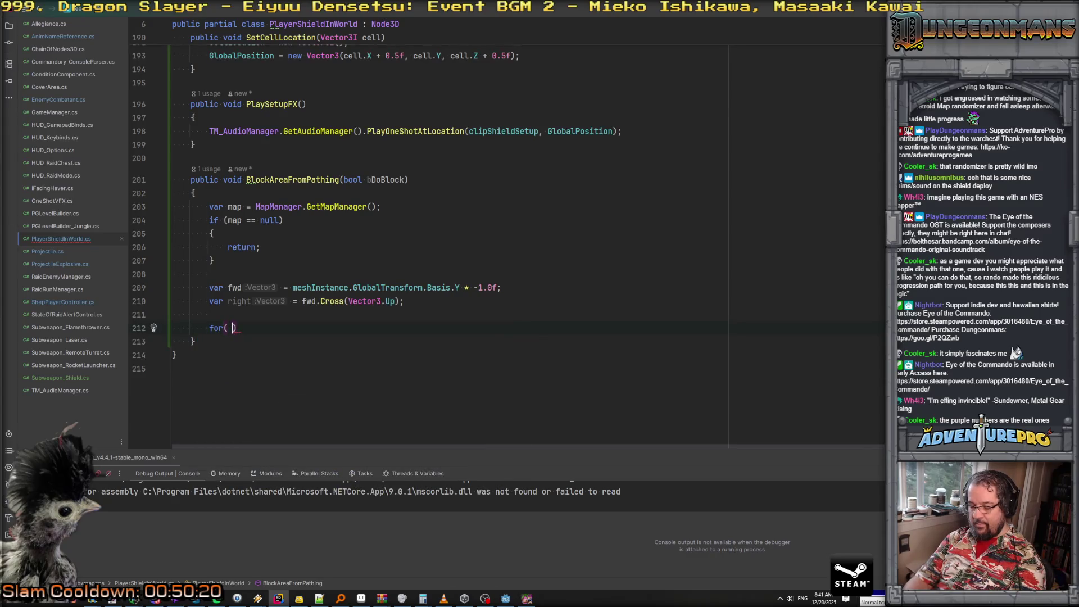
pyautogui.write('var')
pyautogui.press('BackSpace')
pyautogui.press('BackSpace')
pyautogui.press('BackSpace')
pyautogui.press('BackSpace')
pyautogui.press('BackSpace')
pyautogui.press('BackSpace')
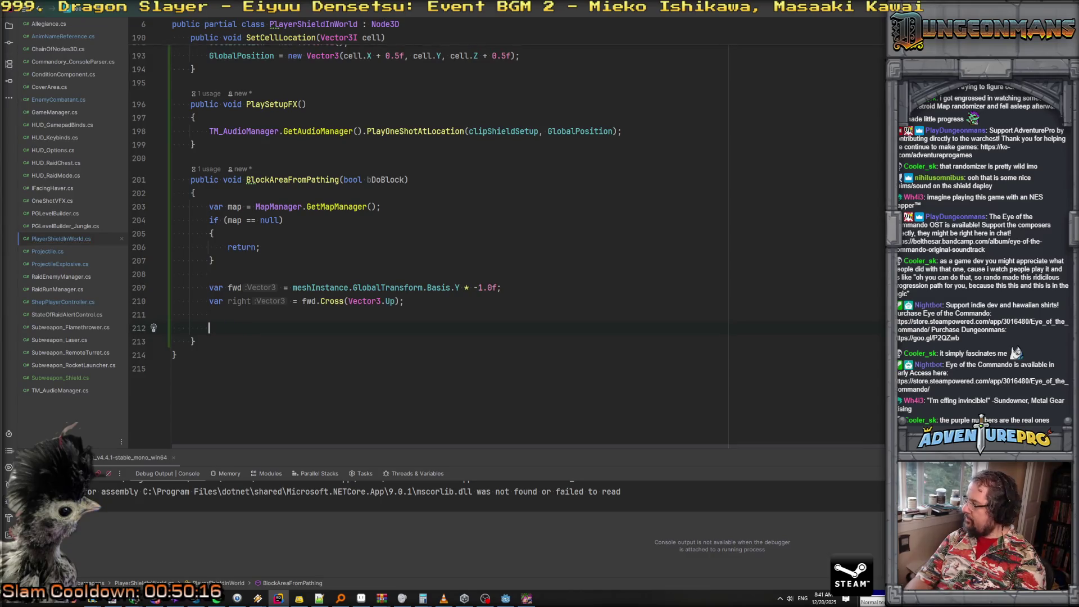
pyautogui.write('fo')
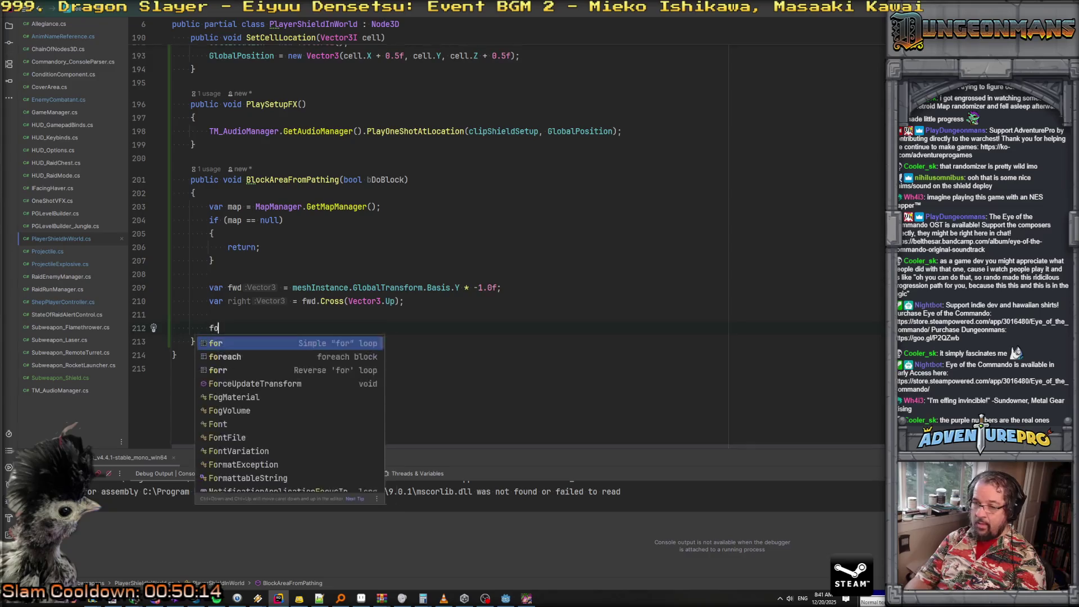
pyautogui.write('r (int t = -1; t <= ')
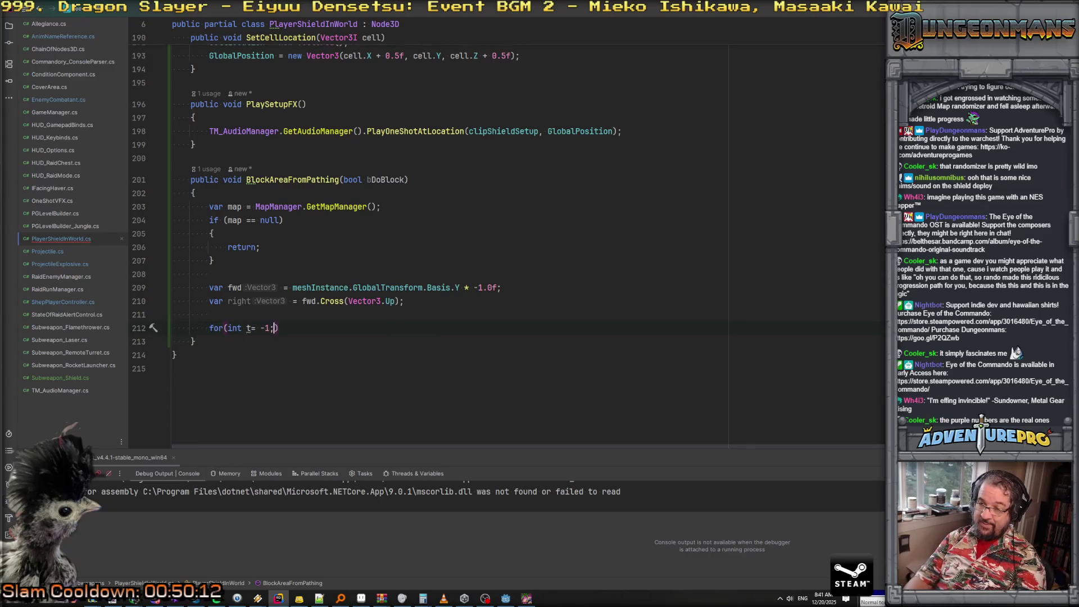
pyautogui.write('1; t+')
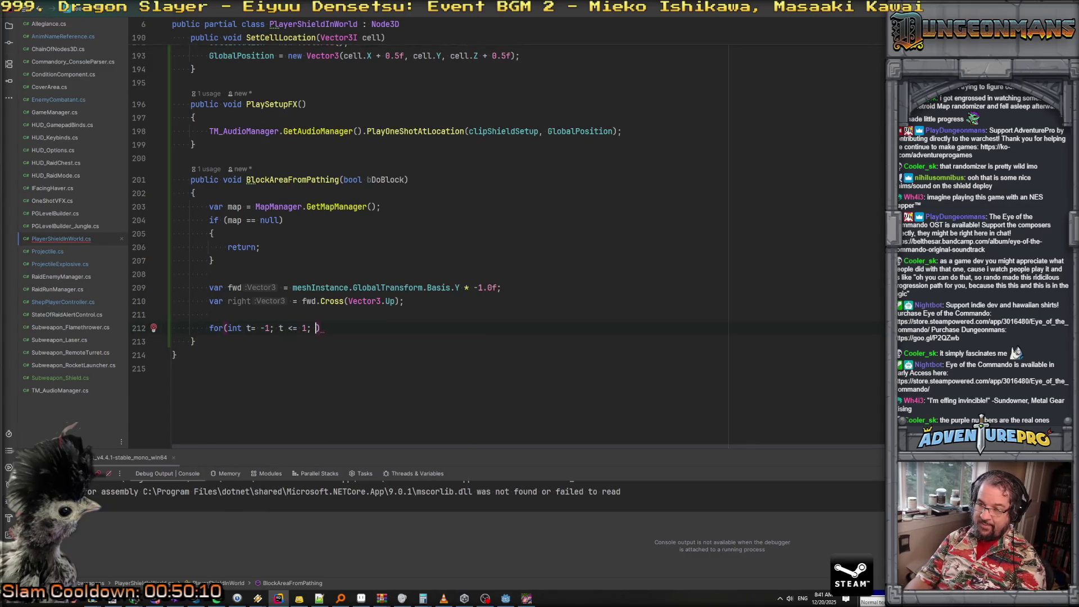
pyautogui.write('+)')
# Open the loop body and set checkCell to cellLocation + right * t
pyautogui.press('Return')
pyautogui.write('{')
pyautogui.press('Return')
pyautogui.write('var ')
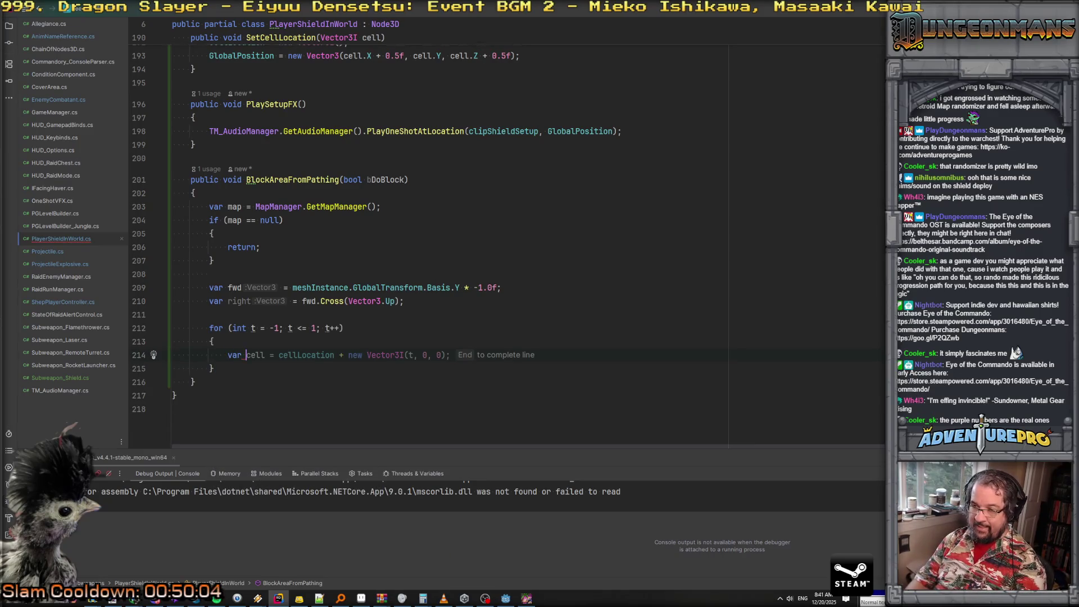
pyautogui.write('checkCe')
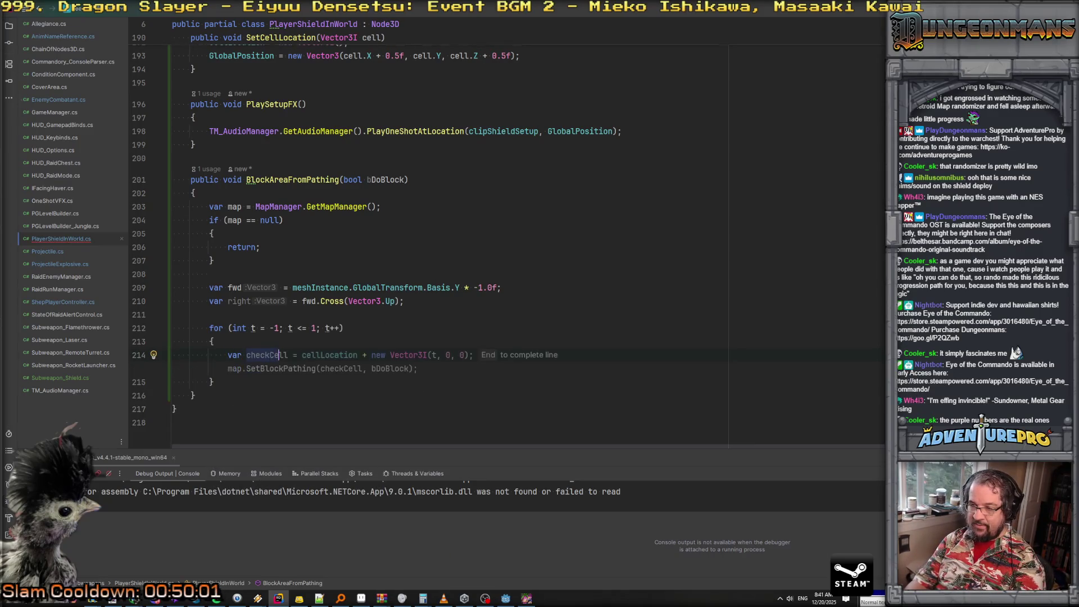
pyautogui.press('End')
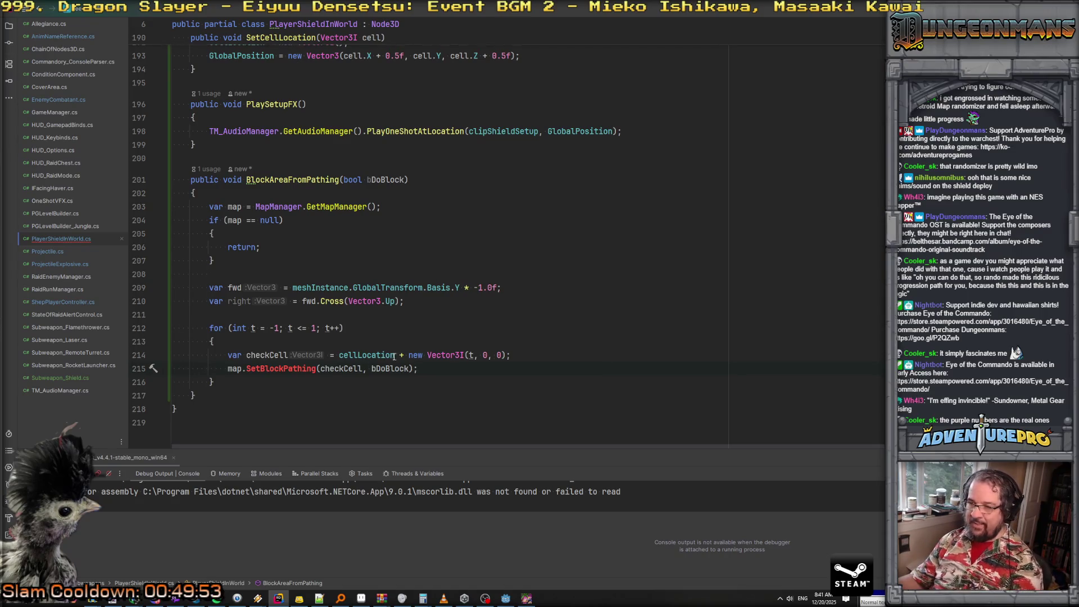
pyautogui.moveTo(409, 353); pyautogui.dragTo(581, 355)
pyautogui.write('ri')
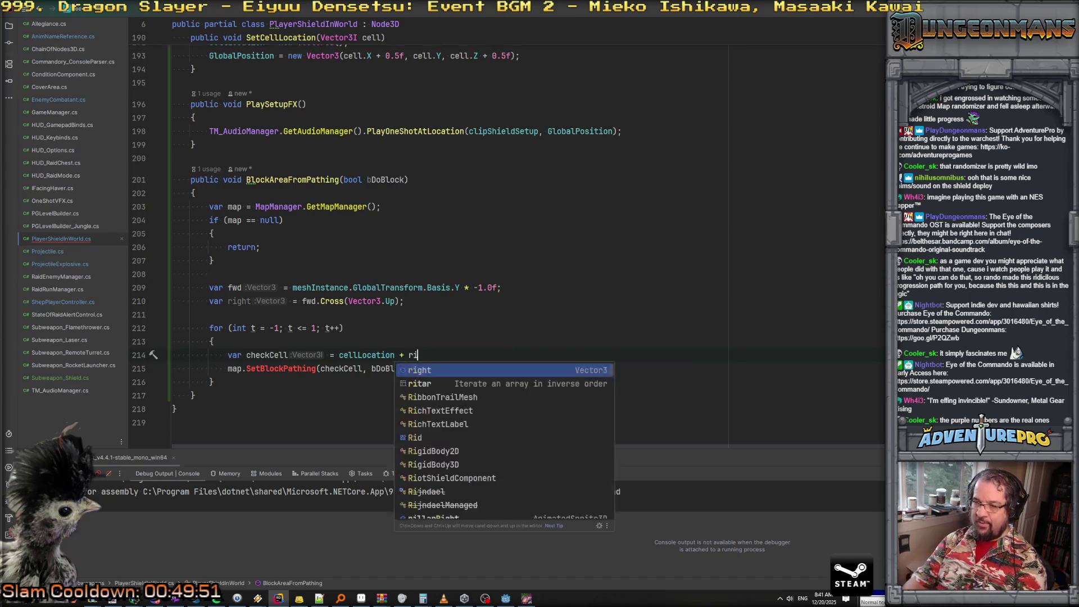
pyautogui.write('ght * t;')
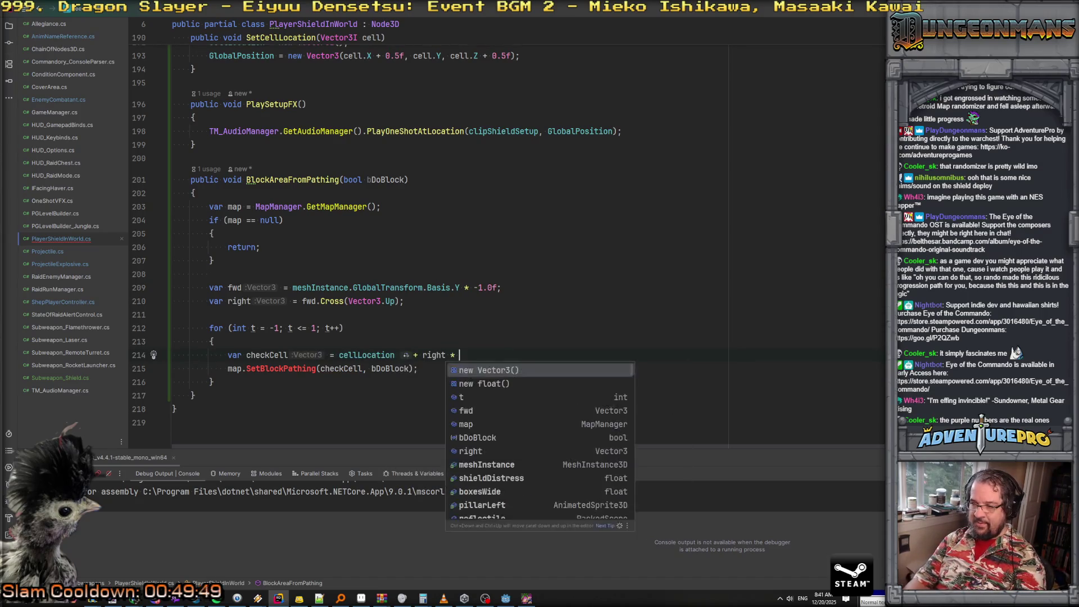
# Replace the pathing call with map.ClearCellAsBlockedForPathing(checkCell, bDoBlock) and view its definition
pyautogui.click(416, 368)
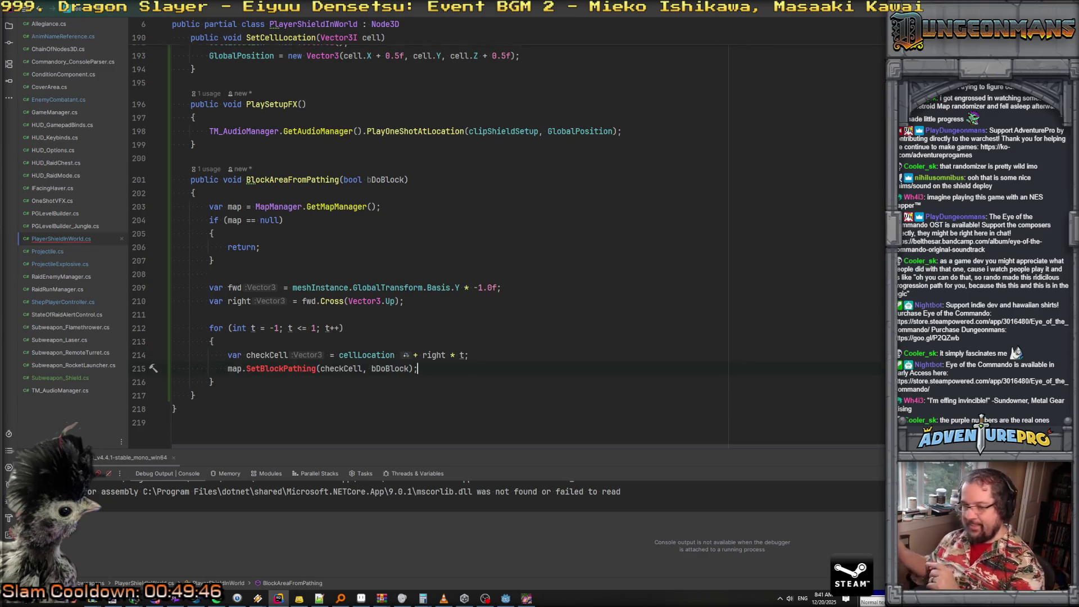
pyautogui.doubleClick(268, 370)
pyautogui.write('Bloc')
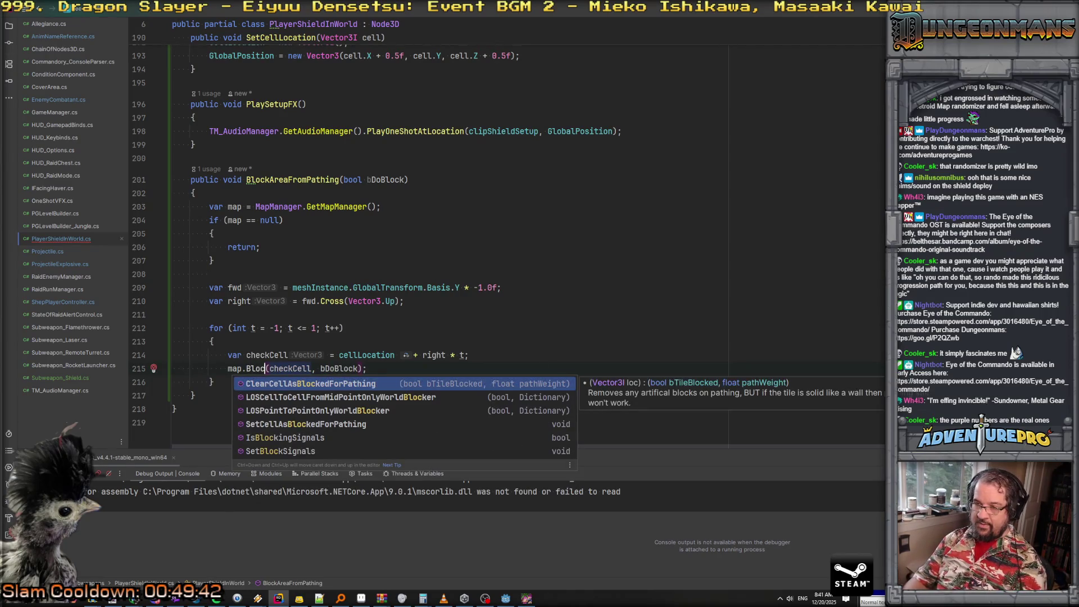
pyautogui.press('Down')
pyautogui.press('Down')
pyautogui.press('Down')
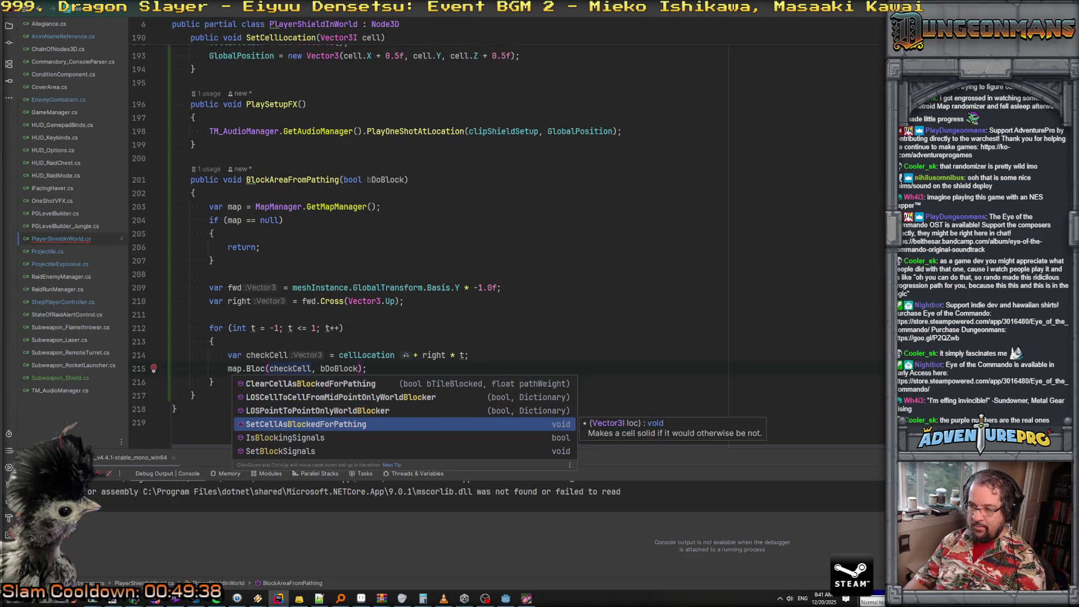
pyautogui.press('Up')
pyautogui.press('Up')
pyautogui.press('Up')
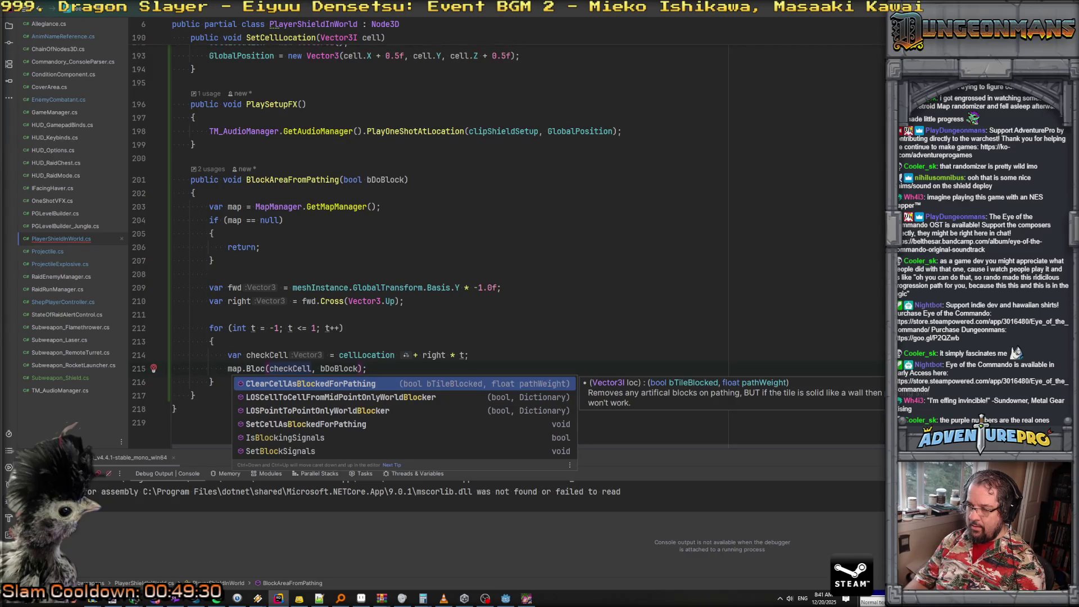
pyautogui.press('Return')
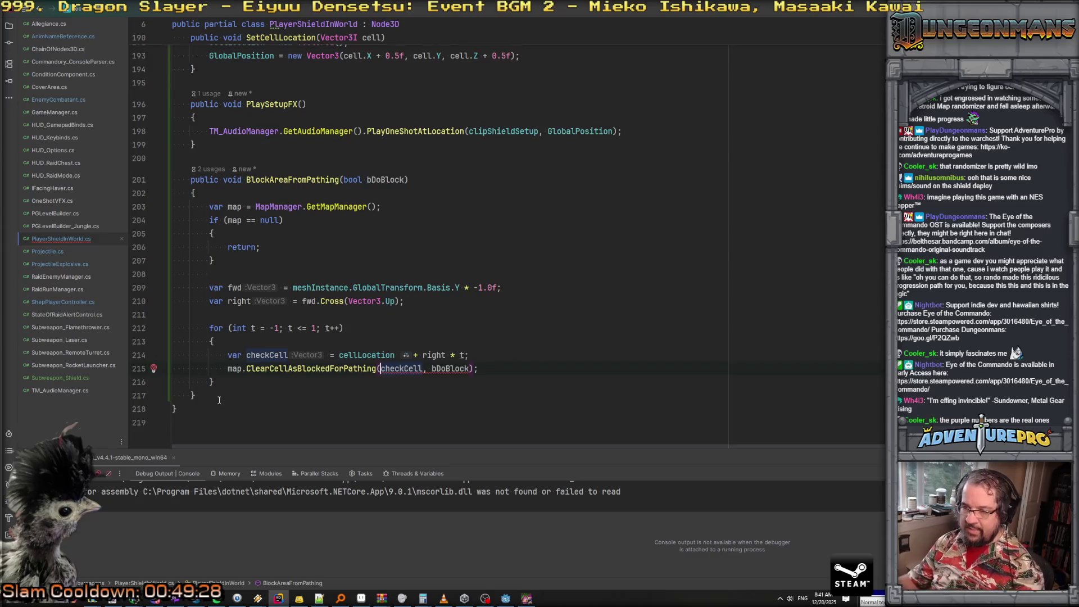
pyautogui.keyDown('ctrl'); pyautogui.click(313, 369); pyautogui.keyUp('ctrl')
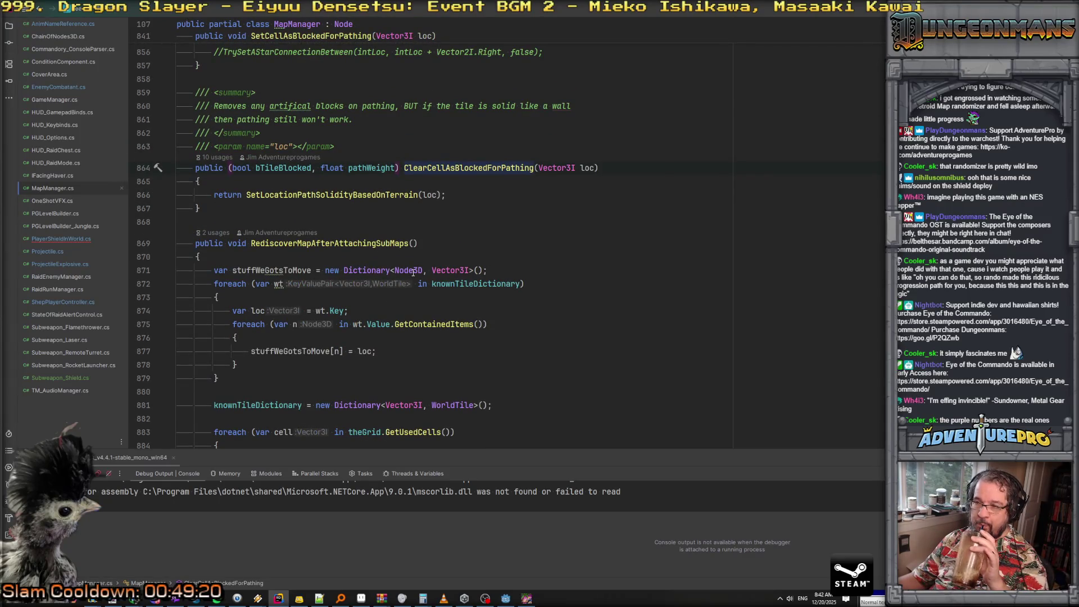
# Back in PlayerShieldInWorld.cs, change the call to map.SetCellAsBlockedForPathing(checkCell)
pyautogui.moveTo(417, 272)
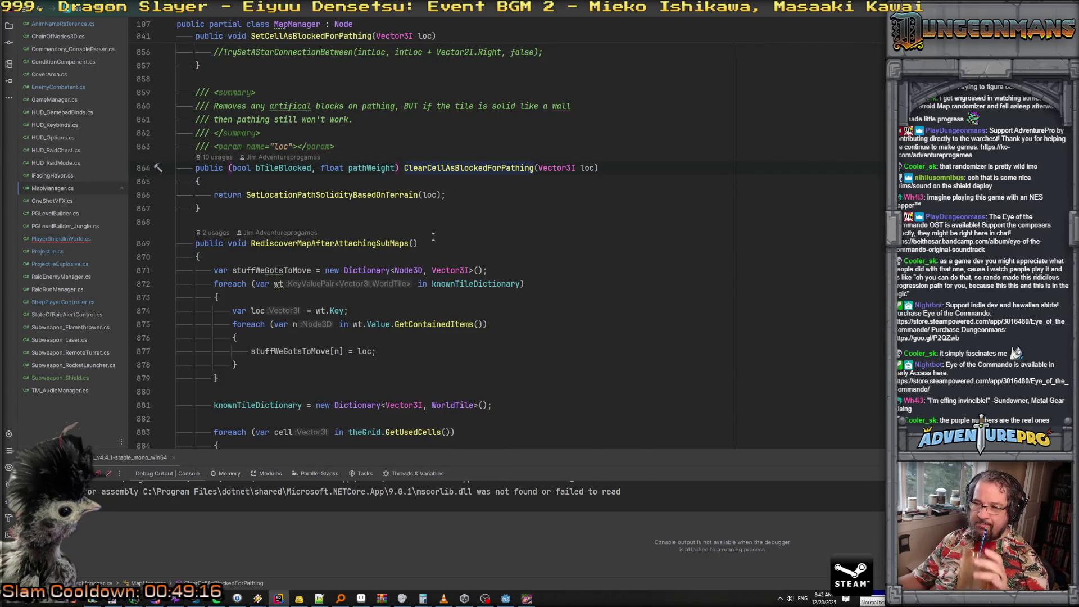
pyautogui.hotkey('ctrl', '-')
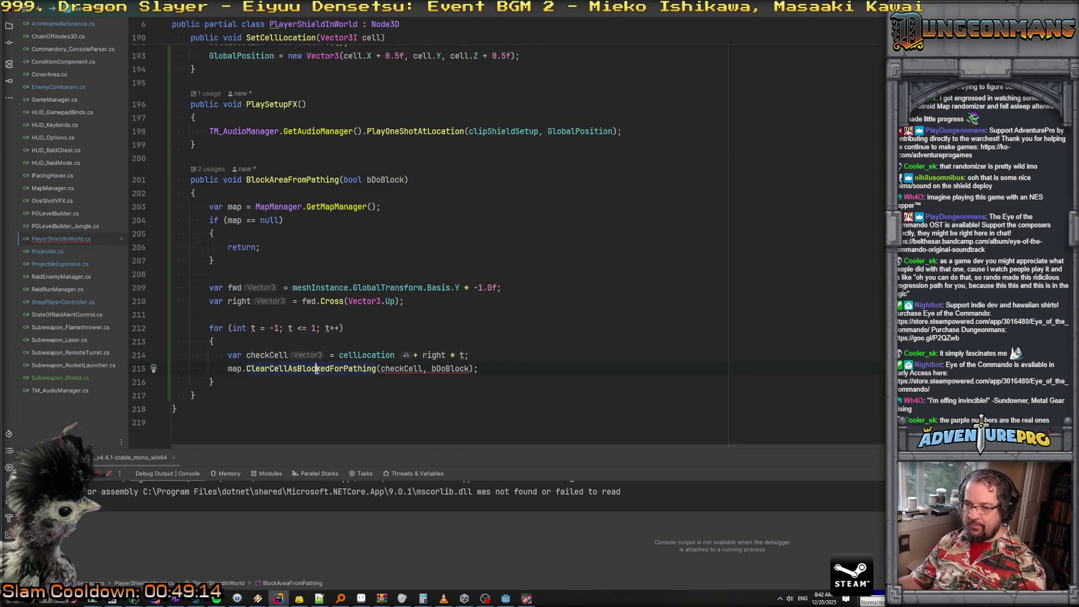
pyautogui.hotkey('shift', 'End')
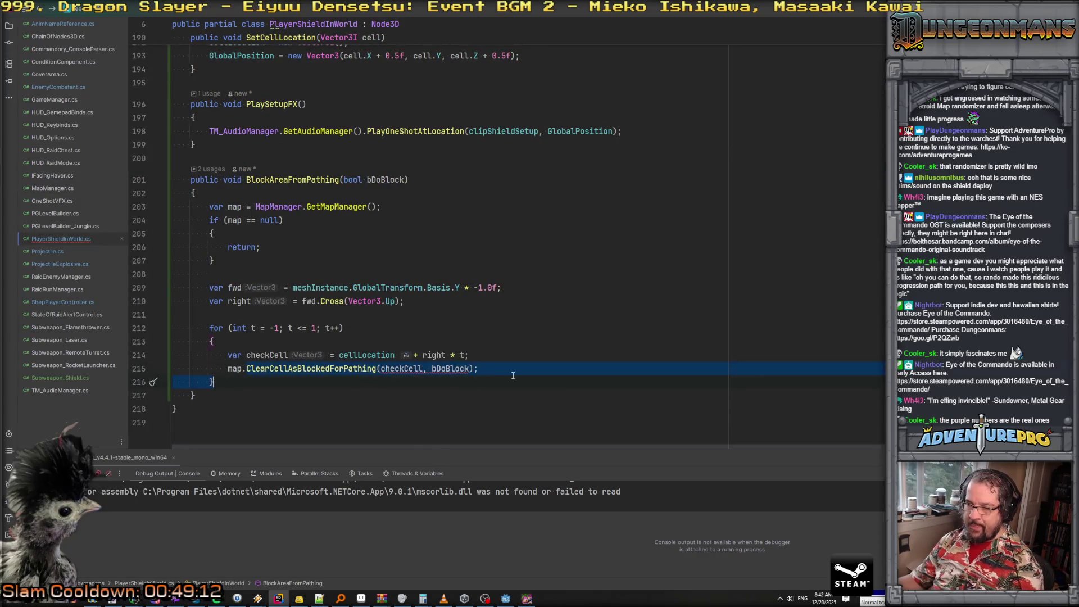
pyautogui.write('Setcel')
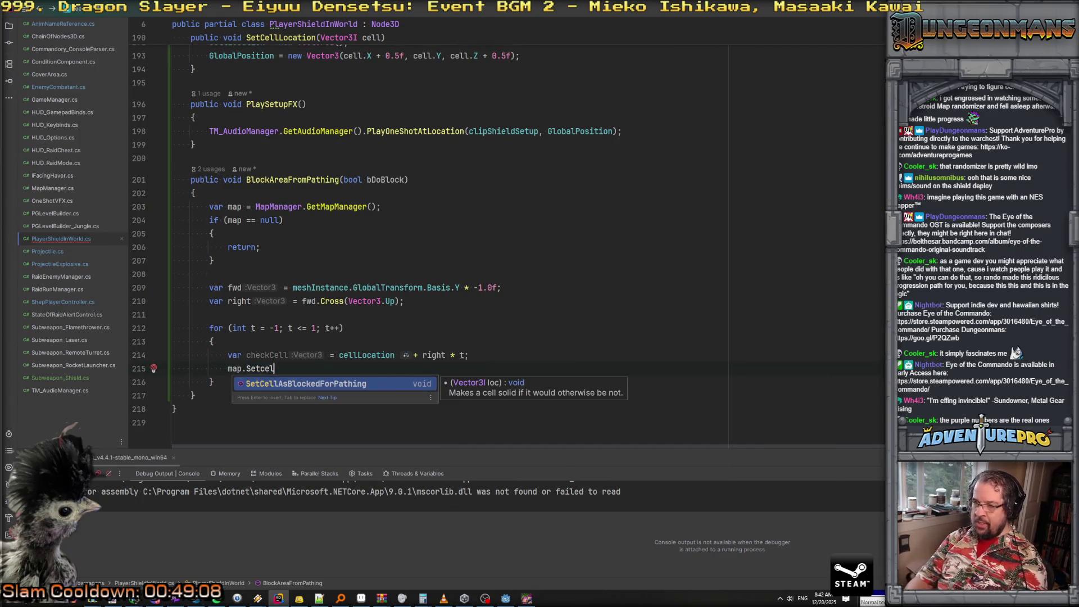
pyautogui.press('Return')
pyautogui.write('checkCel')
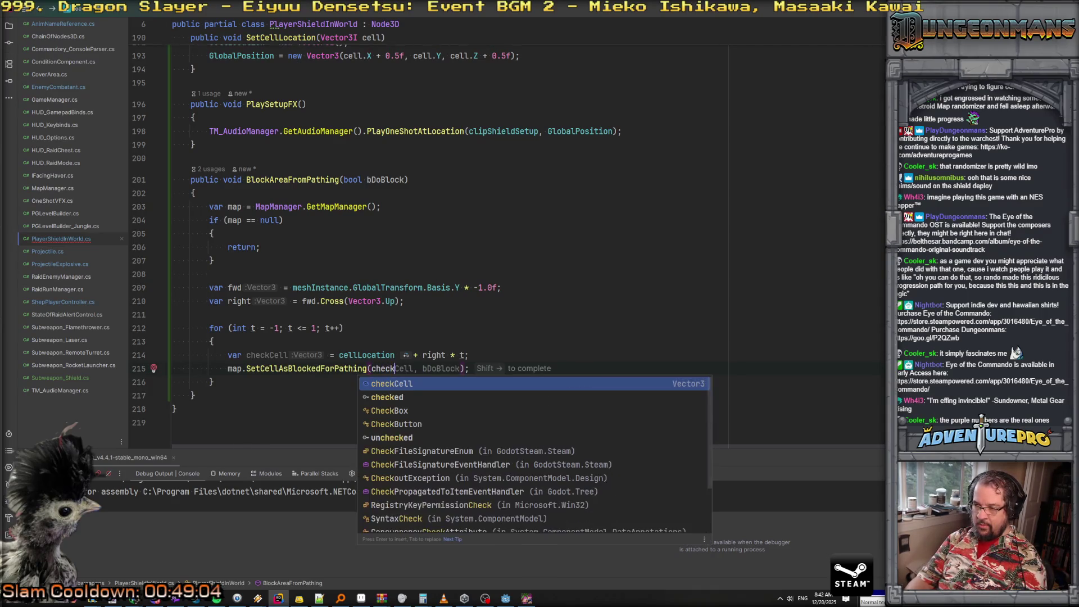
pyautogui.hotkey('ctrl', 'shift', 'Return')
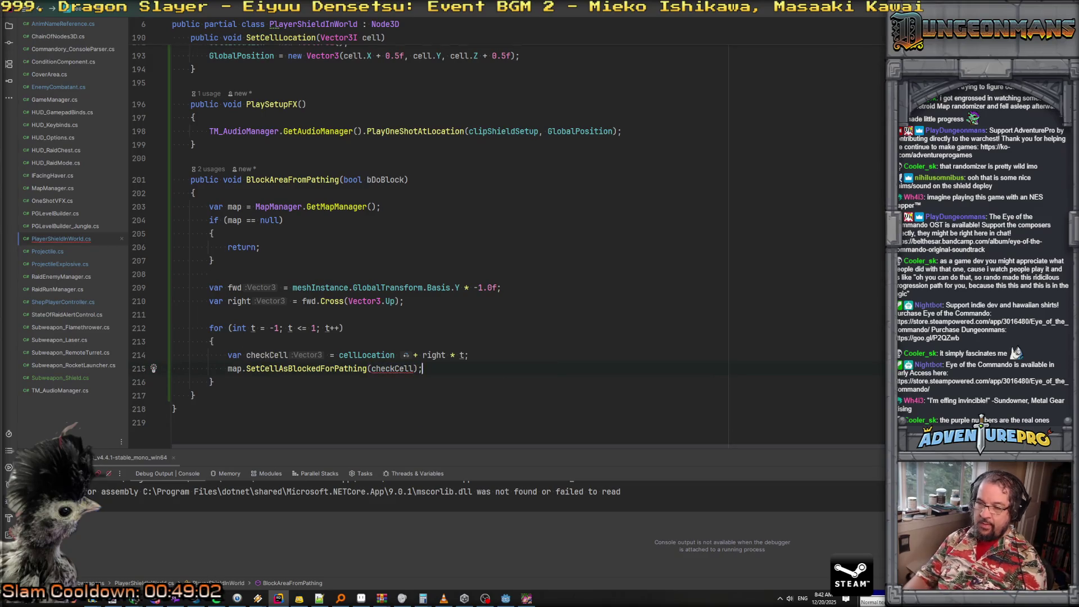
pyautogui.click(325, 369)
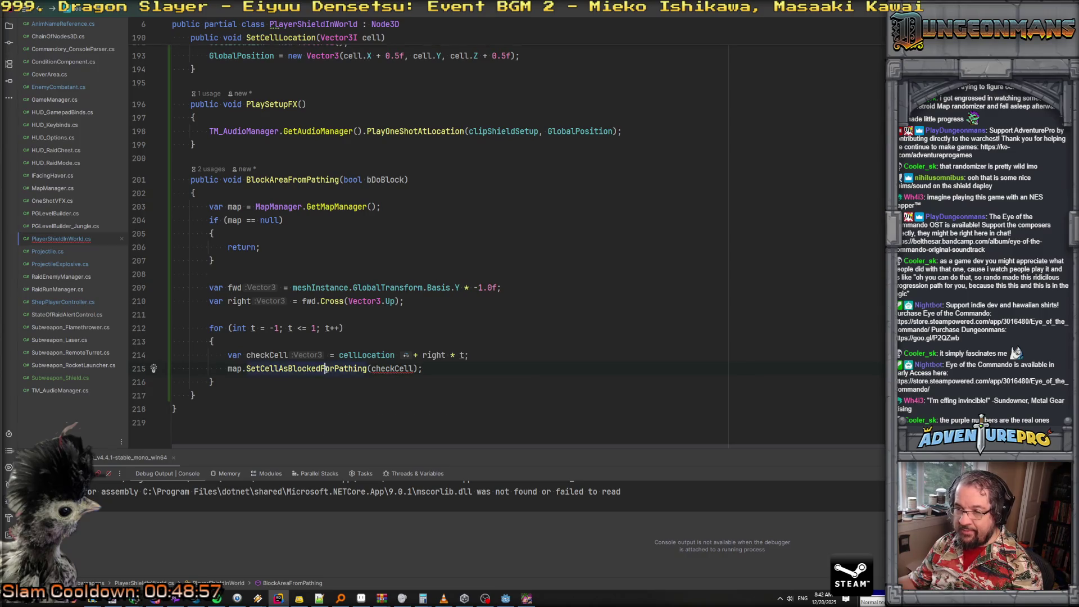
# Try declaring checkCell as Vector3I, then revert the declaration to var
pyautogui.moveTo(361, 353)
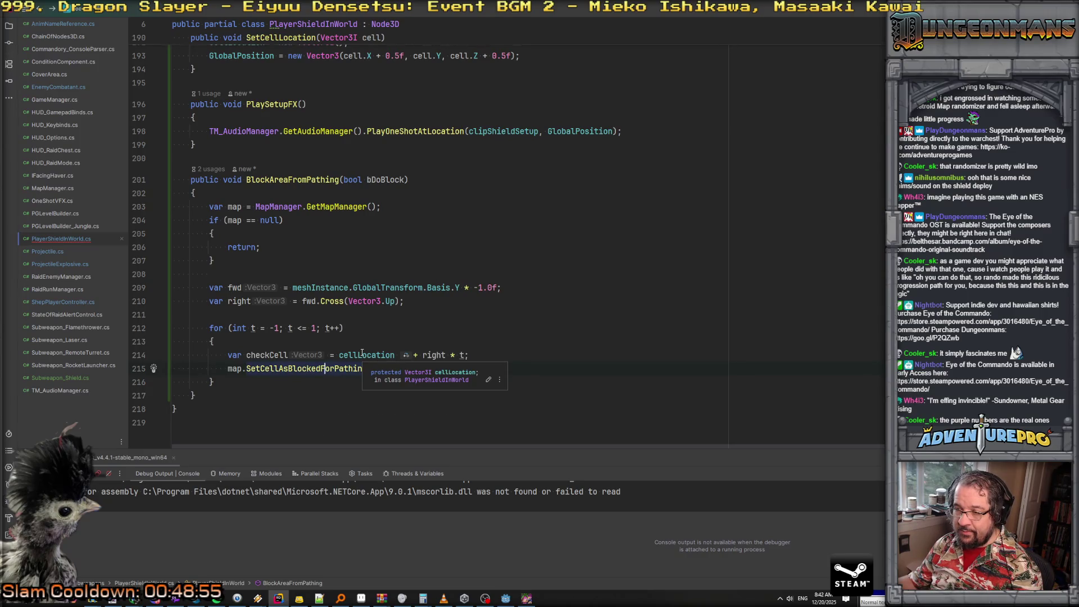
pyautogui.doubleClick(235, 356)
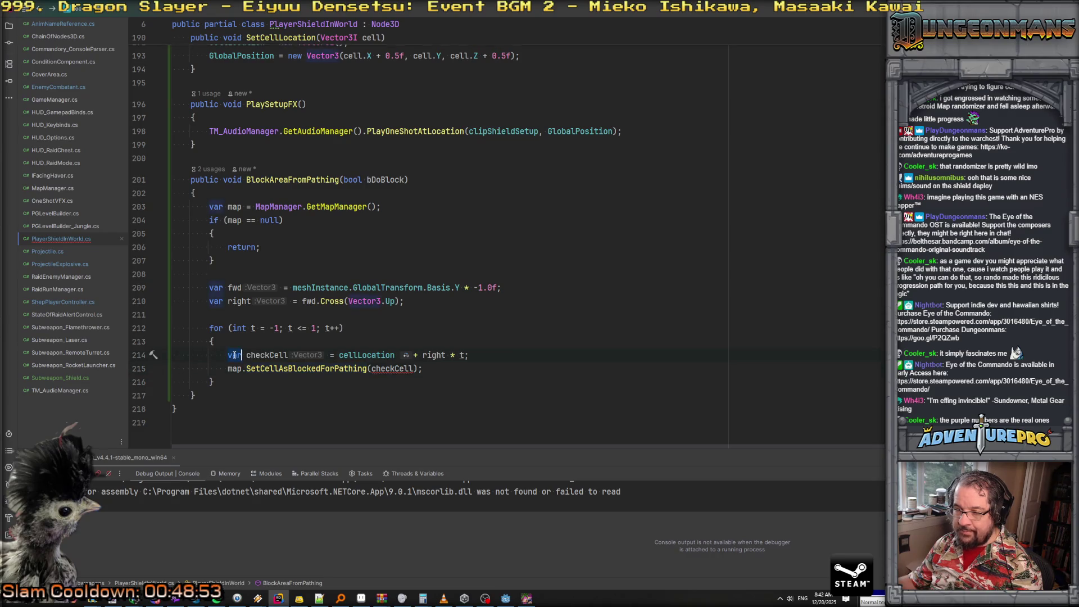
pyautogui.write('Vector3I')
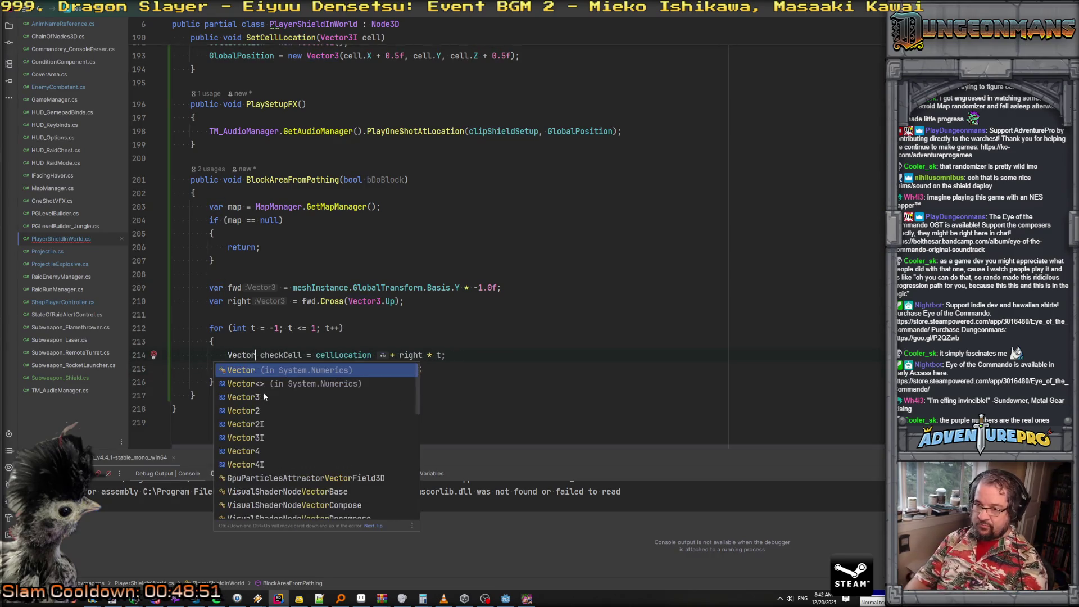
pyautogui.click(454, 355)
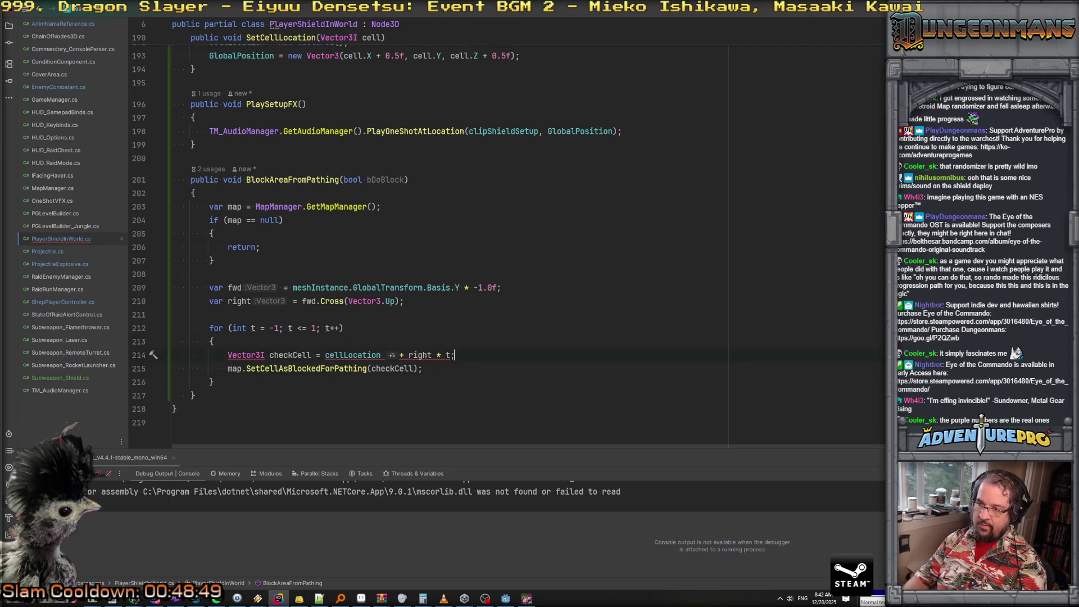
pyautogui.doubleClick(248, 355)
pyautogui.write('var')
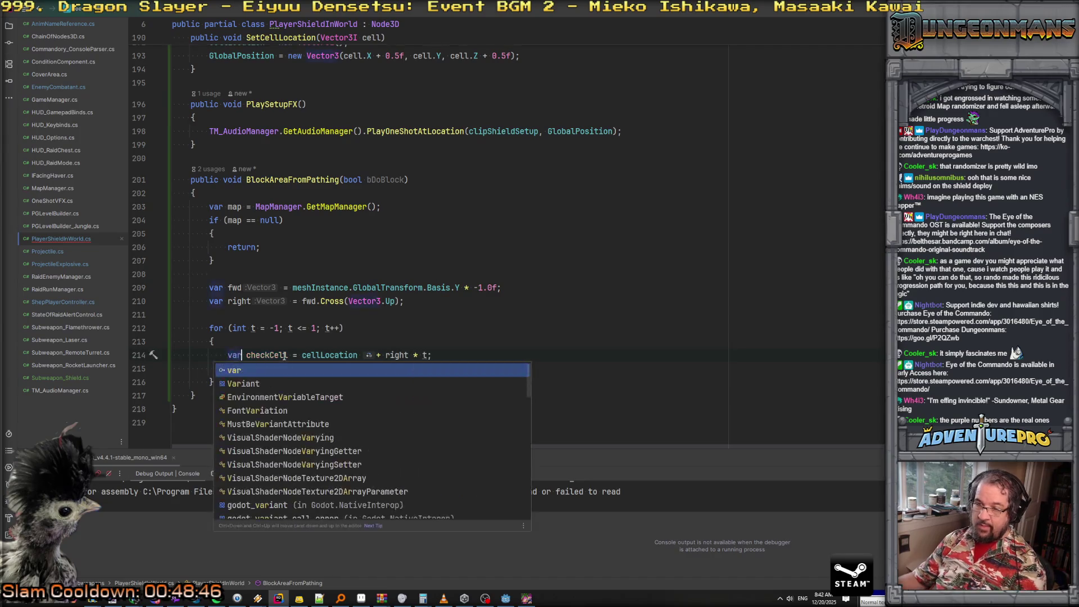
# Insert a (Vector3I) cast before cellLocation on the checkCell line
pyautogui.click(302, 355)
pyautogui.hotkey('ctrl', 'space')
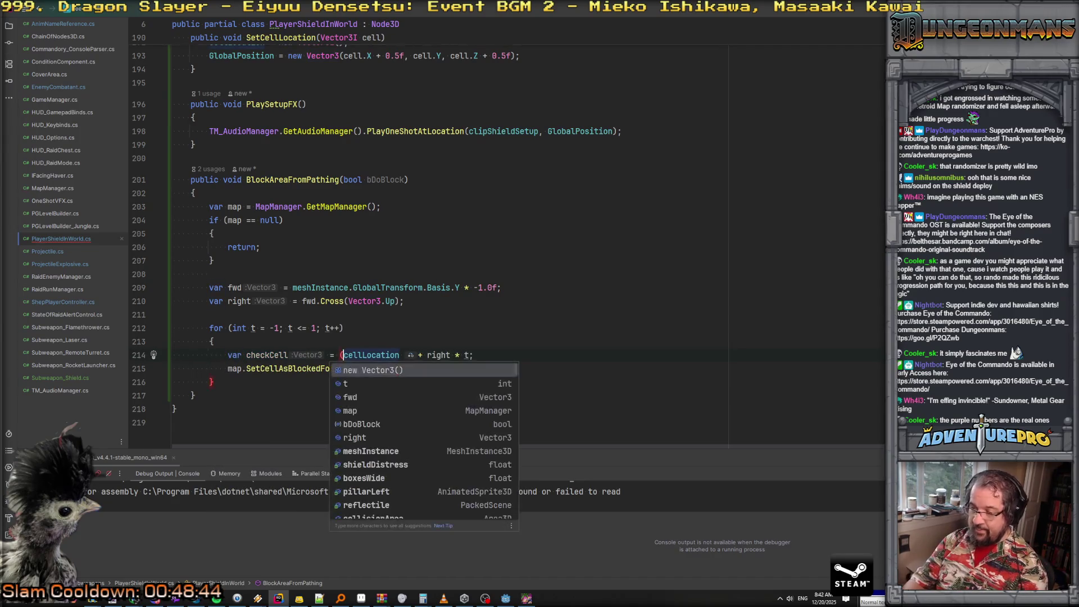
pyautogui.press('Escape')
pyautogui.press('shift')
pyautogui.press('shift')
pyautogui.press('Escape')
pyautogui.write('(Vector3I)')
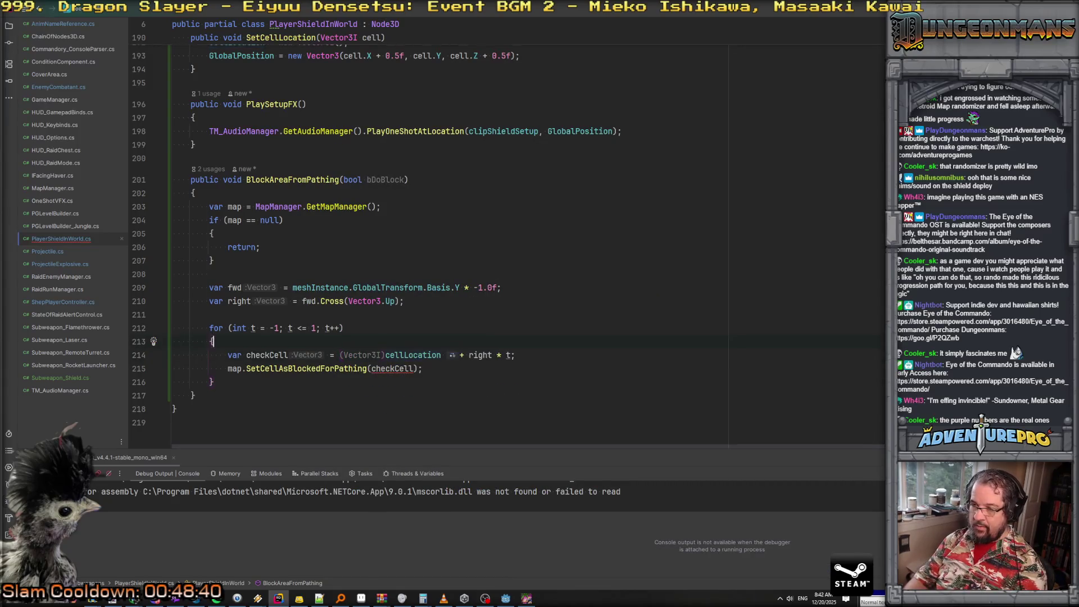
pyautogui.click(173, 382)
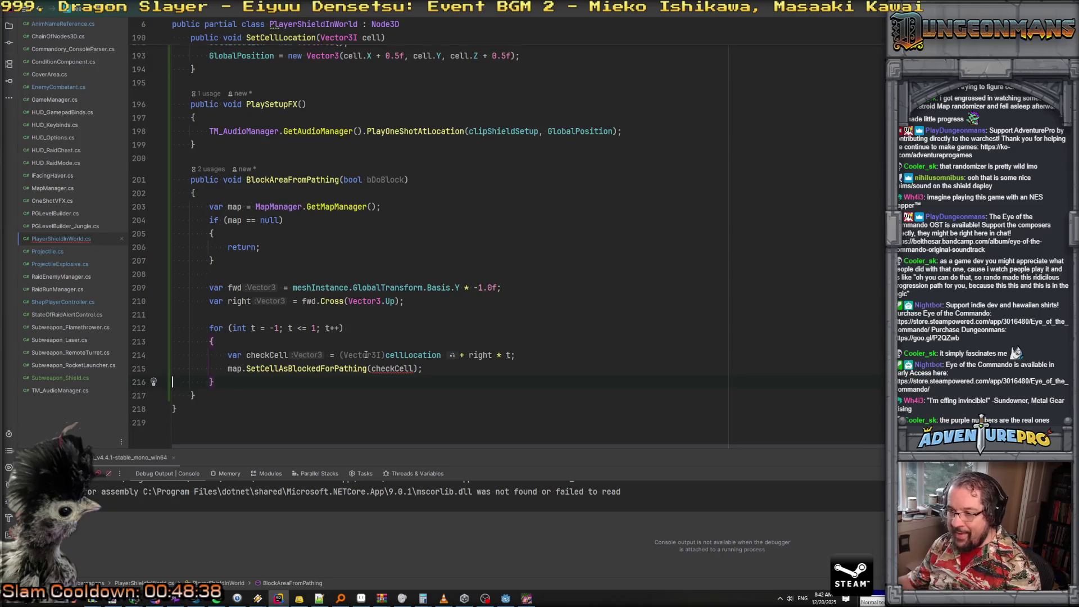
# Wrap cellLocation + right * t in parentheses so the Vector3I cast covers the sum
pyautogui.moveTo(241, 354)
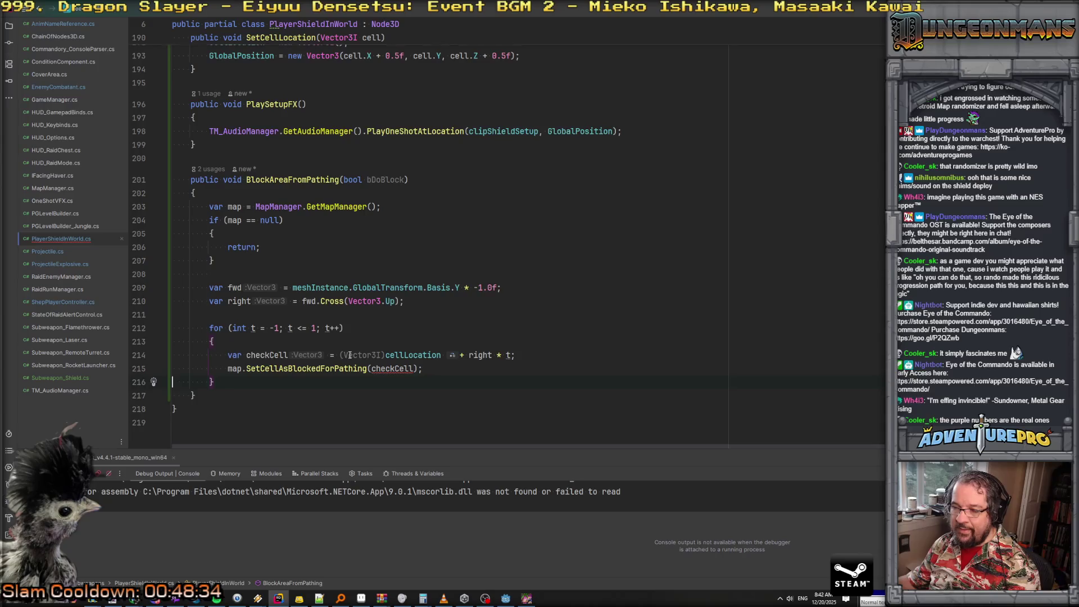
pyautogui.click(384, 355)
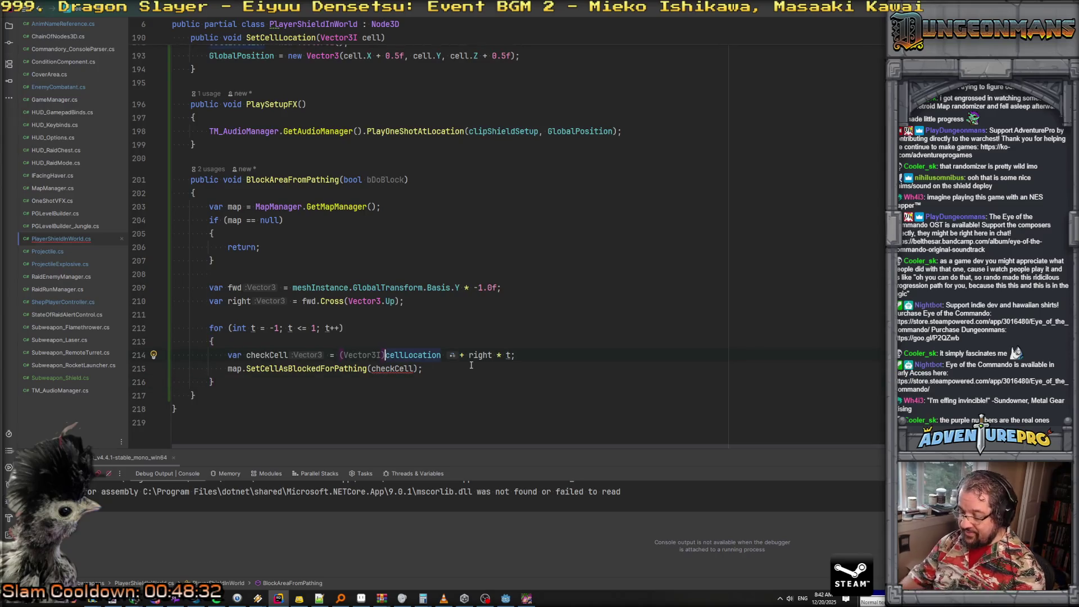
pyautogui.write('(')
pyautogui.press('End')
pyautogui.press('Left')
pyautogui.press('Left')
pyautogui.write(')')
pyautogui.press('Down')
pyautogui.press('Down')
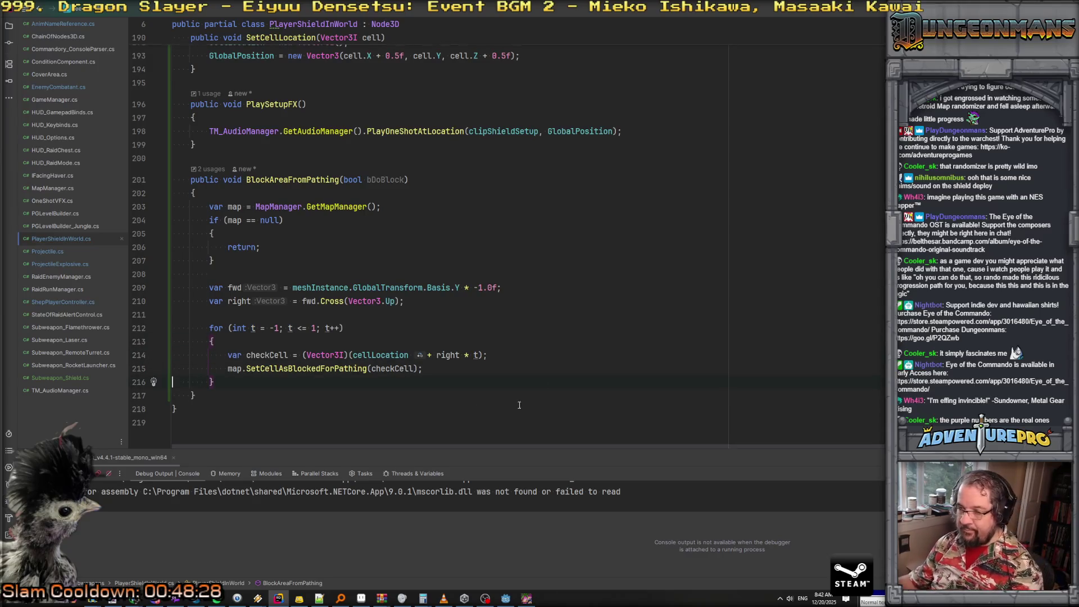
# Begin an if statement on bDoBlock on a new line below checkCell
pyautogui.click(449, 370)
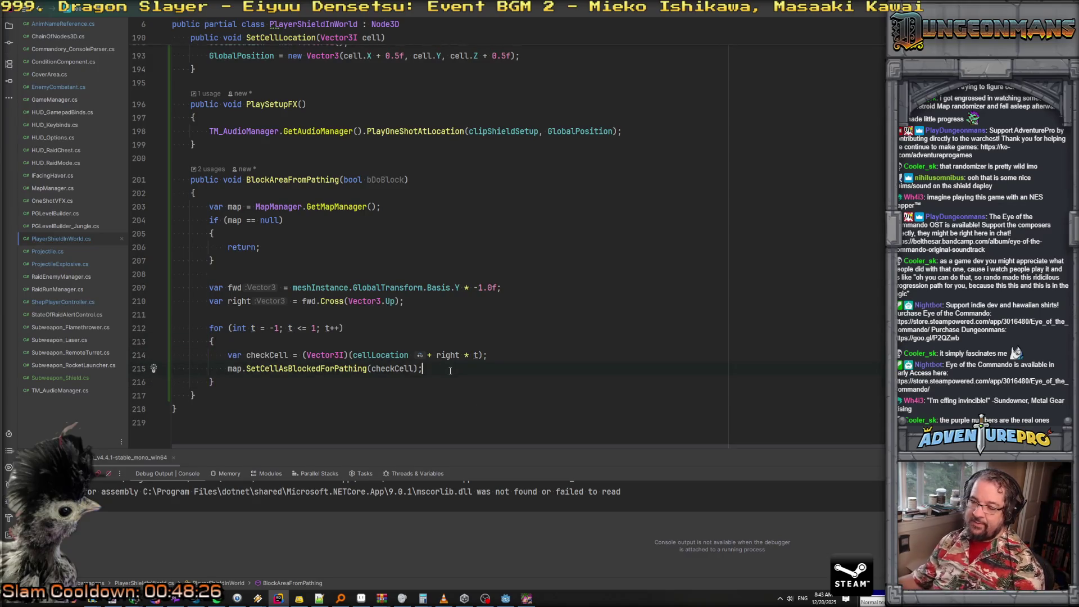
pyautogui.click(498, 355)
pyautogui.press('Return')
pyautogui.write('if(')
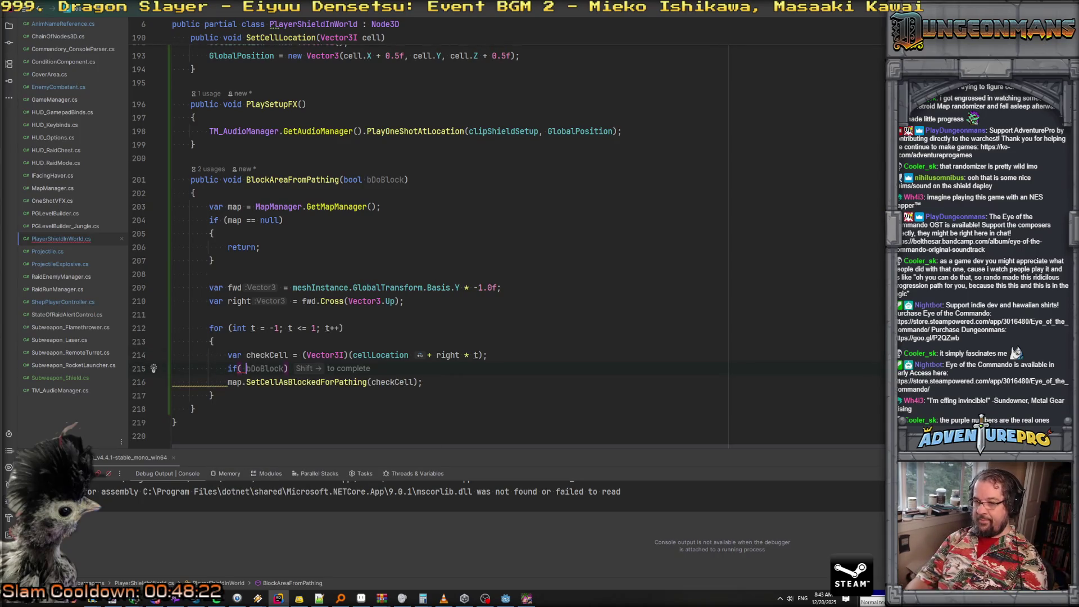
# Wrap the SetCellAsBlockedForPathing call in an if (bDoBlock) block and add an else branch
pyautogui.hotkey('shift', 'Right')
pyautogui.click(173, 382)
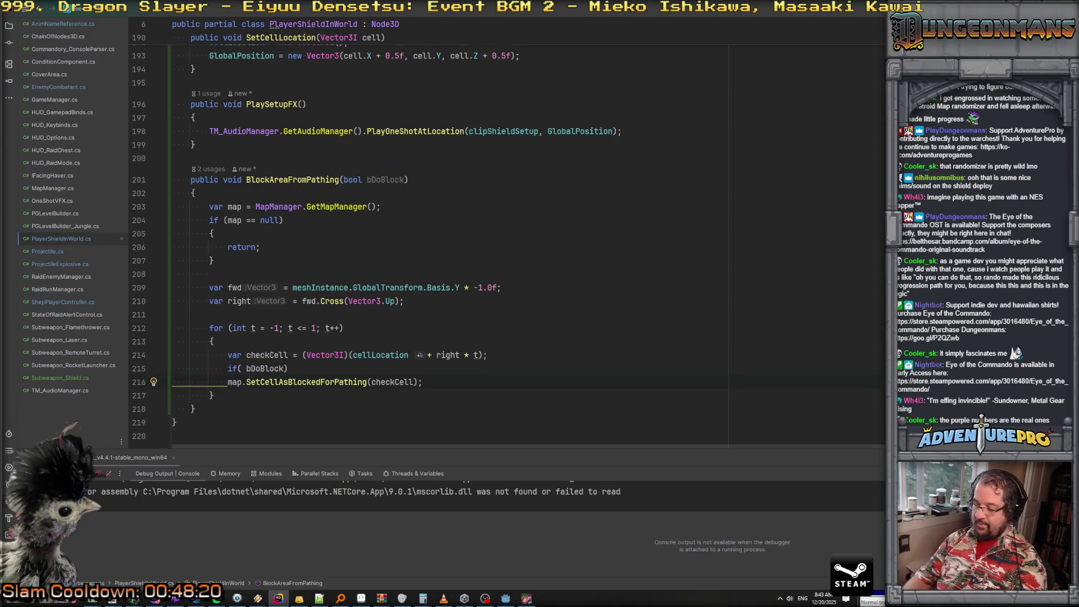
pyautogui.write('{')
pyautogui.press('Return')
pyautogui.press('Down')
pyautogui.press('Return')
pyautogui.write('else')
pyautogui.press('Return')
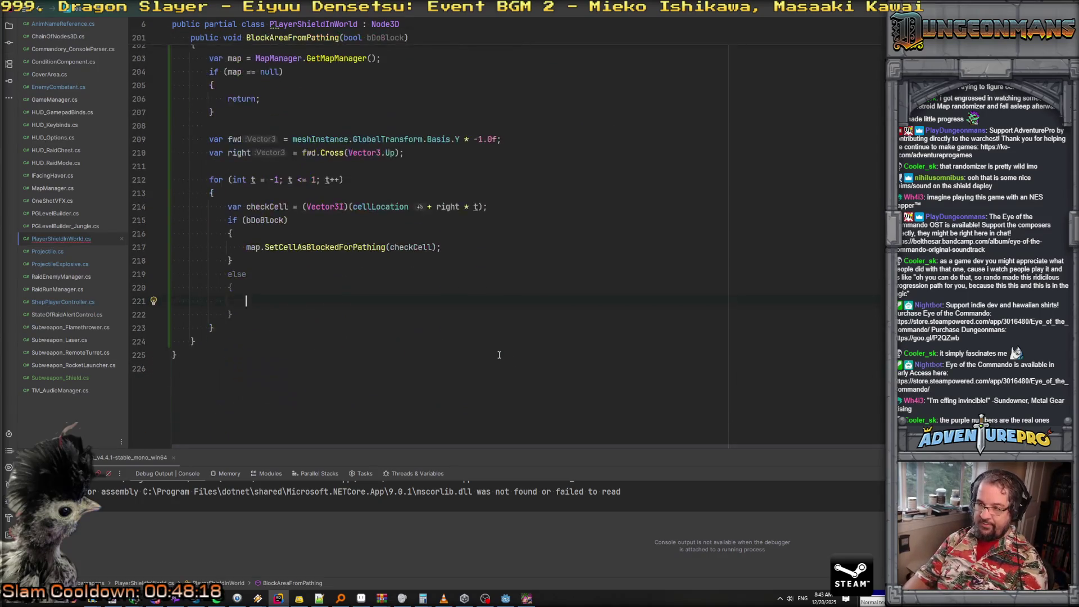
# Call map.ClearCellAsBlockedForPathing(checkCell) in the else, then view SetCellAsBlockedForPathing's definition in MapManager
pyautogui.write('map.Cl')
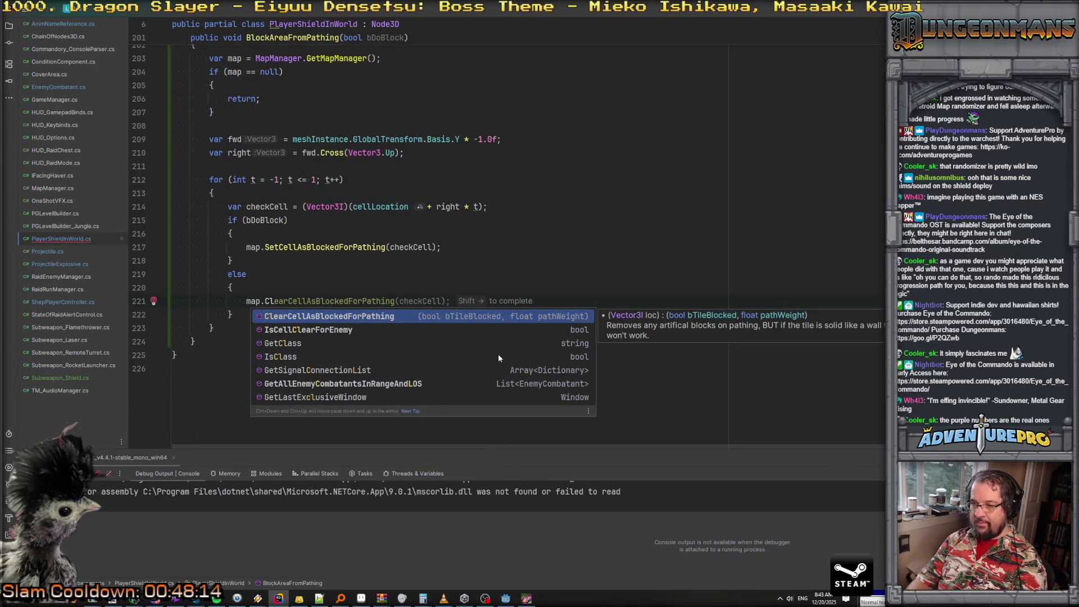
pyautogui.press('Return')
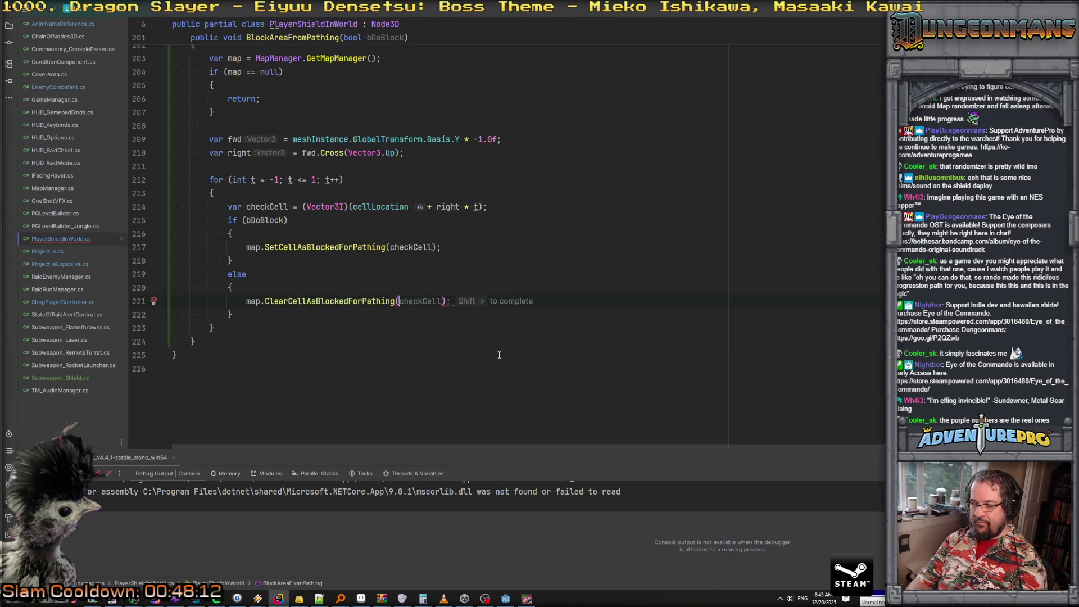
pyautogui.hotkey('shift', 'Right')
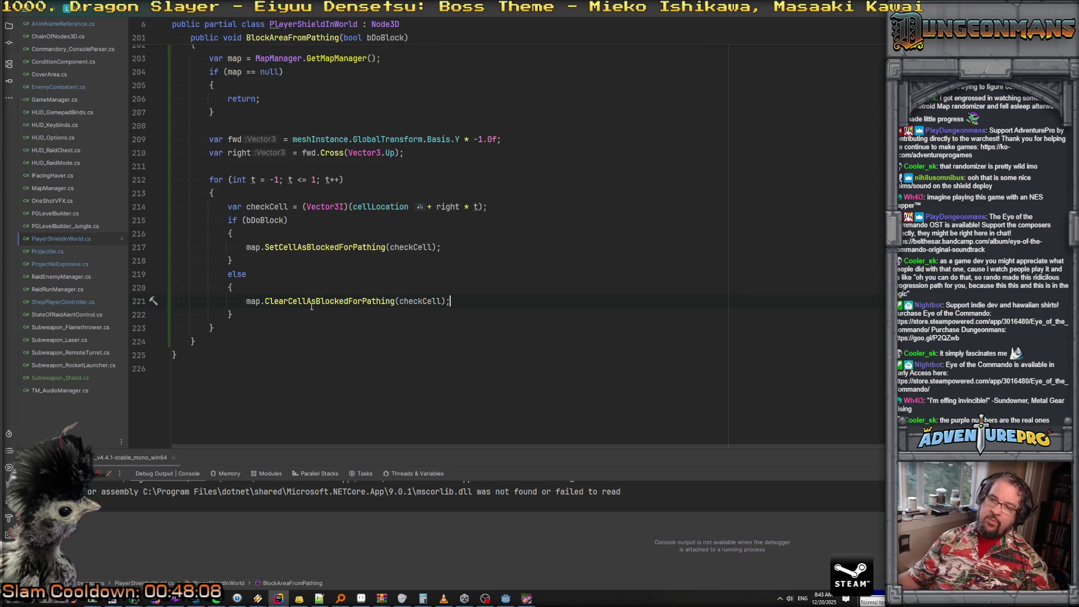
pyautogui.click(319, 248)
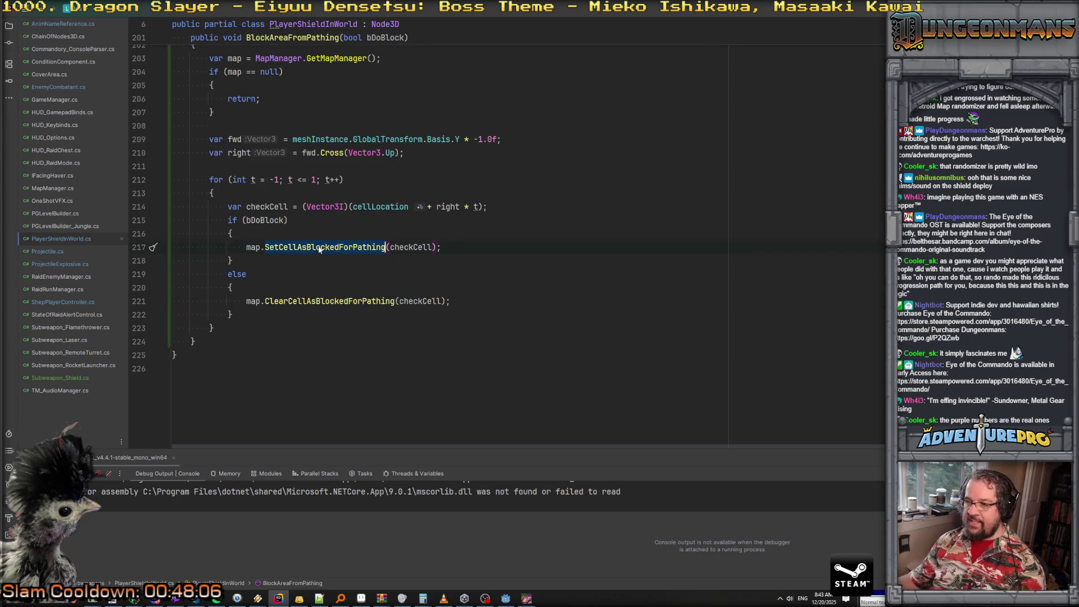
pyautogui.keyDown('ctrl'); pyautogui.click(331, 253); pyautogui.keyUp('ctrl')
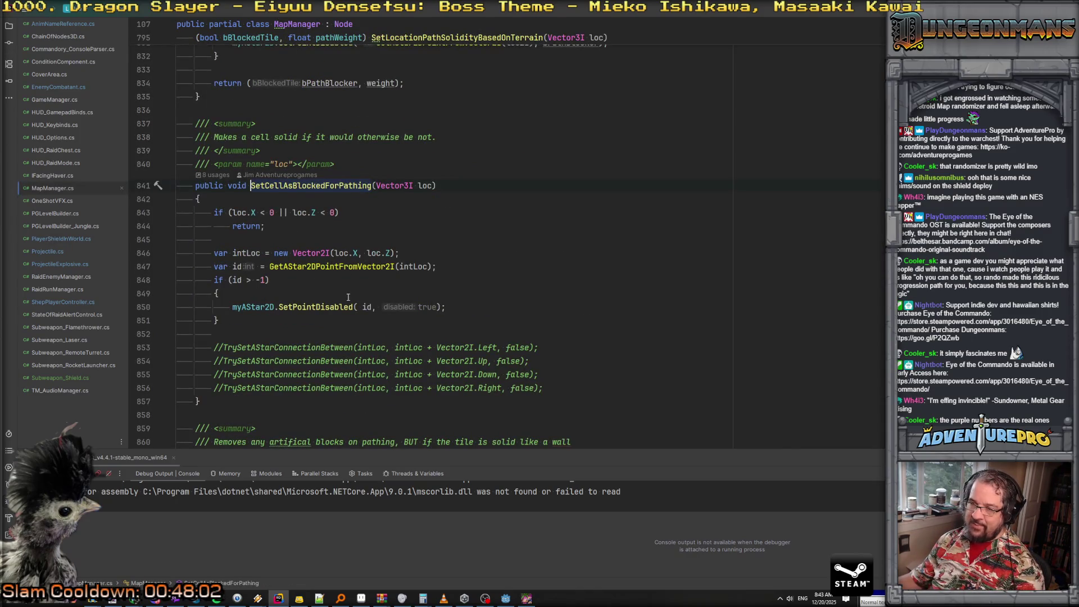
# Look up the ClearCellAsBlockedForPathing definition in MapManager, then navigate back
pyautogui.scroll(-1, 337, 280)
pyautogui.hotkey('ctrl', 'alt', 'Left')
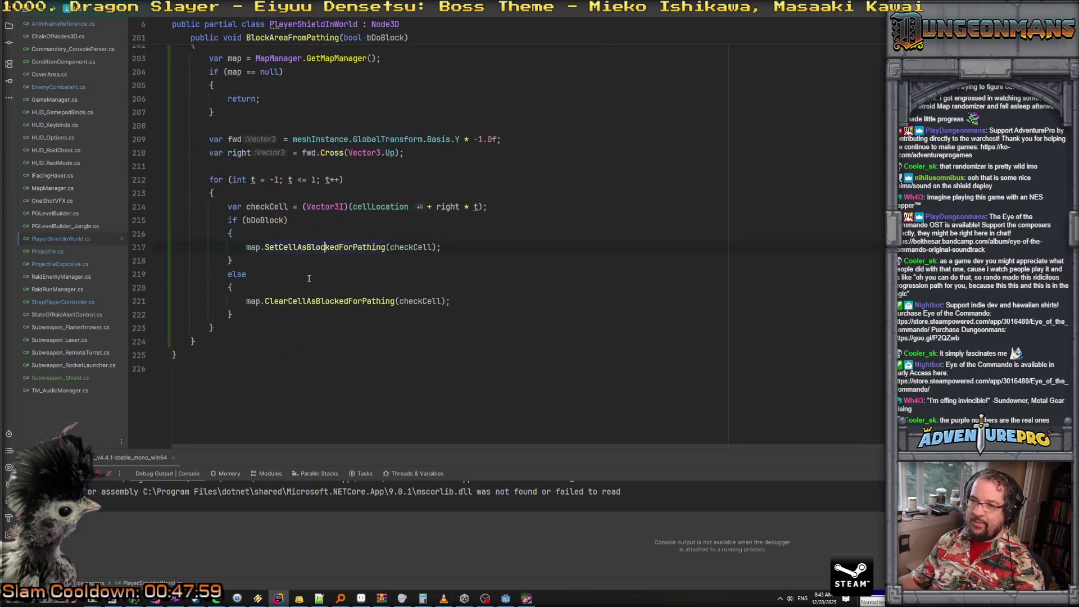
pyautogui.keyDown('ctrl'); pyautogui.click(338, 300); pyautogui.keyUp('ctrl')
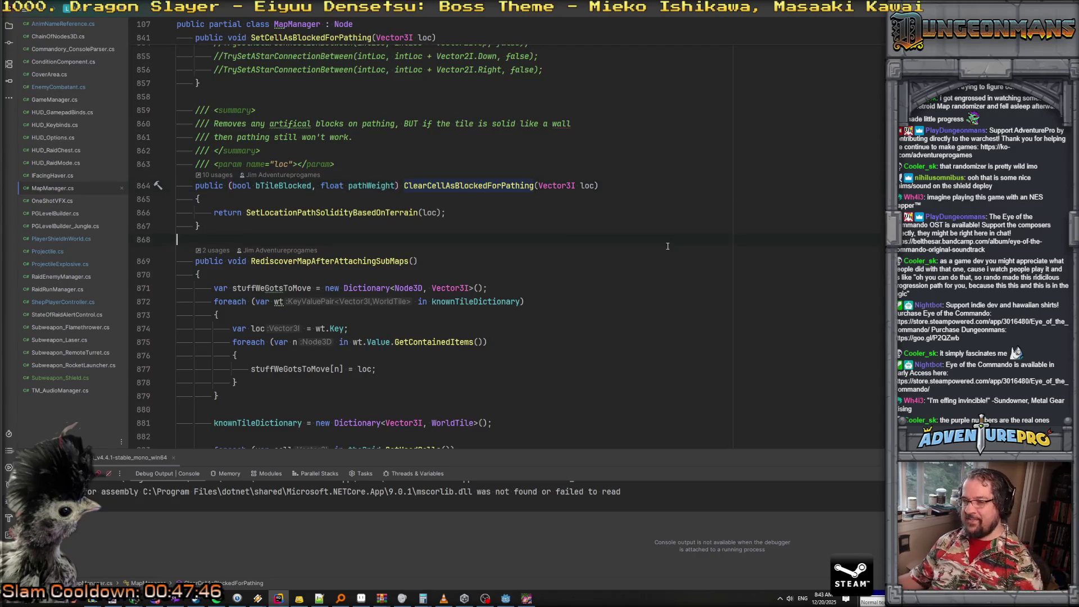
pyautogui.hotkey('ctrl', 'alt', 'Left')
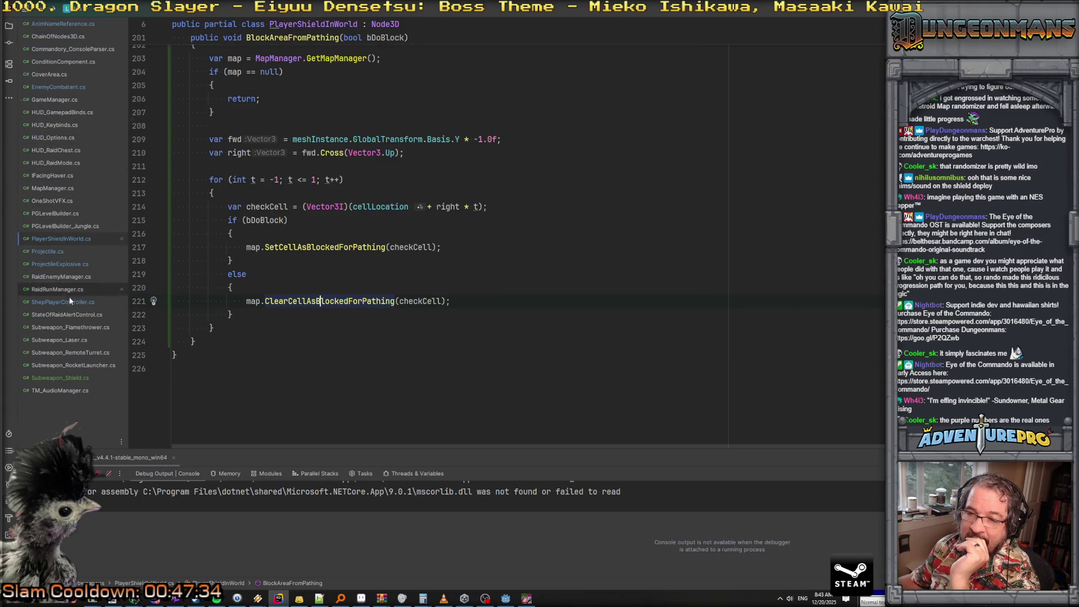
# In Subweapon_Shield.cs, follow the ExecuteSubweaponAttack call to EnterTargetingMode's definition in GameManager.cs
pyautogui.click(66, 379)
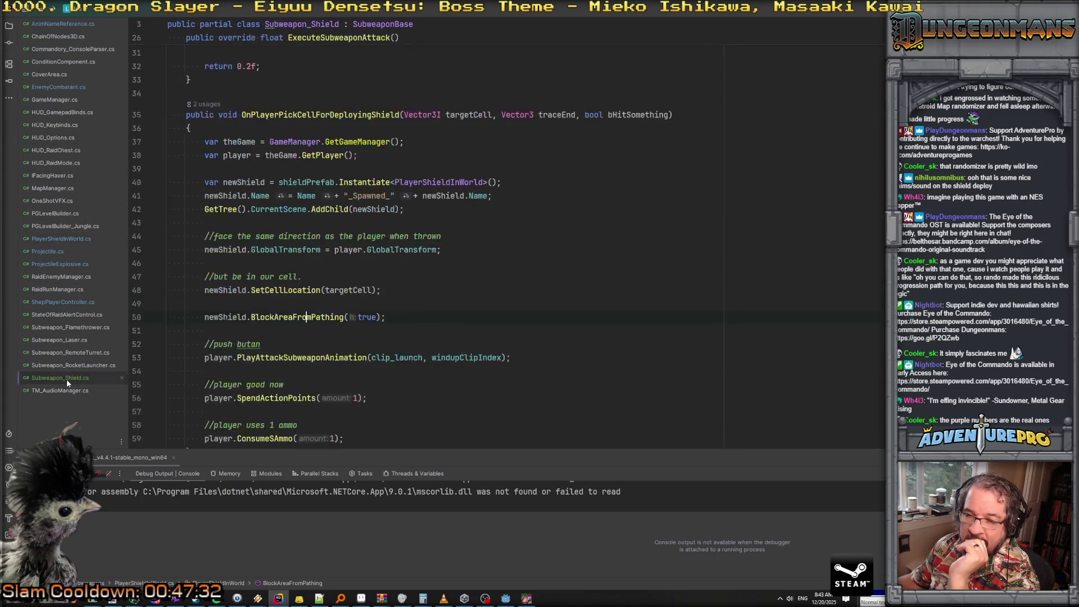
pyautogui.scroll(5, 385, 219)
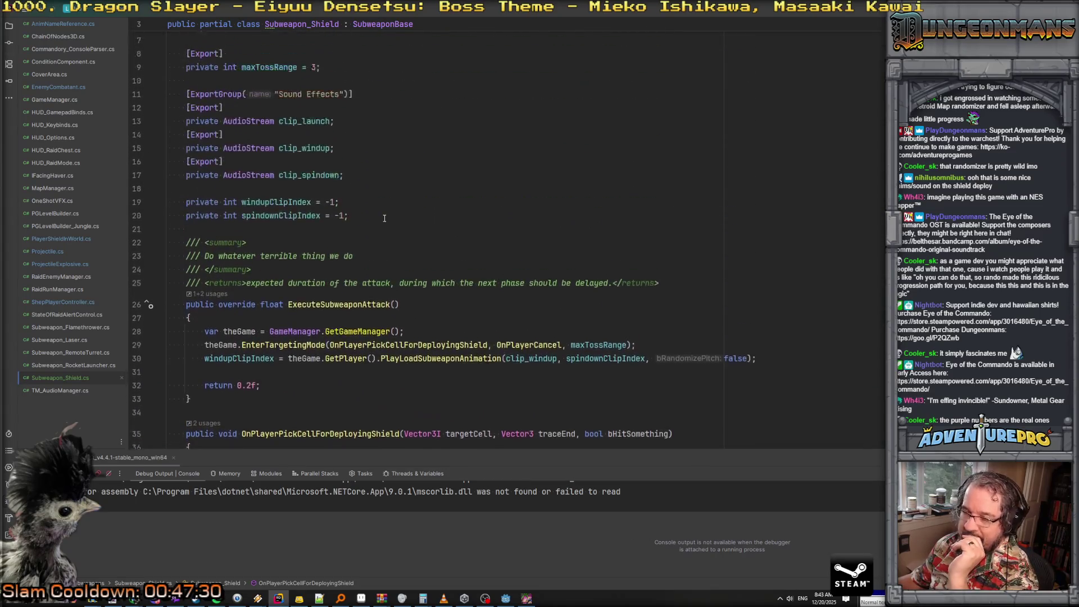
pyautogui.click(341, 215)
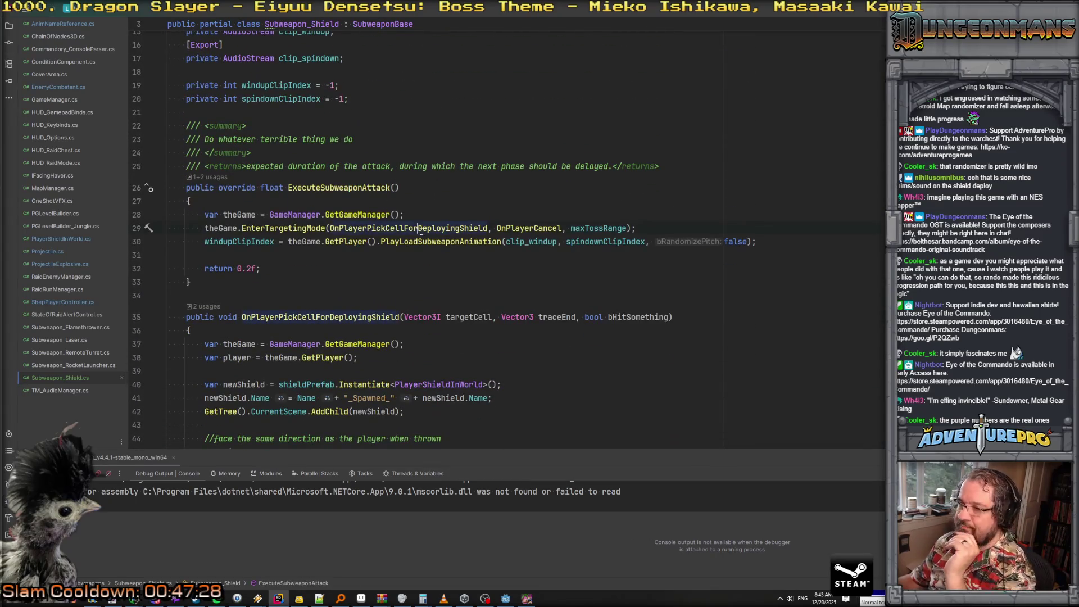
pyautogui.click(274, 229)
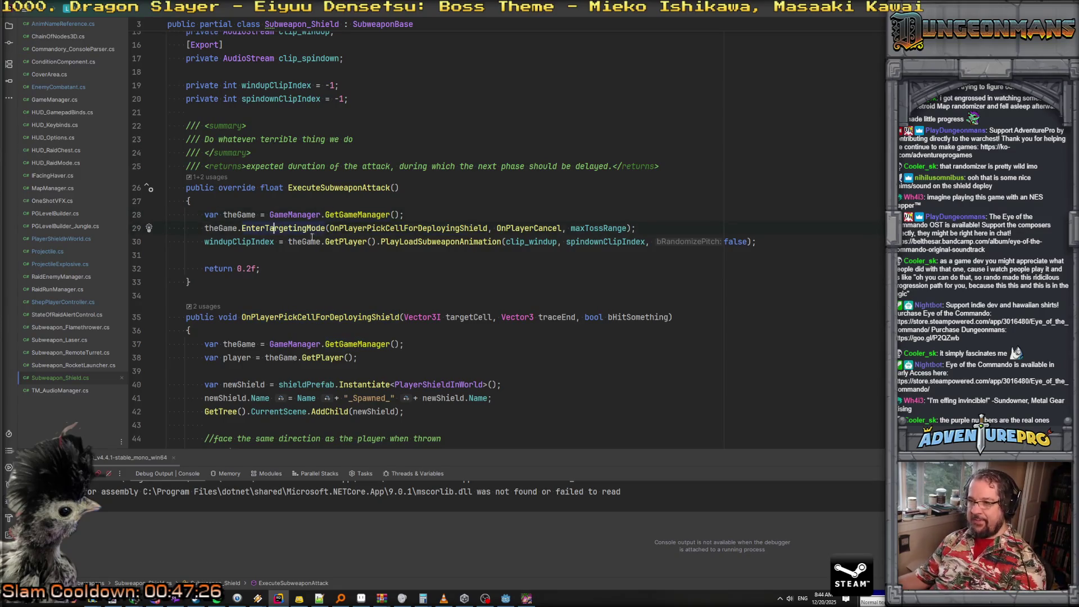
pyautogui.keyDown('ctrl'); pyautogui.click(274, 228); pyautogui.keyUp('ctrl')
pyautogui.scroll(10, 428, 236)
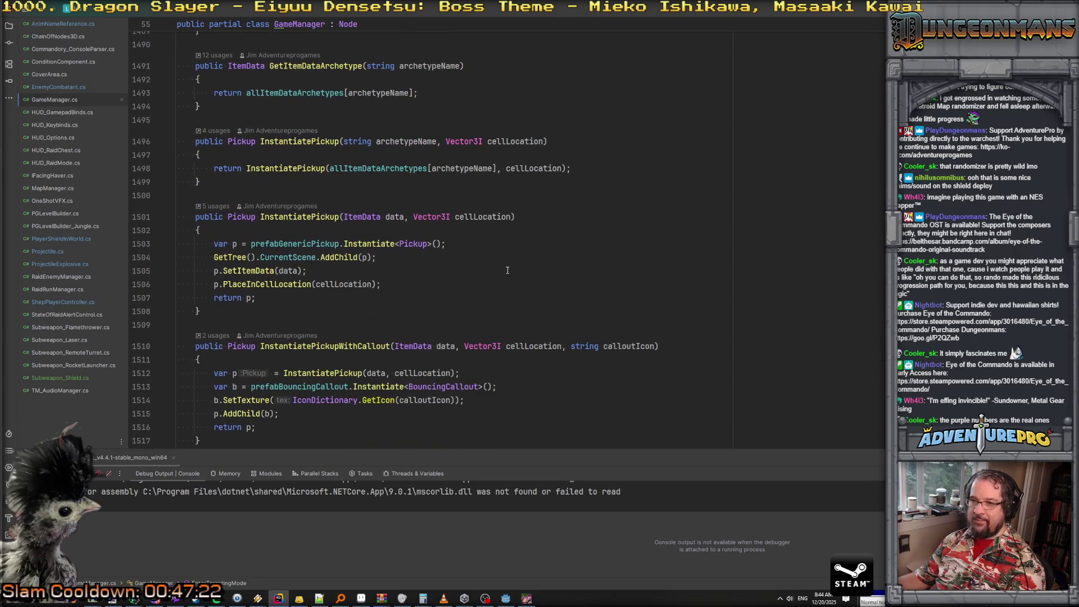
pyautogui.scroll(6, 507, 270)
pyautogui.scroll(-2, 508, 270)
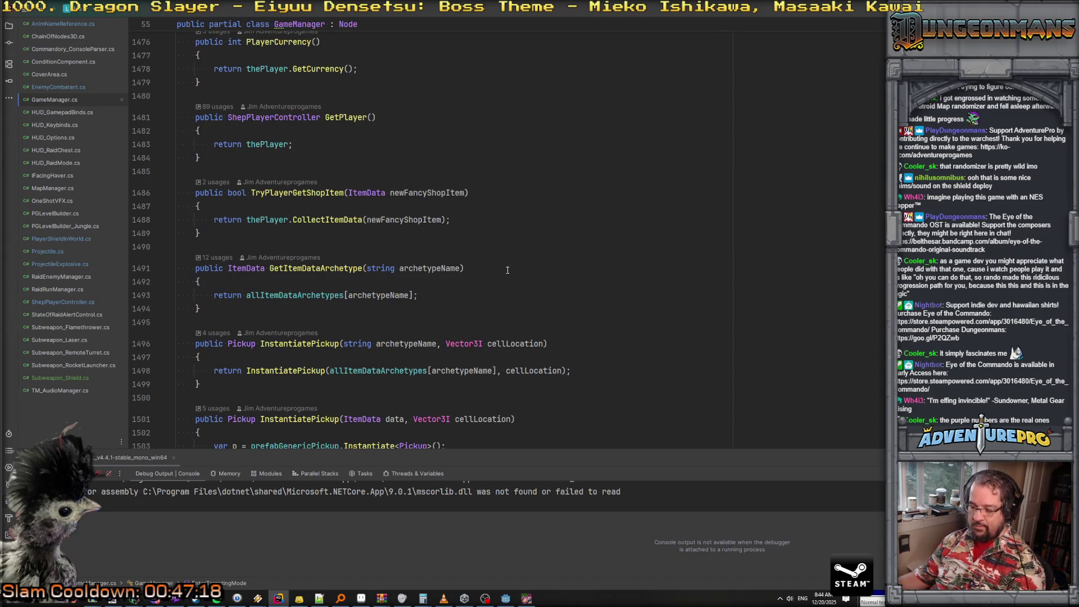
pyautogui.hotkey('ctrl', 'f')
pyautogui.write('enterta')
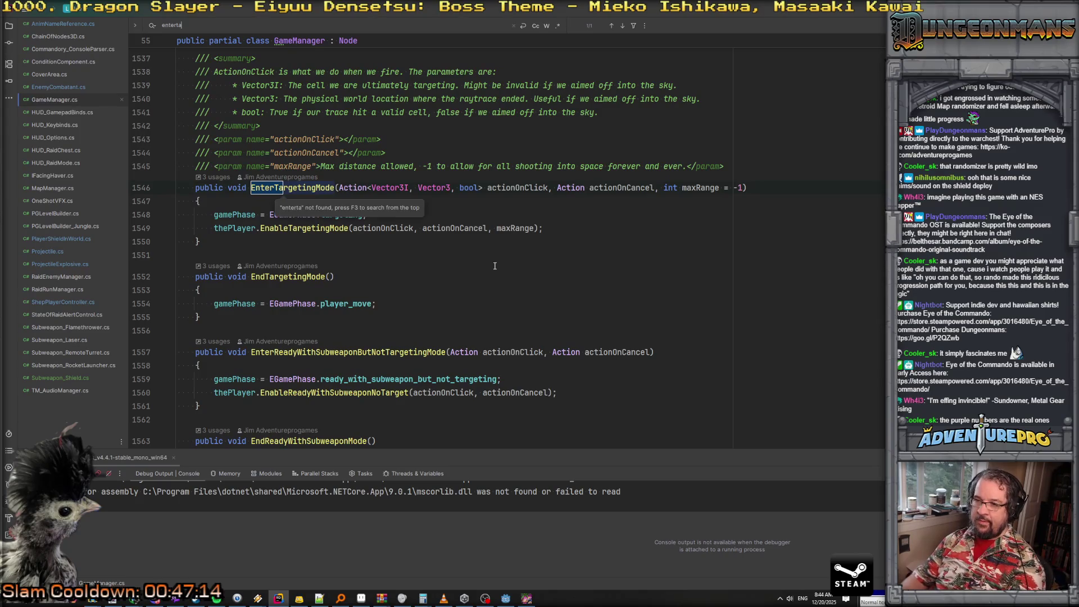
pyautogui.press('Escape')
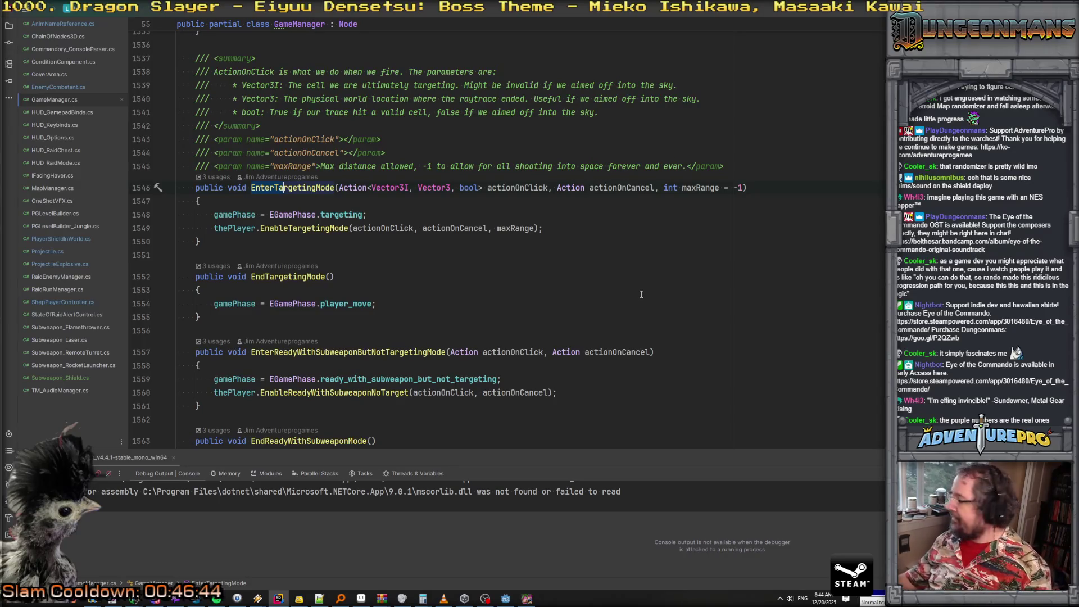
pyautogui.scroll(5, 548, 224)
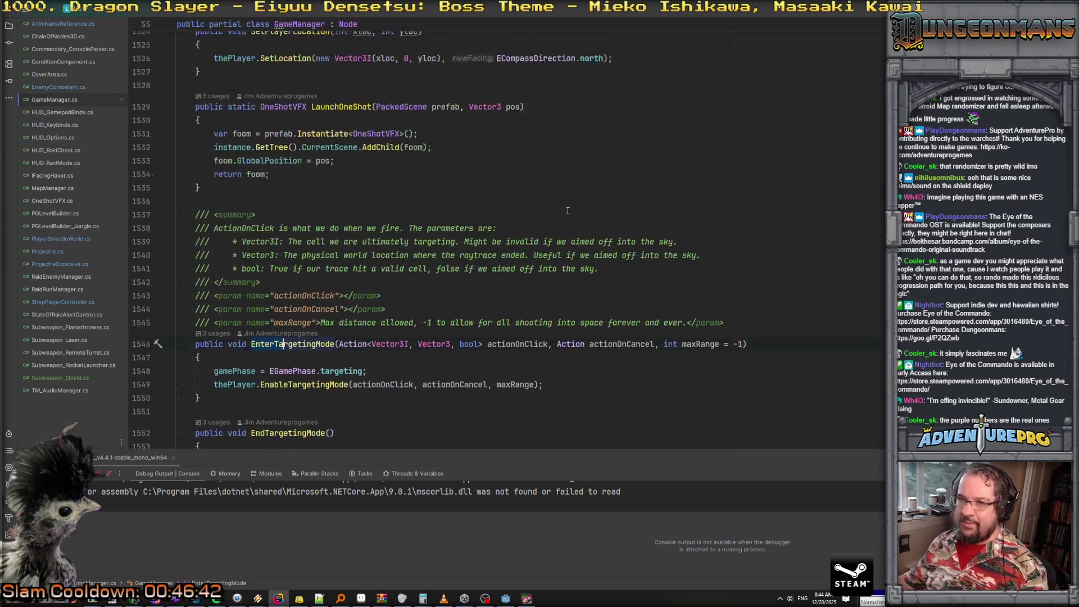
pyautogui.scroll(-3, 548, 224)
pyautogui.click(292, 308)
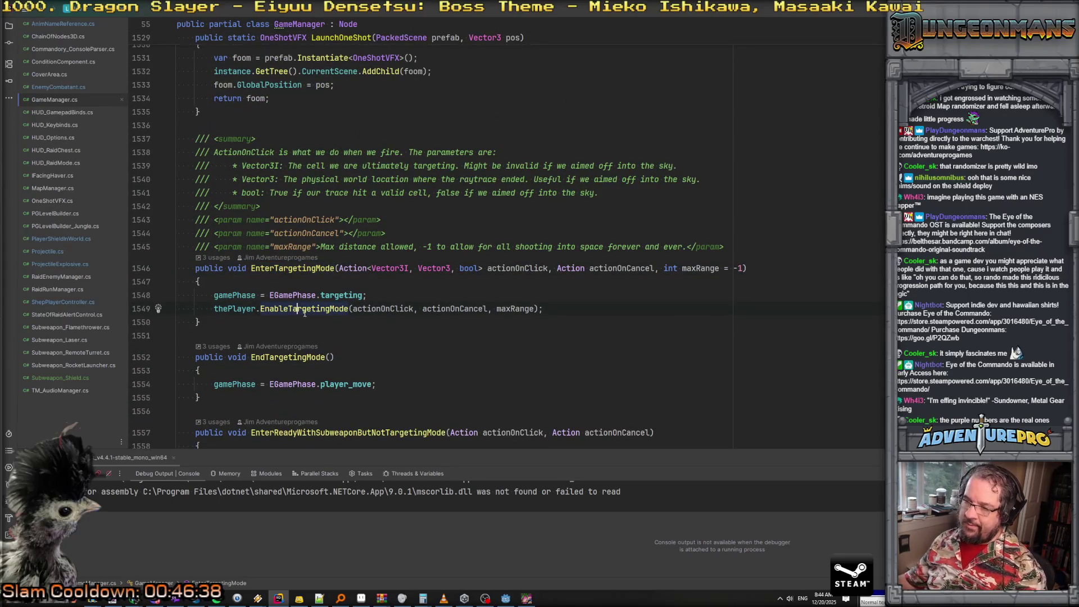
pyautogui.click(307, 283)
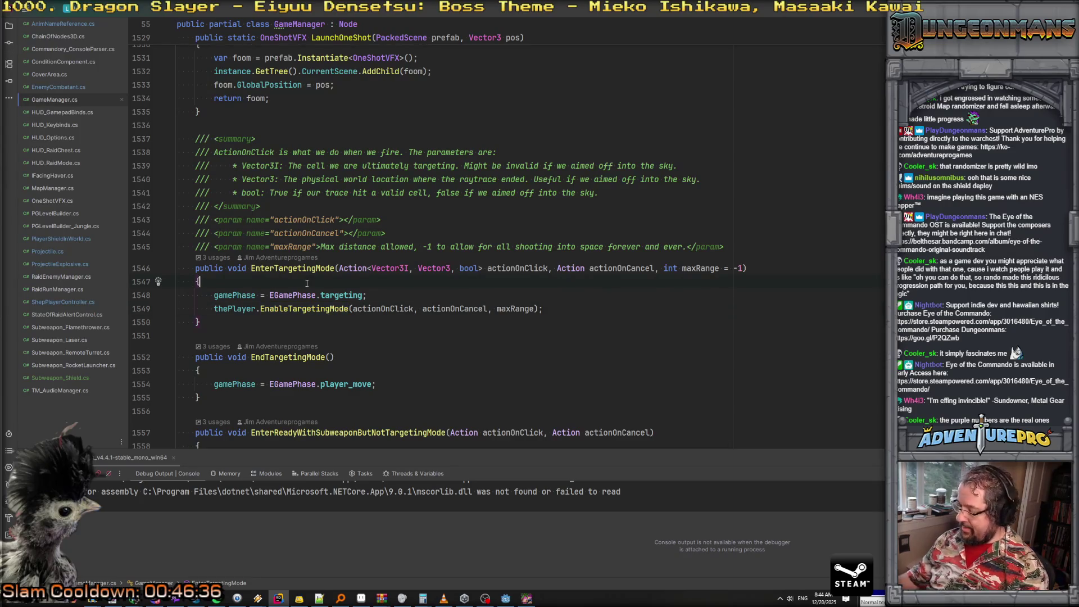
pyautogui.hotkey('ctrl', 'Home')
# Declare a new public enum ETargetingAdditionalTiles after the EGameType enum
pyautogui.scroll(-10, 287, 239)
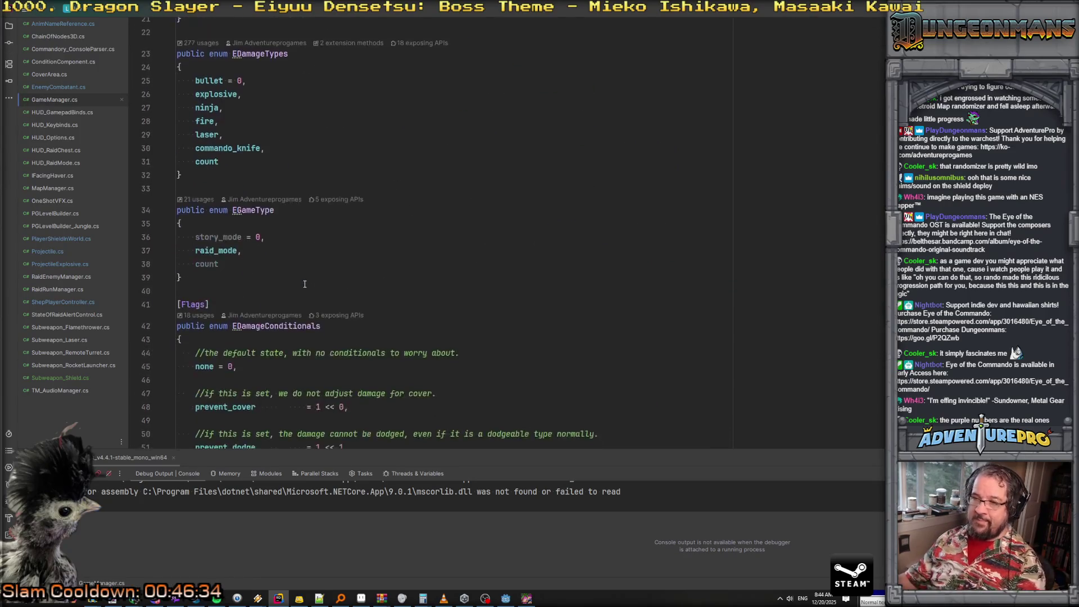
pyautogui.press('Return')
pyautogui.press('Return')
pyautogui.write('public enum,')
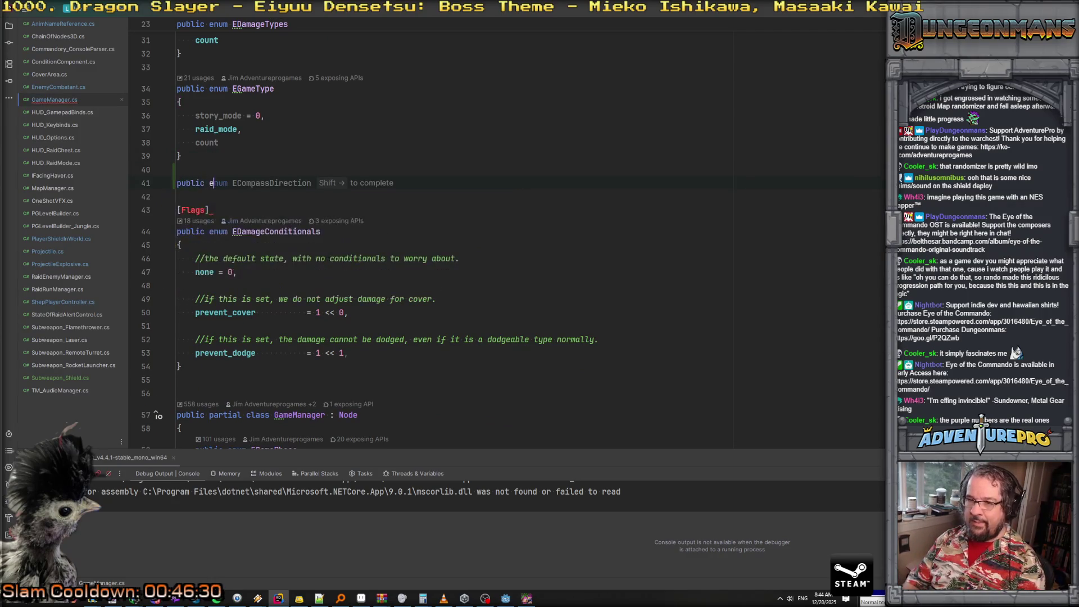
pyautogui.press('BackSpace')
pyautogui.write('E')
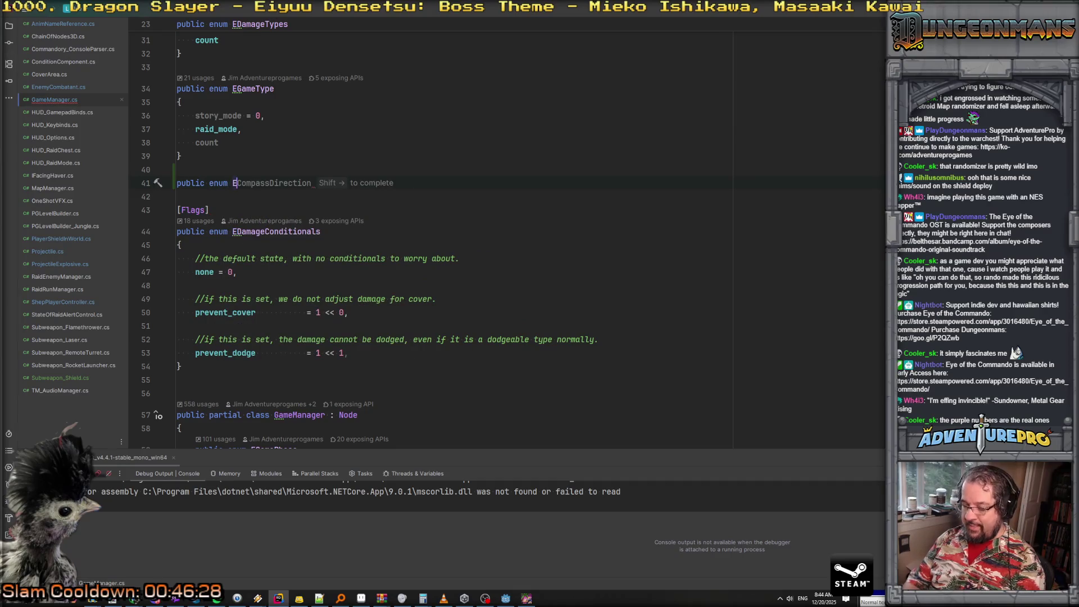
pyautogui.write('TargetingAdditionalTiles')
pyautogui.press('Return')
pyautogui.write('{')
pyautogui.press('Return')
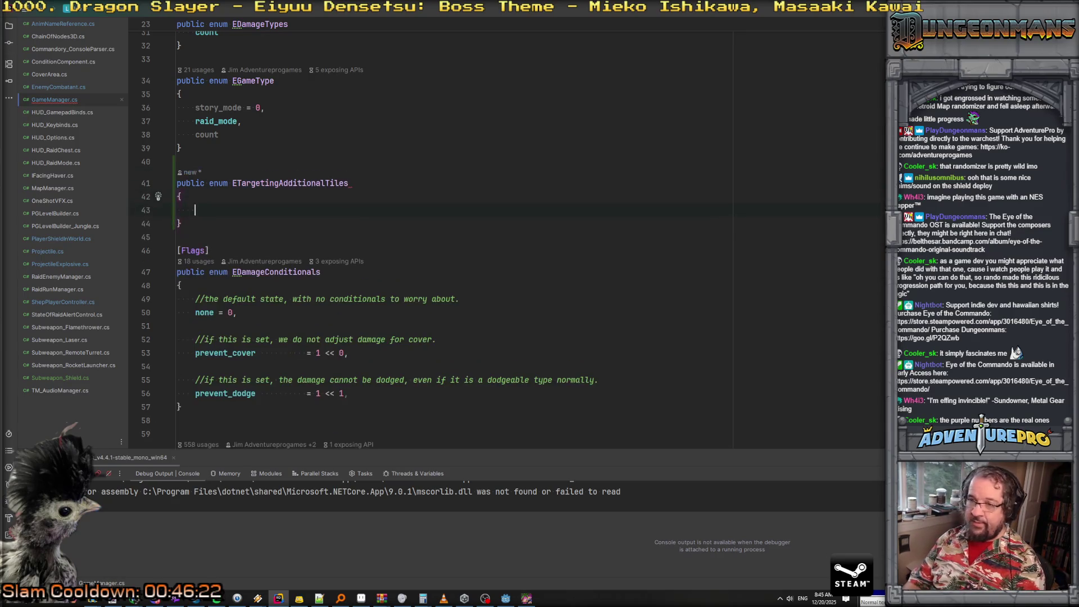
# Add the values none = 0, horizontal_line, vertical_line, diagonal_line and count to the enum
pyautogui.write('no')
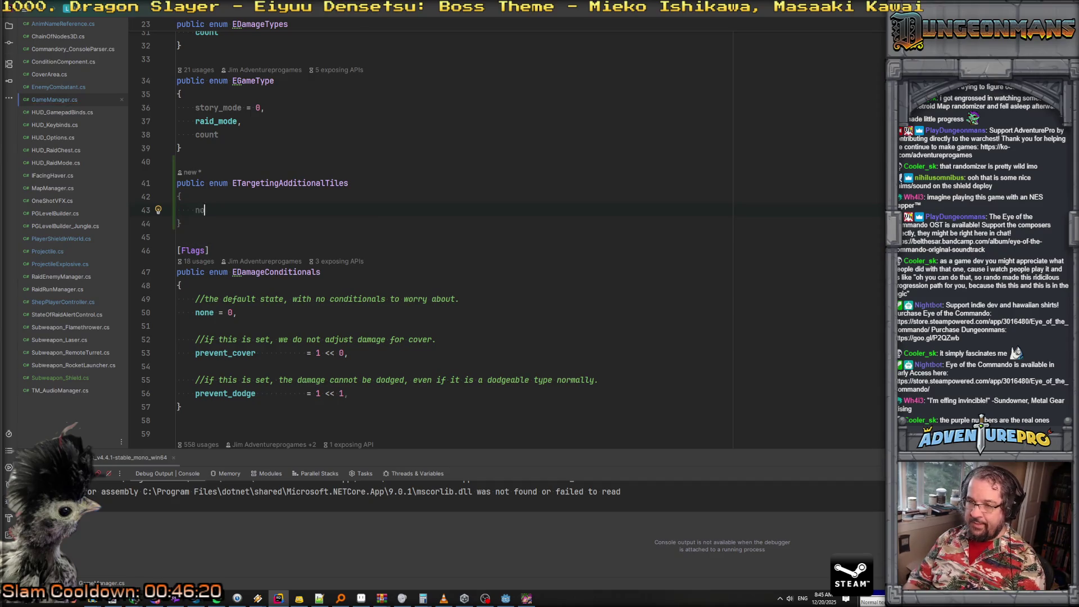
pyautogui.write('ne = 0,')
pyautogui.press('Return')
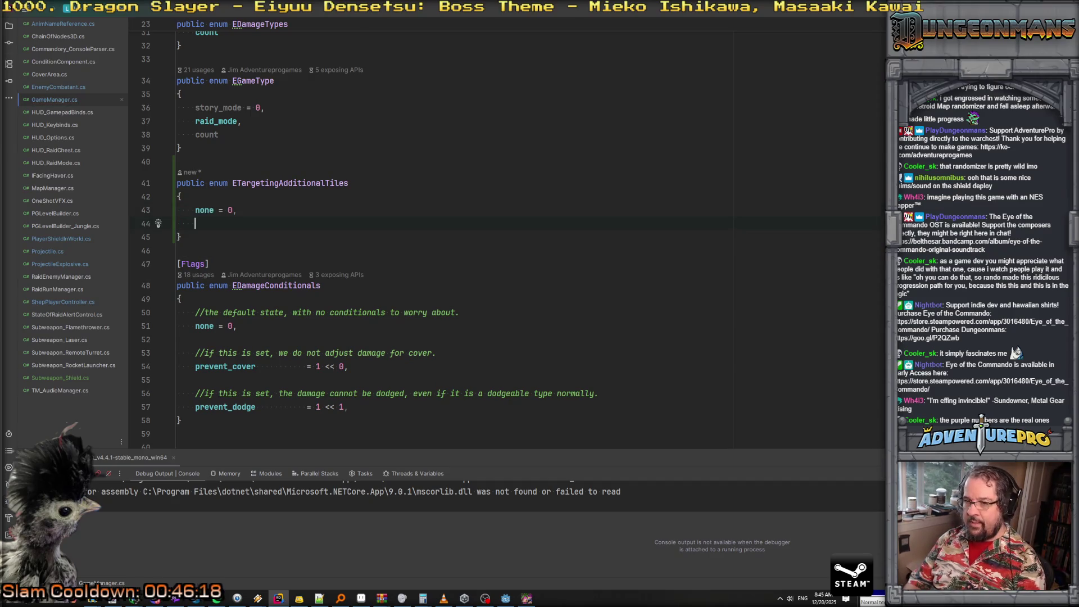
pyautogui.write('horizontal_line')
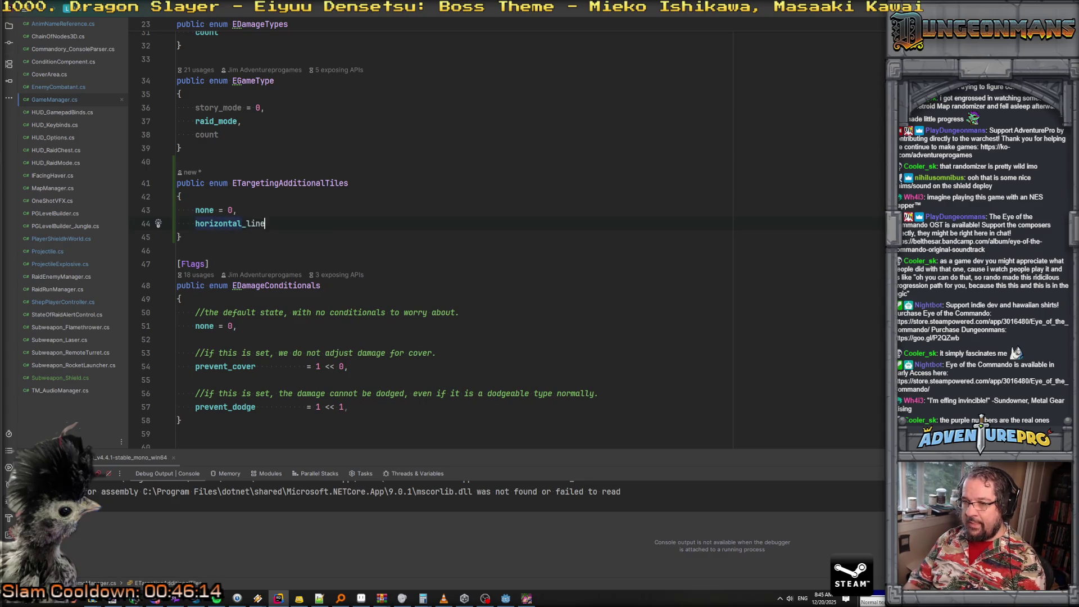
pyautogui.write(',')
pyautogui.press('Return')
pyautogui.write('vertical_line,')
pyautogui.press('Return')
pyautogui.write('diagonal_line,')
pyautogui.press('Return')
pyautogui.write('count')
# Comment the line entries as 'relative X to the player' and 'relative Z to the player'
pyautogui.press('Up')
pyautogui.press('Up')
pyautogui.press('Up')
pyautogui.press('Down')
pyautogui.press('Down')
pyautogui.press('End')
pyautogui.write('//')
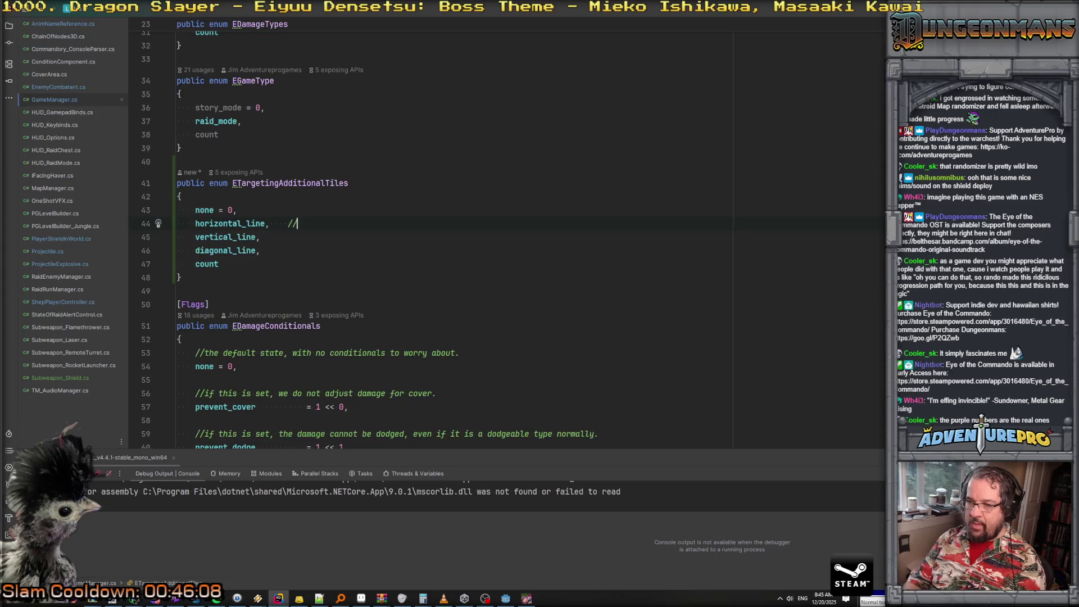
pyautogui.write('relativ')
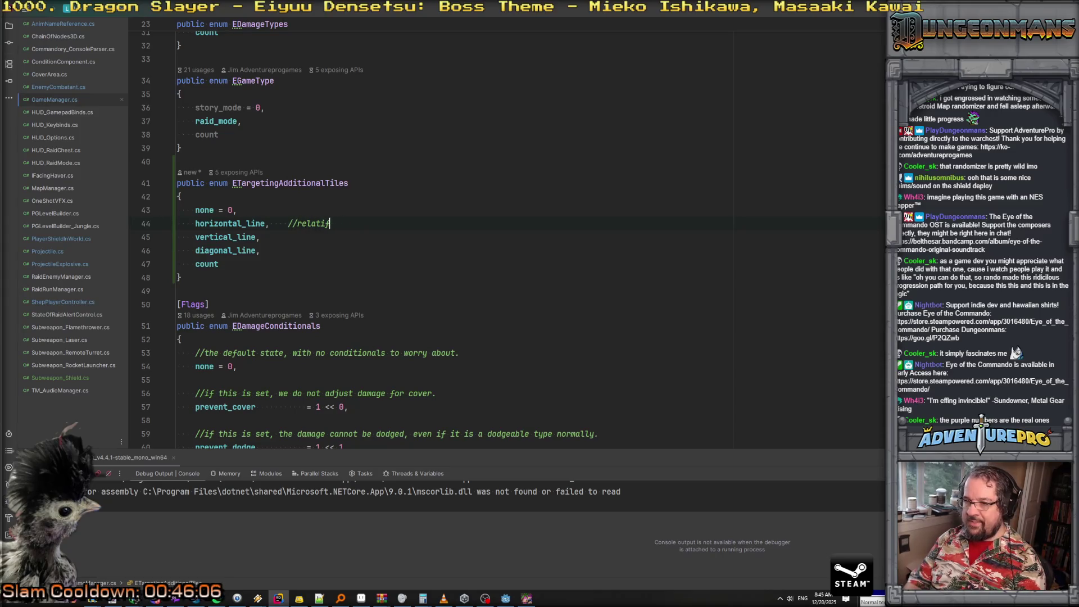
pyautogui.write('e X to the player')
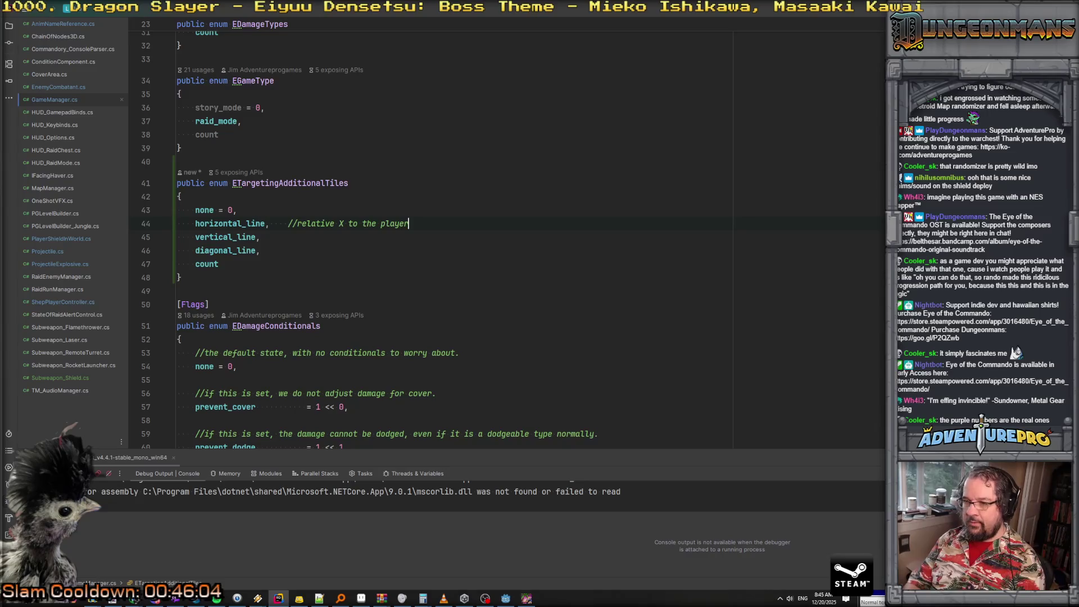
pyautogui.write('      //rela')
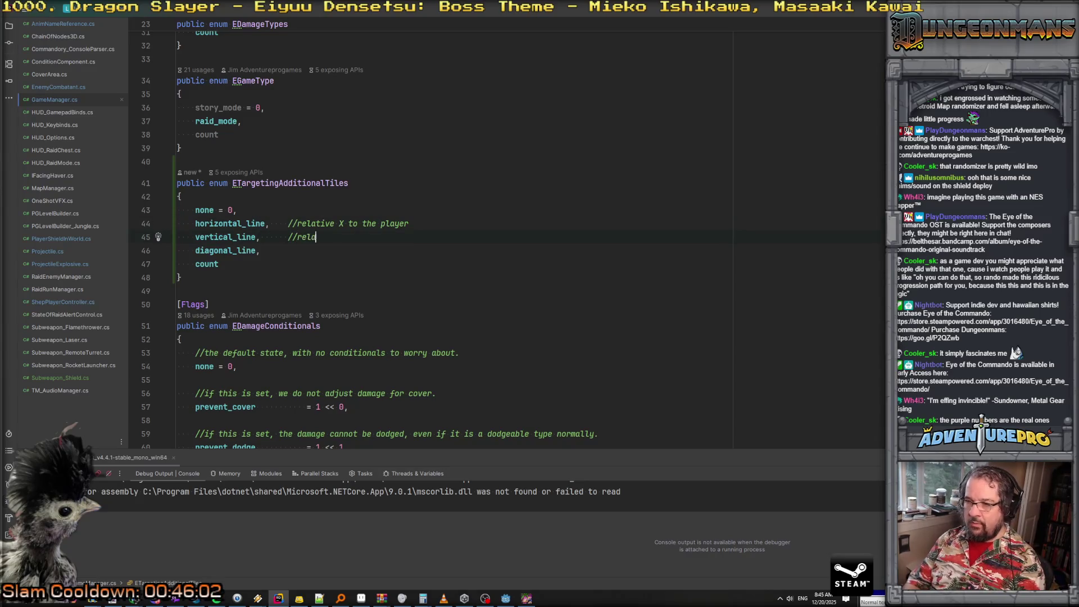
pyautogui.write('tive ')
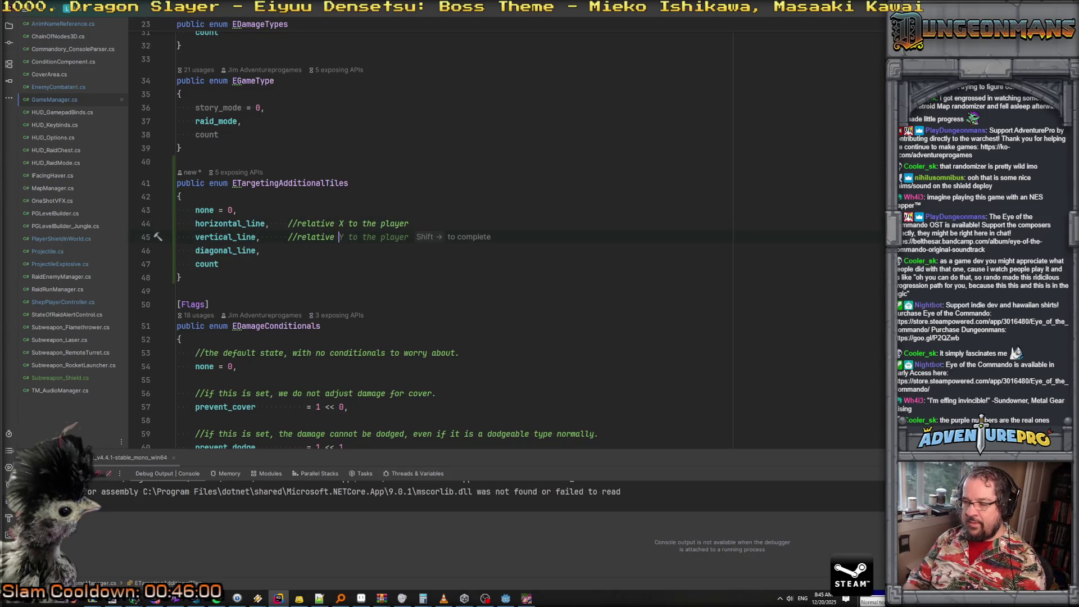
pyautogui.write('Z to the pl')
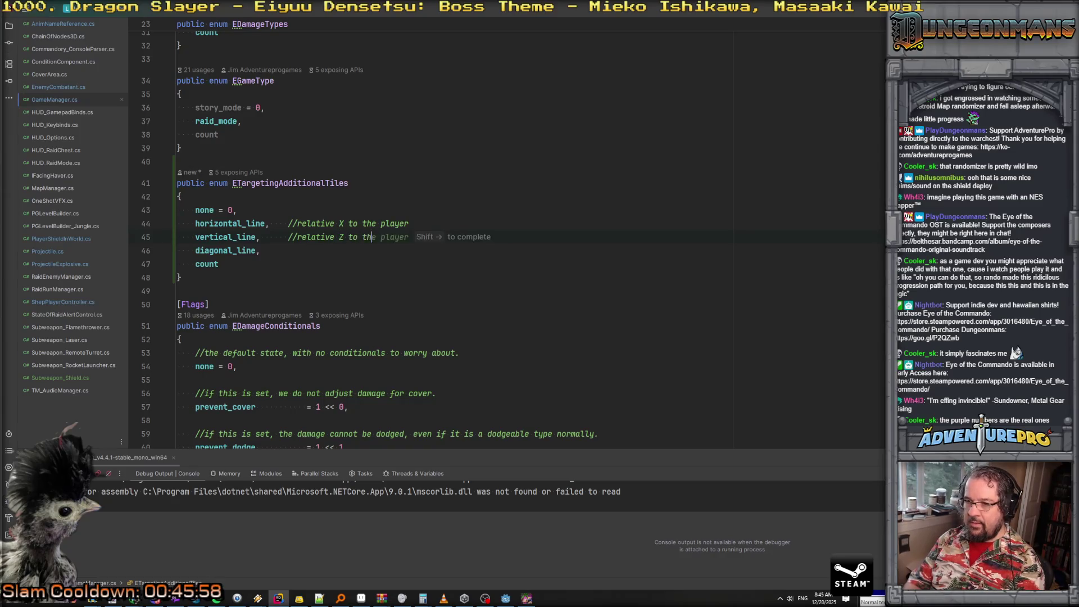
pyautogui.hotkey('shift', 'Right')
# Replace diagonal_line with area, commented as an N x N area of tiles, then reword it to 'square'
pyautogui.press('Down')
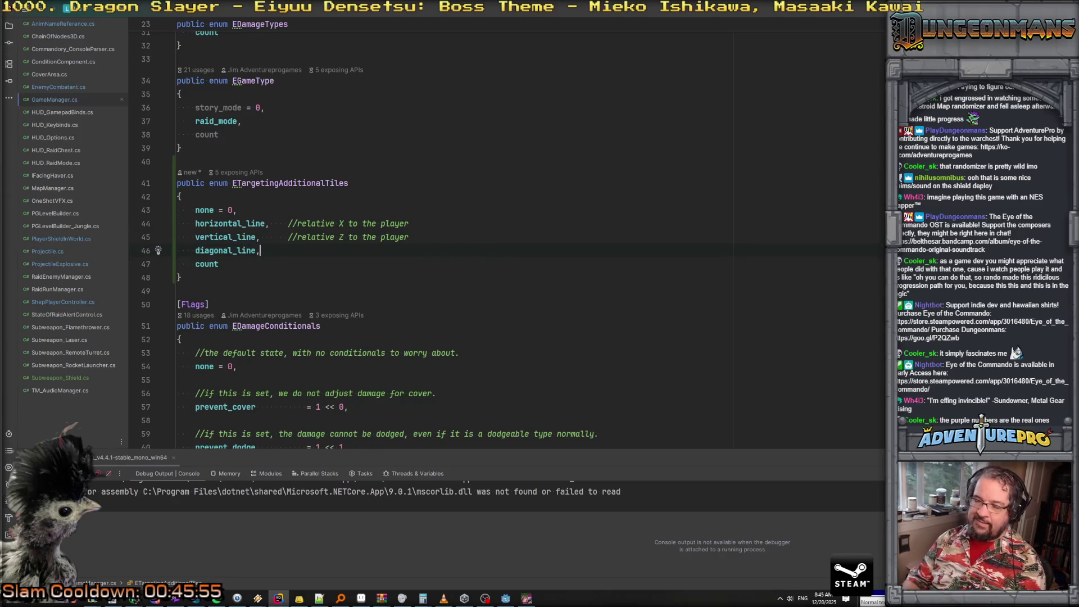
pyautogui.hotkey('ctrl', 'BackSpace')
pyautogui.write('area,')
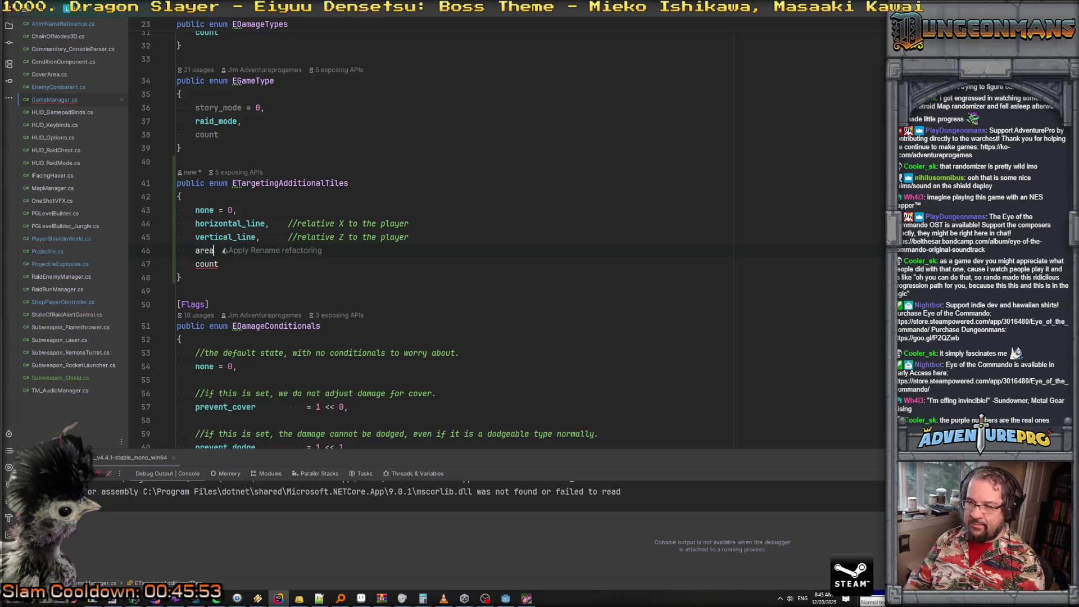
pyautogui.press('Tab')
pyautogui.write('//and')
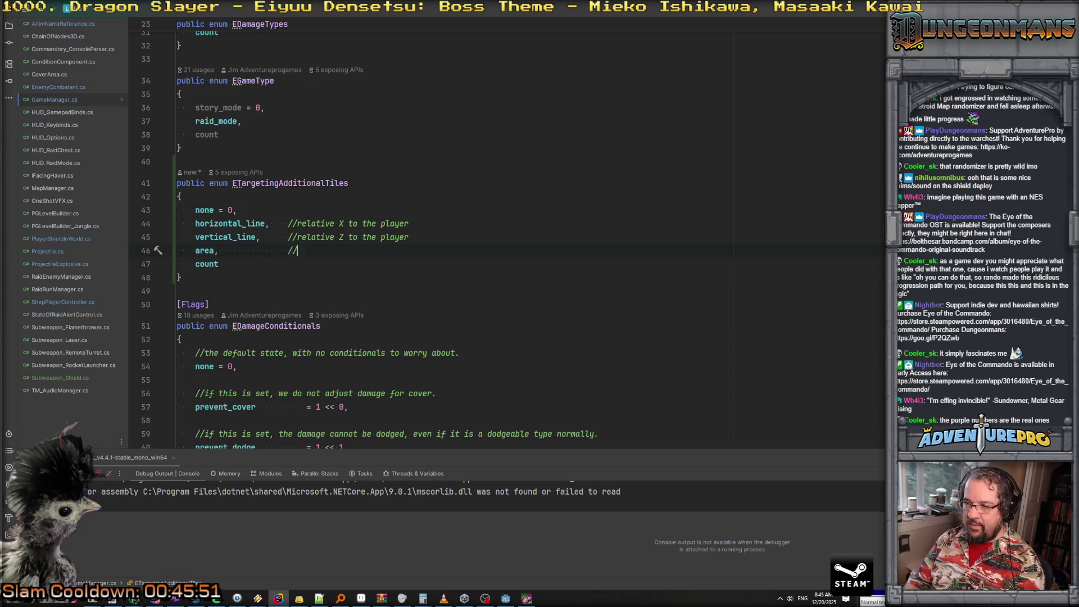
pyautogui.press('BackSpace')
pyautogui.press('BackSpace')
pyautogui.press('BackSpace')
pyautogui.write('nm ')
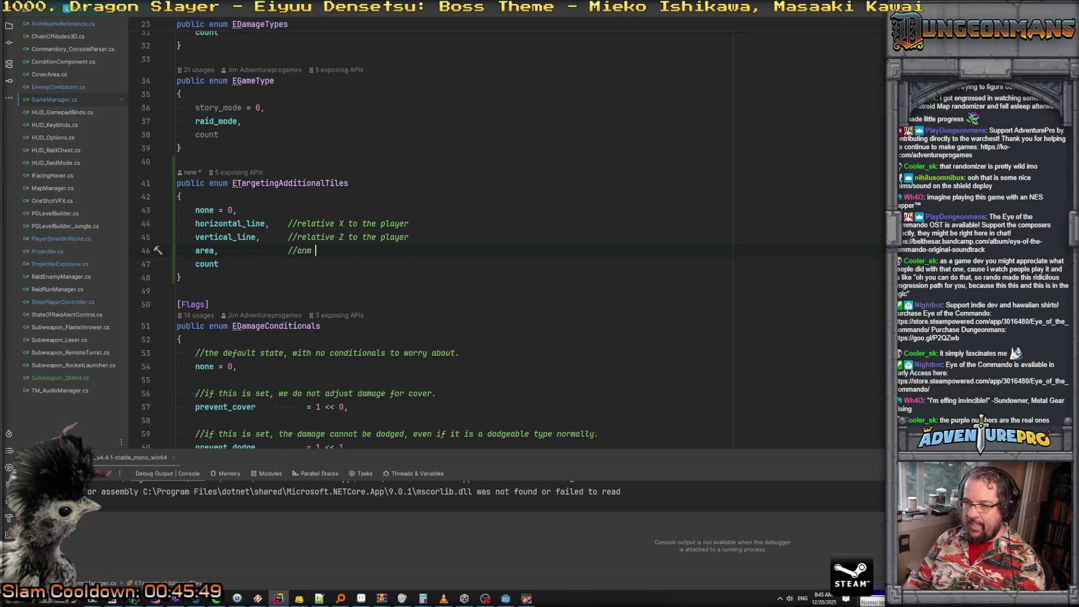
pyautogui.write('N')
pyautogui.write('N area of tiles.')
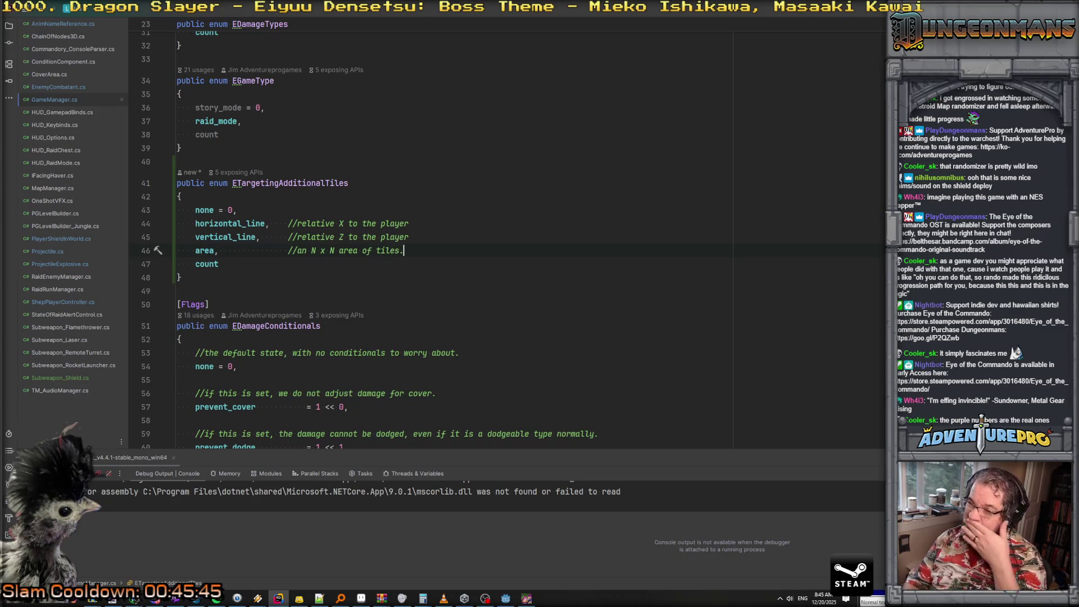
pyautogui.hotkey('ctrl', 'Left')
pyautogui.hotkey('ctrl', 'Left')
pyautogui.hotkey('ctrl', 'Left')
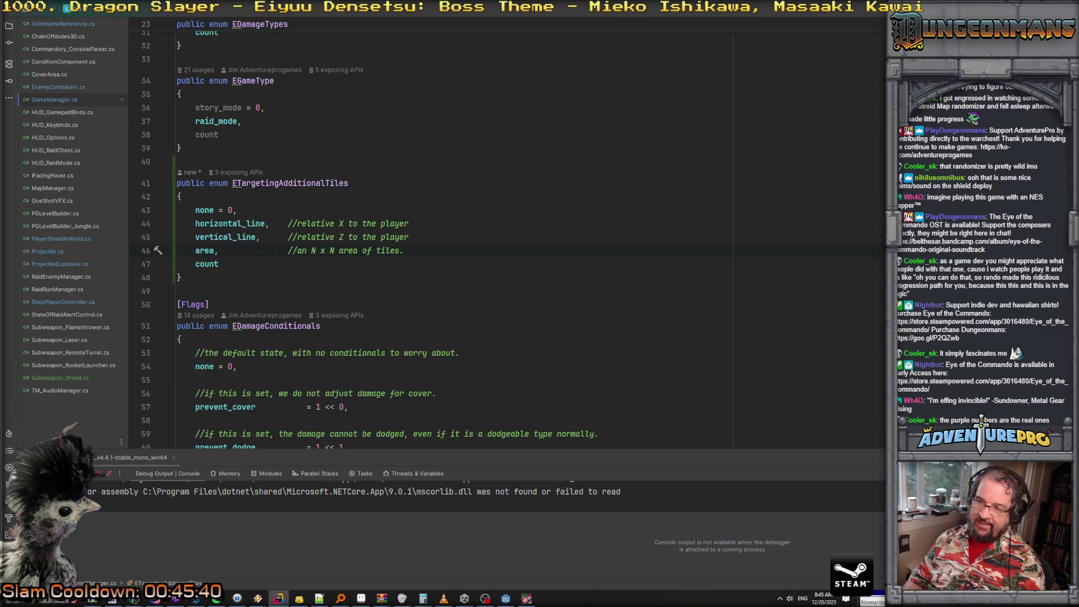
pyautogui.moveTo(301, 251); pyautogui.dragTo(404, 250)
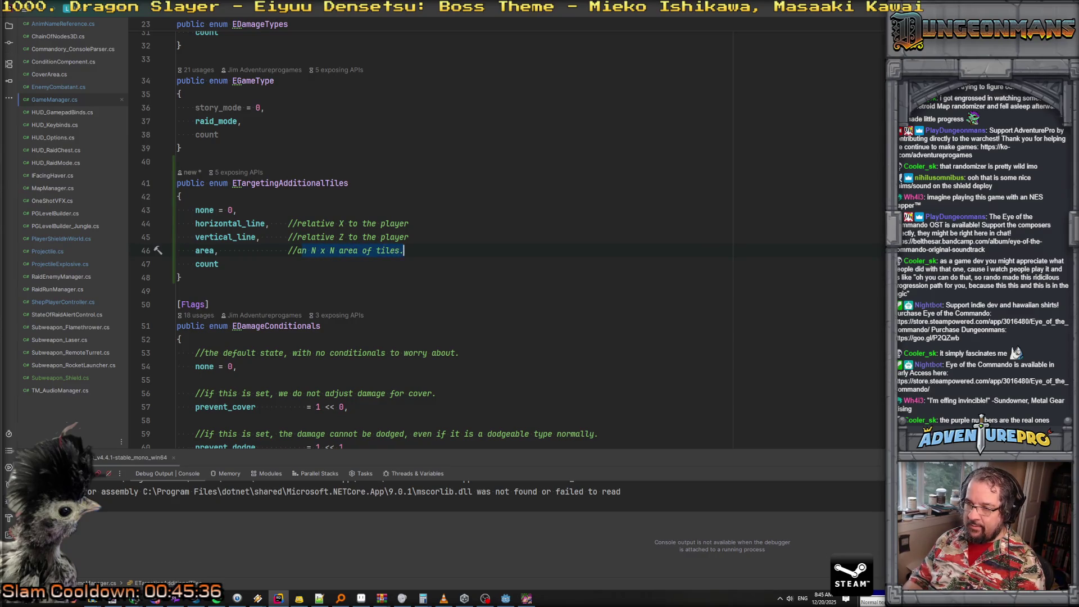
pyautogui.write('square')
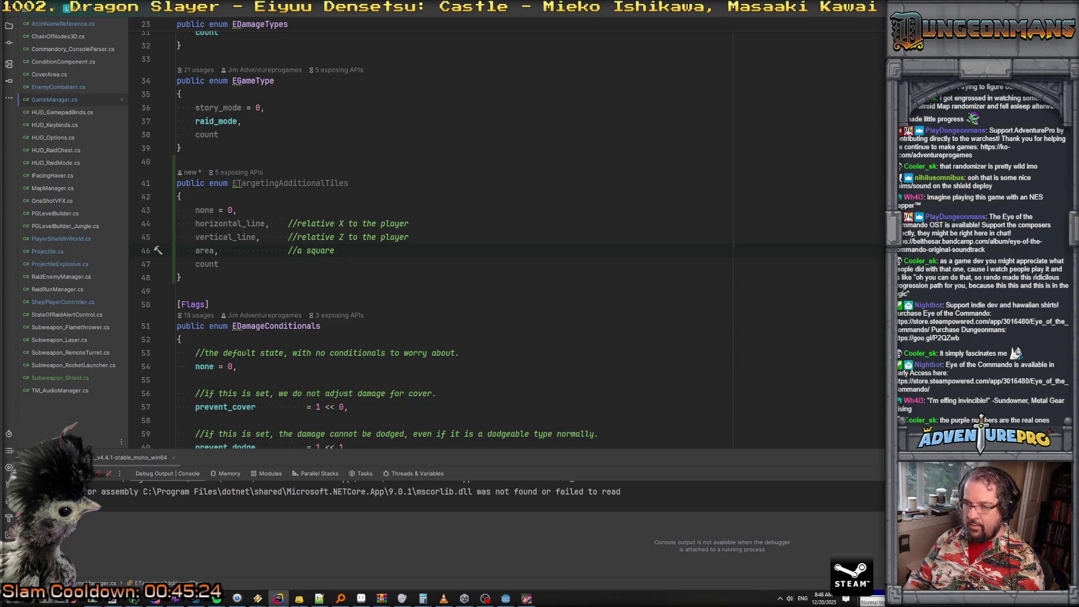
# Finish the area comment so it reads 'a square (N*2)+1 on a side'
pyautogui.write('(N*2)+1 ')
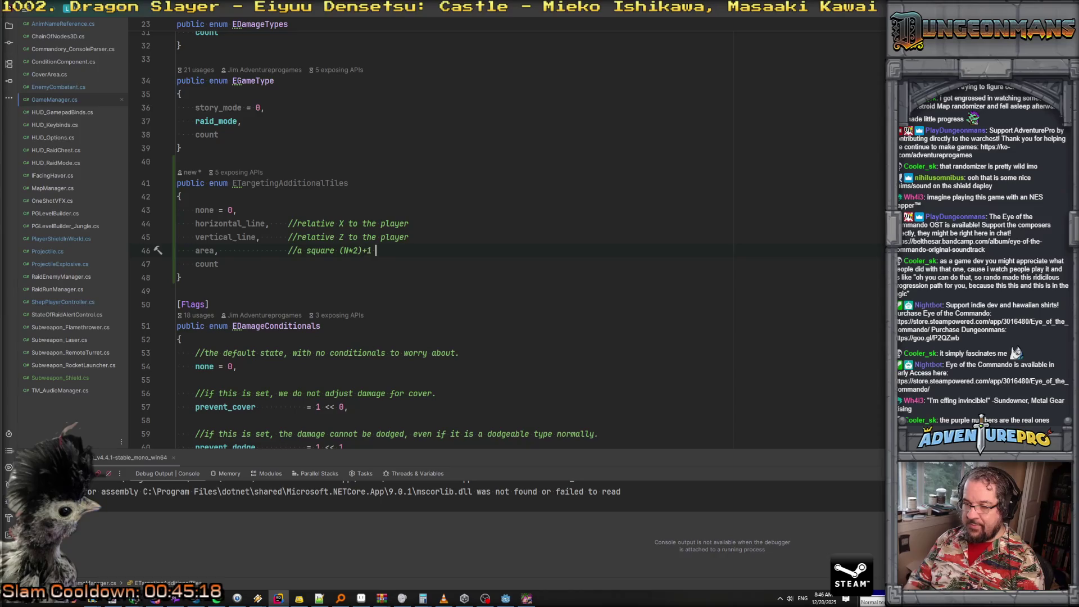
pyautogui.write('leng')
pyautogui.press('BackSpace')
pyautogui.press('BackSpace')
pyautogui.press('BackSpace')
pyautogui.write('dimensions')
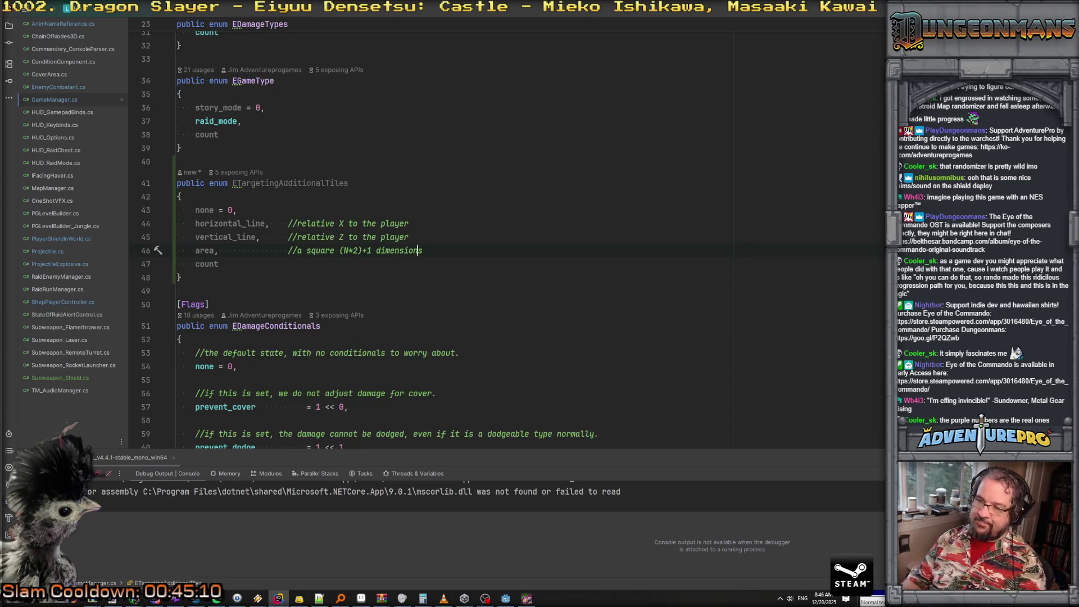
pyautogui.press('Right')
pyautogui.hotkey('ctrl', 'shift', 'Right')
pyautogui.write('on a side')
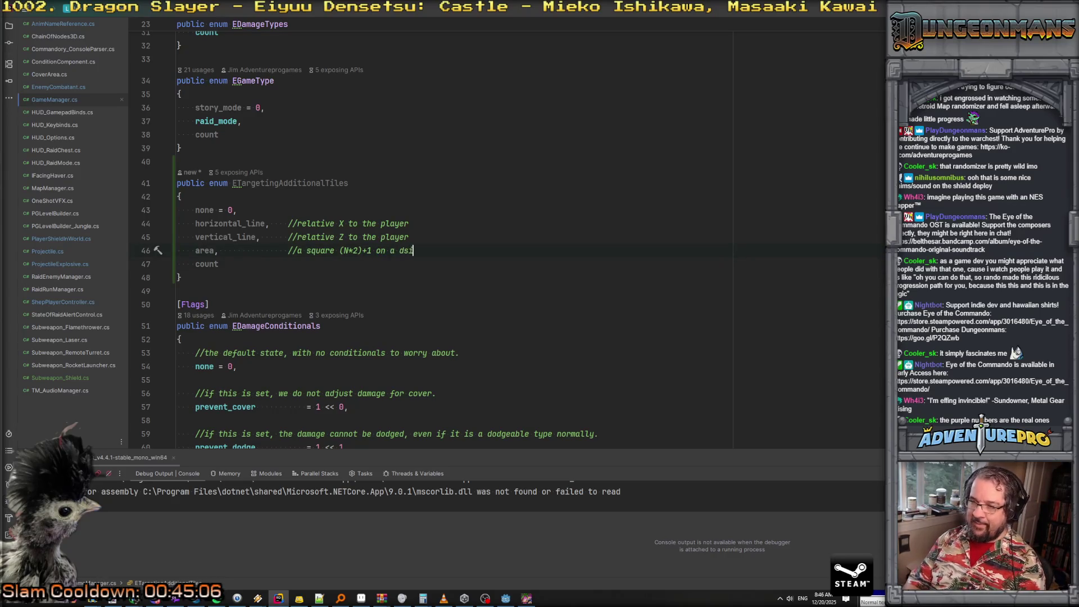
pyautogui.press('BackSpace')
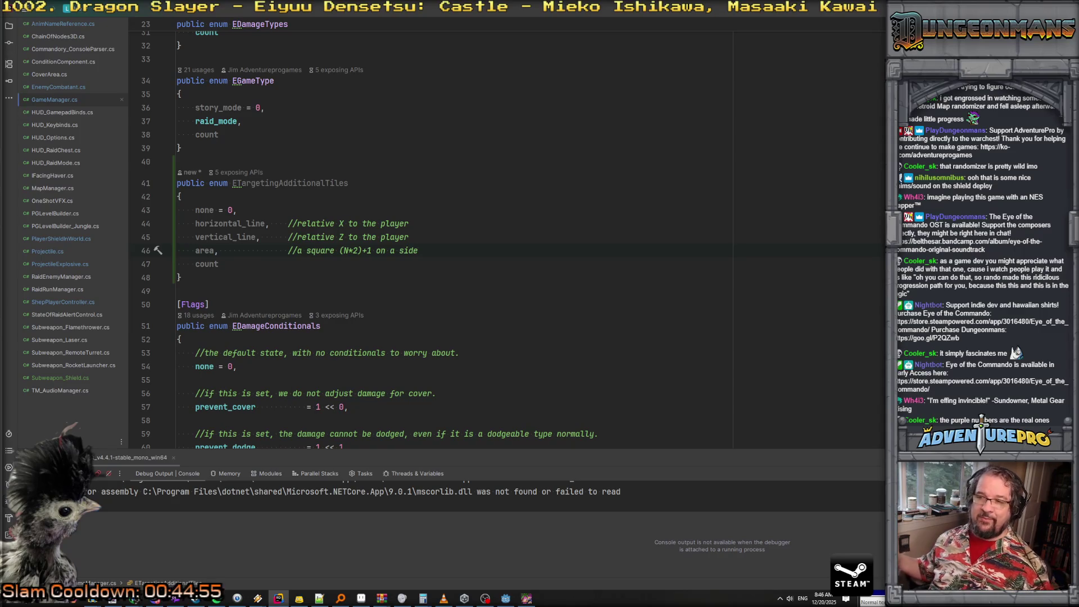
# Navigate back to the EnterTargetingMode definition in GameManager.cs
pyautogui.click(239, 266)
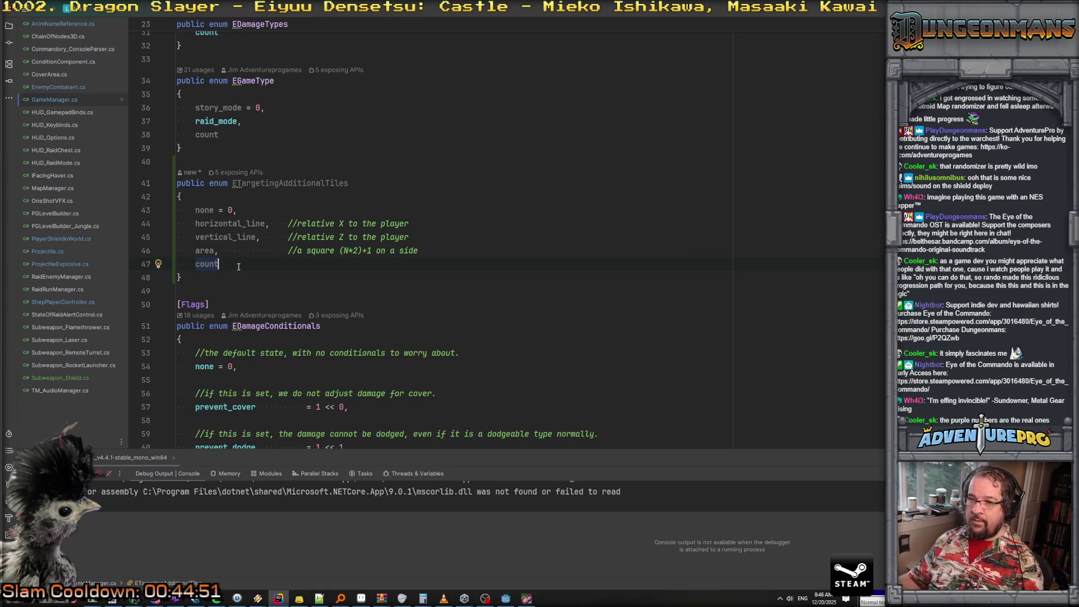
pyautogui.hotkey('alt', 'Up')
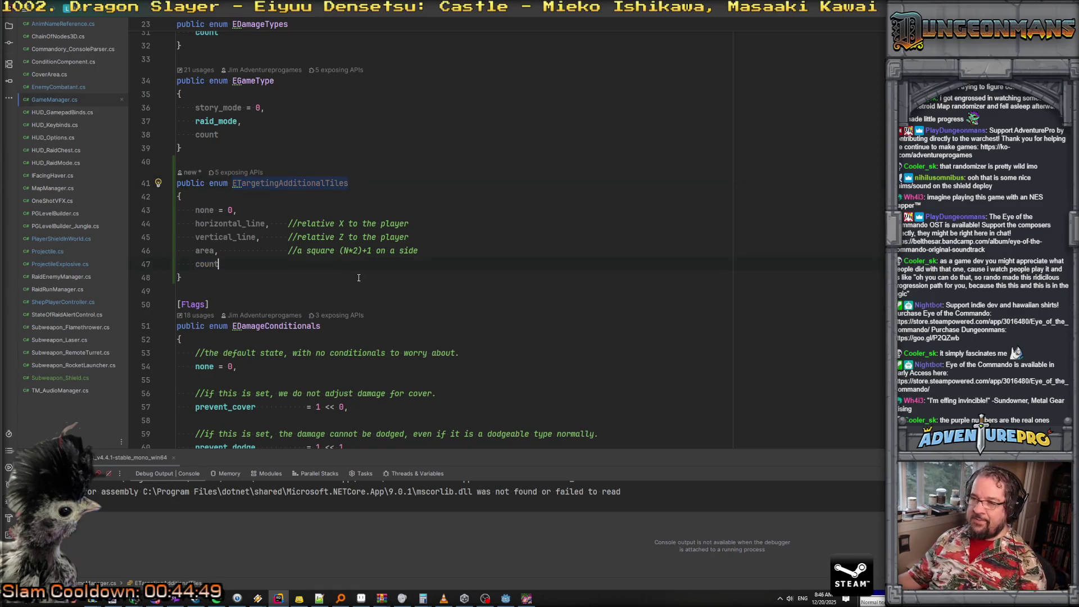
pyautogui.hotkey('ctrl', 'Home')
pyautogui.hotkey('ctrl', '-')
pyautogui.hotkey('ctrl', '-')
pyautogui.hotkey('ctrl', 'shift', '-')
pyautogui.scroll(-2, 725, 341)
# Add an ETargetingAdditionalTiles parameter defaulting to none, plus int additionalSize, after maxRange on a new line
pyautogui.click(742, 316)
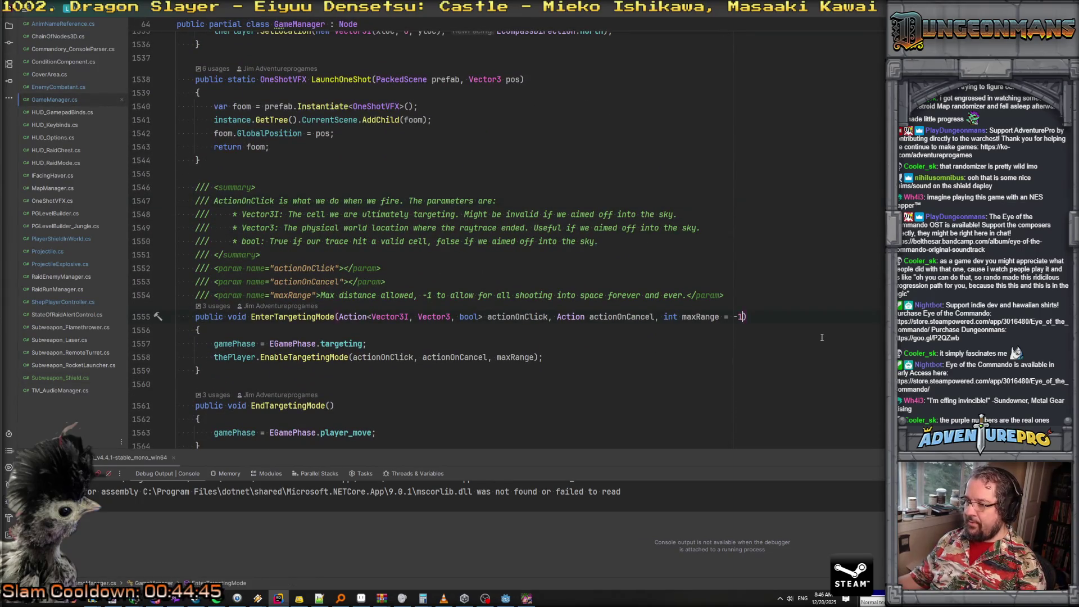
pyautogui.write(', ETargetingAdditionalTiles')
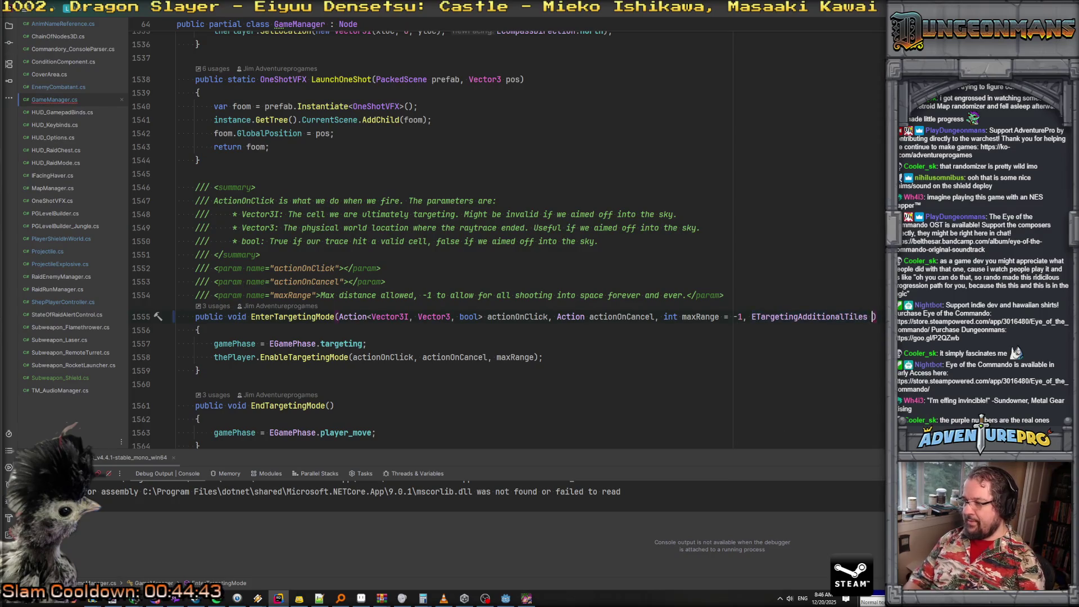
pyautogui.click(744, 318)
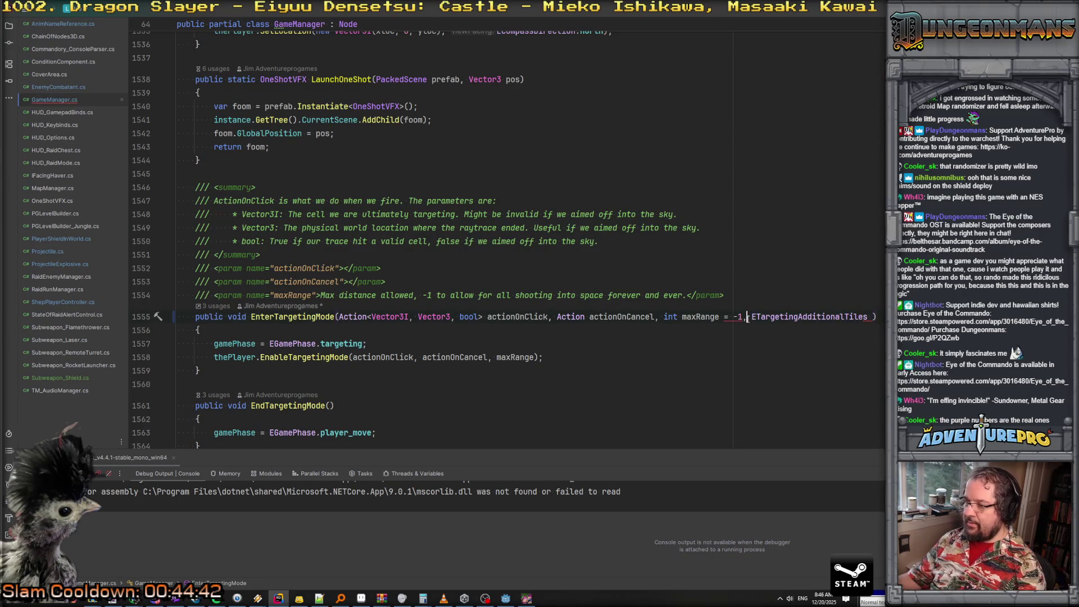
pyautogui.press('Return')
pyautogui.write('=')
pyautogui.press('BackSpace')
pyautogui.write('E ')
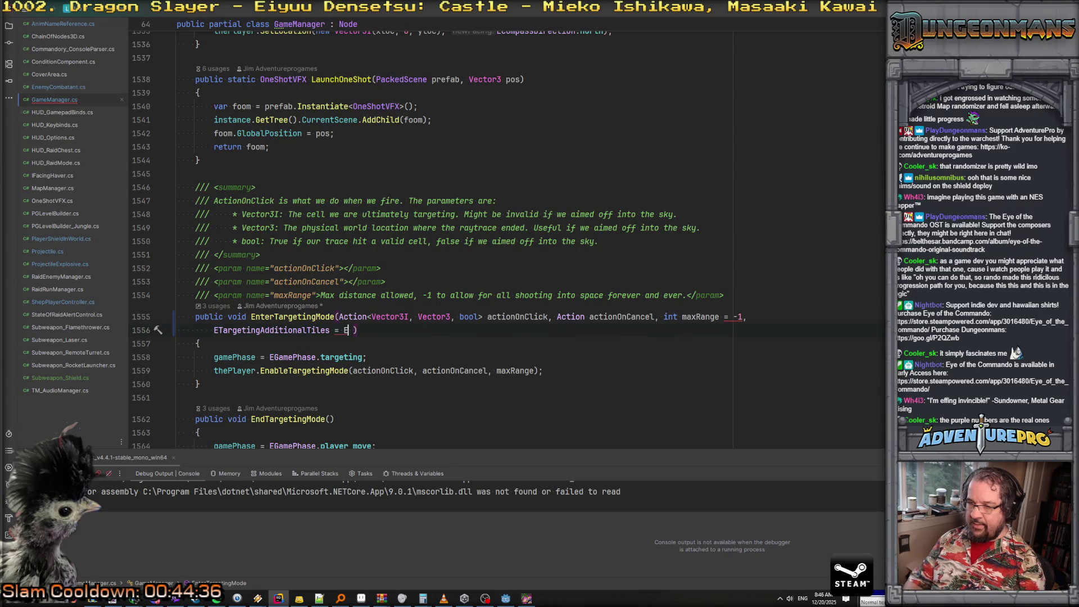
pyautogui.write('Target')
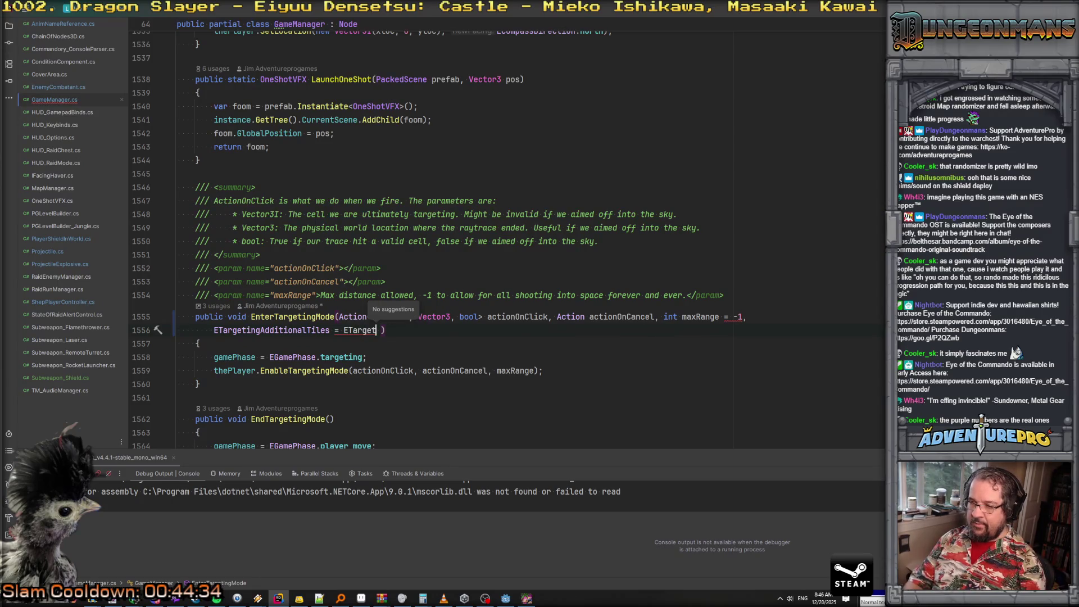
pyautogui.write('ingAdditionaTiles.')
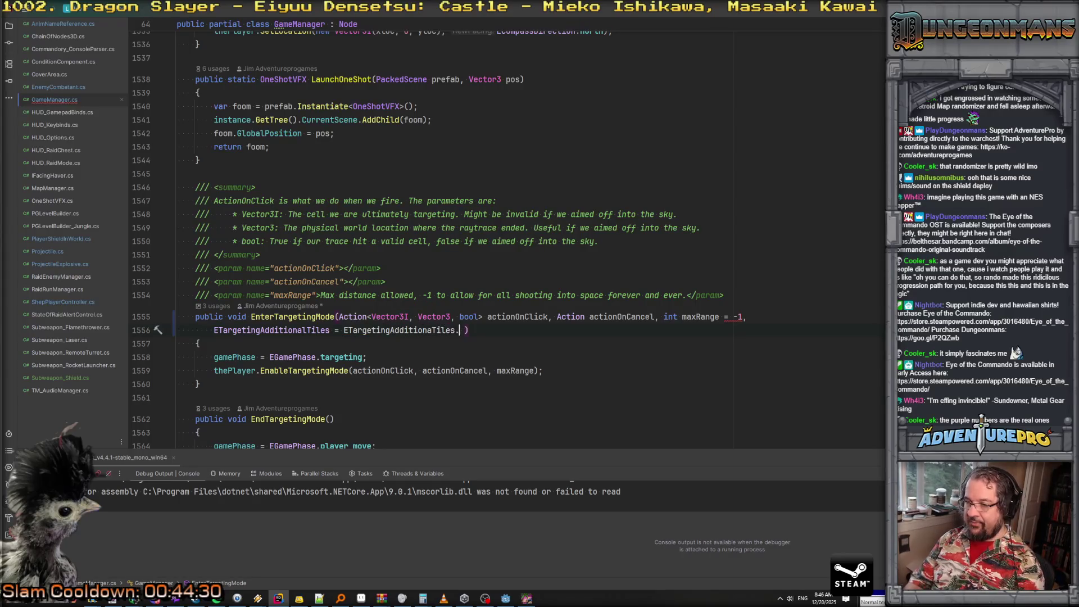
pyautogui.write('none, ')
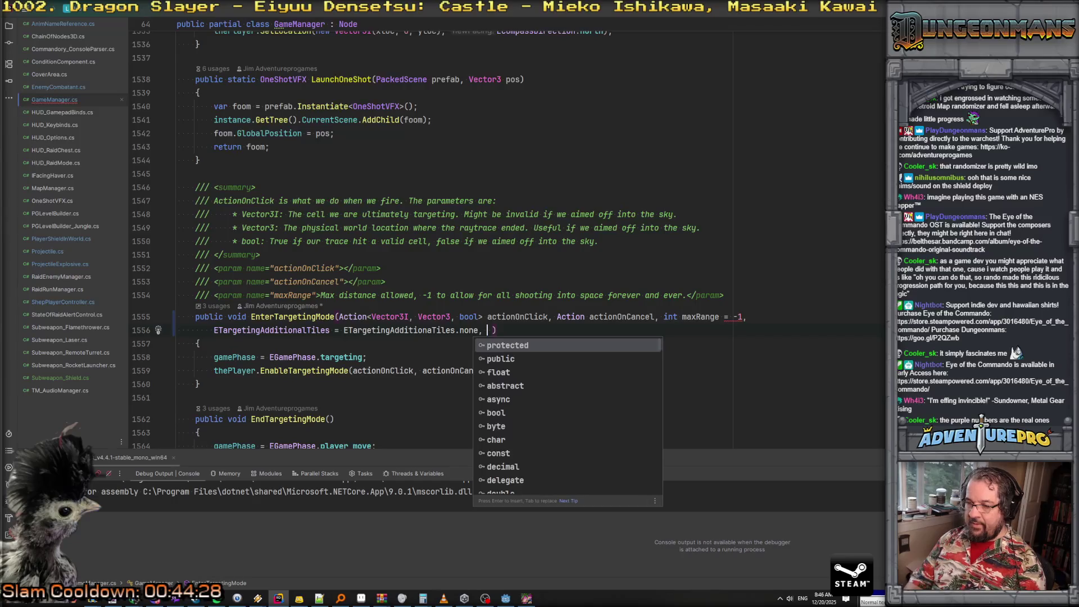
pyautogui.write('int ')
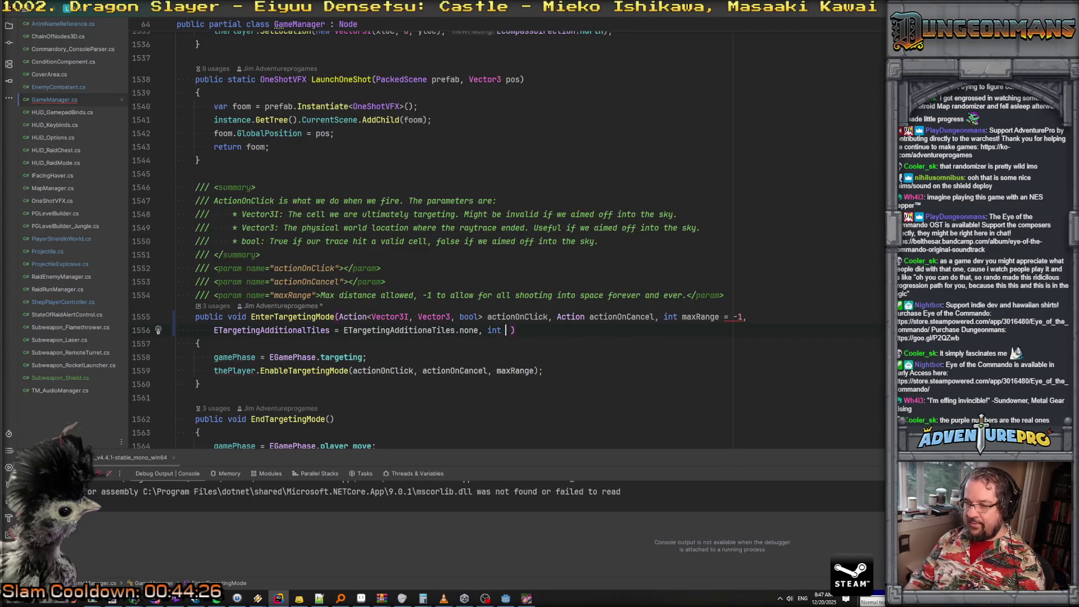
pyautogui.write('additi')
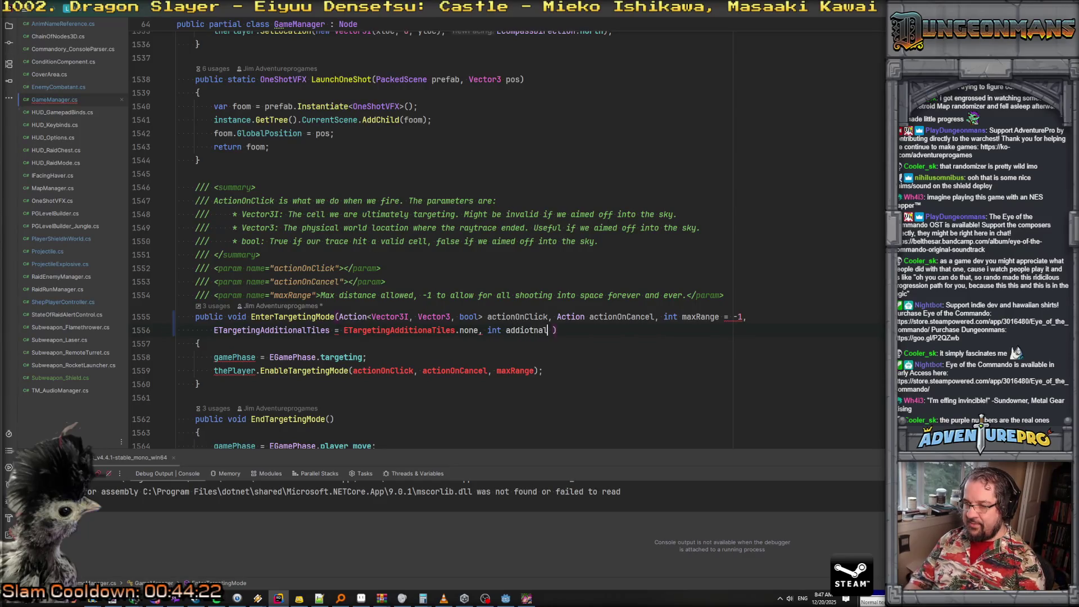
pyautogui.write('onalSize = ')
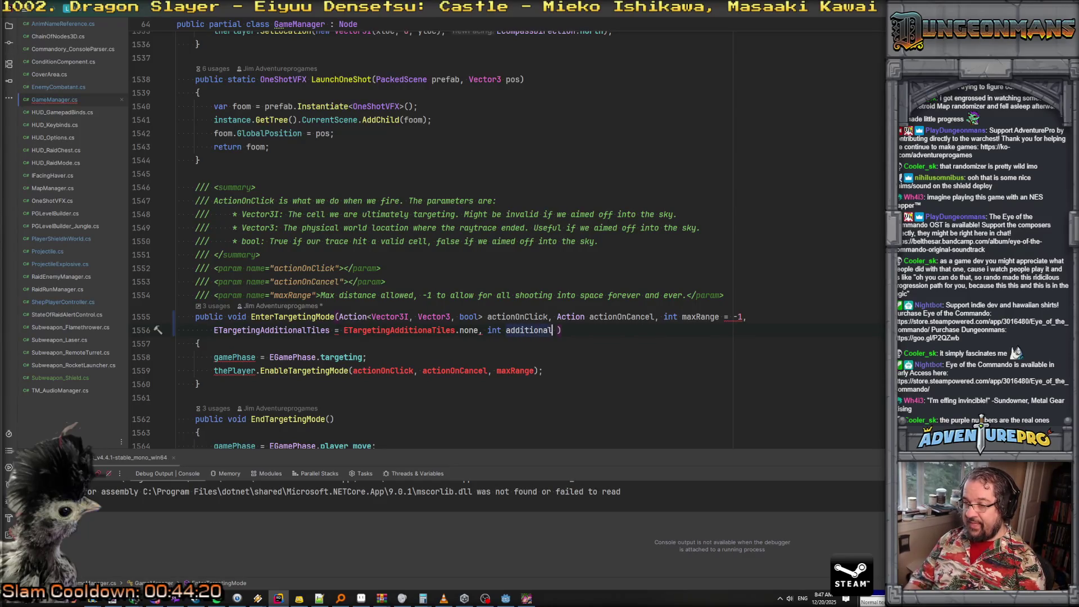
pyautogui.write('0')
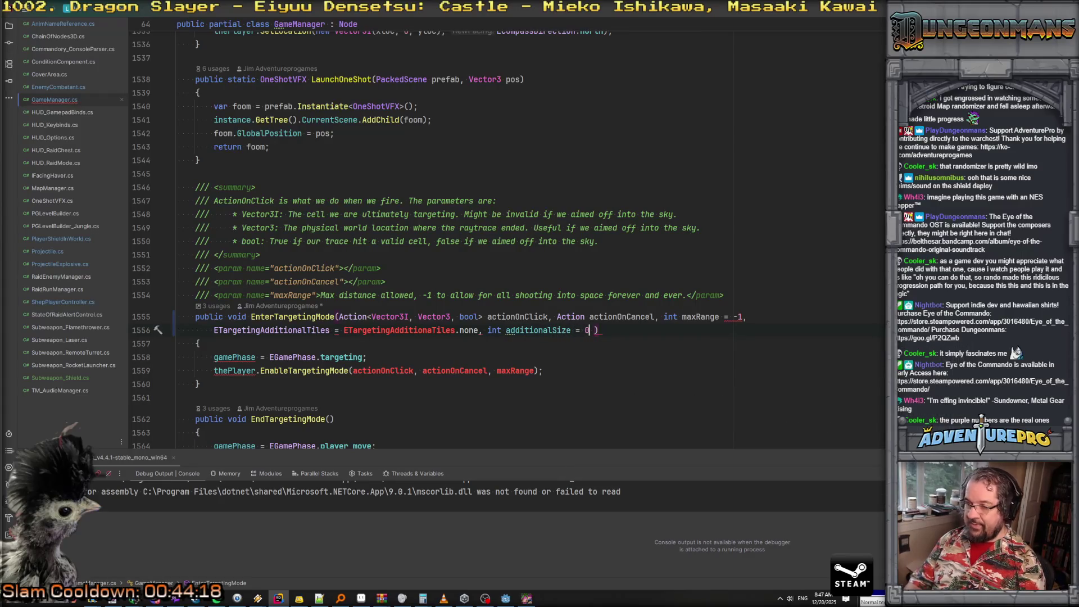
pyautogui.write('1')
# Fix the misspelled enum name in the default, remove the none member, and view the enum definition
pyautogui.click(199, 343)
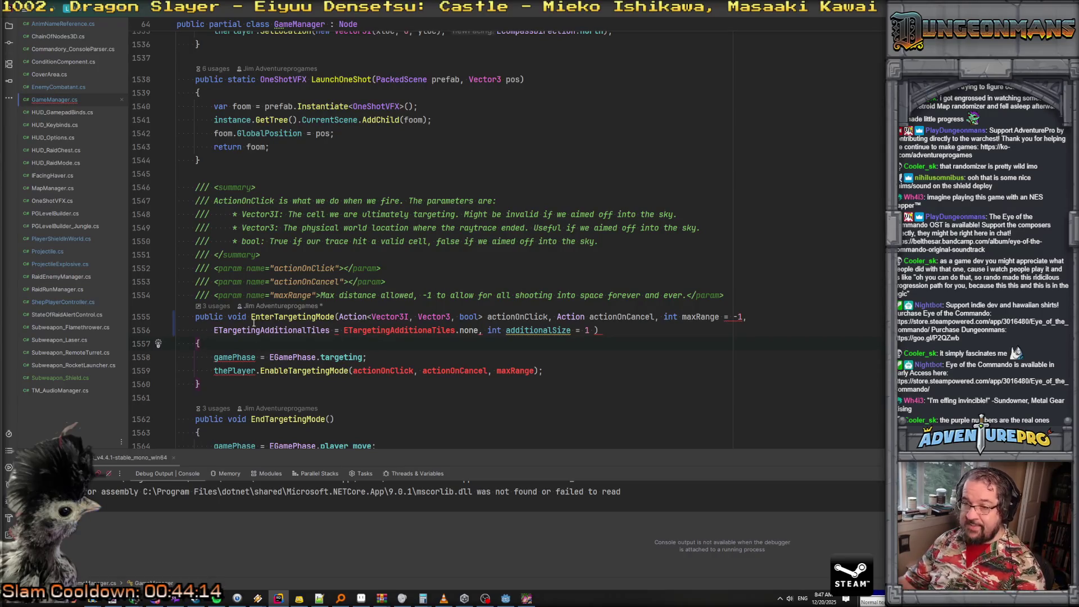
pyautogui.doubleClick(380, 330)
pyautogui.write('ETargetingAdditionalTiles')
pyautogui.click(368, 340)
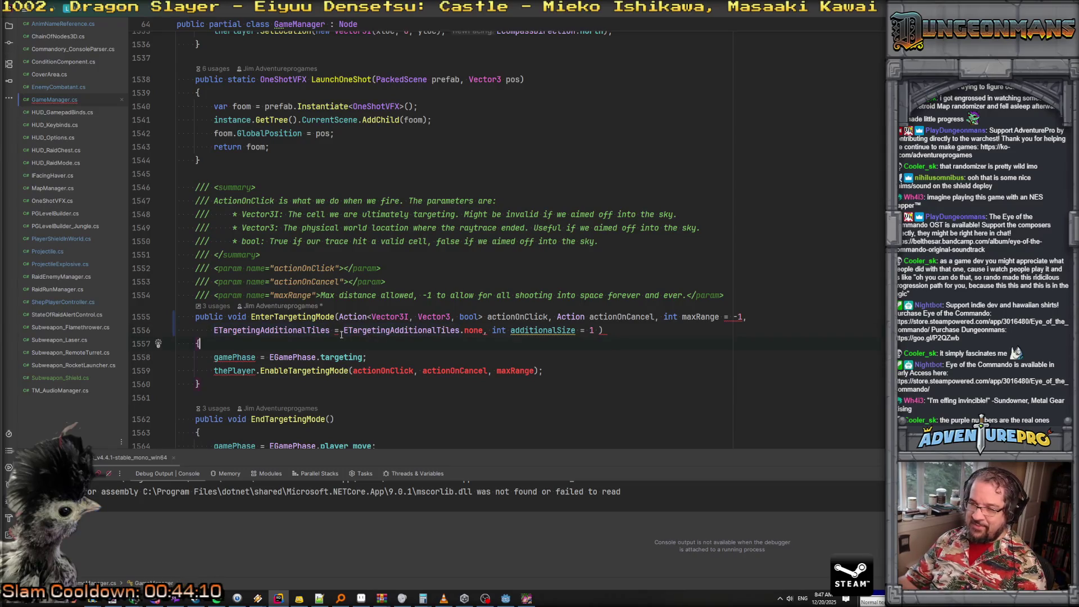
pyautogui.click(483, 330)
pyautogui.press('BackSpace')
pyautogui.press('BackSpace')
pyautogui.press('BackSpace')
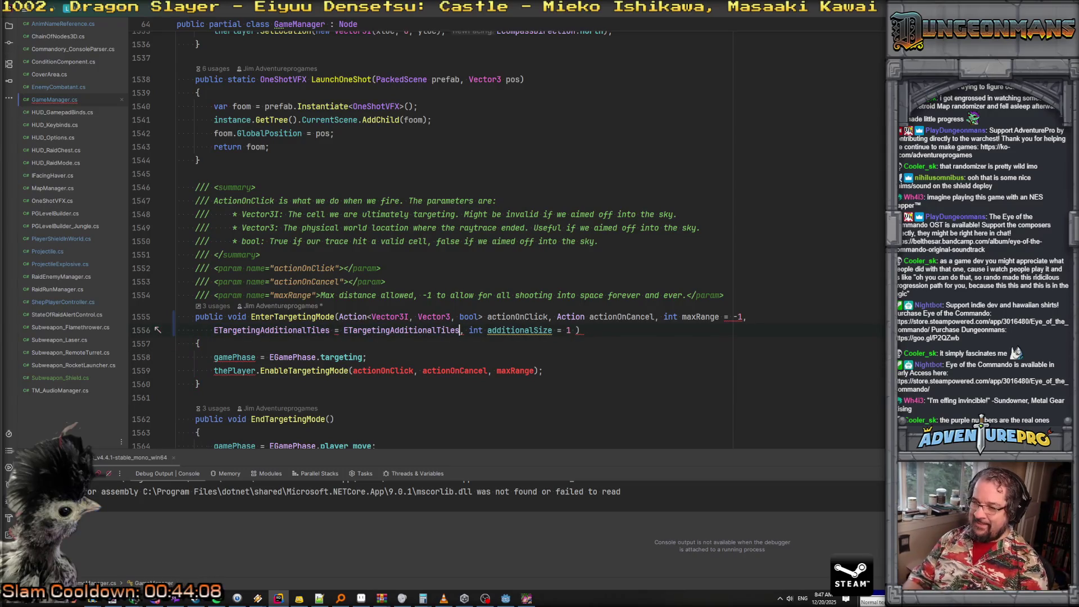
pyautogui.write('.')
pyautogui.hotkey('ctrl', 'space')
pyautogui.press('BackSpace')
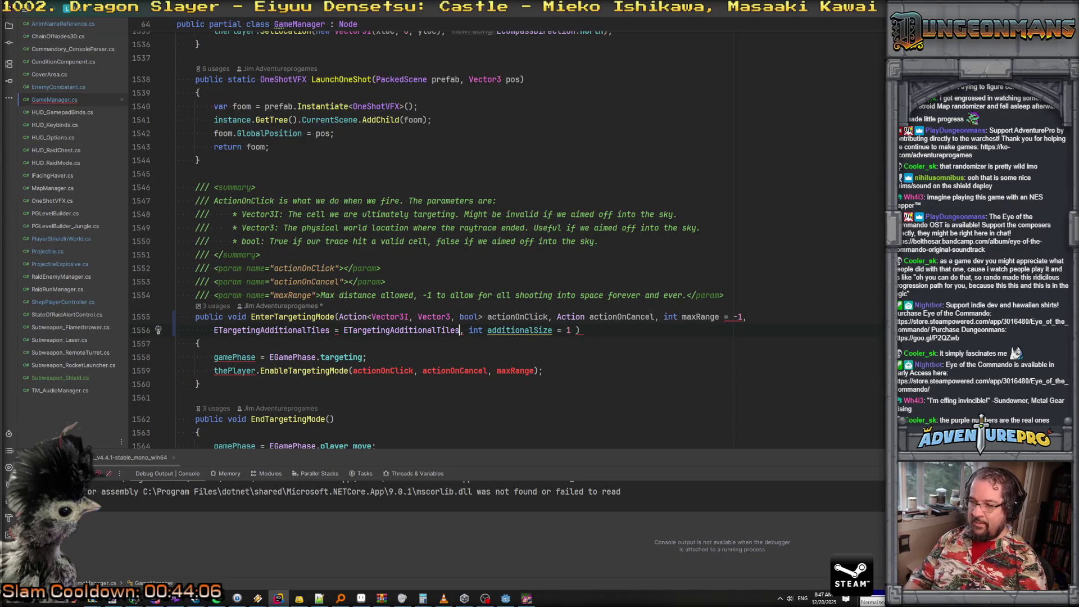
pyautogui.keyDown('ctrl'); pyautogui.click(396, 332); pyautogui.keyUp('ctrl')
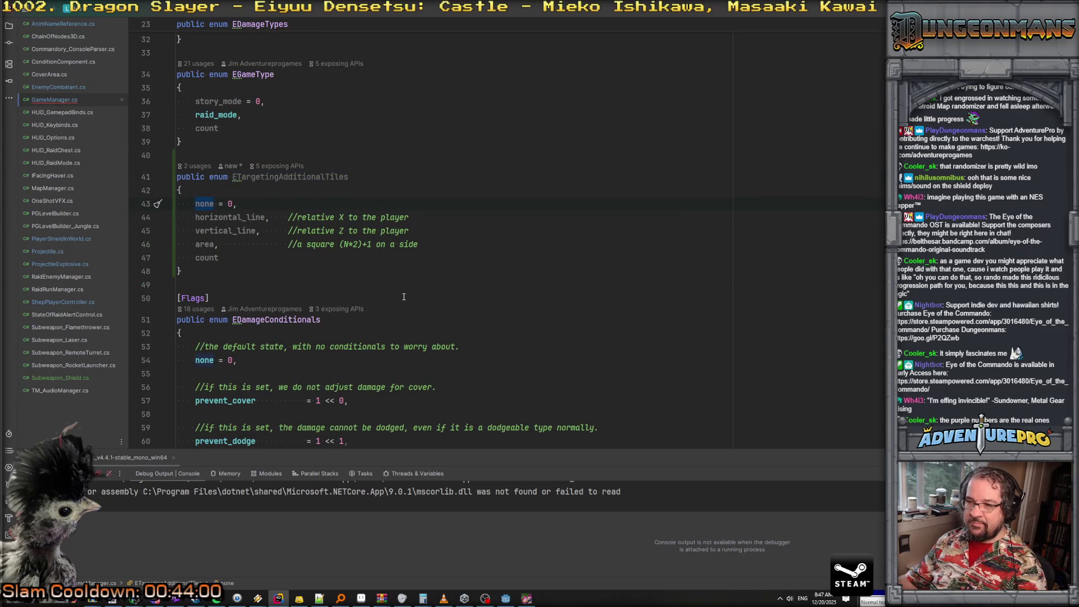
# Set the new parameter's default back to ETargetingAdditionalTiles.none
pyautogui.hotkey('ctrl', 'alt', 'Left')
pyautogui.hotkey('ctrl', 'Right')
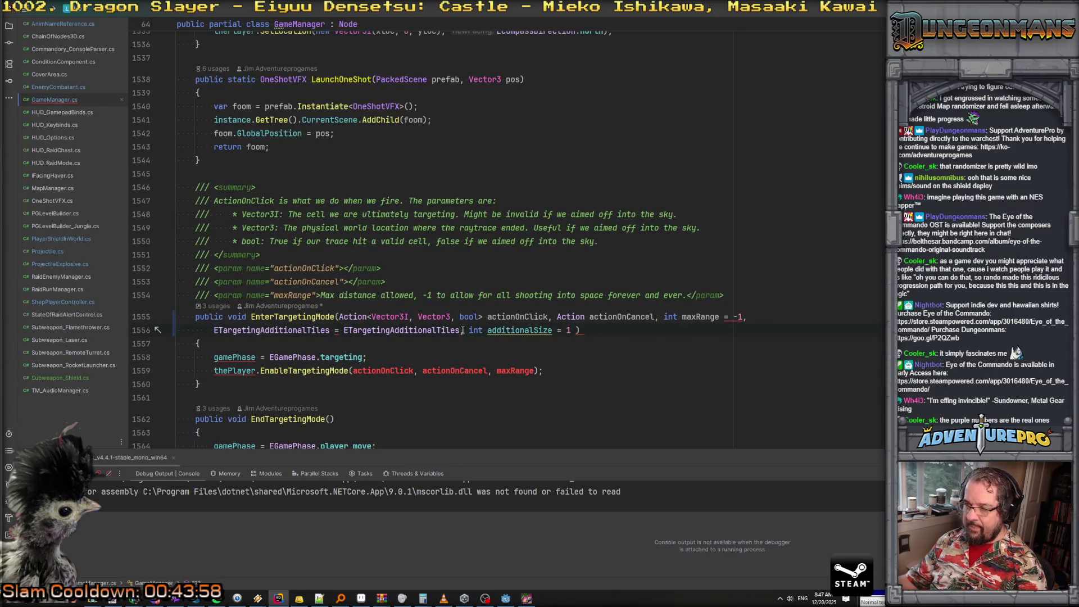
pyautogui.write('.n')
pyautogui.press('Return')
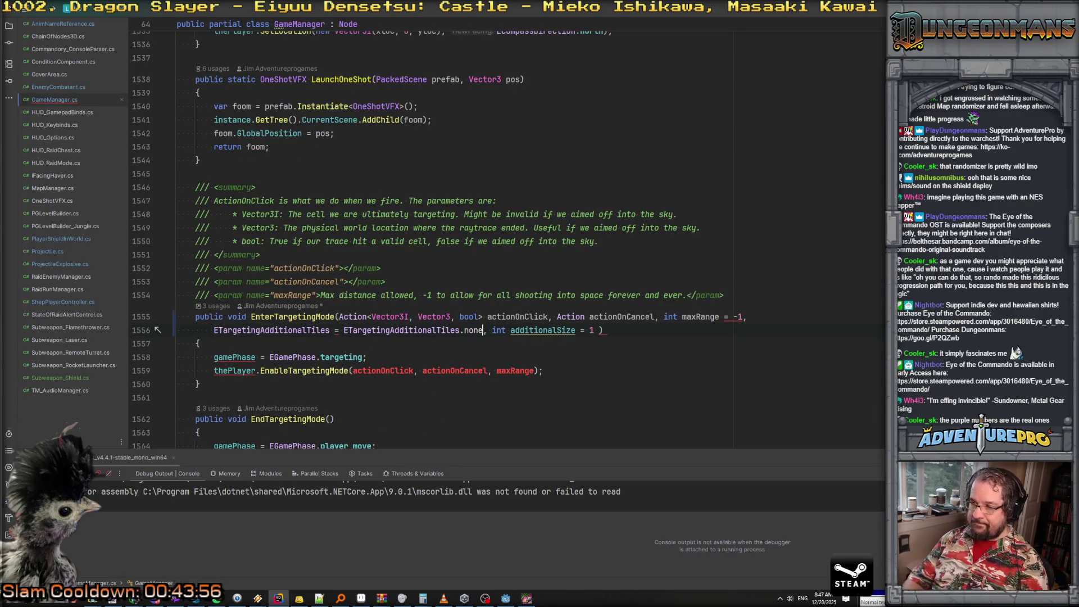
pyautogui.press('Down')
pyautogui.press('Down')
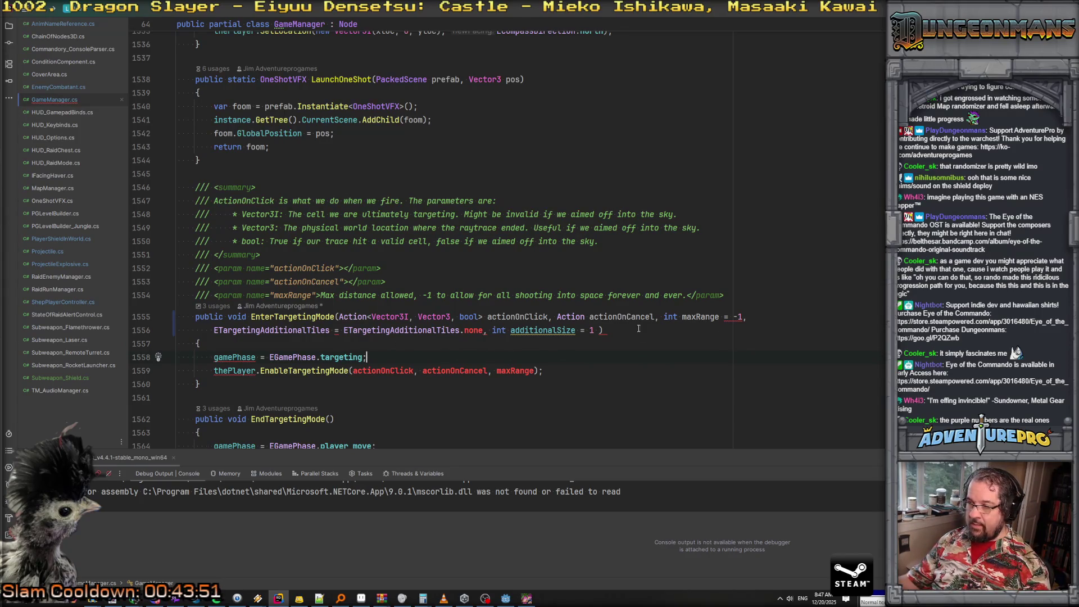
# Correct the maxRange default to -1
pyautogui.click(526, 330)
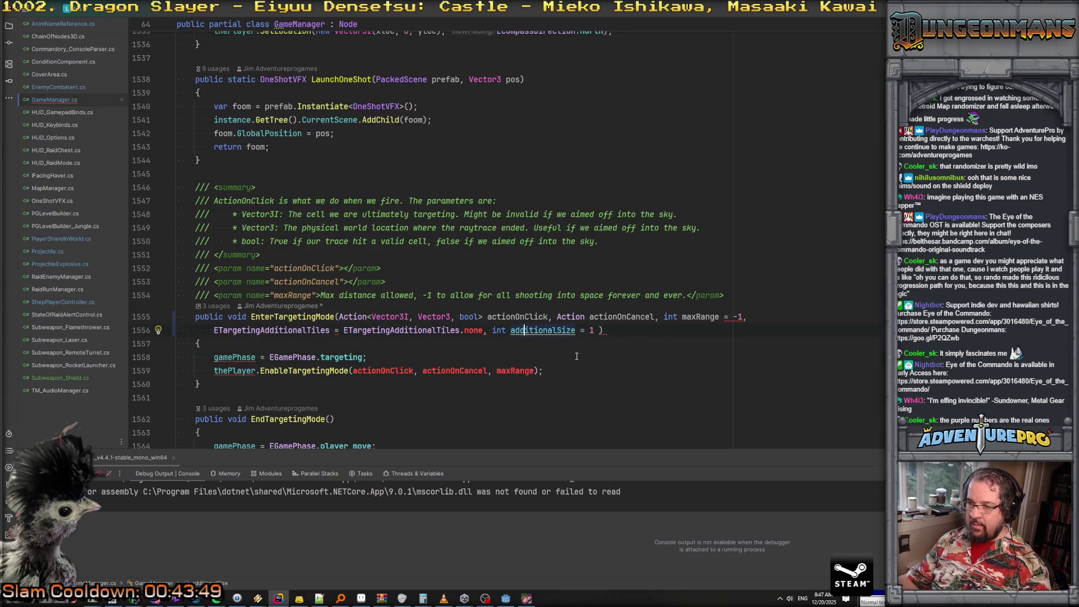
pyautogui.hotkey('alt', 'Return')
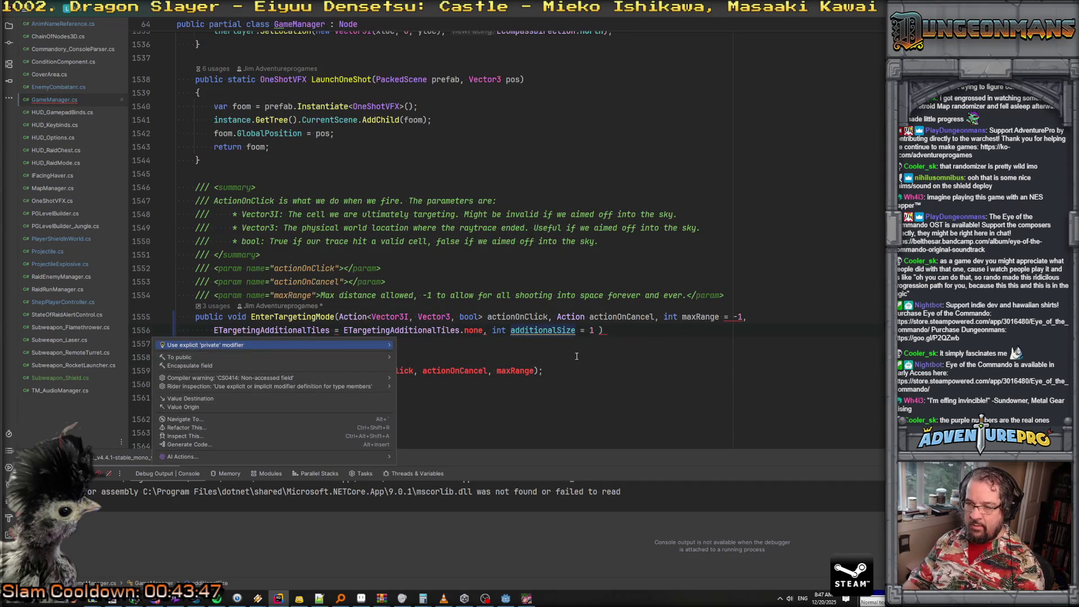
pyautogui.click(755, 319)
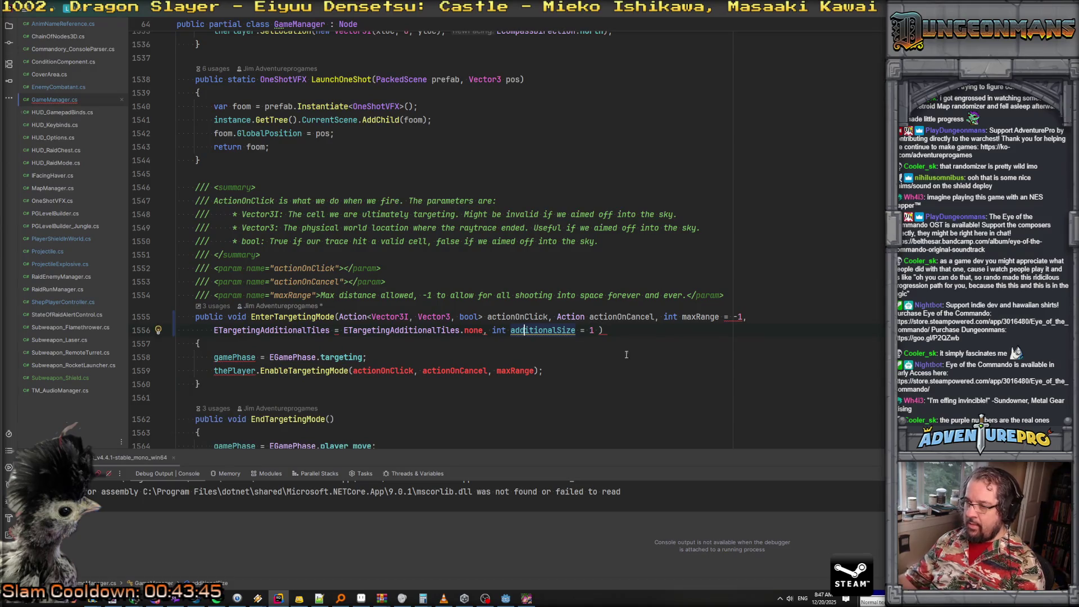
pyautogui.press('BackSpace')
pyautogui.press('BackSpace')
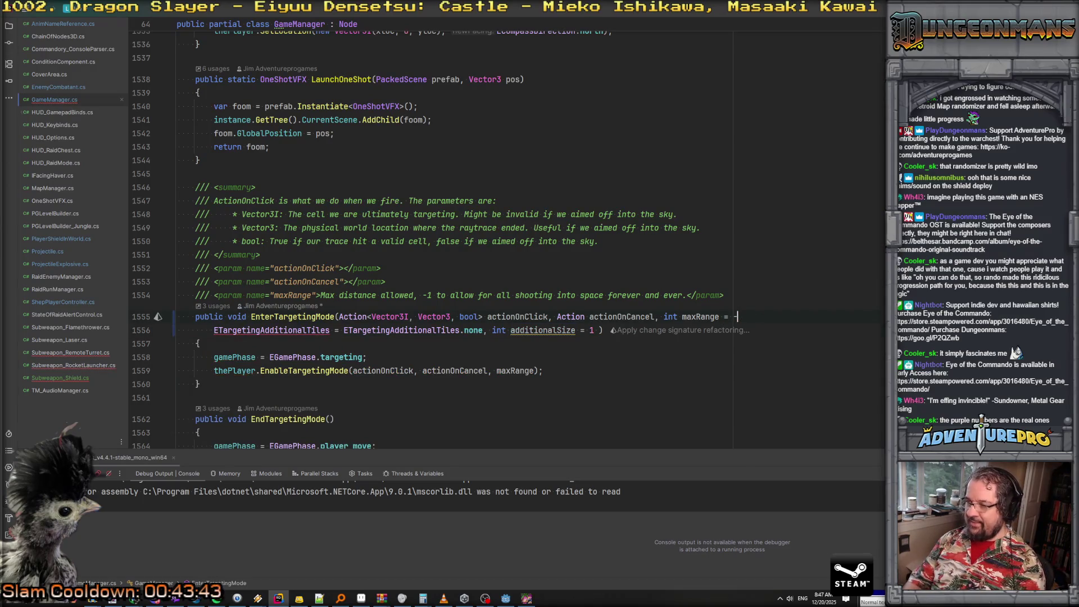
pyautogui.write('1,')
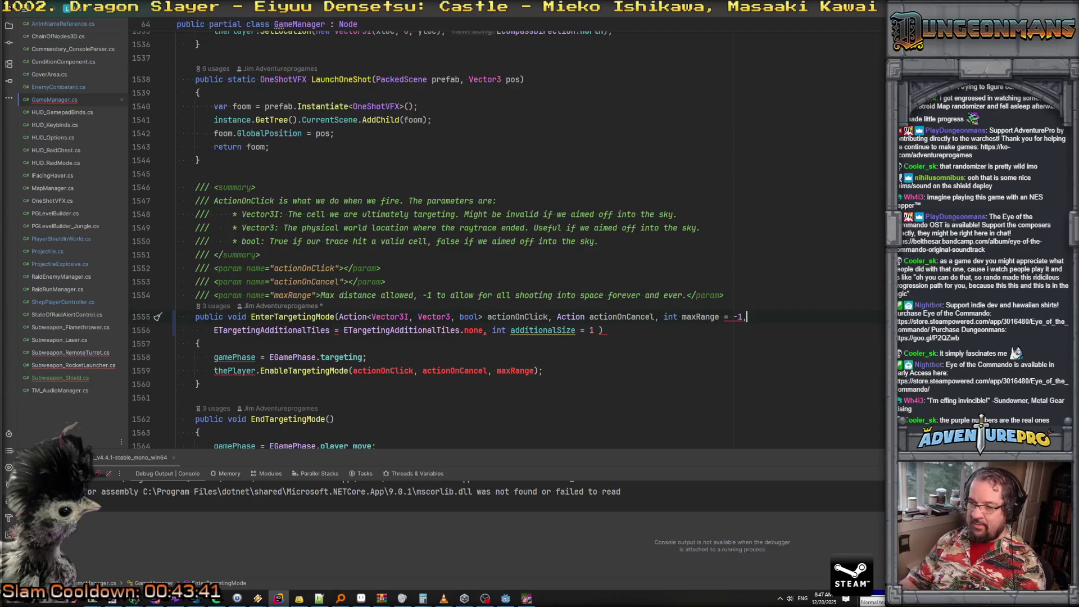
# Join the ETargetingAdditionalTiles parameter line back onto the signature line after maxRange = -1
pyautogui.click(338, 332)
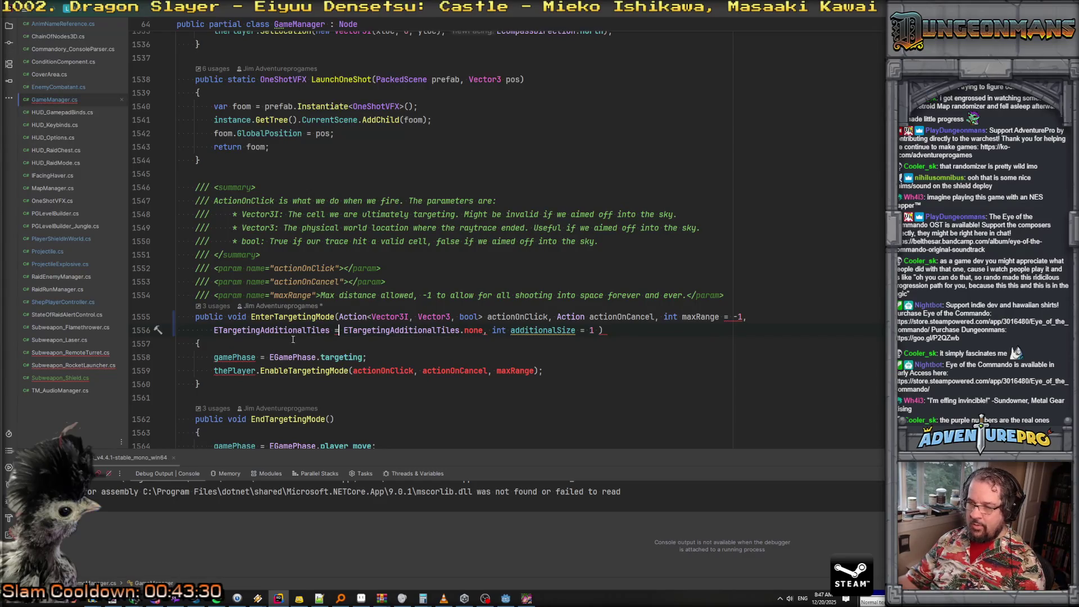
pyautogui.press('Home')
pyautogui.press('BackSpace')
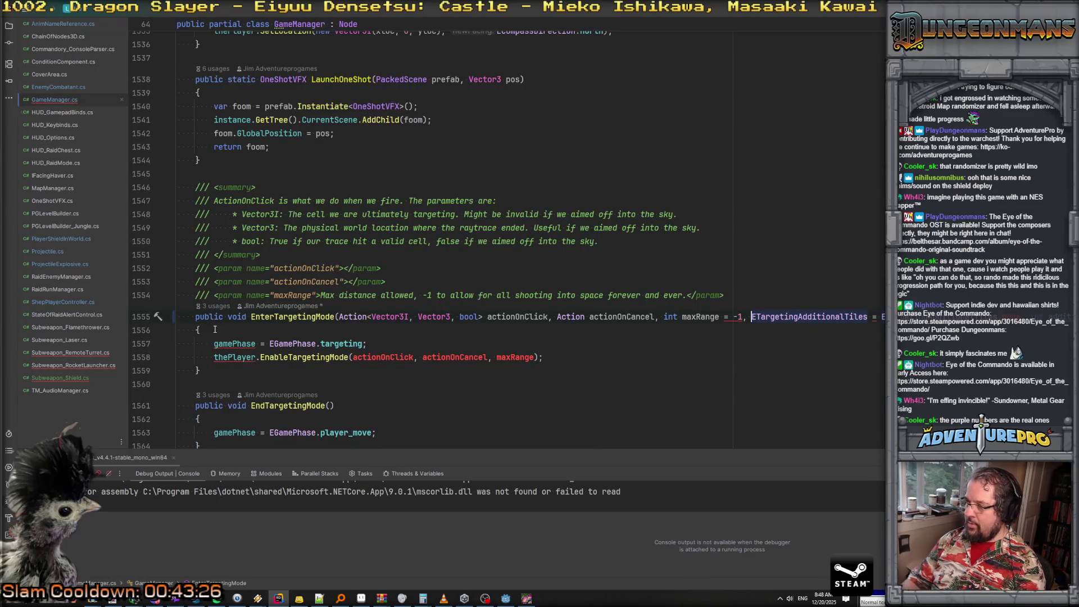
# Close the parameter list after the none default with ')//', commenting out additionalSize
pyautogui.click(738, 319)
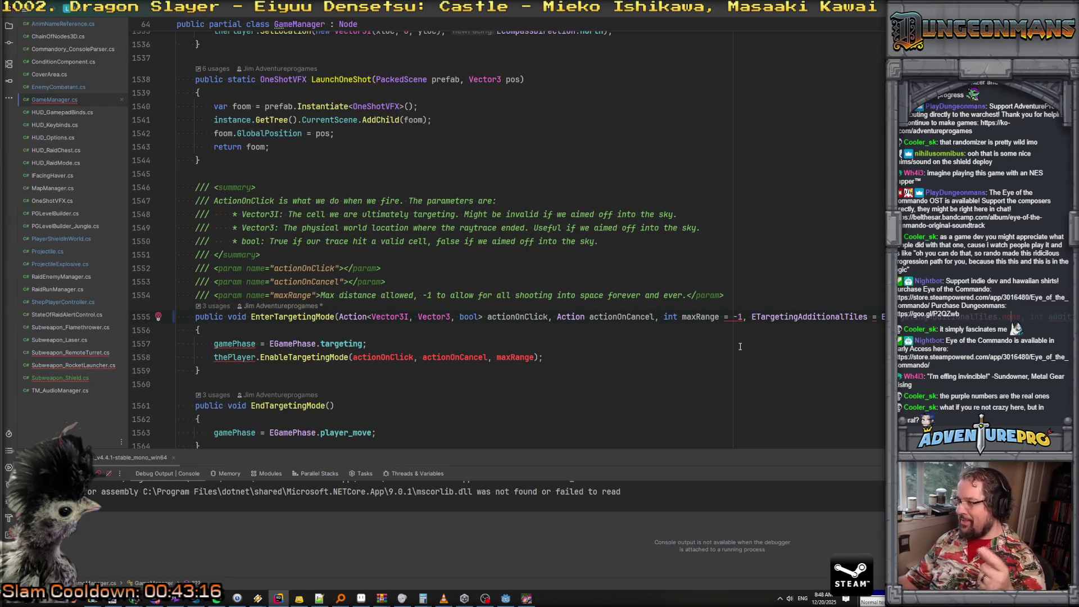
pyautogui.click(742, 317)
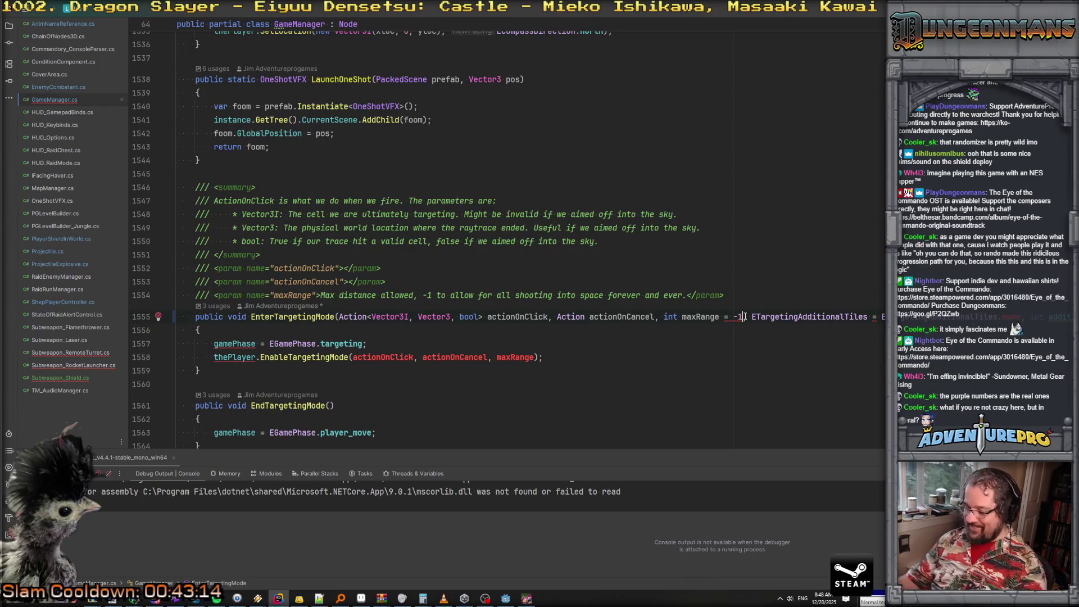
pyautogui.write(') /*')
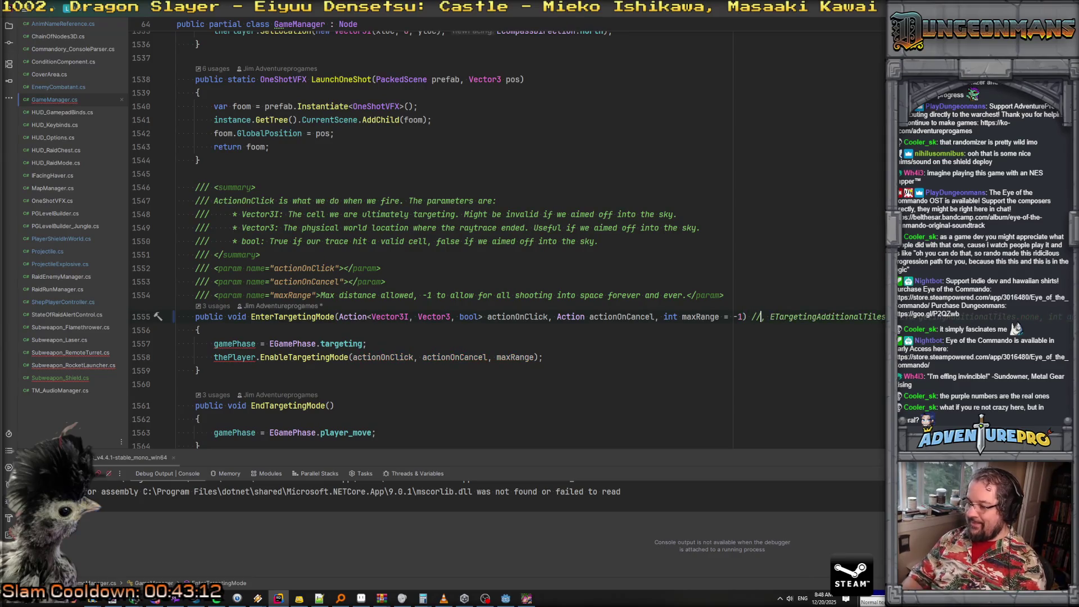
pyautogui.press('BackSpace')
pyautogui.press('BackSpace')
pyautogui.press('BackSpace')
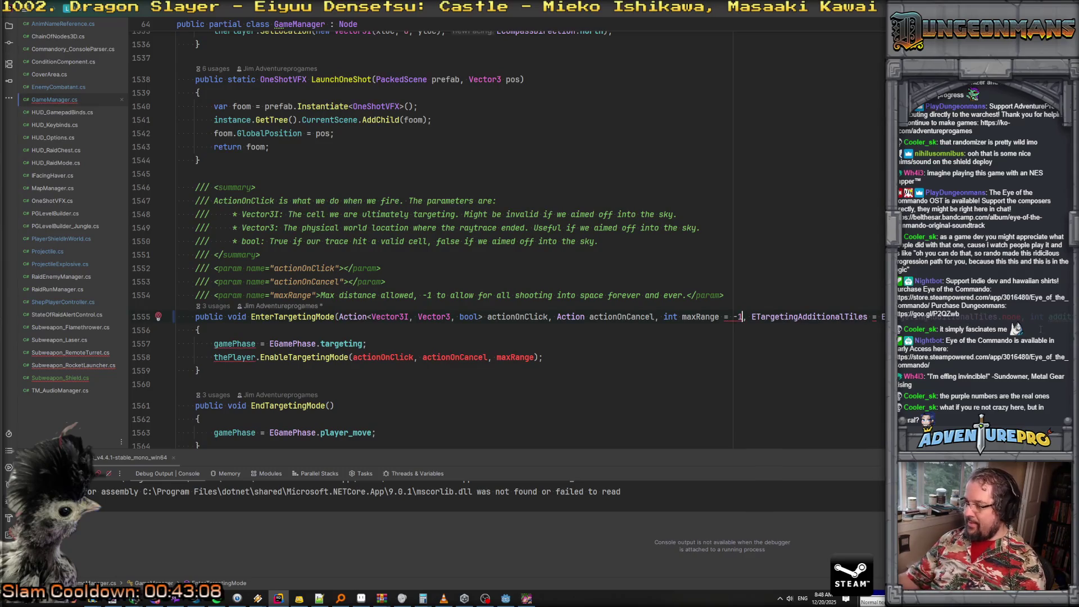
pyautogui.write(')')
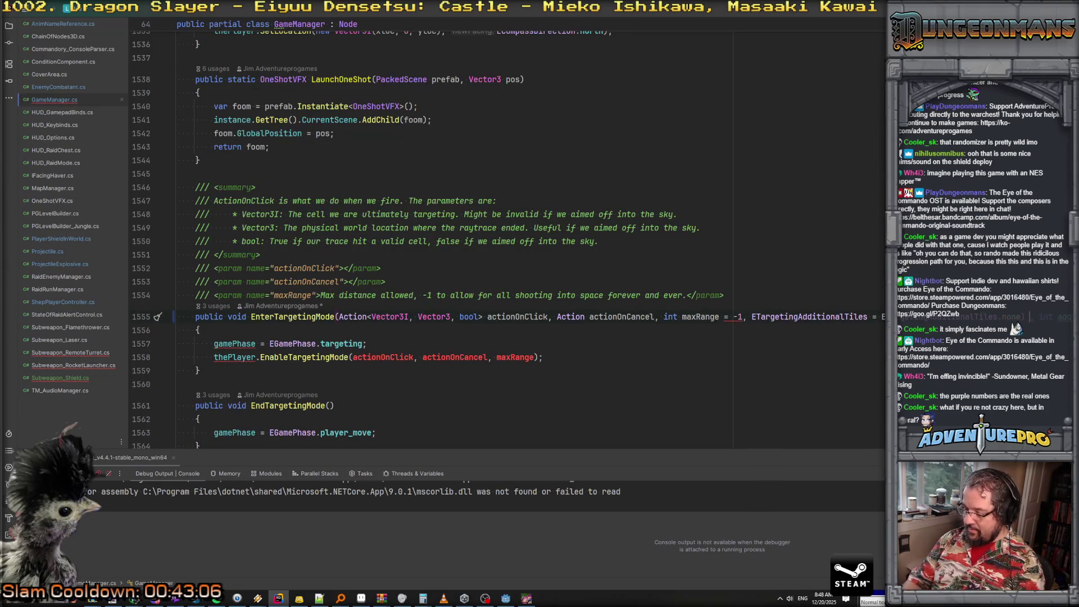
pyautogui.write('//')
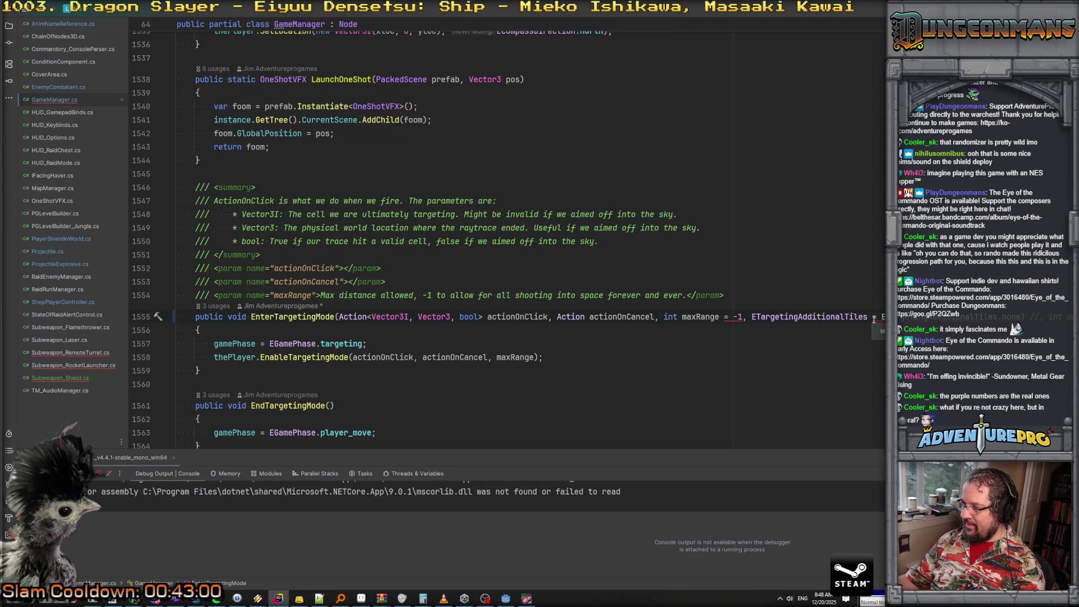
pyautogui.click(749, 317)
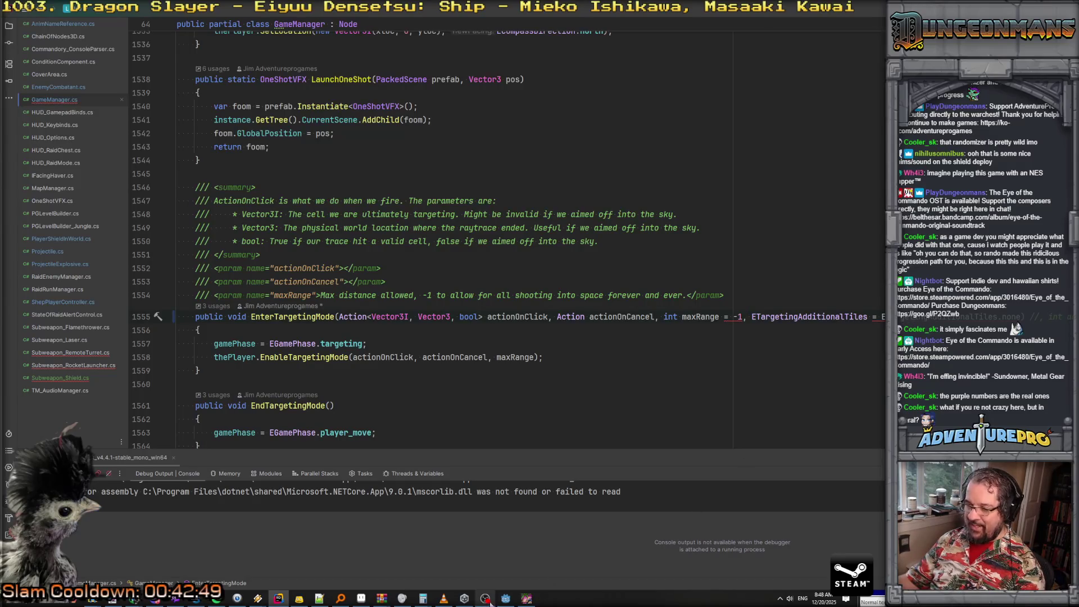
pyautogui.click(506, 599)
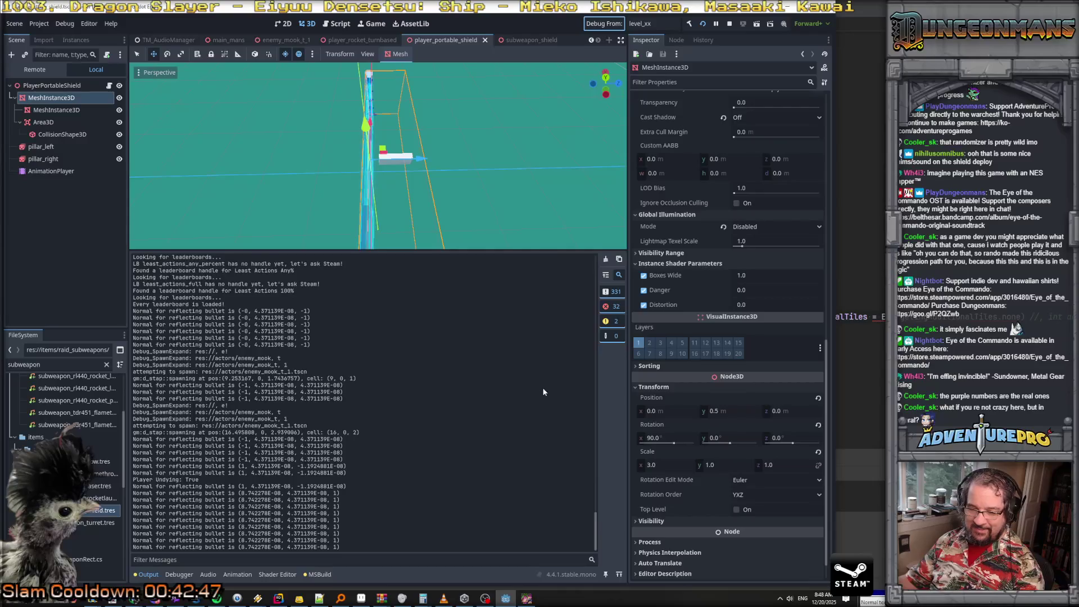
# Run the Godot project, hit 'Identifier expected' at GameManager.cs (1555,151), and open that line
pyautogui.click(689, 24)
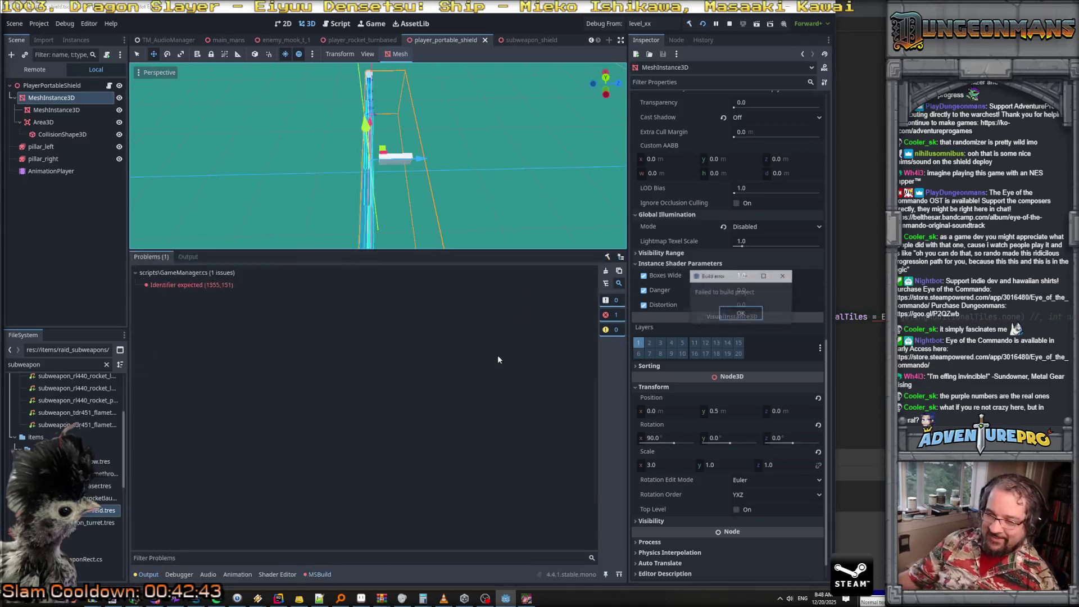
pyautogui.doubleClick(171, 282)
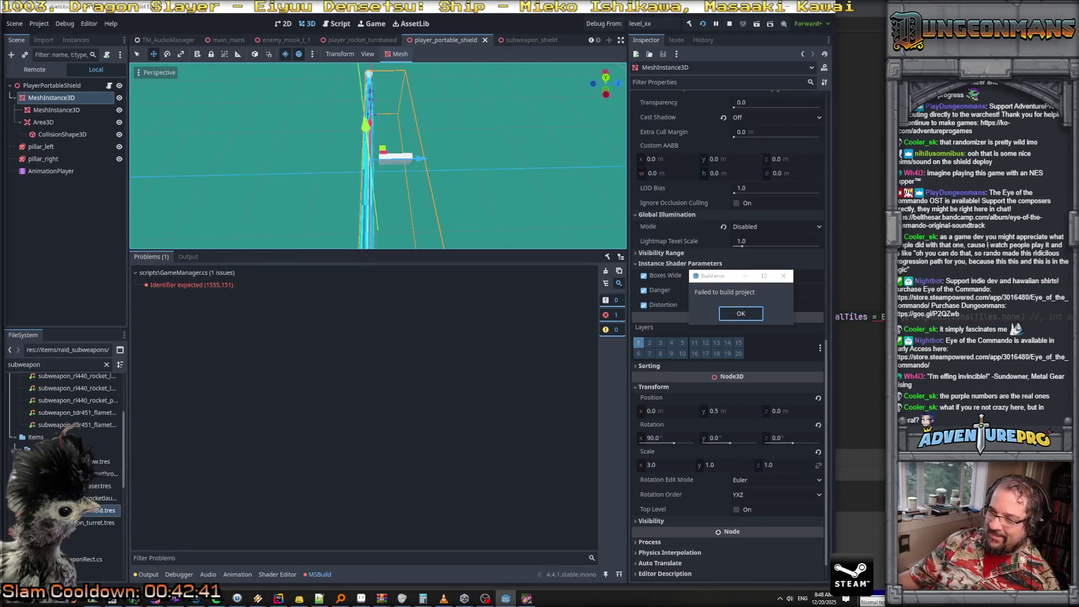
pyautogui.click(750, 317)
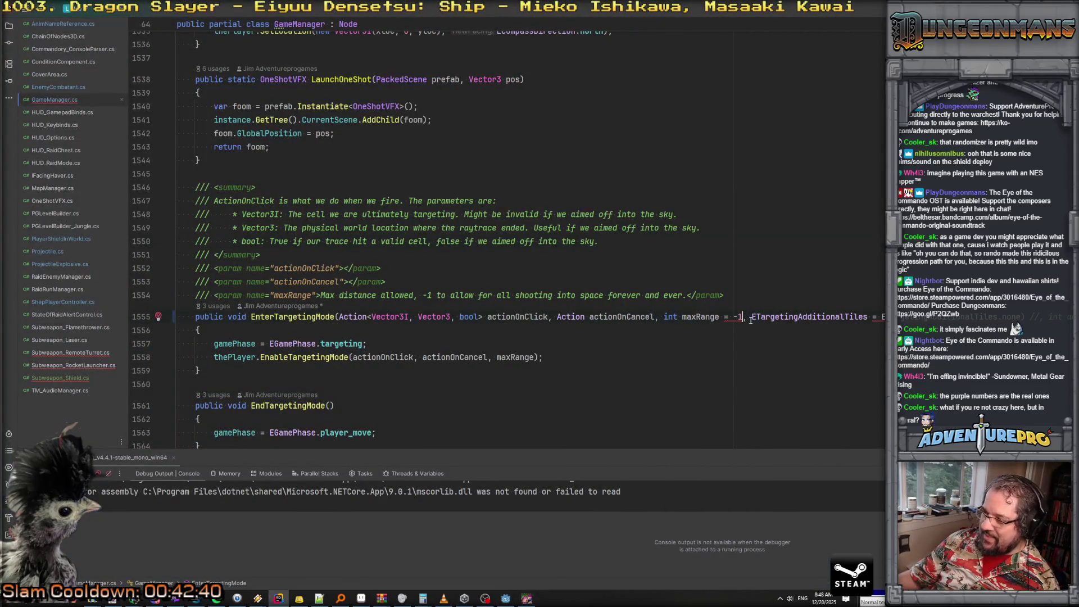
# Name the parameter additionalShape on its own line and restore int additionalSize = 1 by deleting ') //'
pyautogui.press('Return')
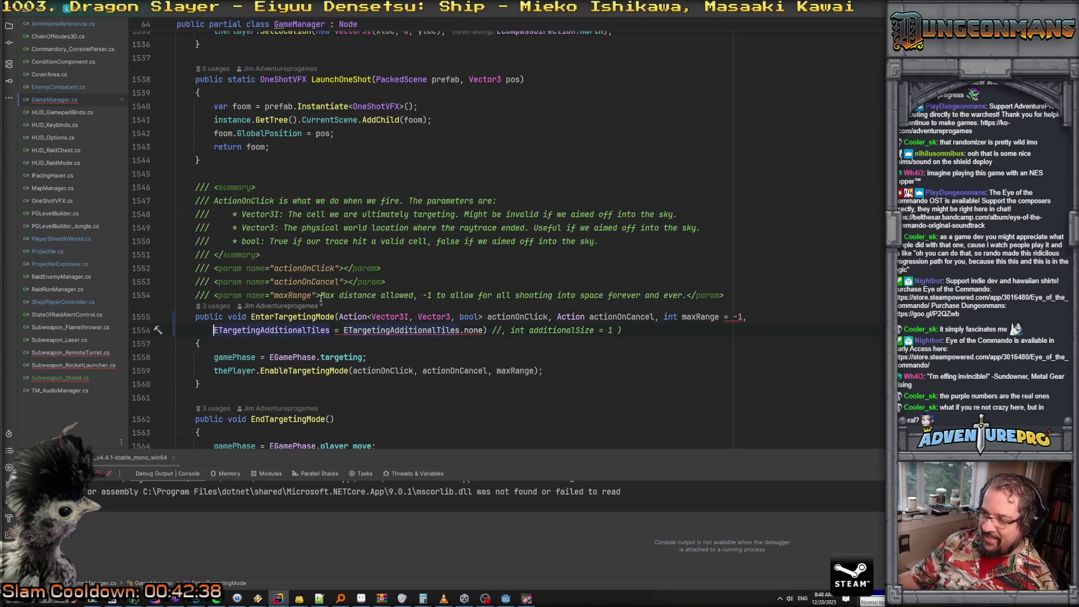
pyautogui.click(413, 330)
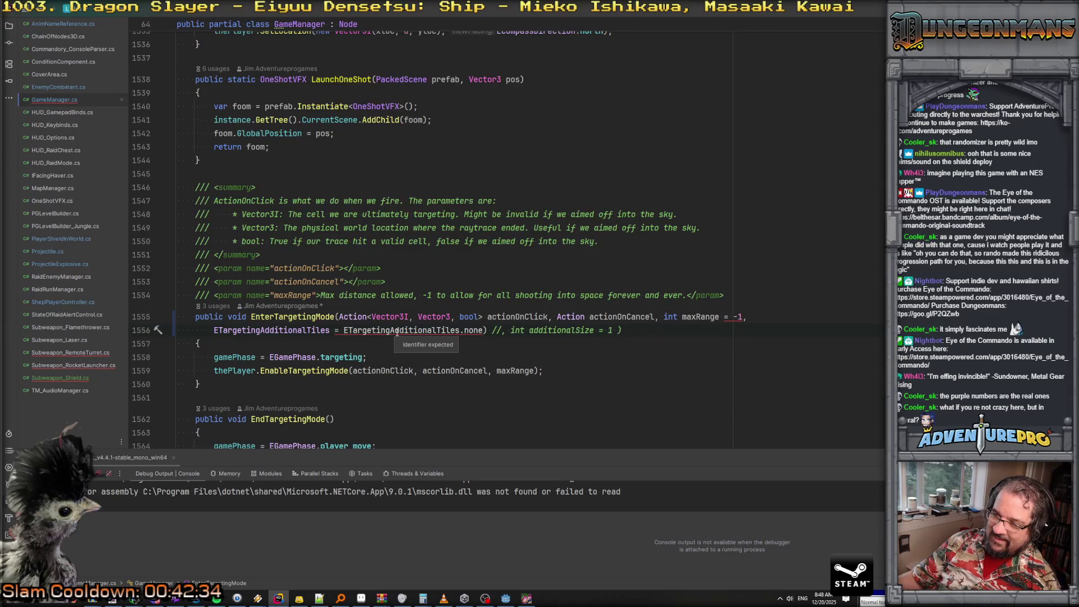
pyautogui.moveTo(334, 330); pyautogui.dragTo(484, 331)
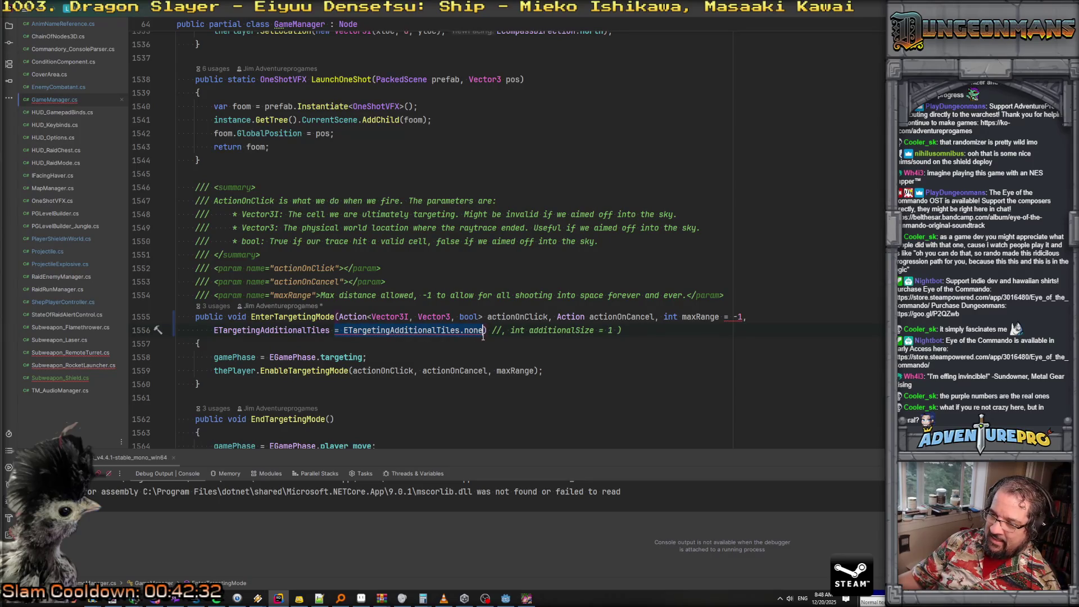
pyautogui.click(333, 331)
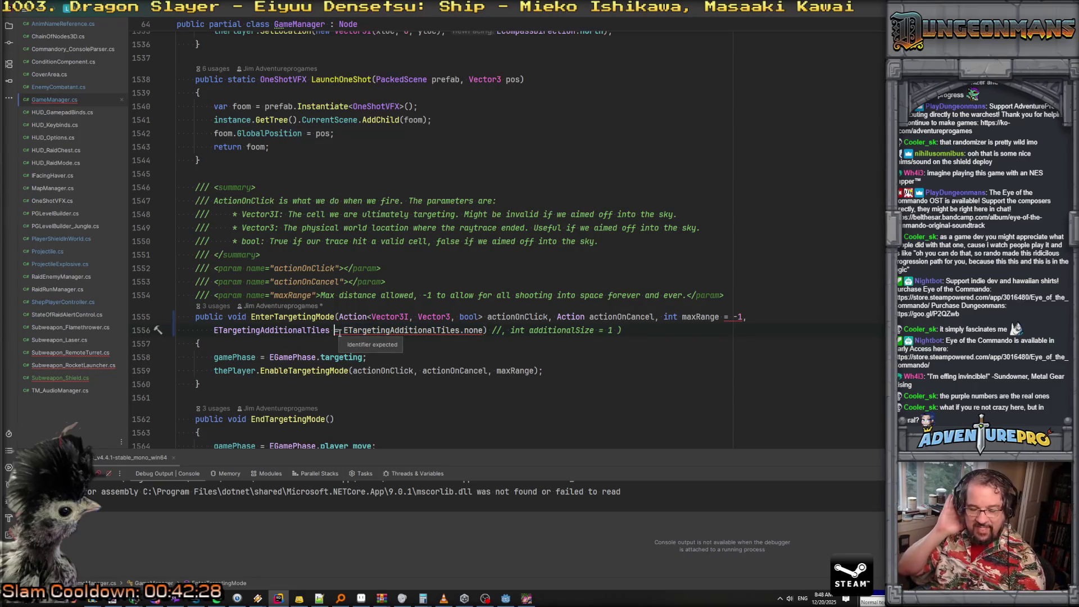
pyautogui.write('addition')
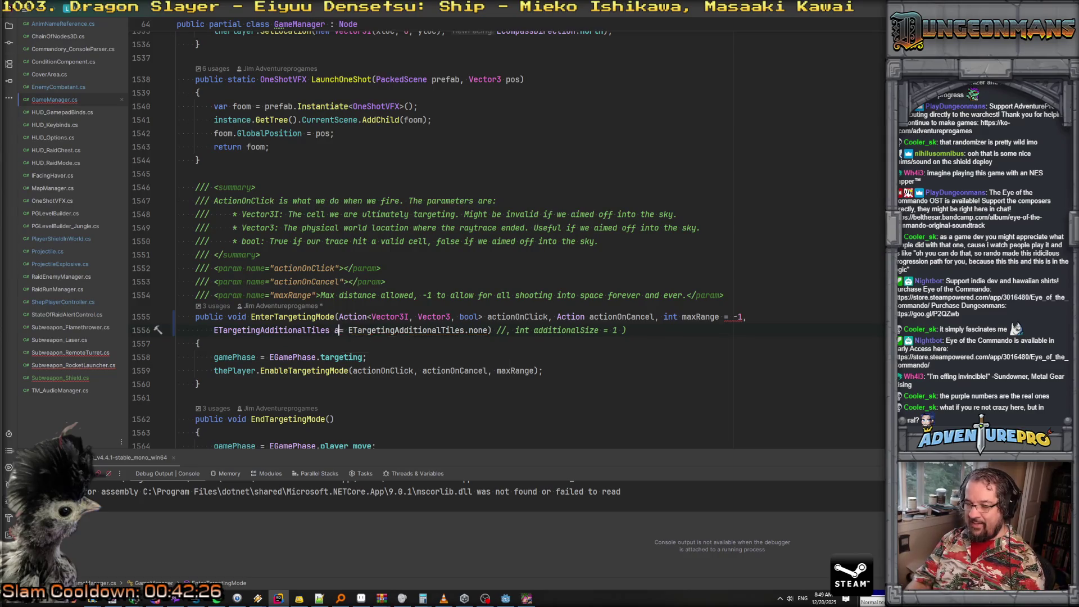
pyautogui.write('alShape')
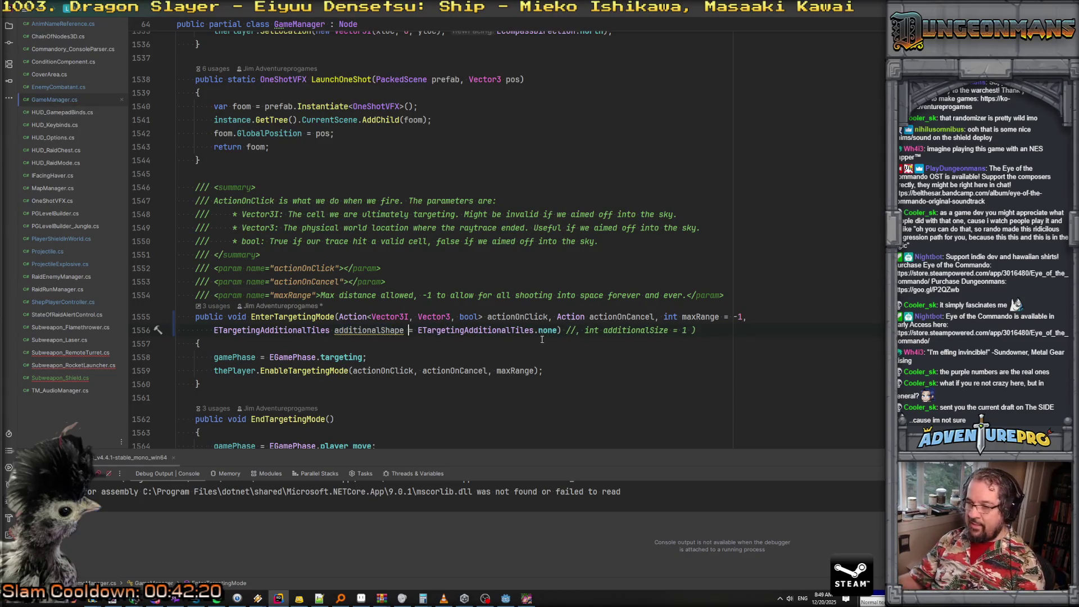
pyautogui.moveTo(558, 330); pyautogui.dragTo(580, 330)
pyautogui.press('Delete')
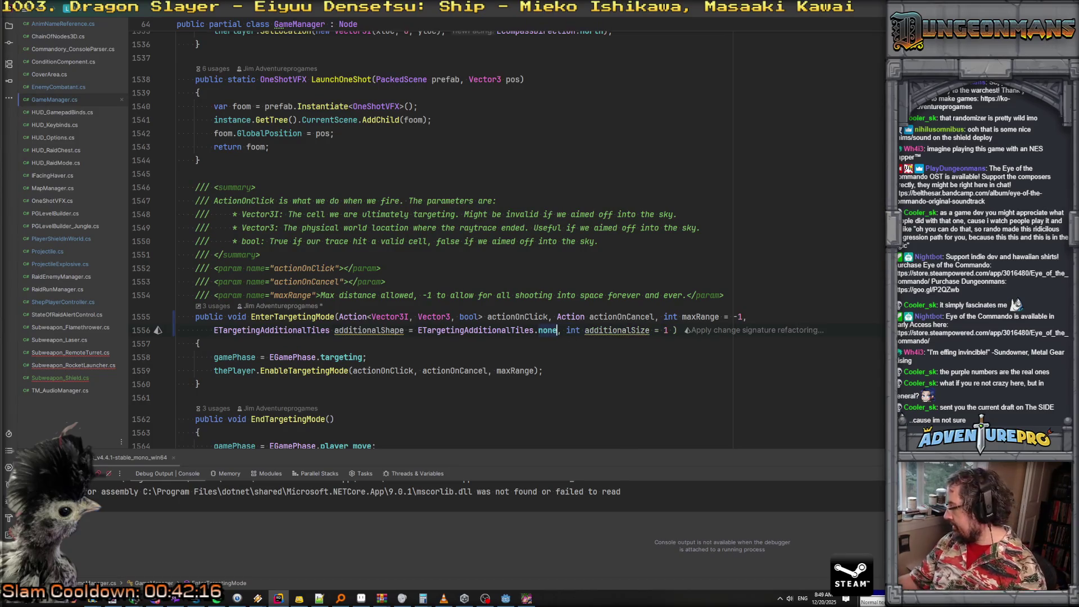
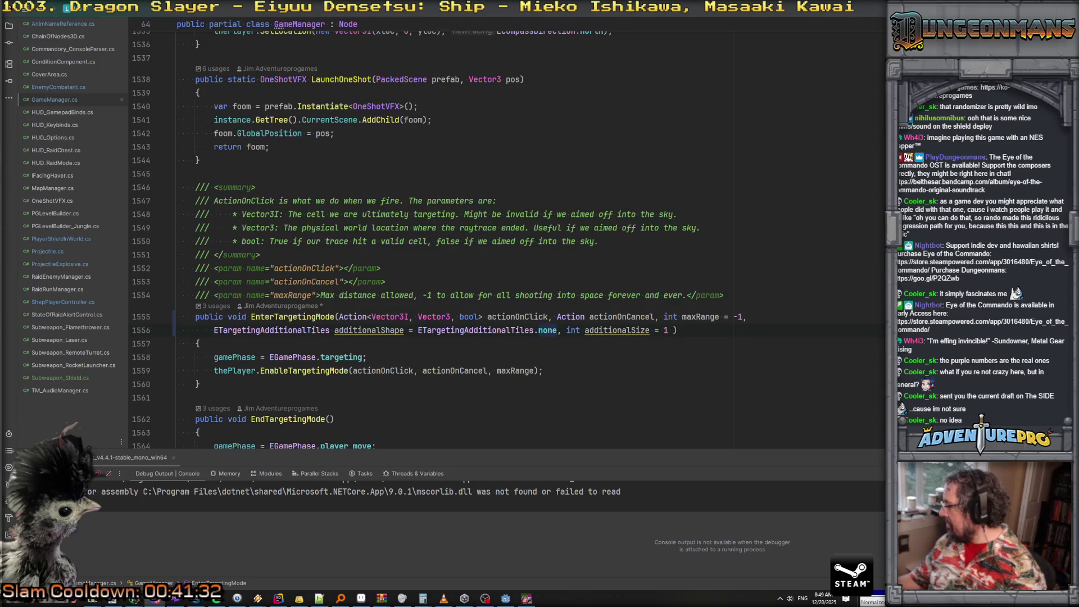
# Close the sprite image tab in the browser and return to the GameManager code
pyautogui.hotkey('alt', 'Tab')
pyautogui.keyDown('ctrl'); pyautogui.scroll(7, 553, 266); pyautogui.keyUp('ctrl')
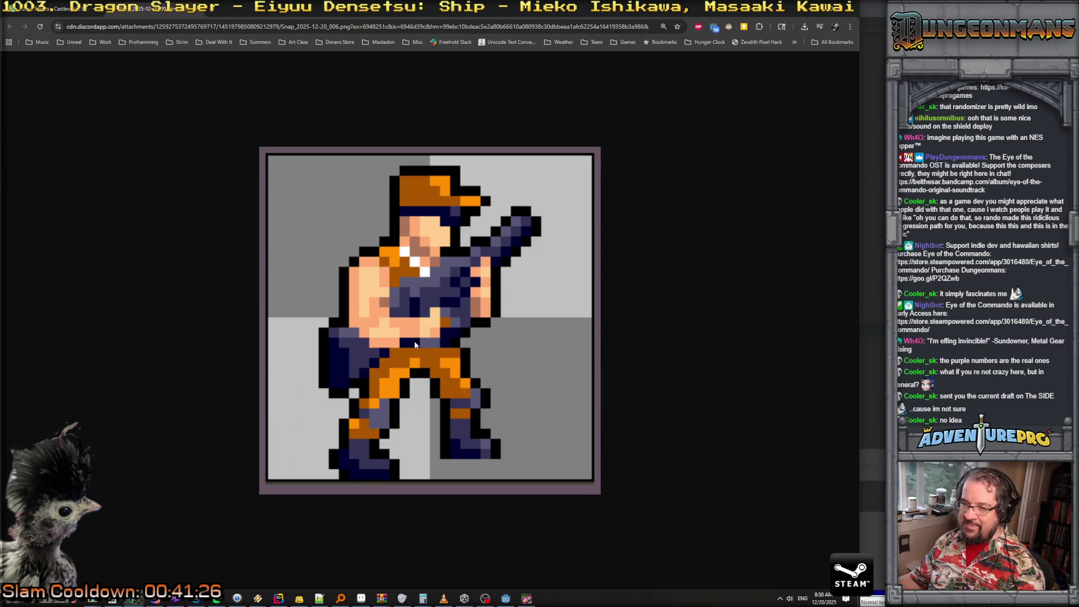
pyautogui.keyDown('ctrl'); pyautogui.scroll(-4, 479, 354); pyautogui.keyUp('ctrl')
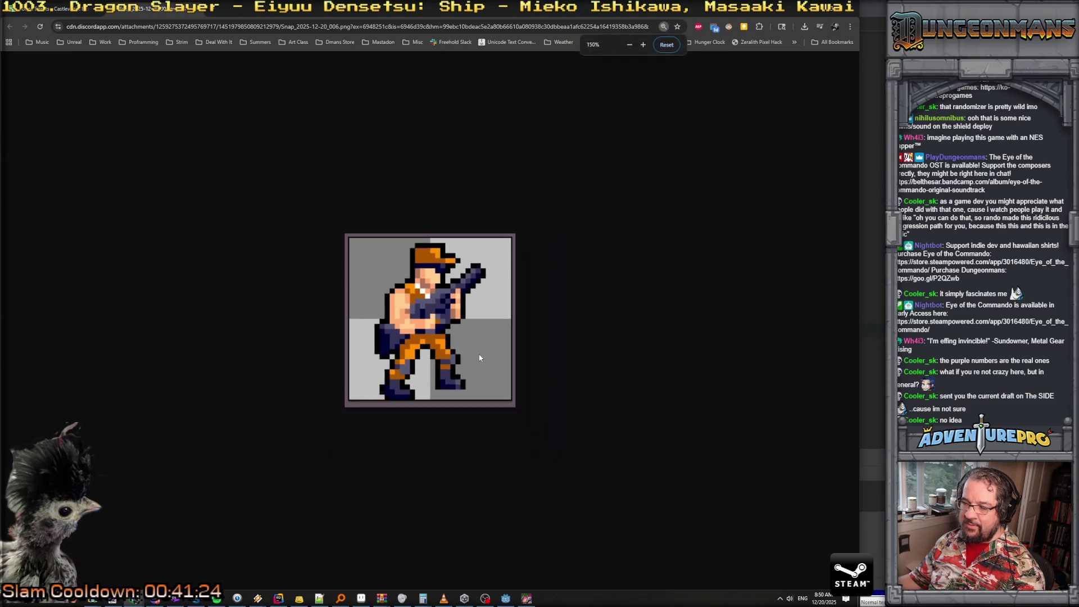
pyautogui.keyDown('ctrl'); pyautogui.scroll(3, 478, 349); pyautogui.keyUp('ctrl')
pyautogui.hotkey('ctrl', 'w')
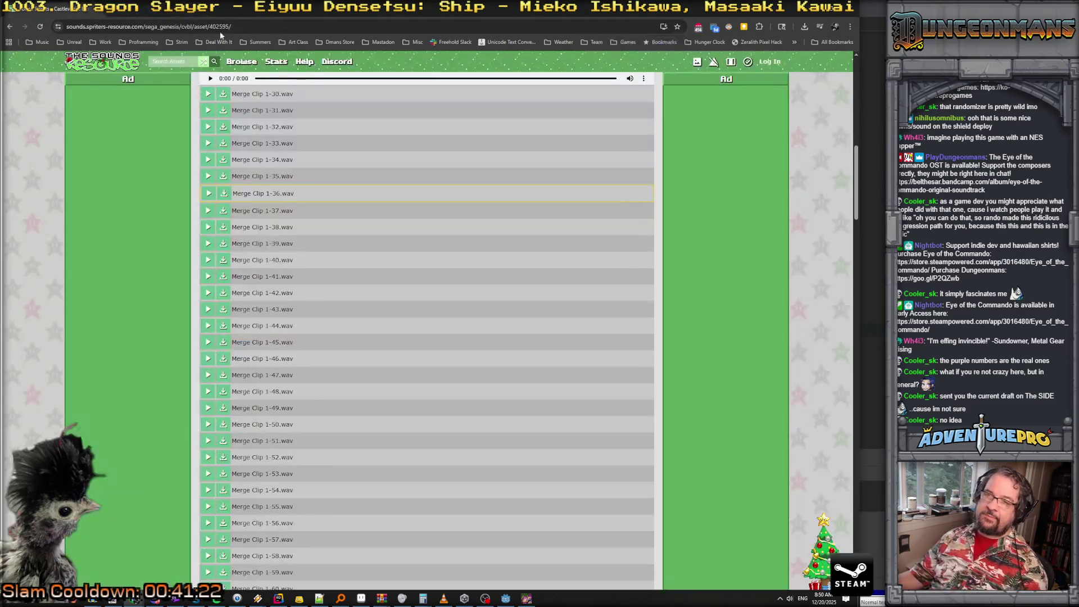
pyautogui.click(810, 8)
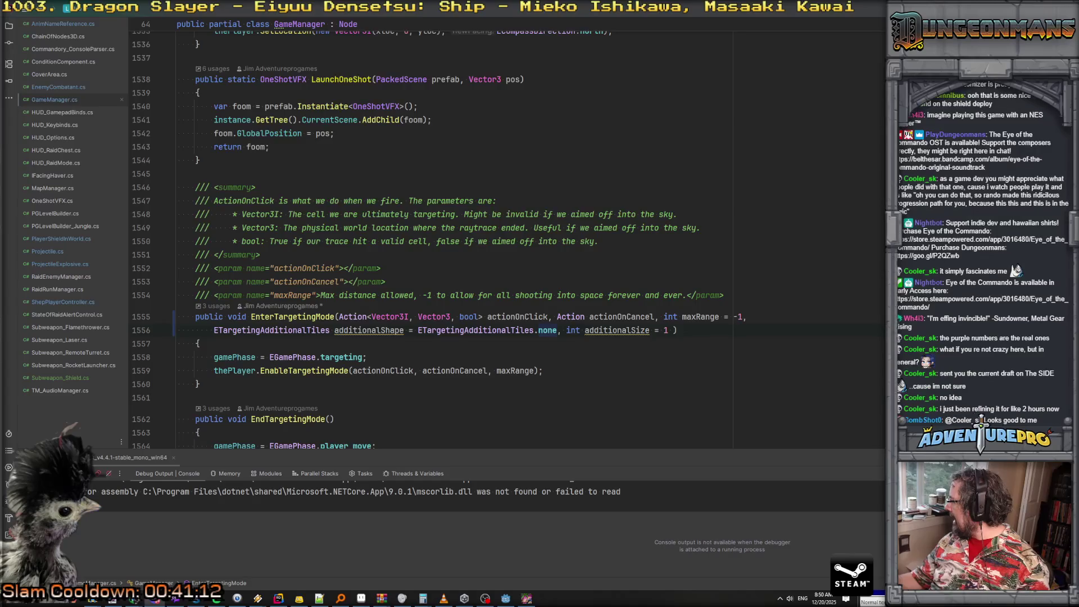
# Insert <param> doc tags for additionalShape and additionalSize above EnterTargetingMode
pyautogui.hotkey('alt', 'Return')
pyautogui.press('Return')
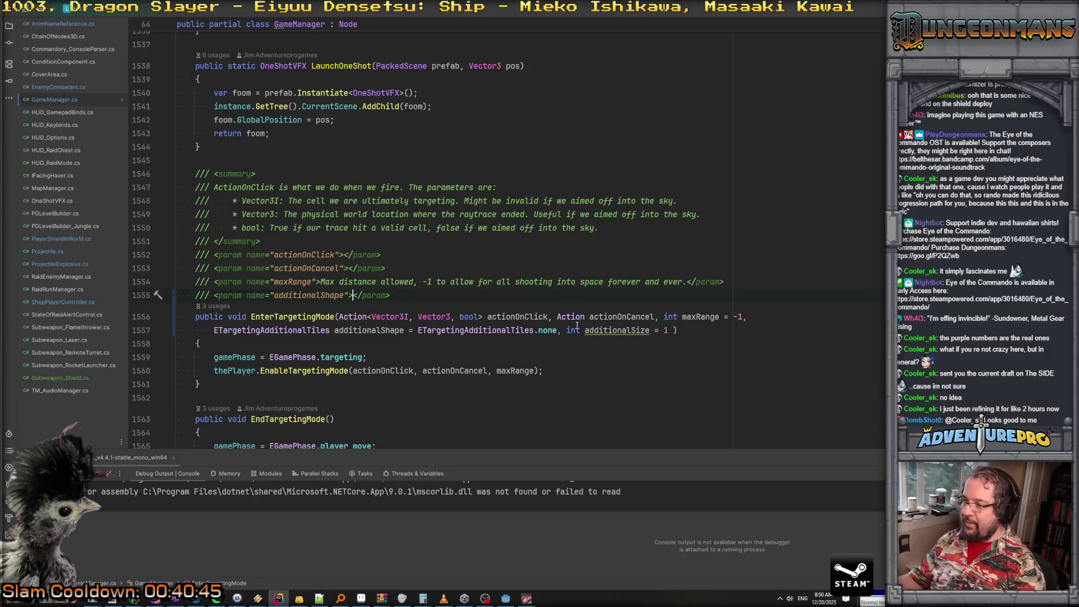
pyautogui.click(594, 329)
pyautogui.hotkey('alt', 'Return')
pyautogui.press('Return')
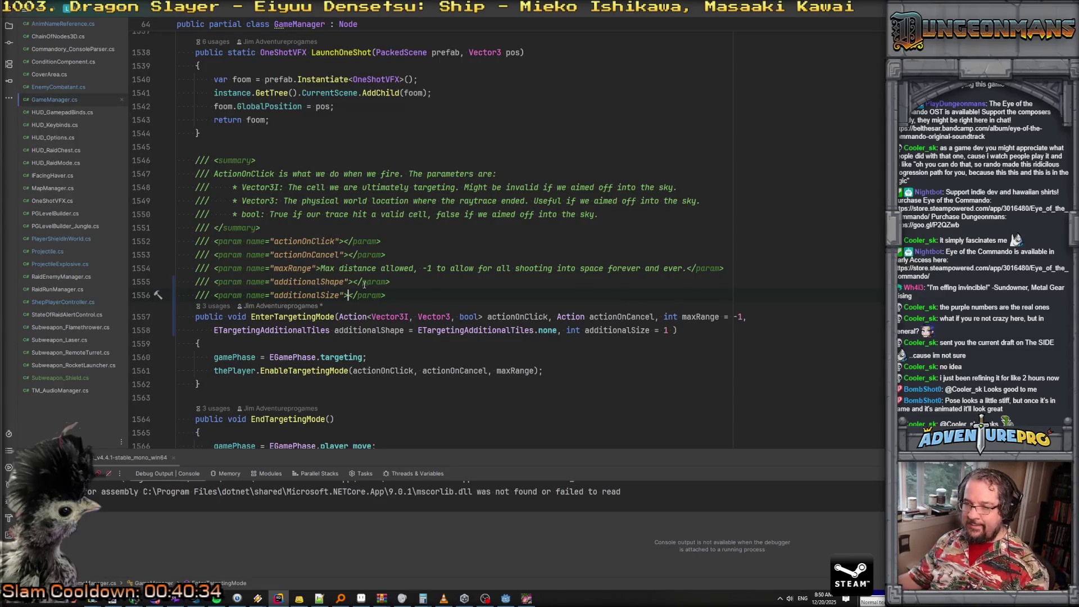
# Describe additionalShape as extra tiles beyond one, and additionalSize as 'How much more than one tile?'
pyautogui.click(353, 282)
pyautogui.write('If we want to c')
pyautogui.write('o more than ju')
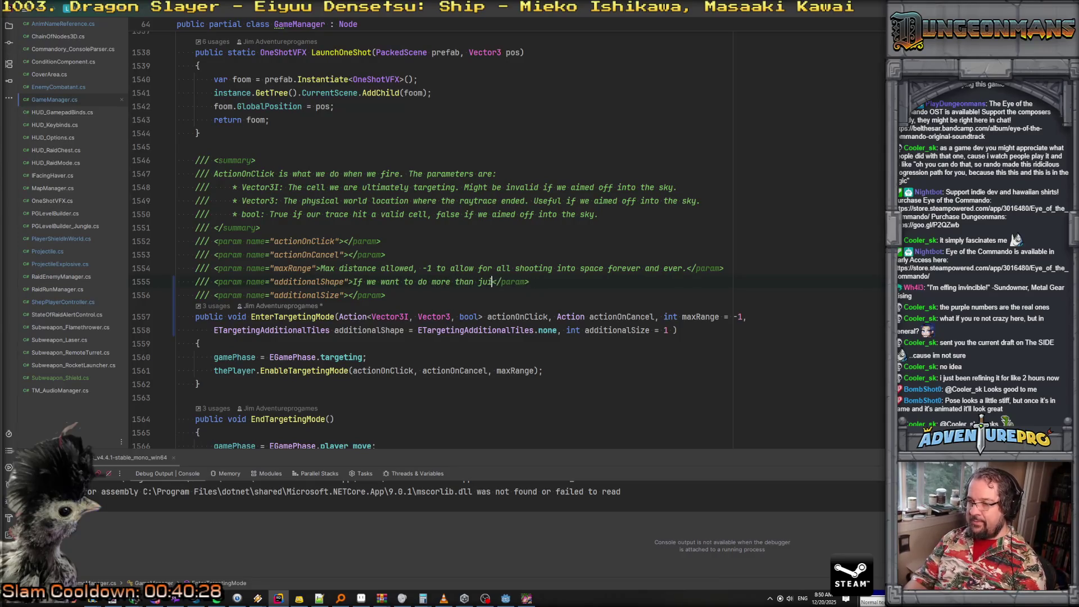
pyautogui.write('st one tile, pls')
pyautogui.press('BackSpace')
pyautogui.write('ease to set this value')
pyautogui.press('Down')
pyautogui.click(347, 295)
pyautogui.write('How much more than o')
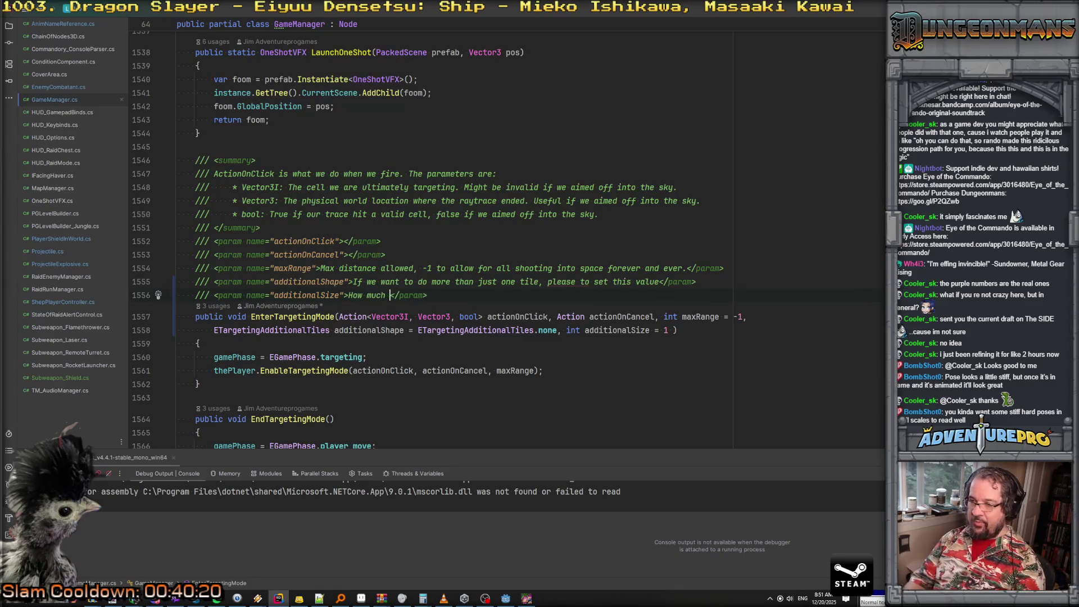
pyautogui.write('e?')
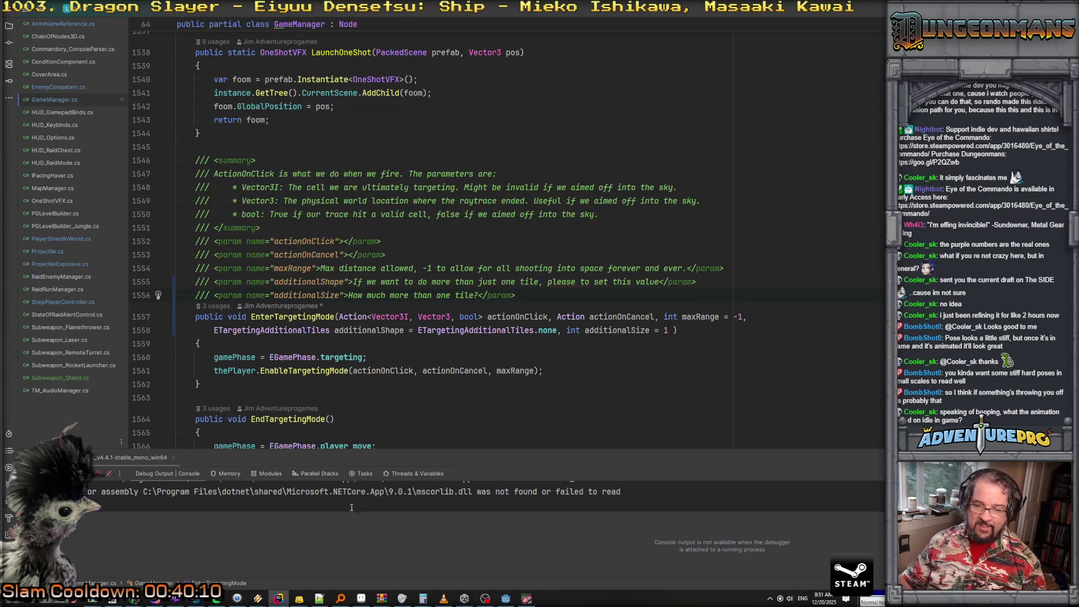
pyautogui.moveTo(505, 601)
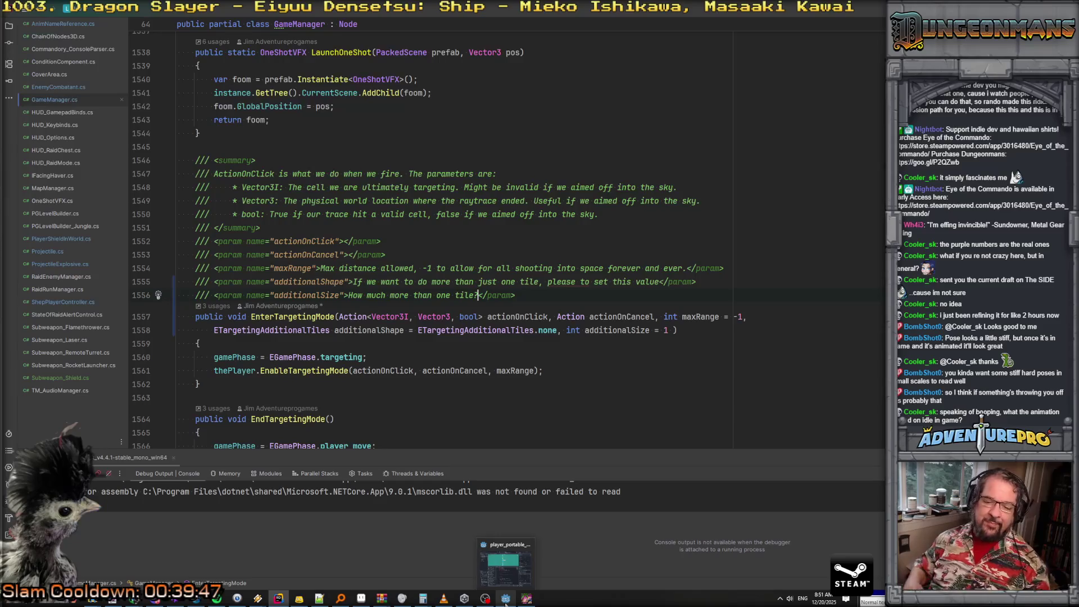
pyautogui.scroll(-2, 607, 367)
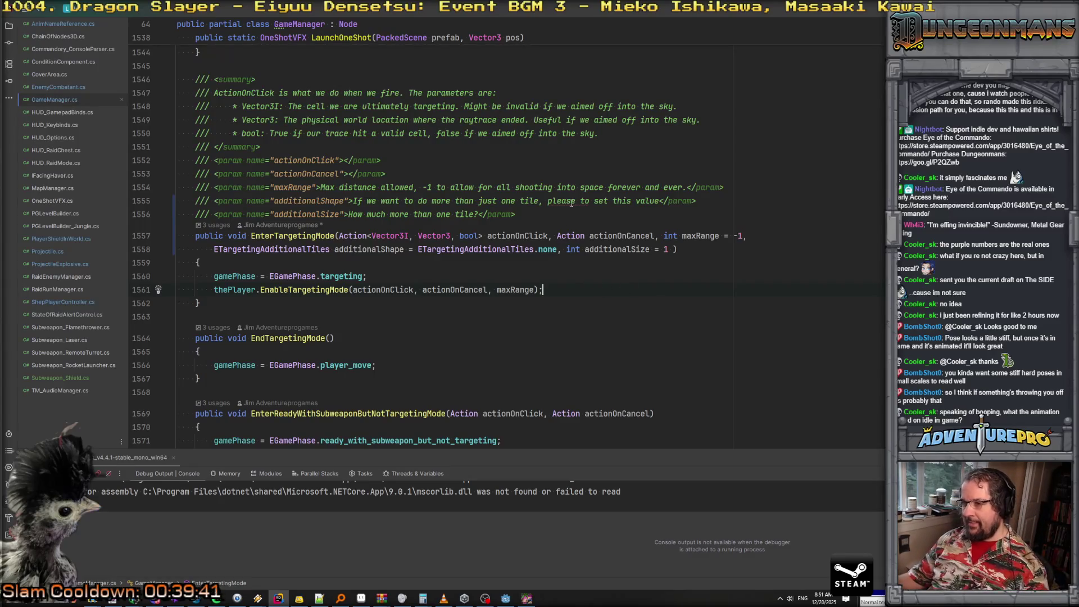
# Append additionalShape and additionalSize arguments to the thePlayer.EnableTargetingMode call
pyautogui.moveTo(572, 203)
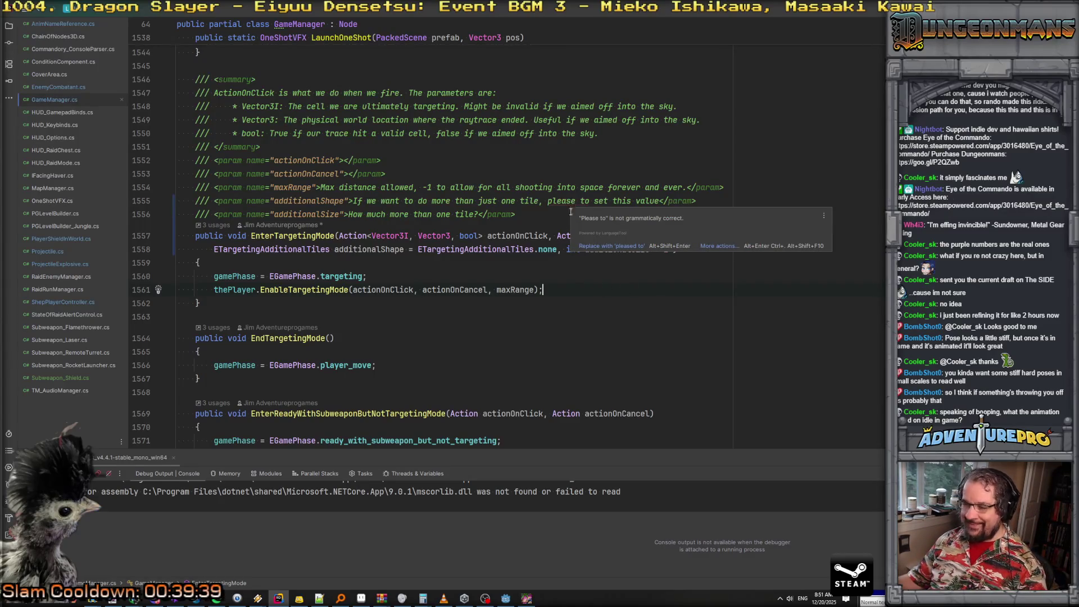
pyautogui.click(563, 276)
pyautogui.press('Left')
pyautogui.write(', a')
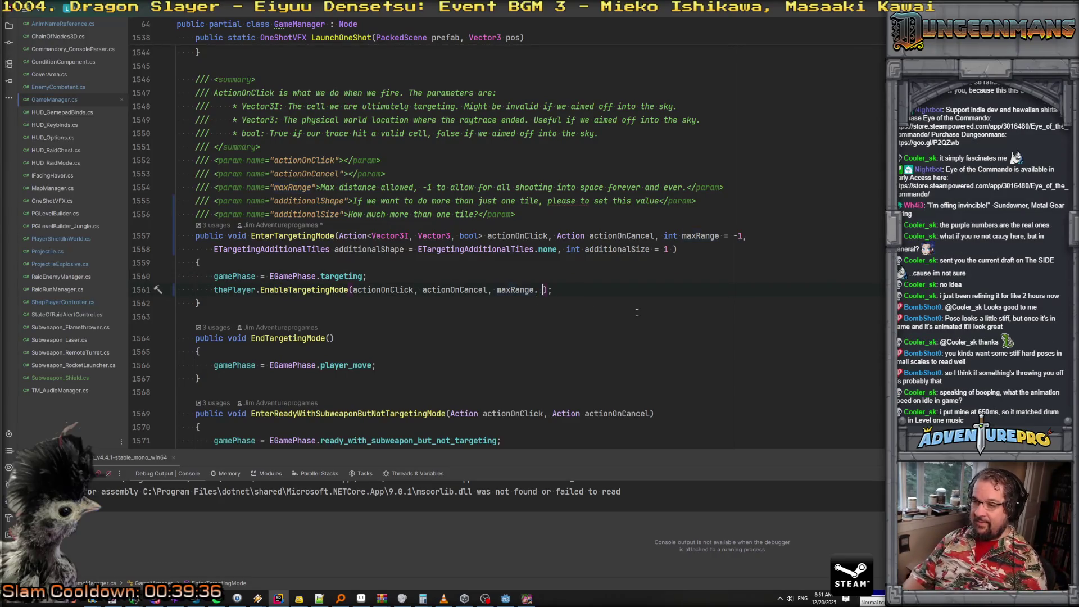
pyautogui.write('dd')
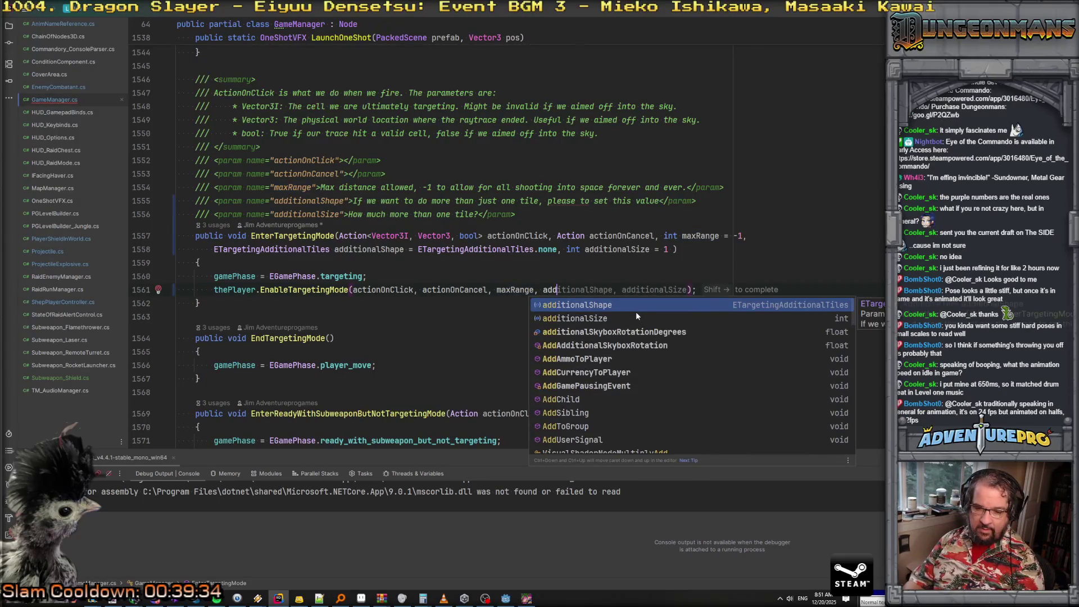
pyautogui.press('Return')
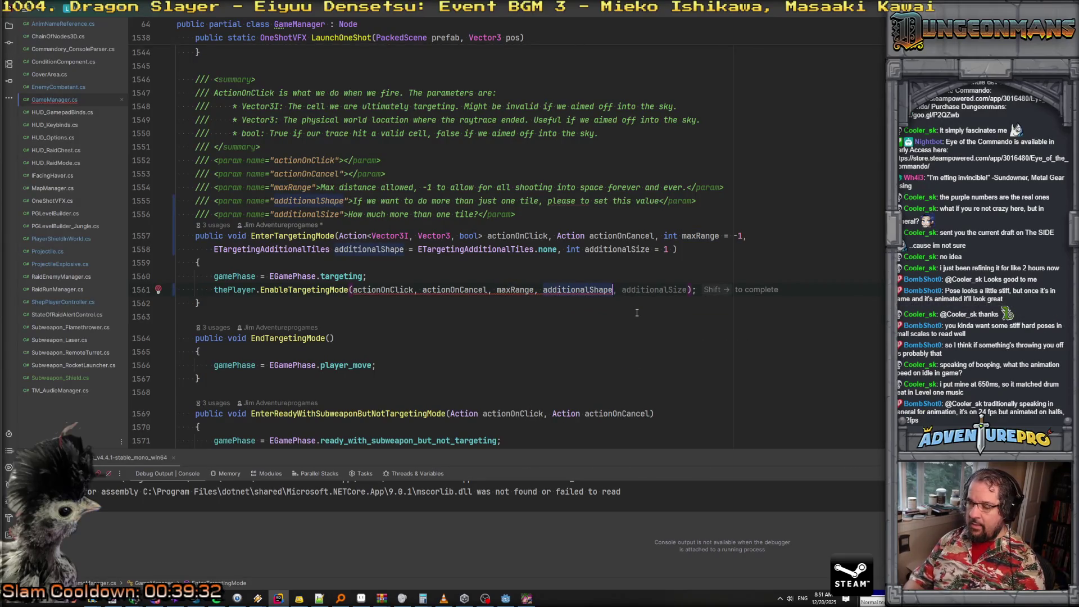
pyautogui.hotkey('shift', 'Right')
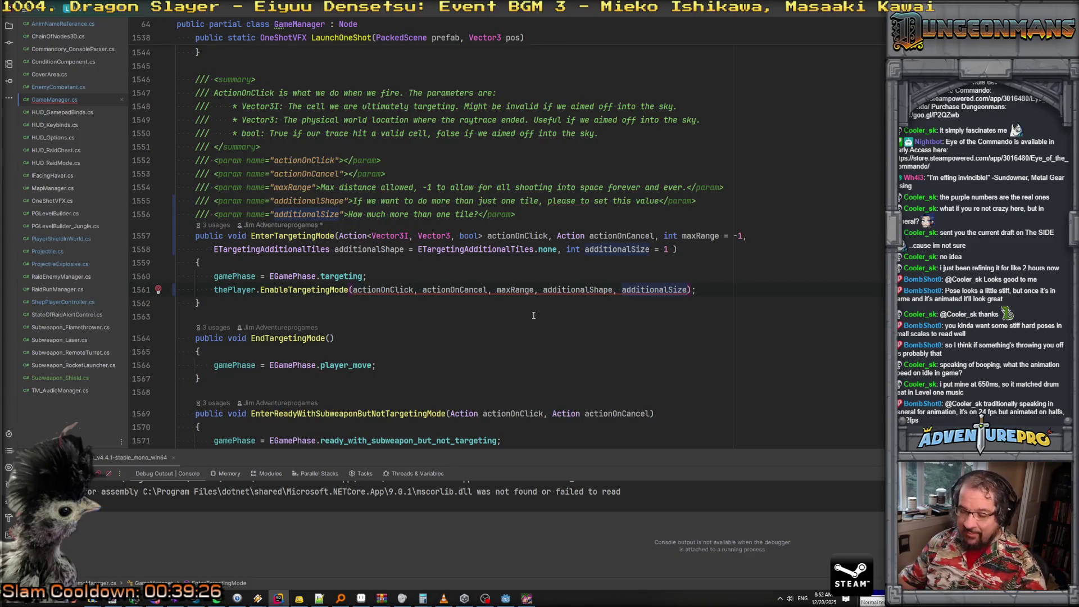
# Copy the two new parameters and jump to EnableTargetingMode's definition in ShepPlayerController.cs
pyautogui.click(317, 290)
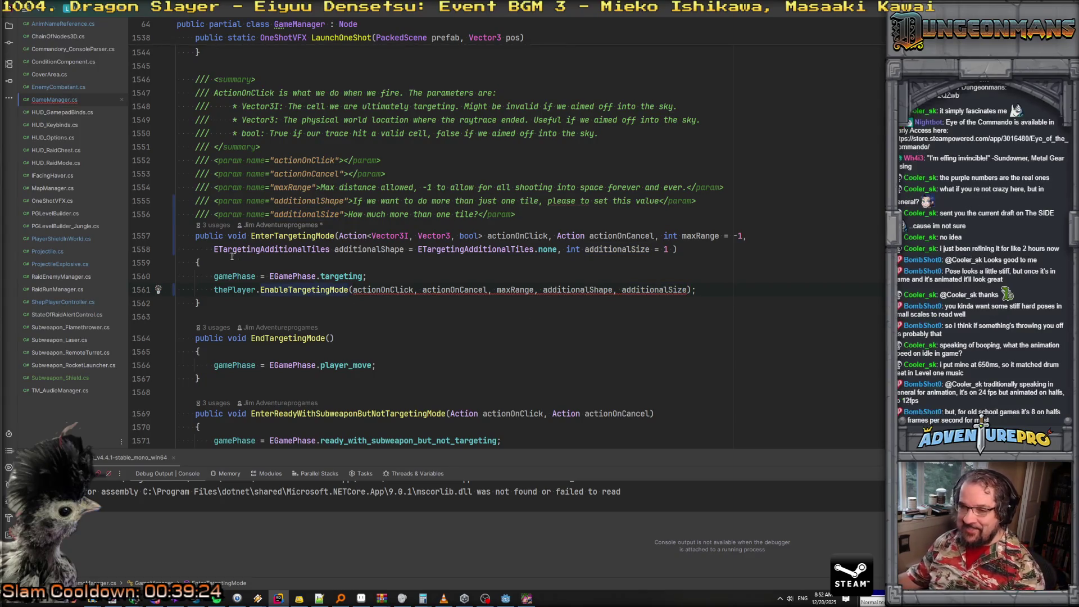
pyautogui.moveTo(214, 249); pyautogui.dragTo(309, 259)
pyautogui.moveTo(445, 264); pyautogui.dragTo(673, 249)
pyautogui.hotkey('ctrl', 'c')
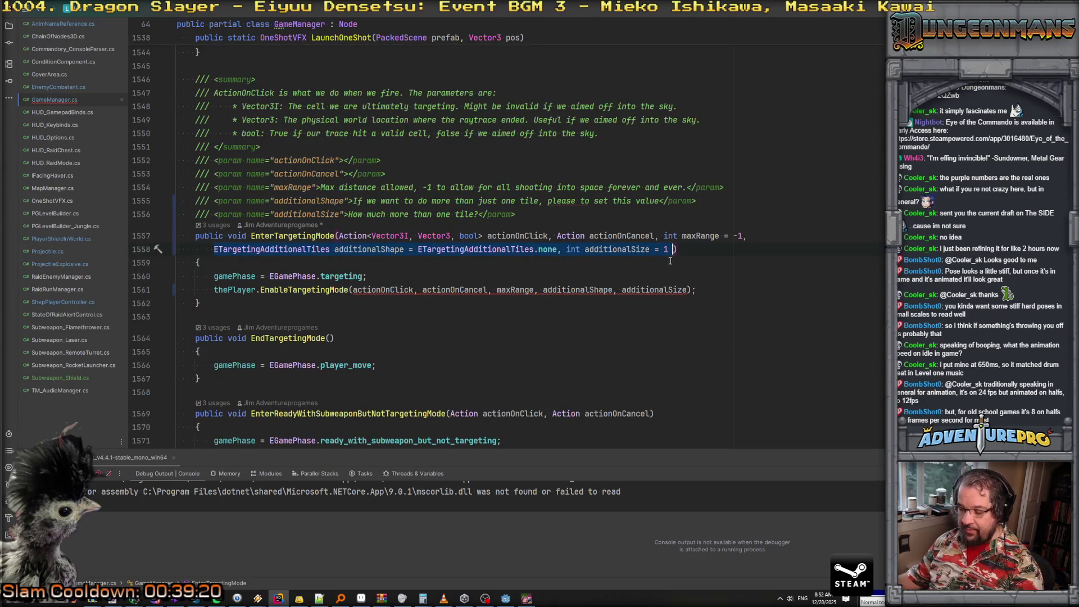
pyautogui.keyDown('ctrl'); pyautogui.click(292, 289); pyautogui.keyUp('ctrl')
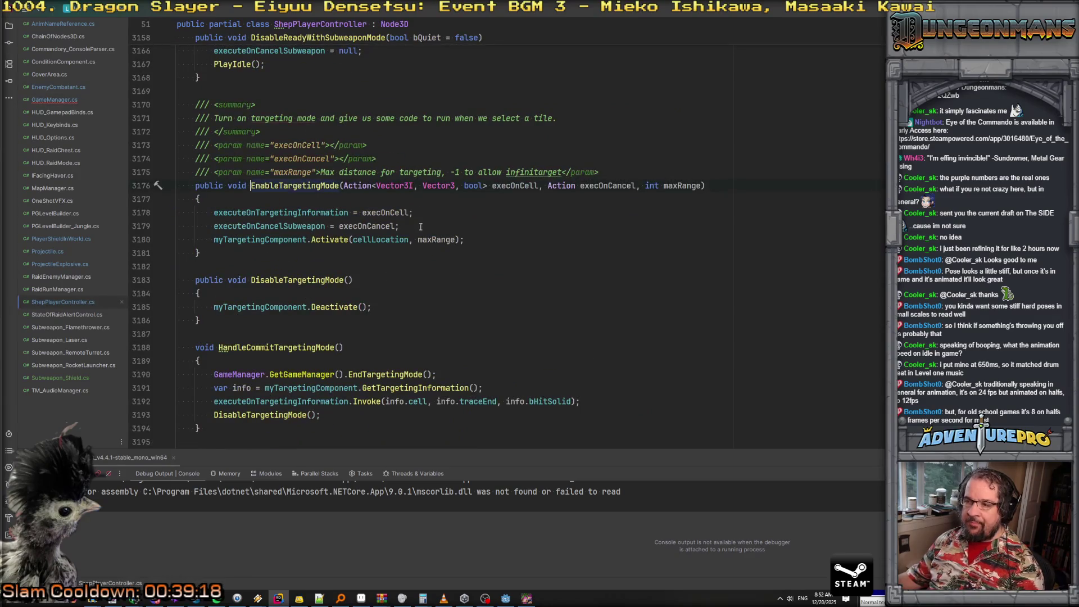
# Paste the additionalShape and additionalSize parameters into EnableTargetingMode's signature after maxRange
pyautogui.scroll(15, 702, 185)
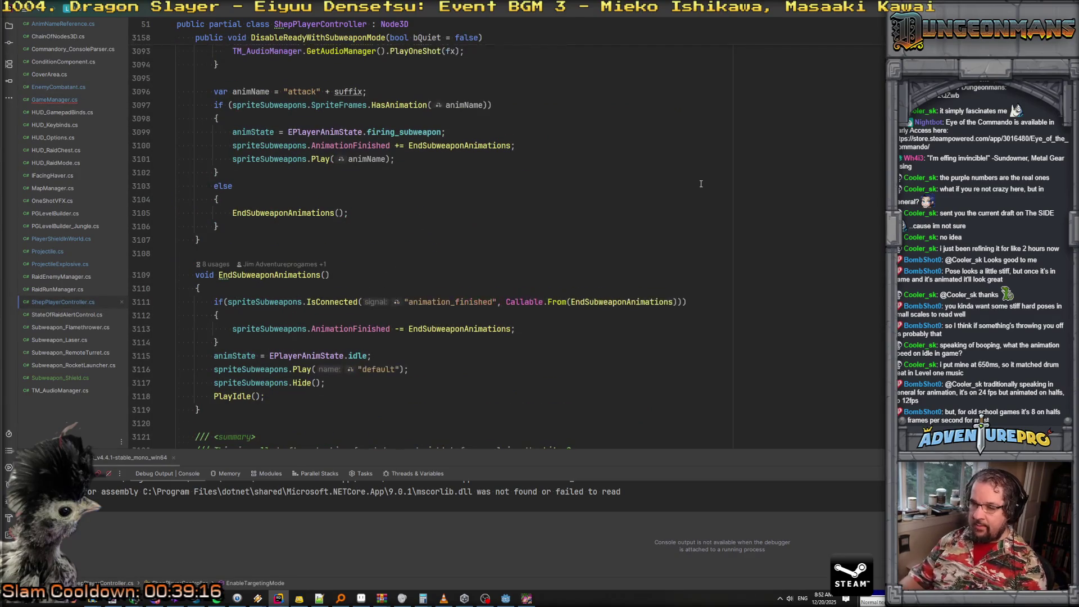
pyautogui.scroll(-5, 702, 183)
pyautogui.scroll(4, 628, 275)
pyautogui.scroll(3, 627, 275)
pyautogui.scroll(-16, 309, 290)
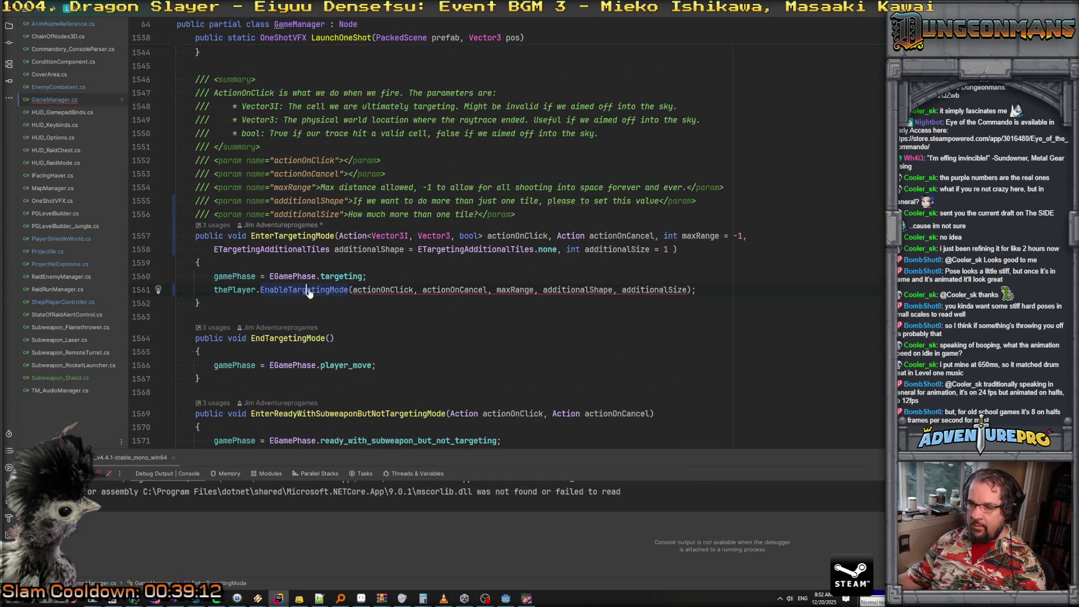
pyautogui.click(704, 195)
pyautogui.write(',')
pyautogui.press('Return')
pyautogui.hotkey('ctrl', 'v')
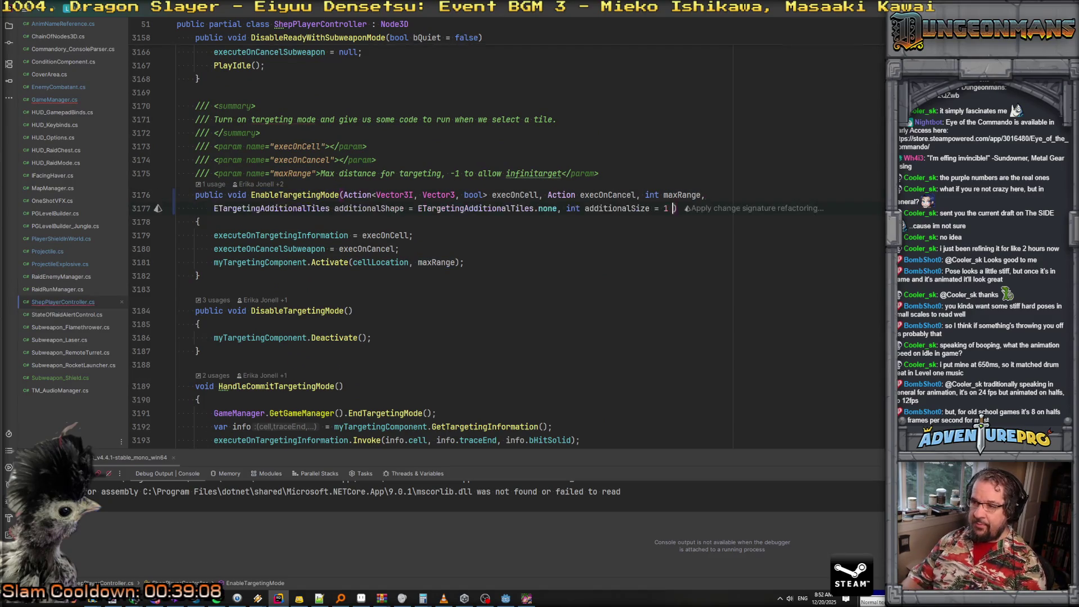
# Bring the two param doc comment lines over from GameManager to EnableTargetingMode
pyautogui.hotkey('ctrl', '-')
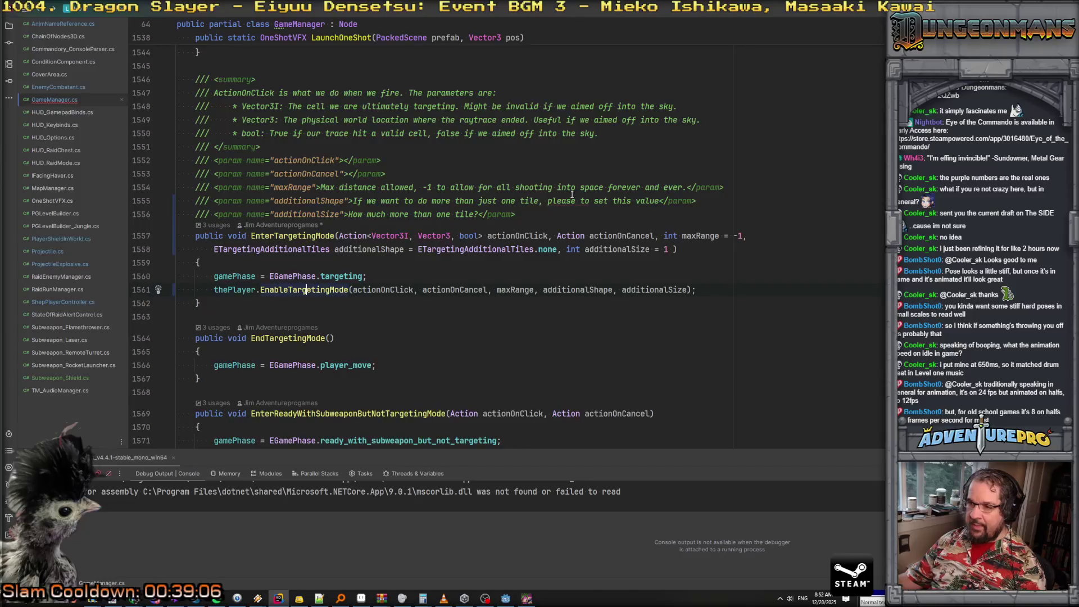
pyautogui.click(296, 292)
pyautogui.hotkey('ctrl', 'shift', '-')
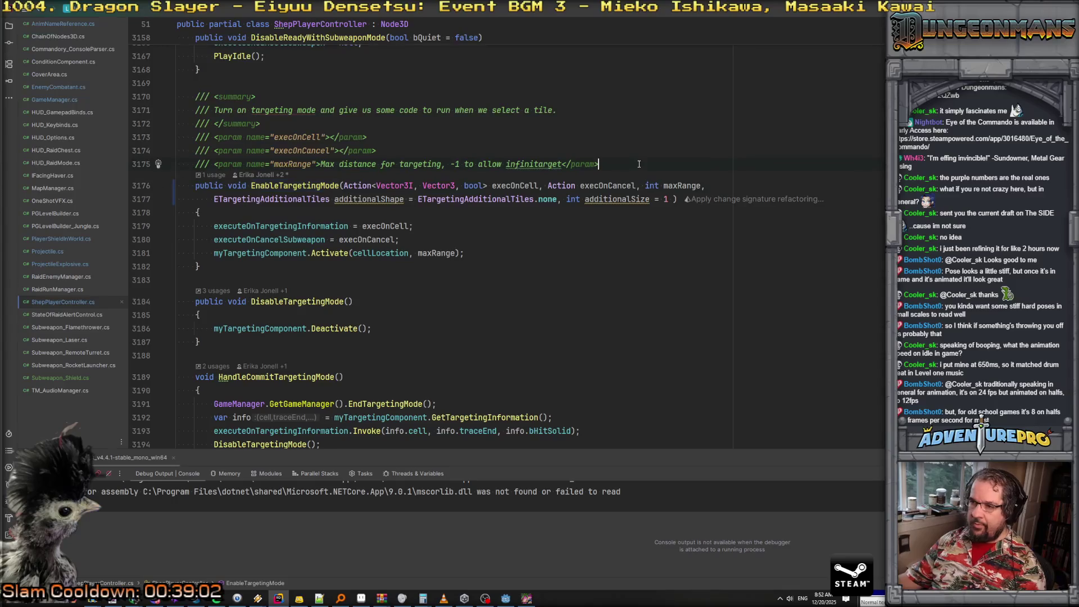
pyautogui.write('/// <param name="additionalShape">If we want to do more than just one tile, please to set this value</param> /// <param name="additionalSize">How much more than one tile?</param>')
pyautogui.moveTo(250, 186); pyautogui.dragTo(214, 187)
pyautogui.press('Delete')
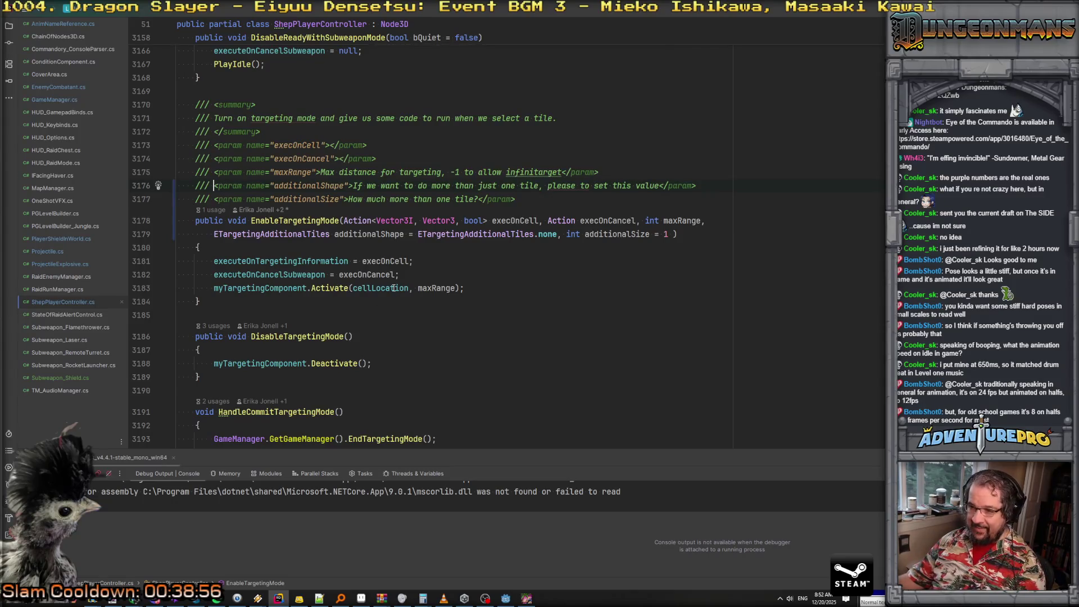
# Pass additionalShape and additionalSize to the Activate call after maxRange
pyautogui.click(440, 288)
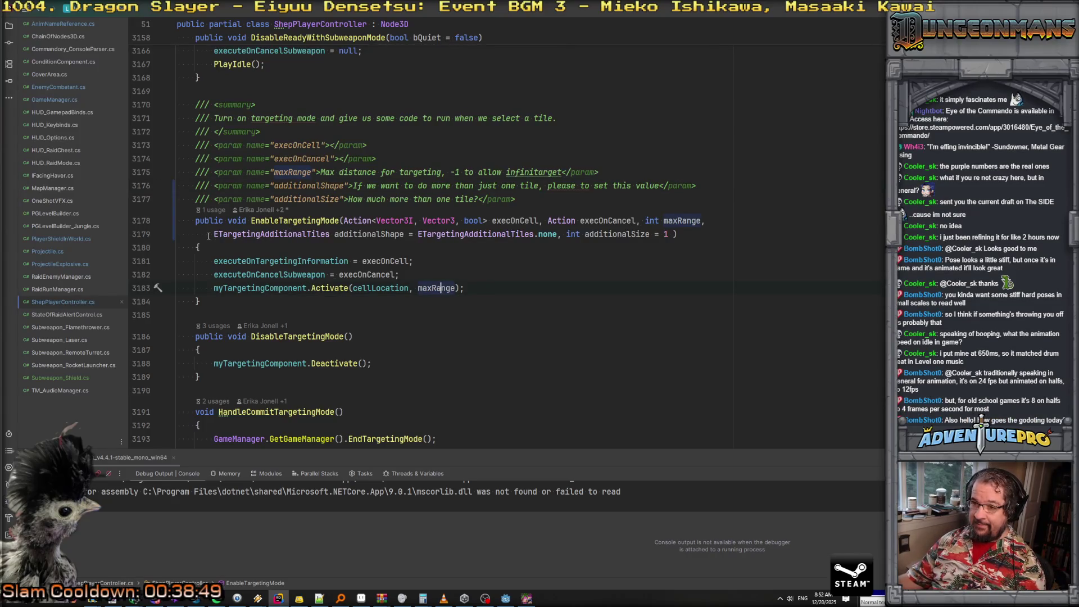
pyautogui.moveTo(256, 234)
pyautogui.mouseDown()
pyautogui.moveTo(673, 234)
pyautogui.moveTo(661, 235)
pyautogui.mouseUp()
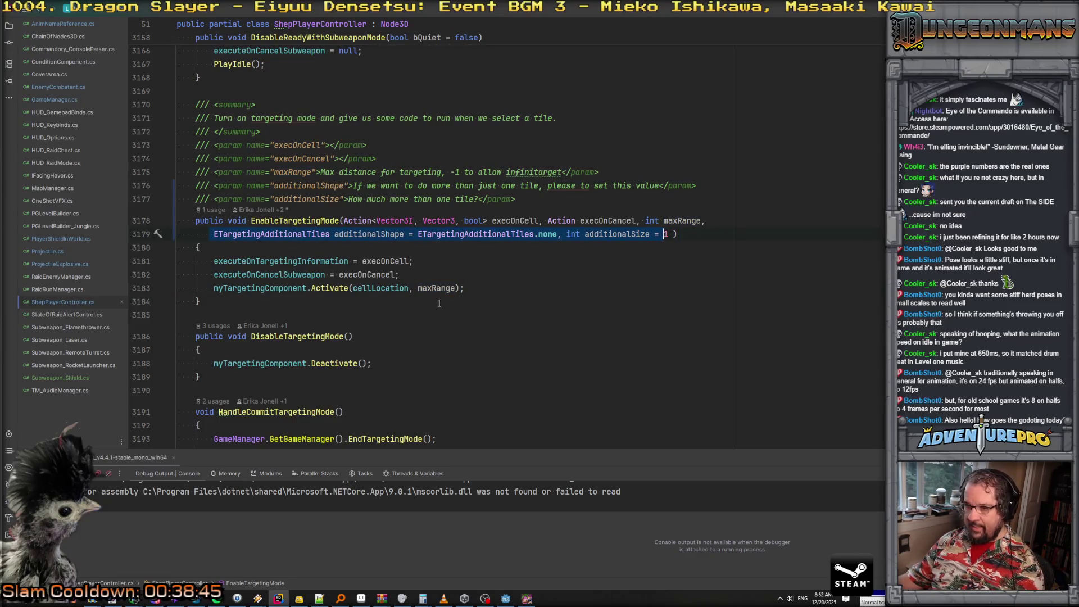
pyautogui.write(', a')
pyautogui.press('Return')
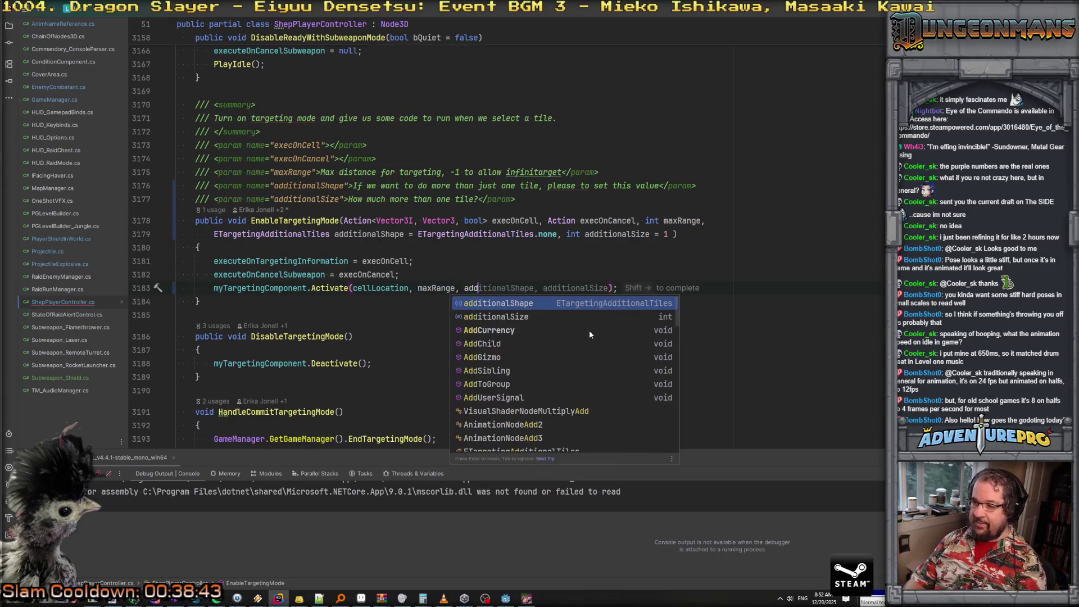
pyautogui.write(', a')
pyautogui.press('Return')
pyautogui.press('Up')
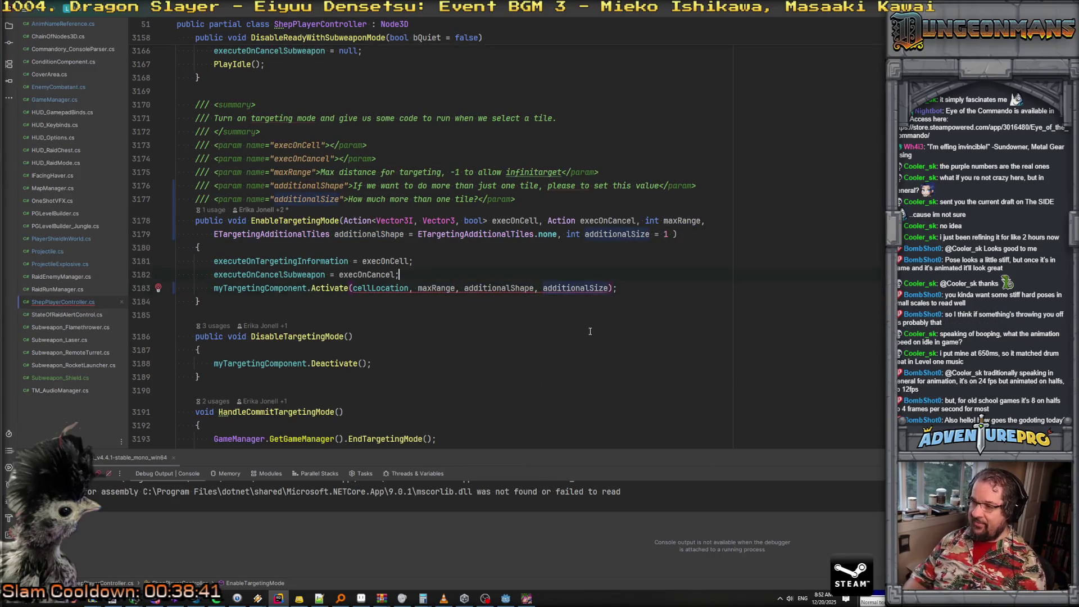
# Copy the two param doc comment lines and go to Activate's definition
pyautogui.press('Up')
pyautogui.press('Up')
pyautogui.press('Up')
pyautogui.hotkey('shift', 'Down')
pyautogui.hotkey('shift', 'Down')
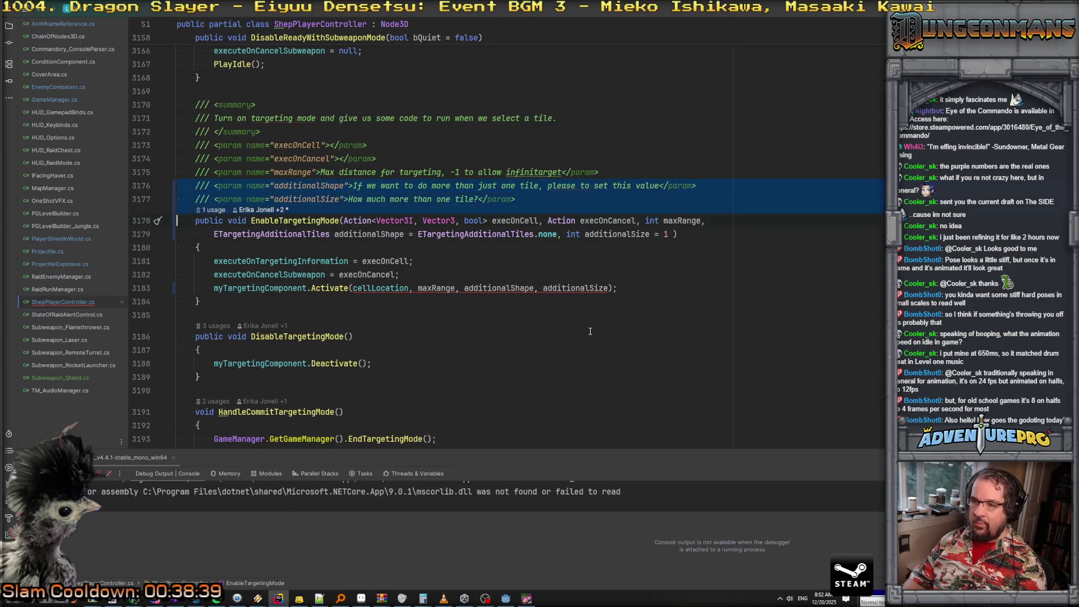
pyautogui.keyDown('ctrl'); pyautogui.click(336, 289); pyautogui.keyUp('ctrl')
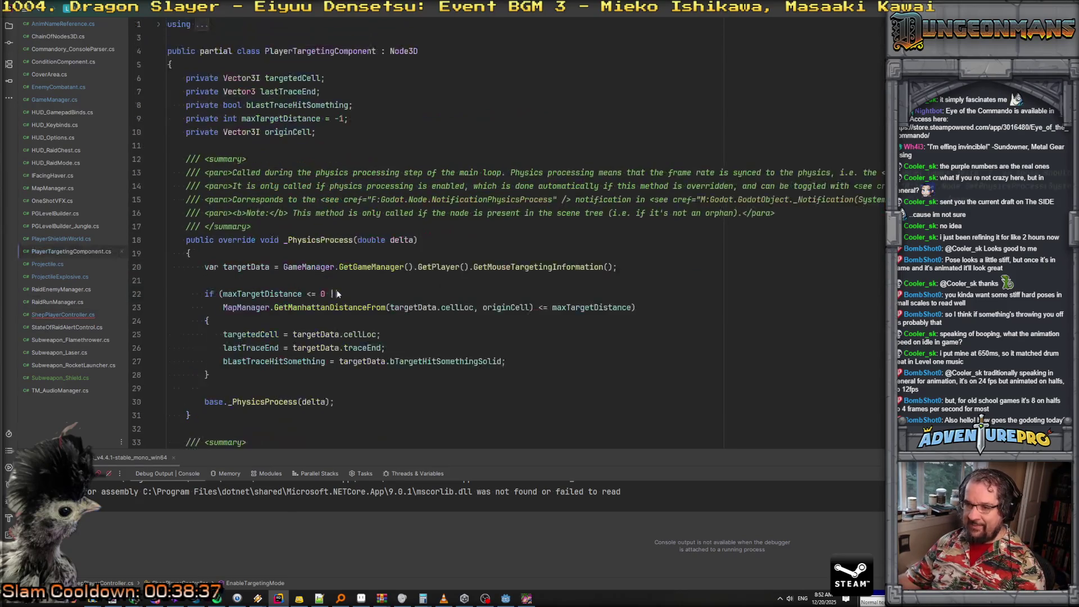
# Declare private ETargetingAdditionalTiles additionalShape and private int additionalSize fields below originCell
pyautogui.click(247, 149)
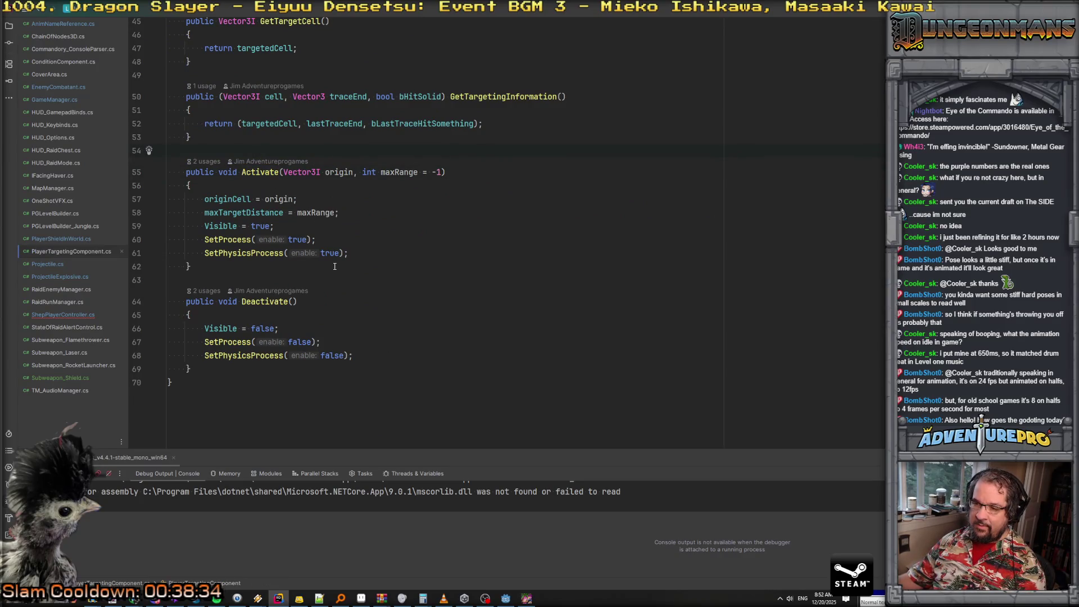
pyautogui.scroll(15, 334, 266)
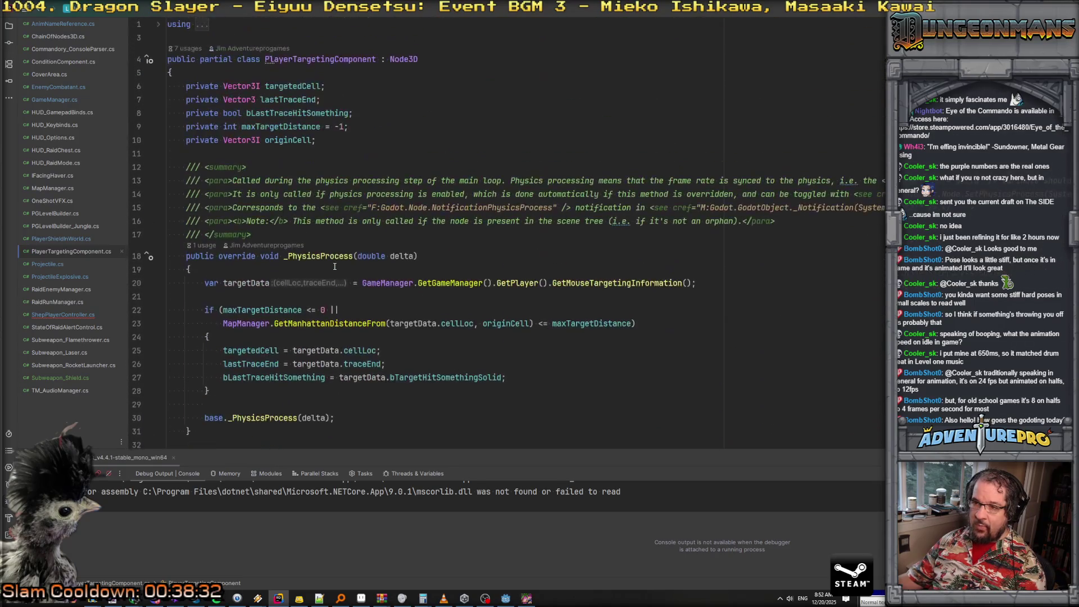
pyautogui.press('Return')
pyautogui.press('Return')
pyautogui.write('/// <param name="additionalShape">If we want to do more than just one tile, please to set this value</param> /// <param name="additionalSize">How much more than one tile?</param>')
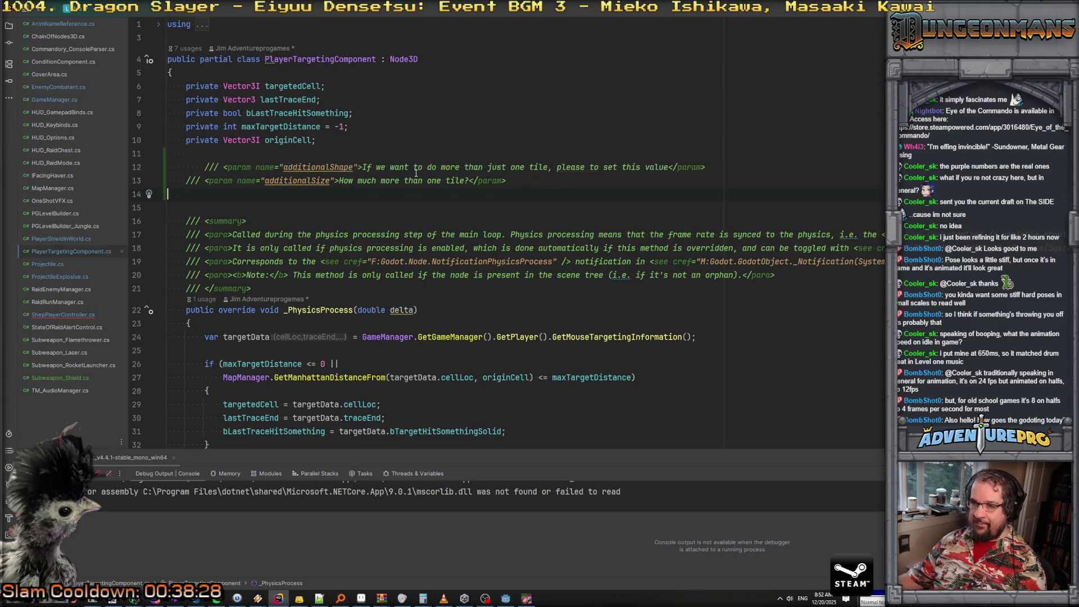
pyautogui.hotkey('ctrl', 'z')
pyautogui.write('private ')
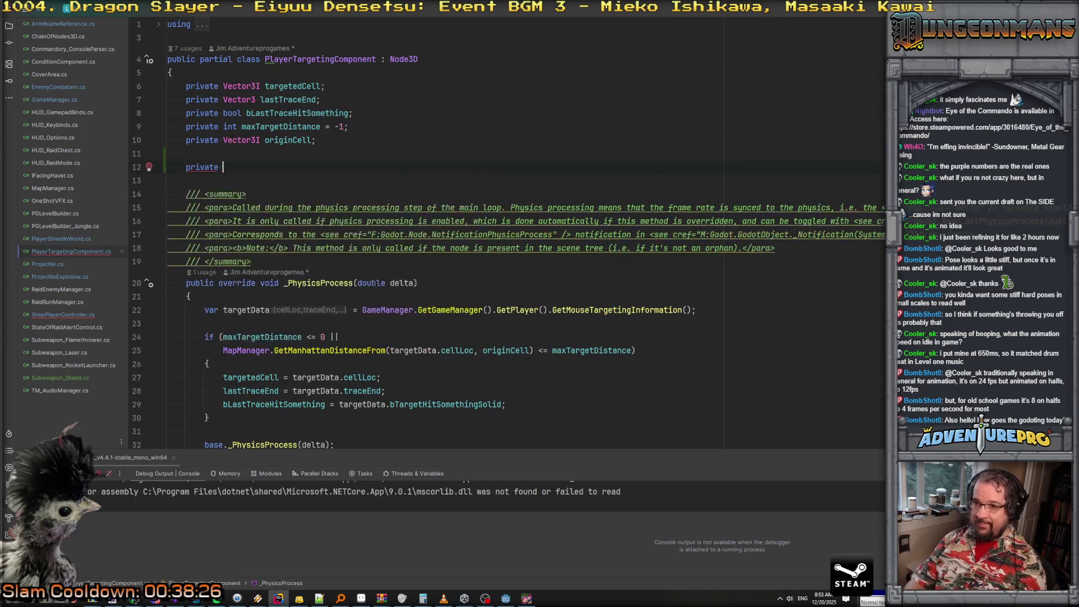
pyautogui.write('ETarg')
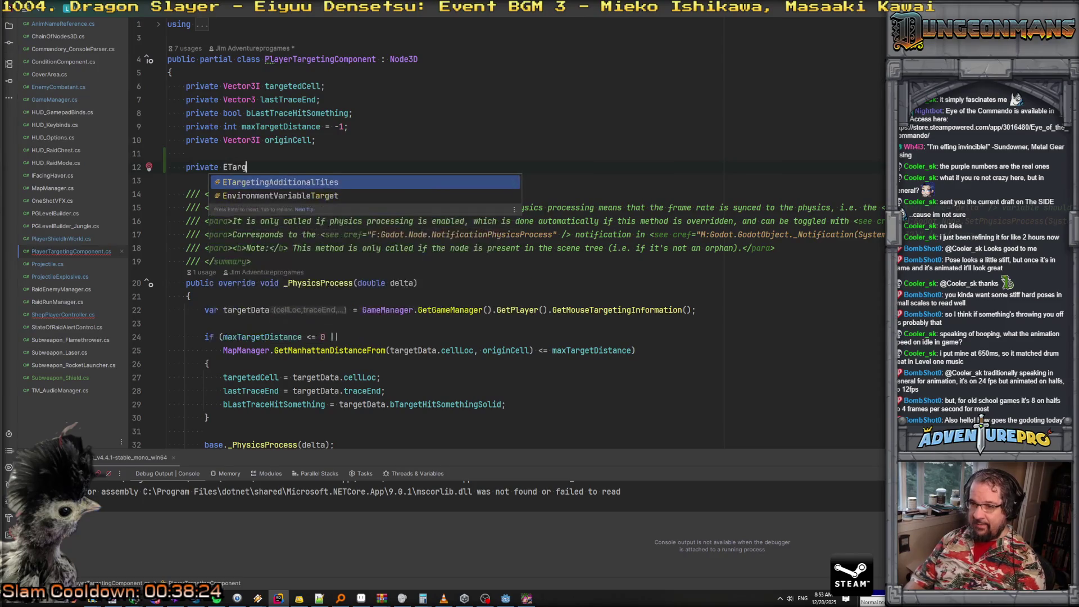
pyautogui.press('Return')
pyautogui.write('addition')
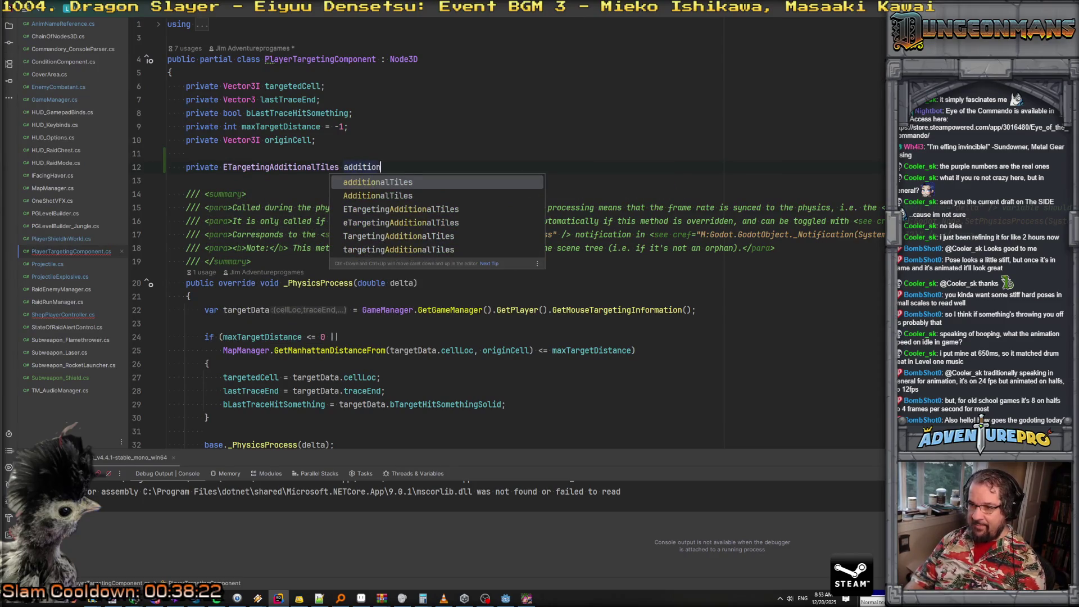
pyautogui.write('alShape;')
pyautogui.press('Return')
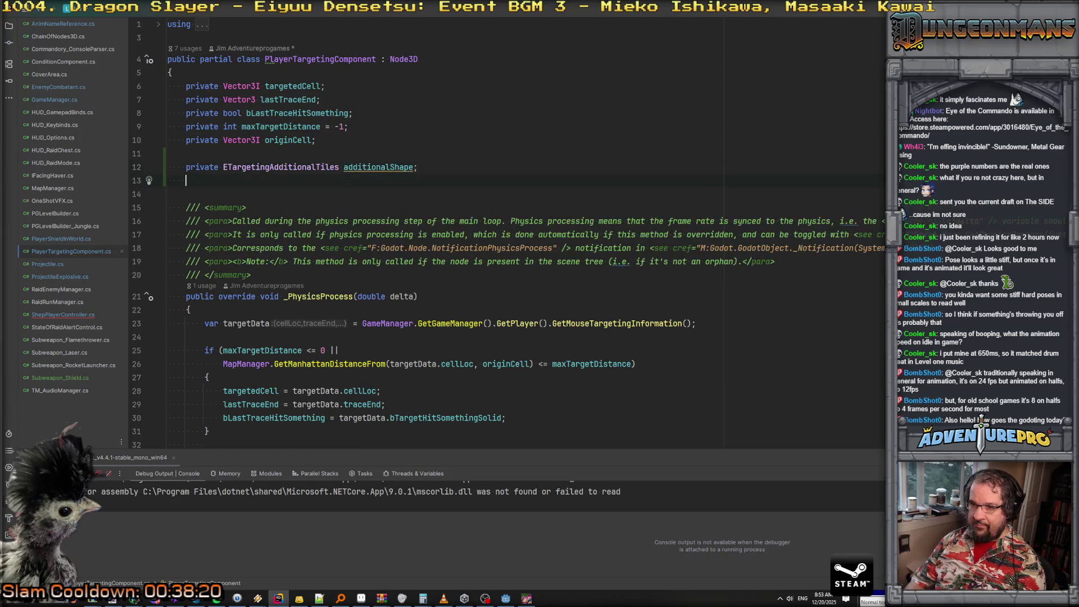
pyautogui.write('private int additionaS')
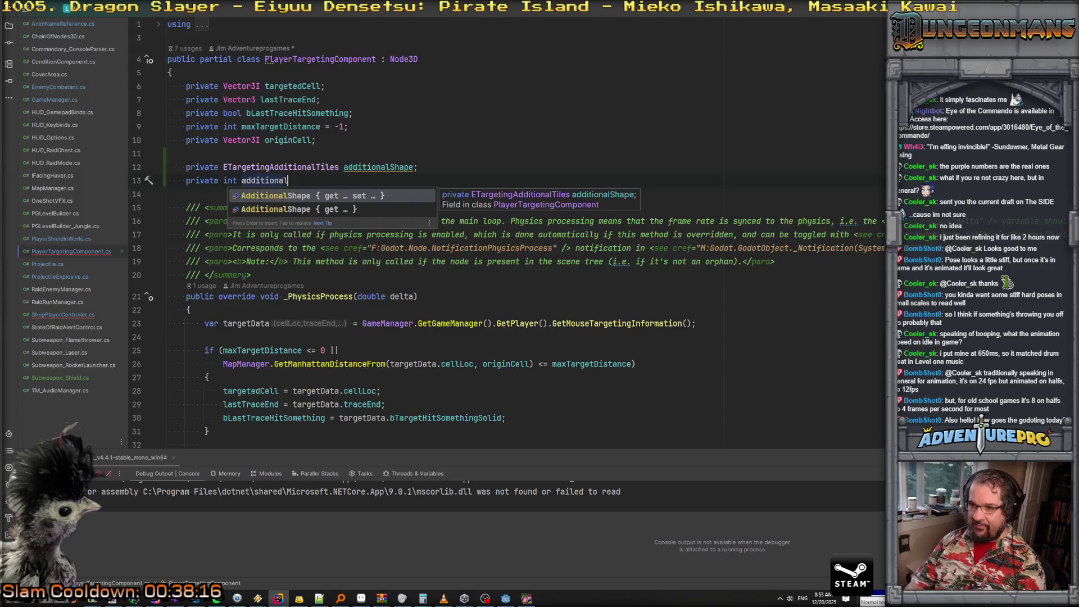
pyautogui.write('Size;')
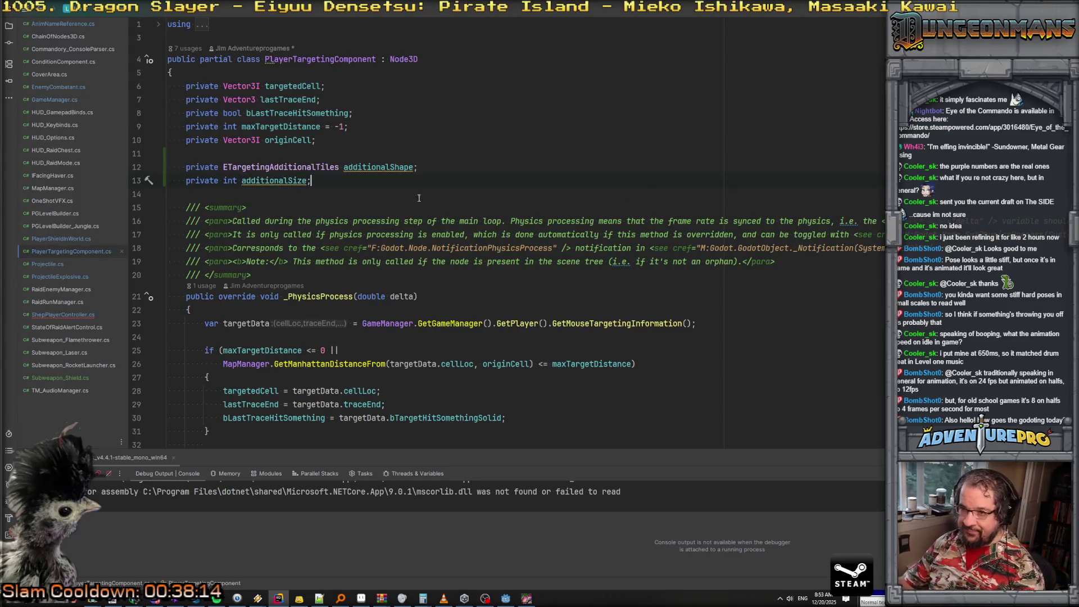
# Give Activate ETargetingAdditionalTiles extraShape and int extraSize parameters, then list its usages
pyautogui.scroll(-15, 397, 170)
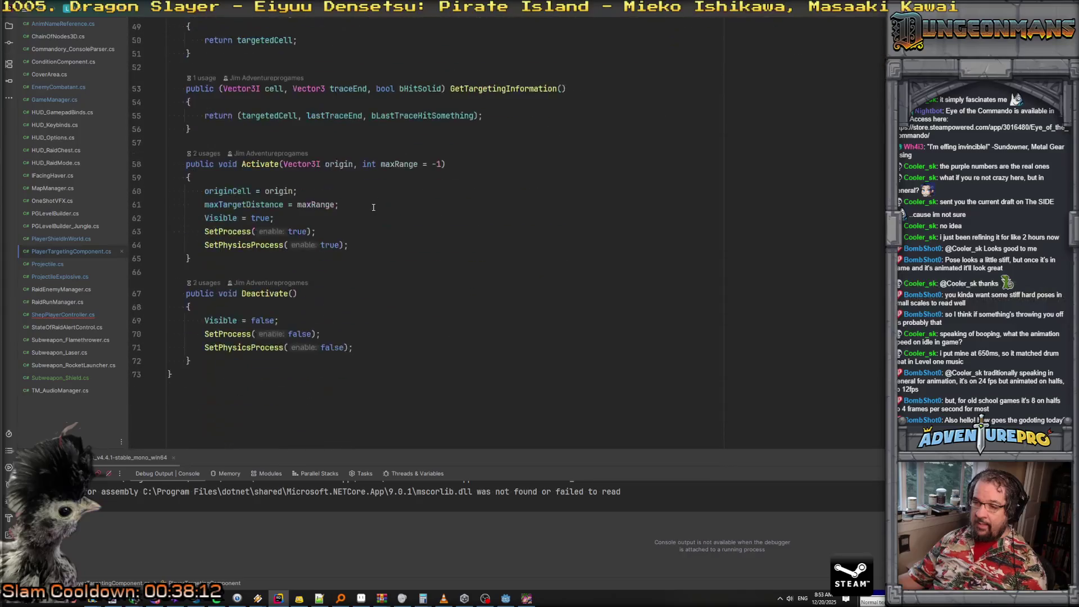
pyautogui.click(441, 162)
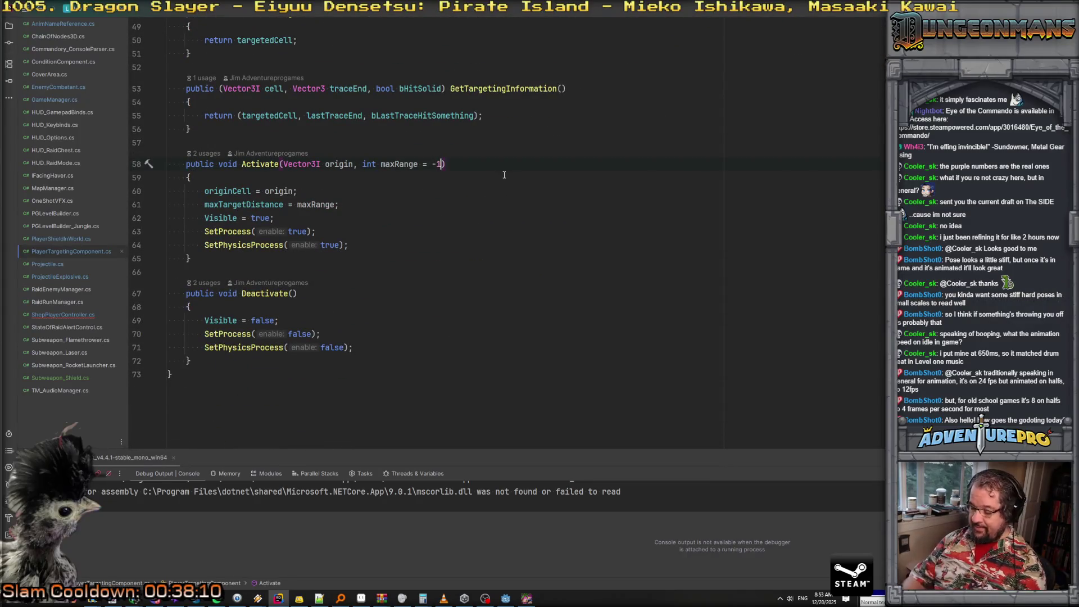
pyautogui.write(', additi')
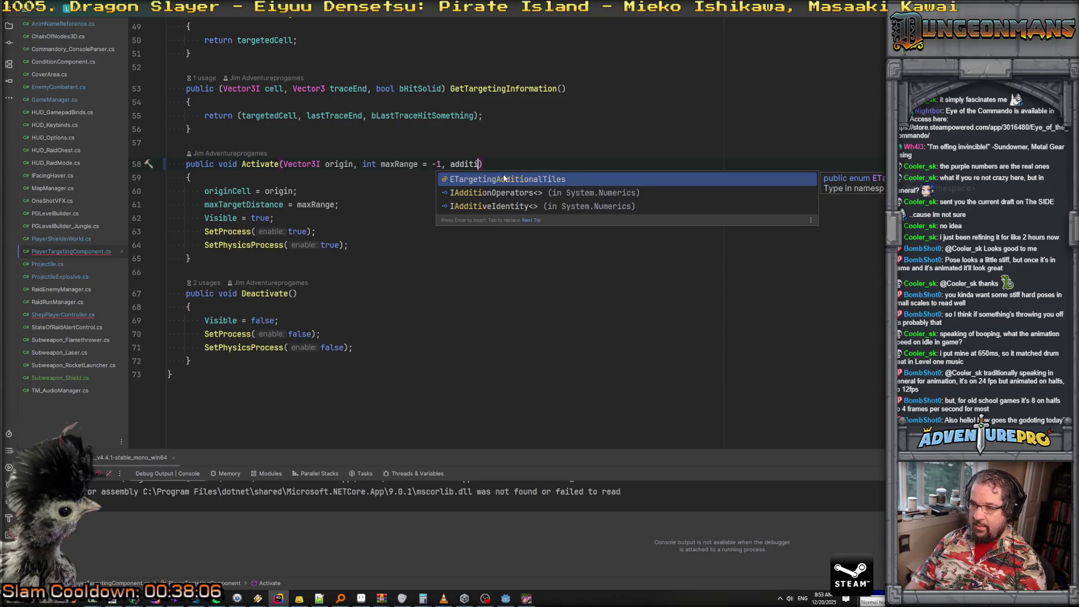
pyautogui.press('BackSpace')
pyautogui.press('BackSpace')
pyautogui.press('BackSpace')
pyautogui.write('ETa')
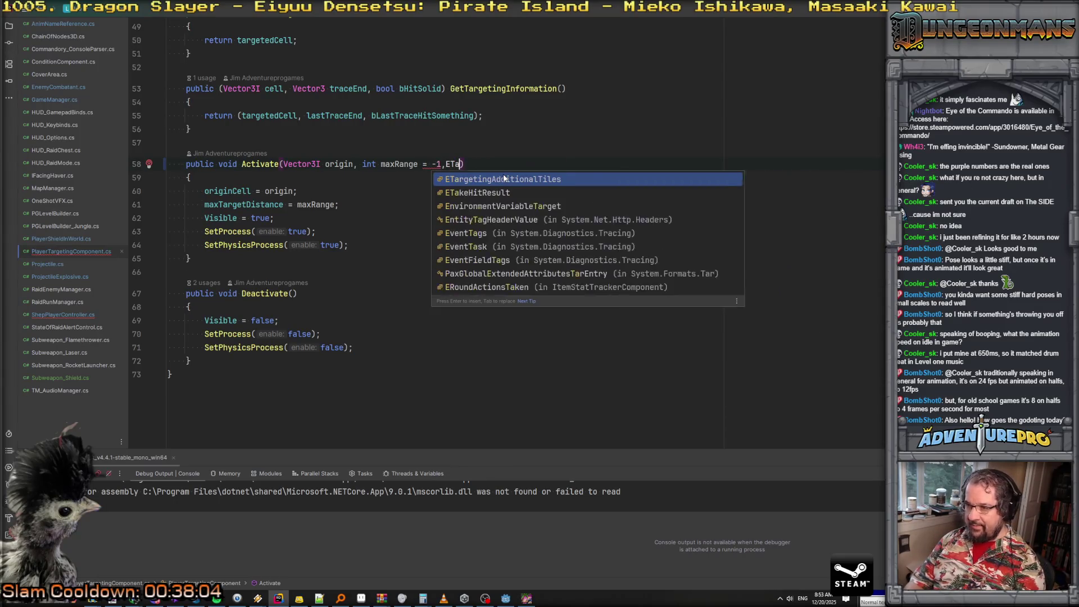
pyautogui.press('Return')
pyautogui.write('add')
pyautogui.press('BackSpace')
pyautogui.press('BackSpace')
pyautogui.press('BackSpace')
pyautogui.write('extraShape, ')
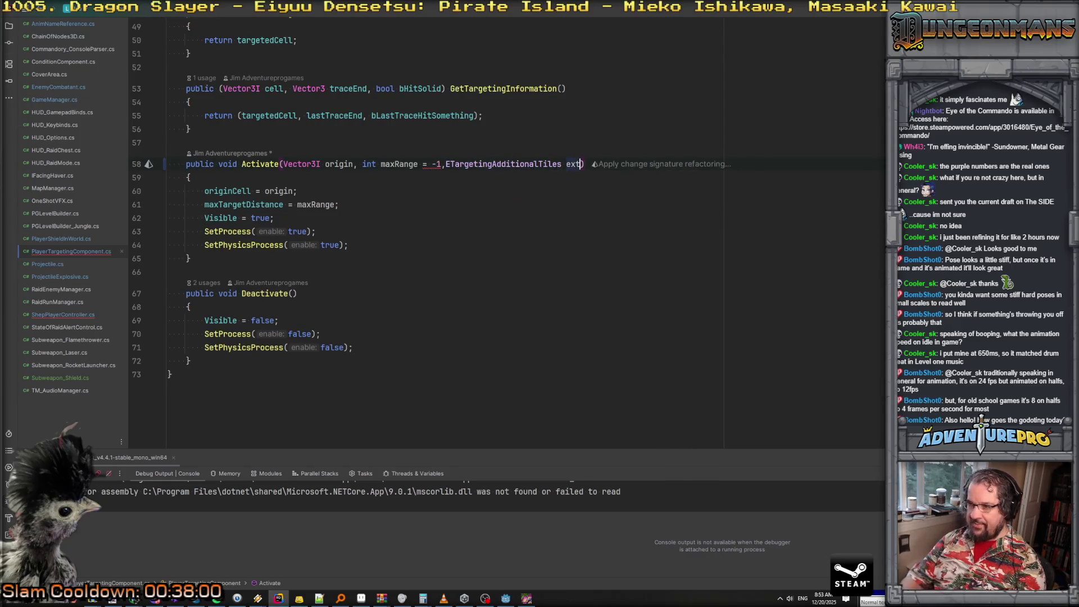
pyautogui.write('int extraSize = 0')
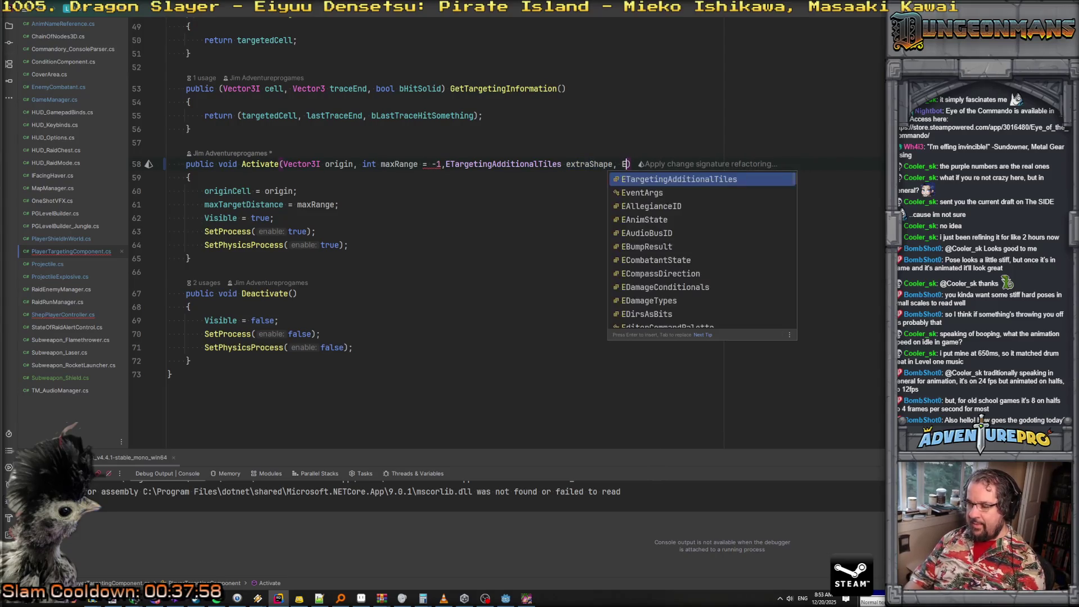
pyautogui.press('Tab')
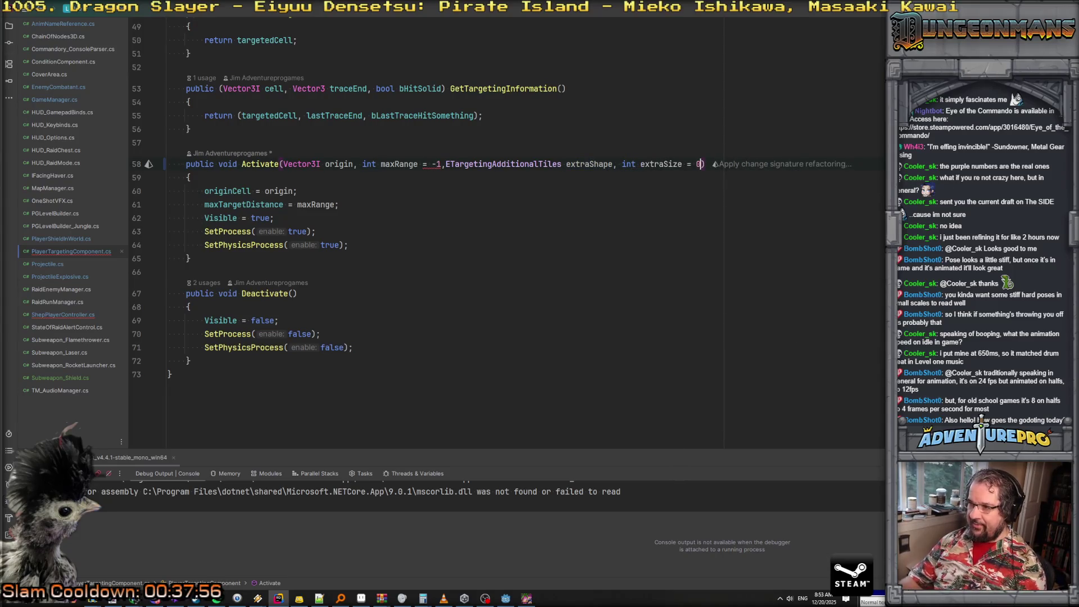
pyautogui.press('BackSpace')
pyautogui.press('BackSpace')
pyautogui.press('BackSpace')
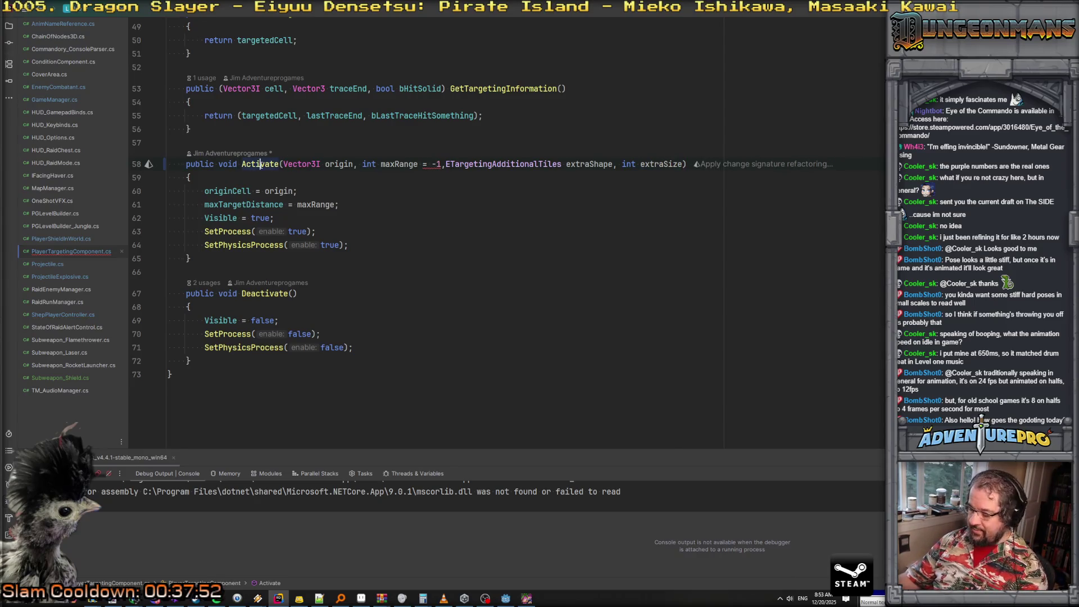
pyautogui.hotkey('alt', 'F7')
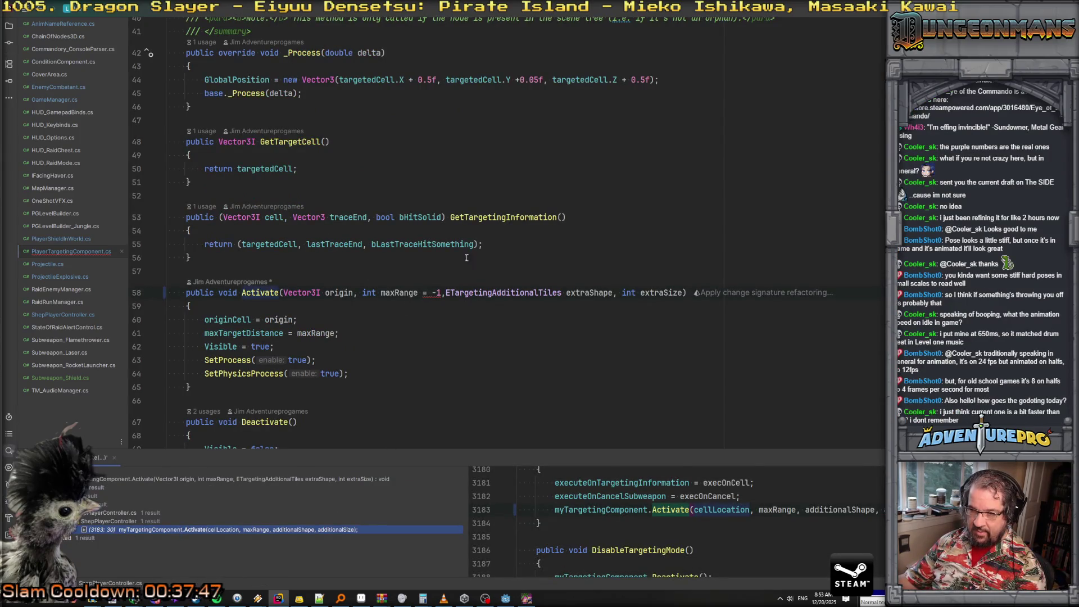
# Remove the -1 default value from maxRange in Activate's signature
pyautogui.click(438, 292)
pyautogui.press('BackSpace')
pyautogui.press('BackSpace')
pyautogui.press('BackSpace')
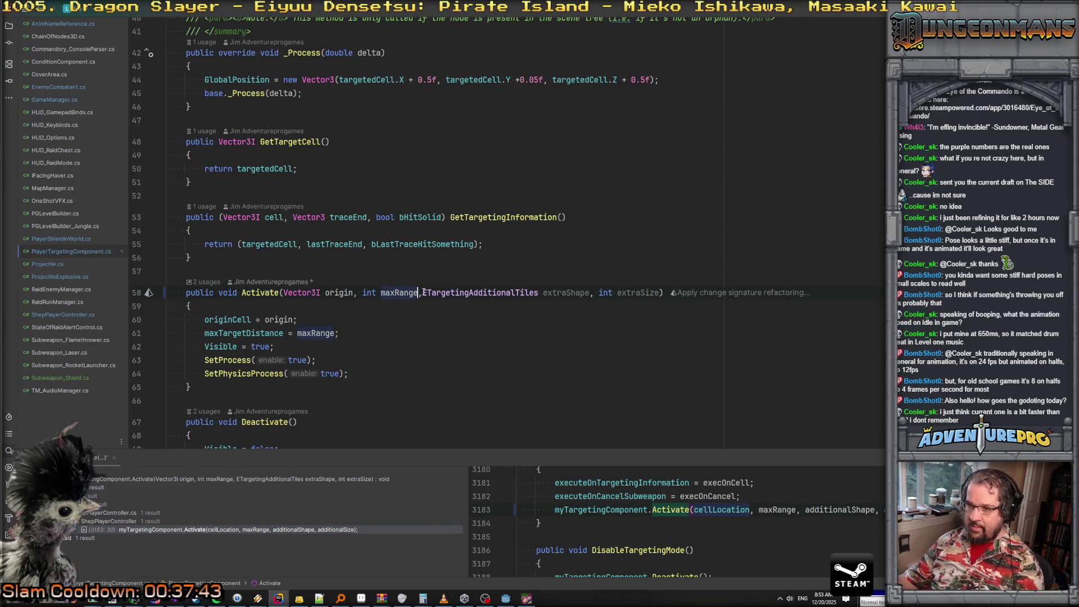
pyautogui.press('Right')
# Assign additionalShape = extraShape and additionalSize = extraSize right after Visible = true
pyautogui.click(323, 351)
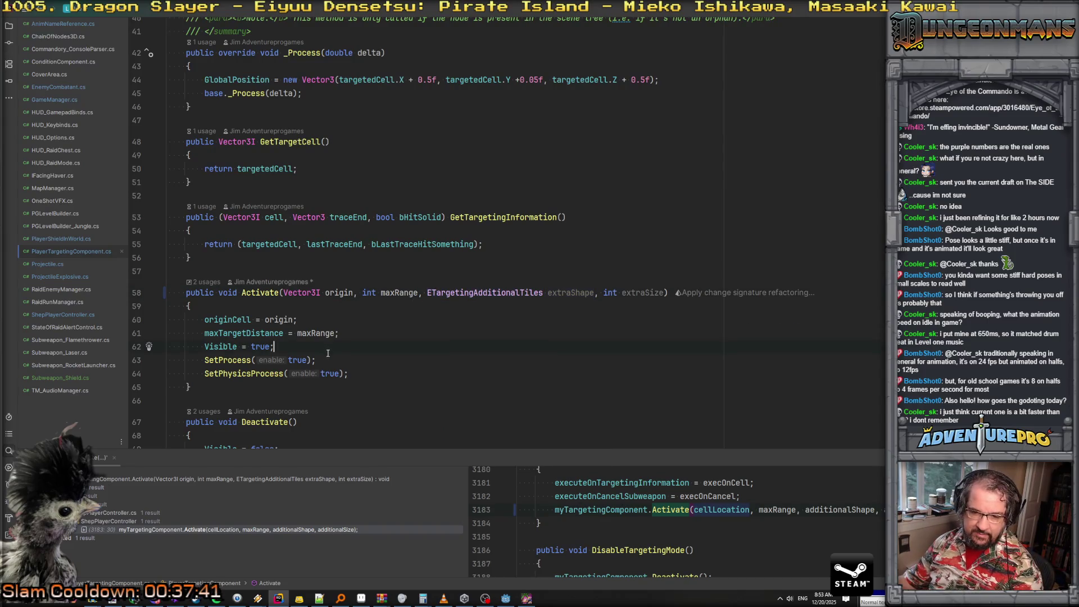
pyautogui.press('Return')
pyautogui.write('ex')
pyautogui.press('Return')
pyautogui.press('BackSpace')
pyautogui.press('BackSpace')
pyautogui.press('BackSpace')
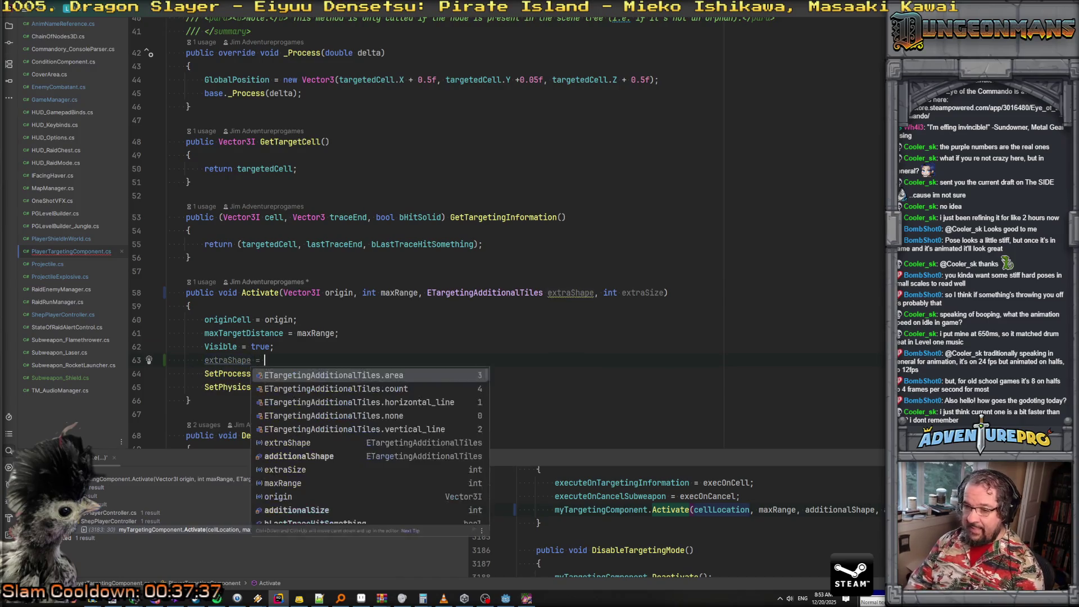
pyautogui.press('BackSpace')
pyautogui.write('add')
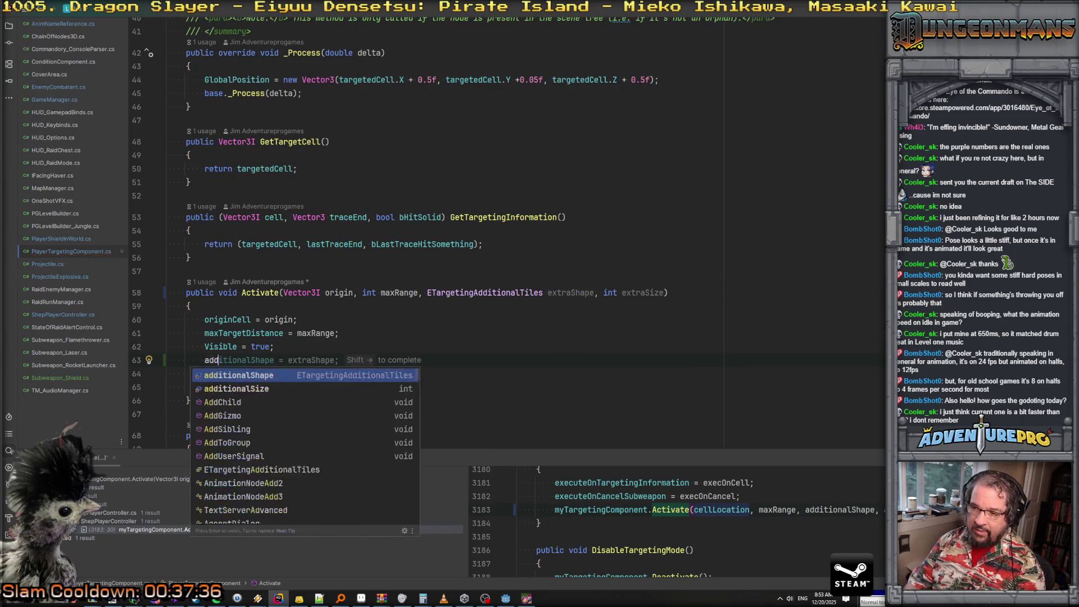
pyautogui.press('Return')
pyautogui.press('Return')
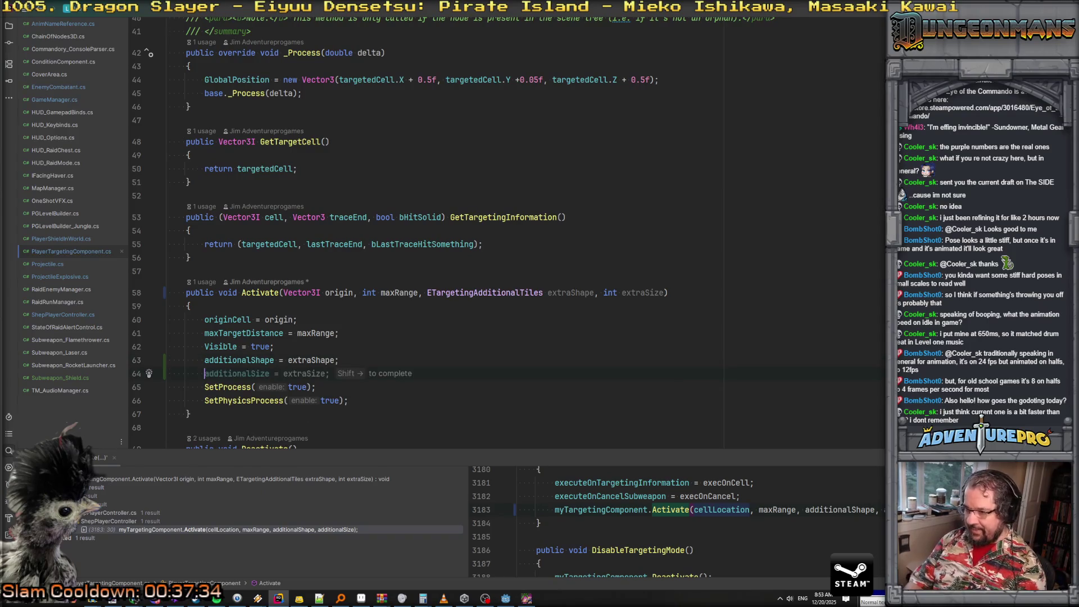
pyautogui.press('Tab')
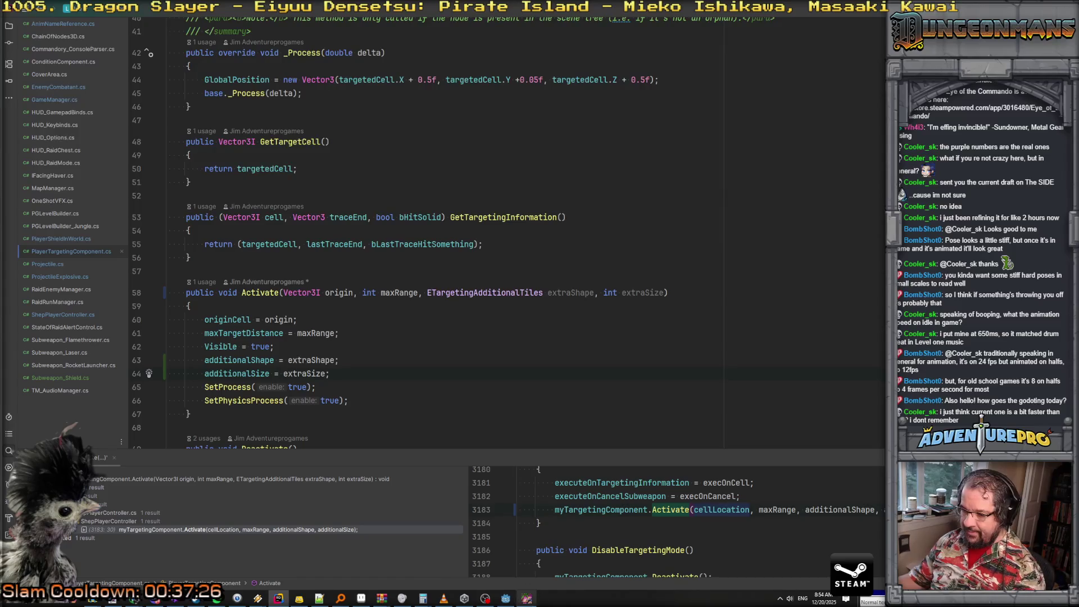
pyautogui.click(527, 598)
# Enter targeting mode, place a blue wall block, and shoot the first Nitro Mook
pyautogui.press('w')
pyautogui.press('w')
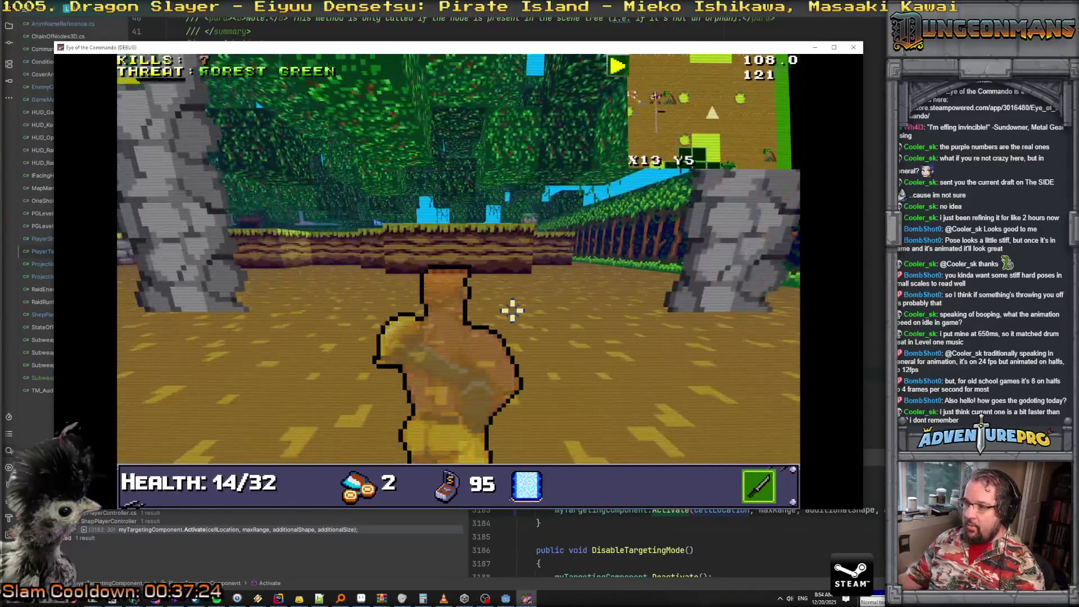
pyautogui.rightClick(501, 301)
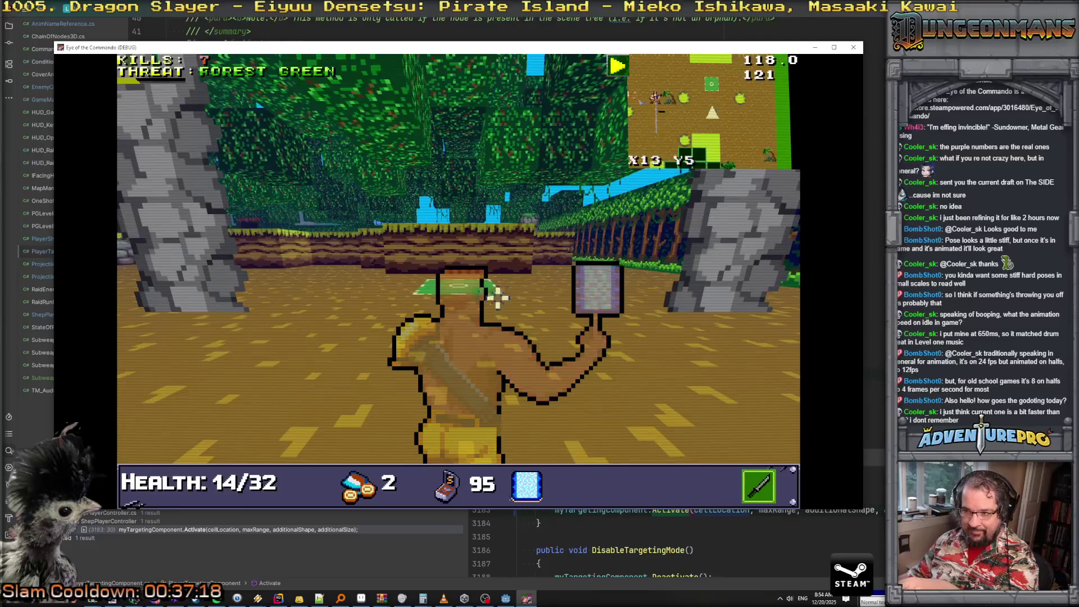
pyautogui.click(476, 293)
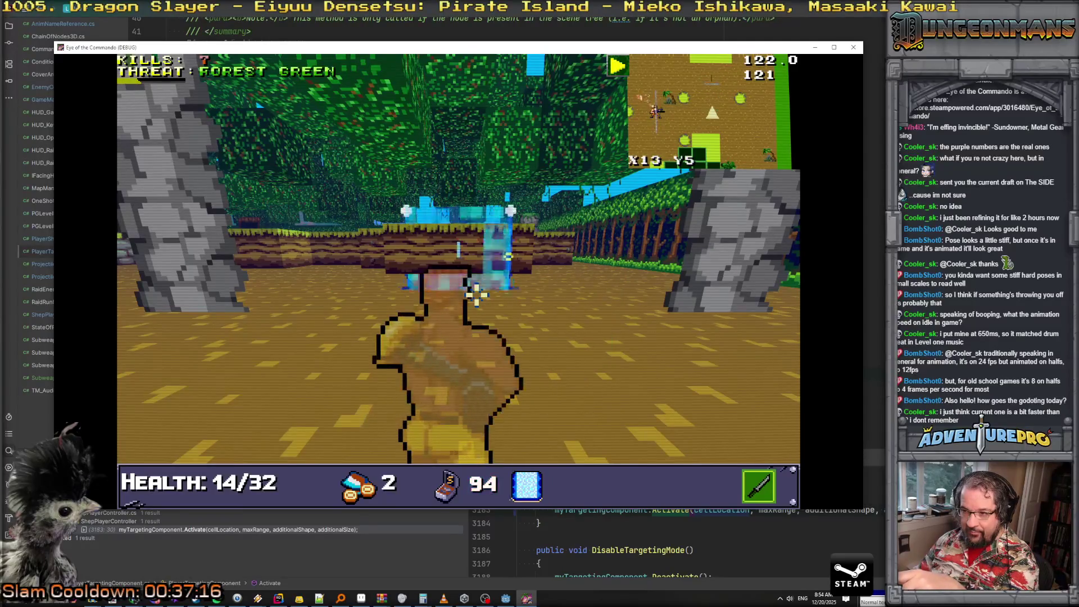
pyautogui.press('w')
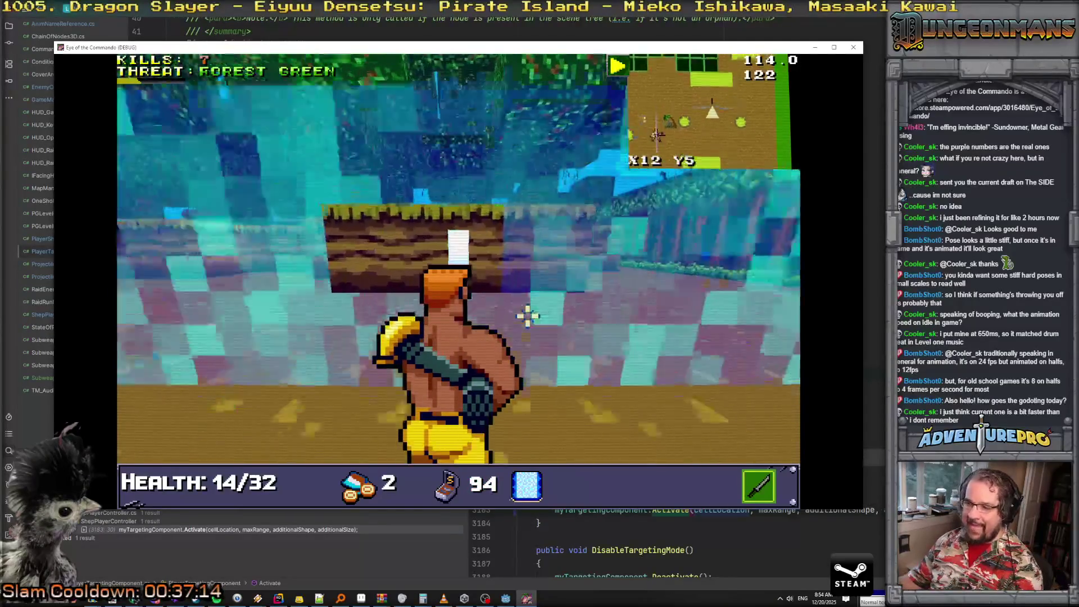
pyautogui.press('e')
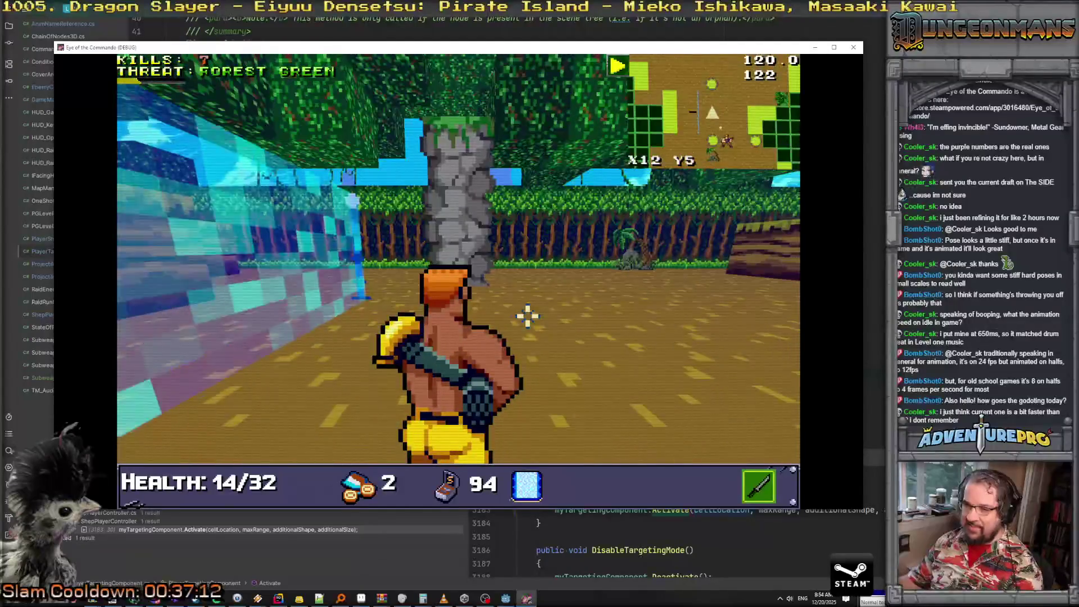
pyautogui.press('w')
pyautogui.press('q')
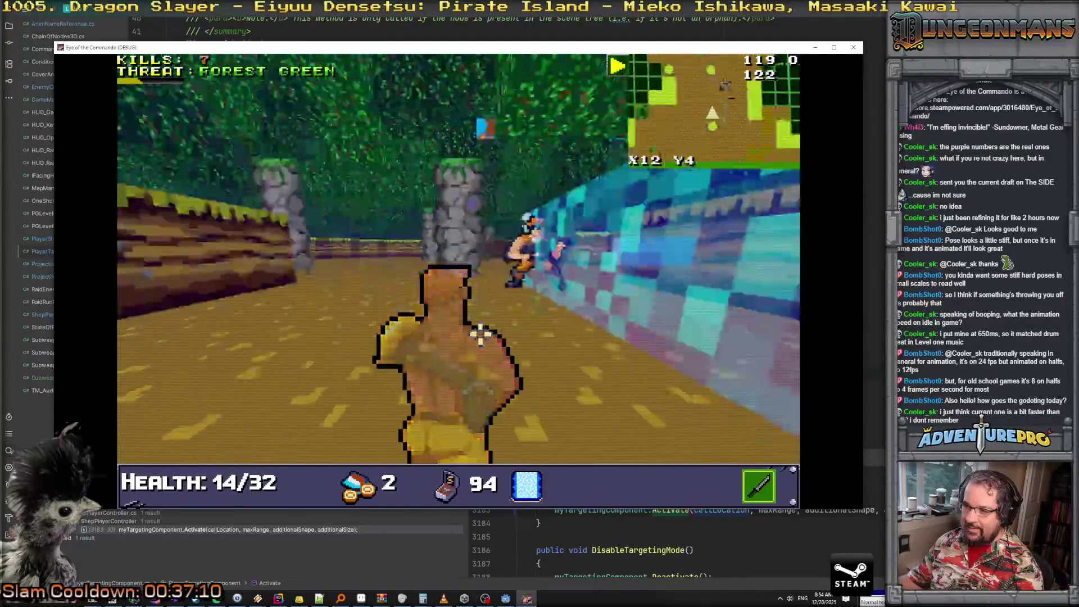
pyautogui.click(513, 335)
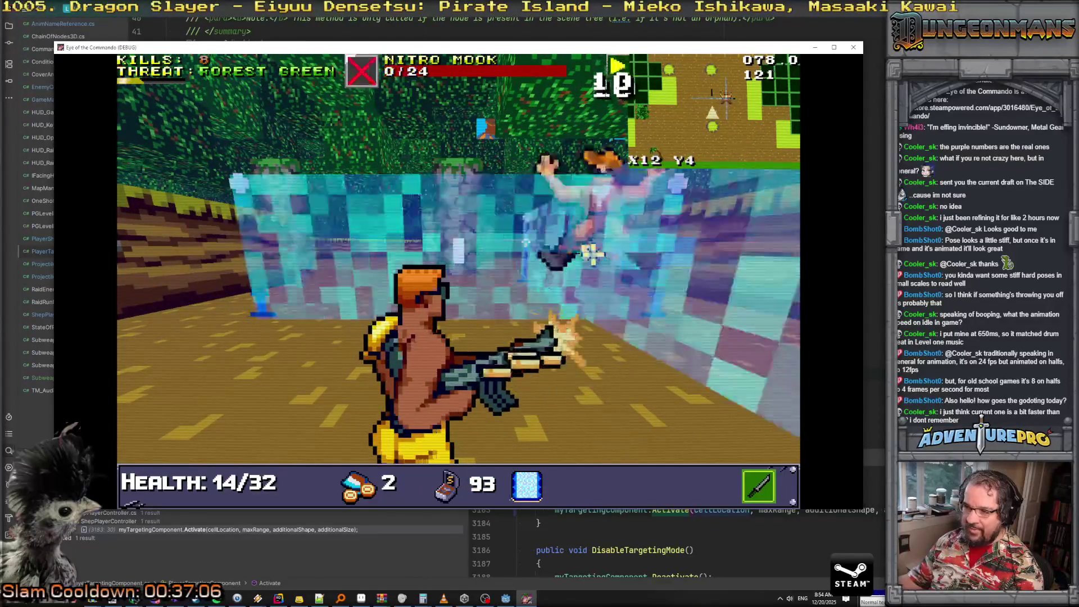
pyautogui.press('s')
pyautogui.press('s')
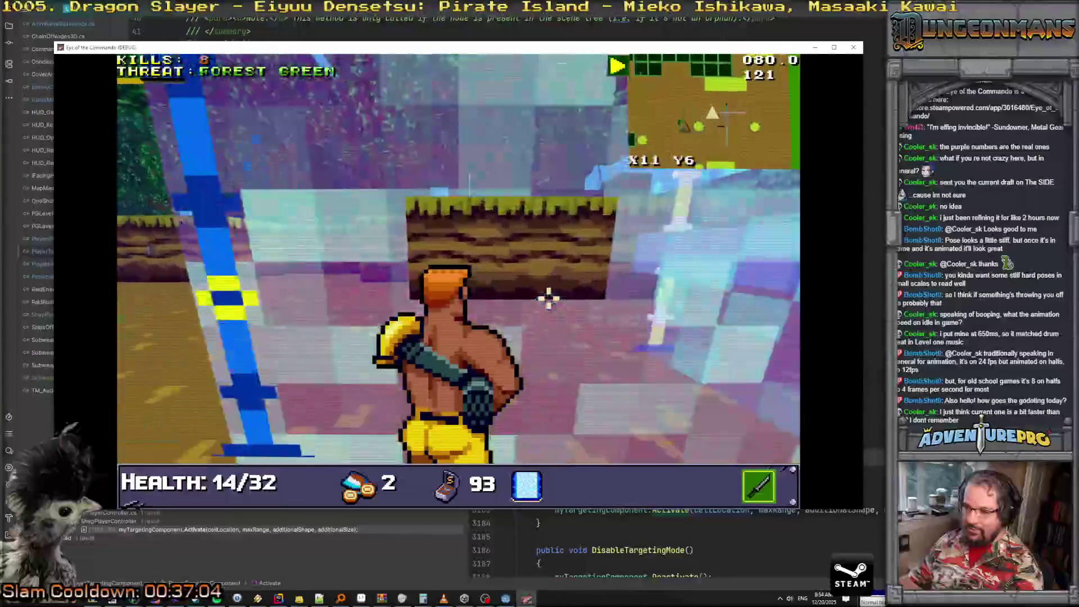
# Reposition to place two more blue walls, then shoot the Nitro Mook on the left
pyautogui.press('a')
pyautogui.press('a')
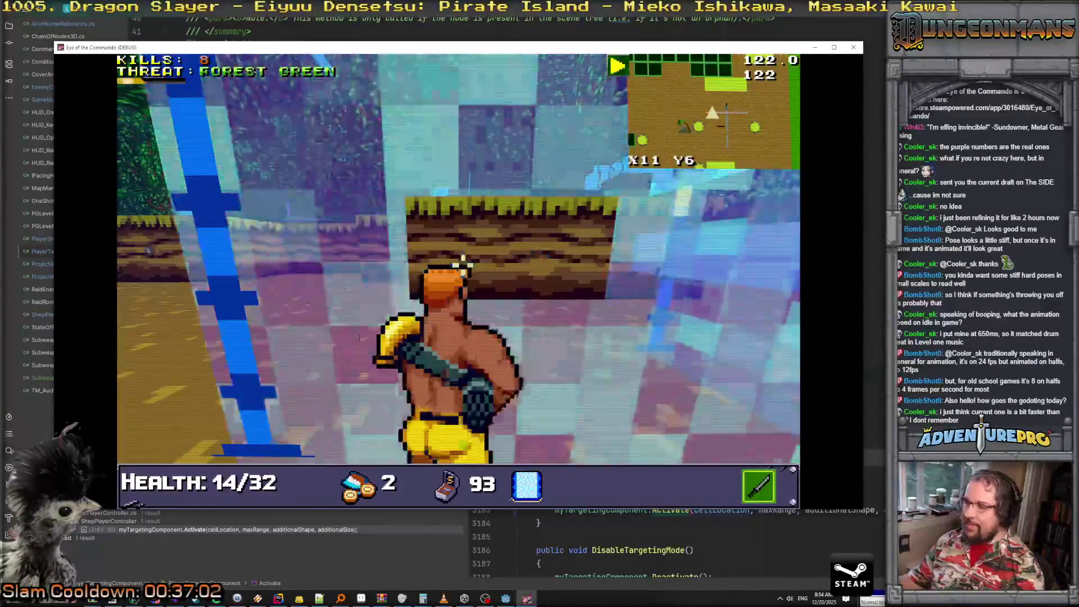
pyautogui.press('s')
pyautogui.press('s')
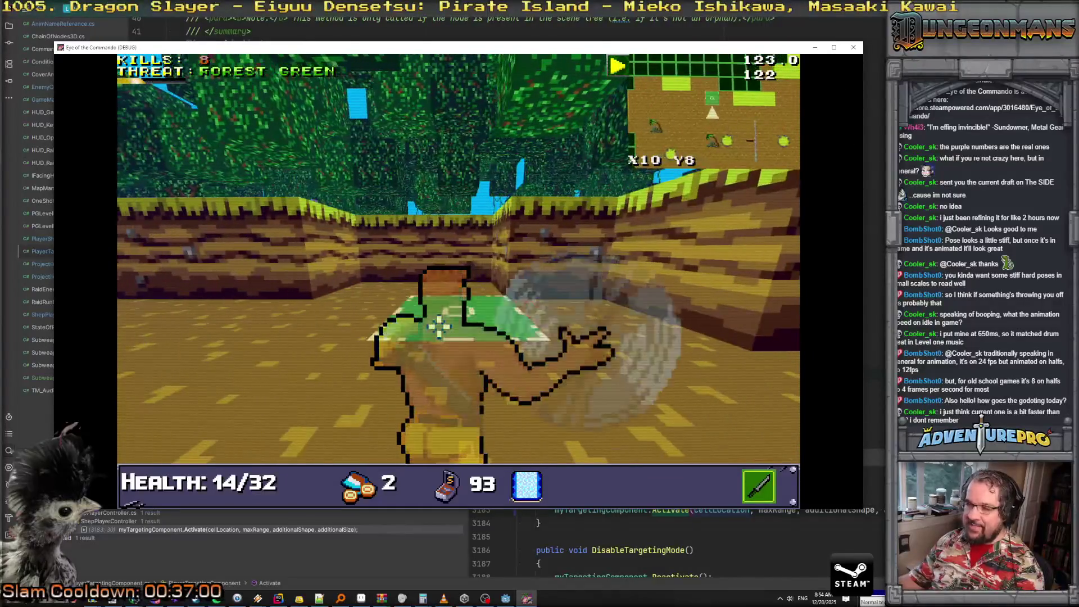
pyautogui.click(424, 337)
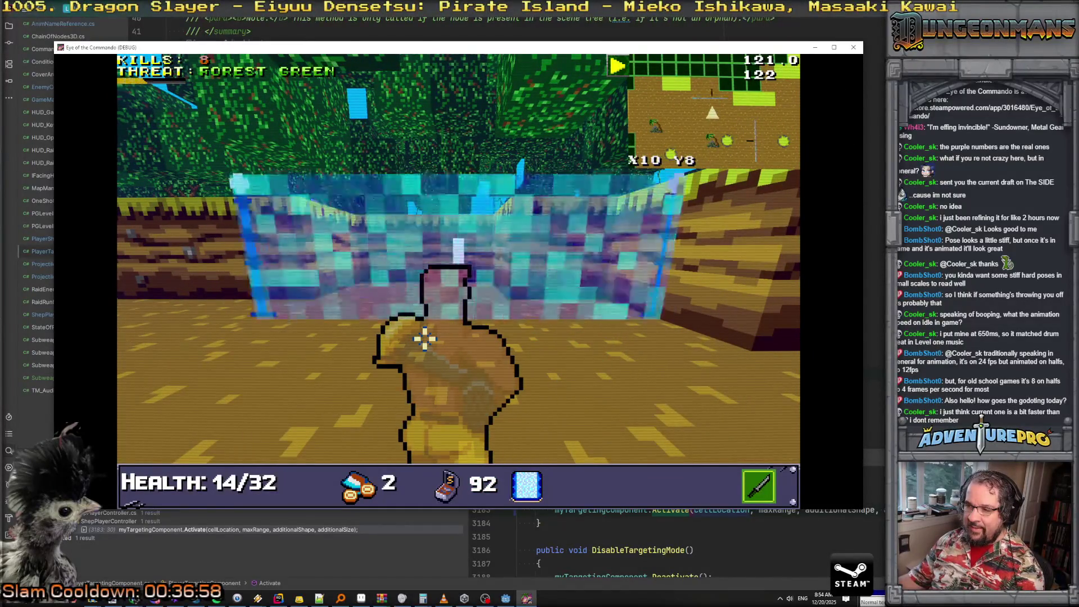
pyautogui.press('w')
pyautogui.press('e')
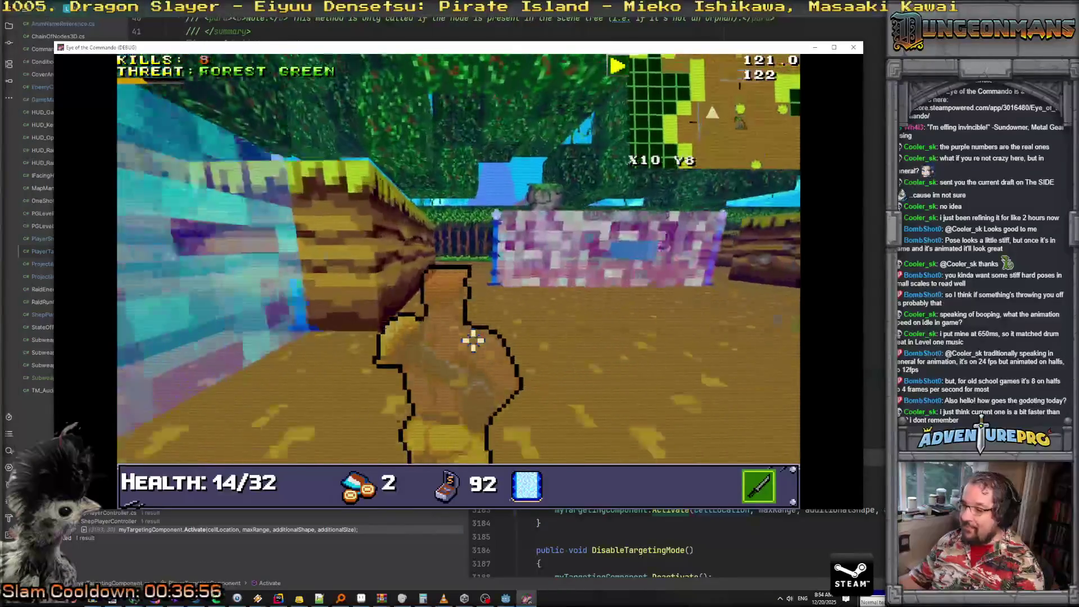
pyautogui.press('w')
pyautogui.press('w')
pyautogui.click(551, 349)
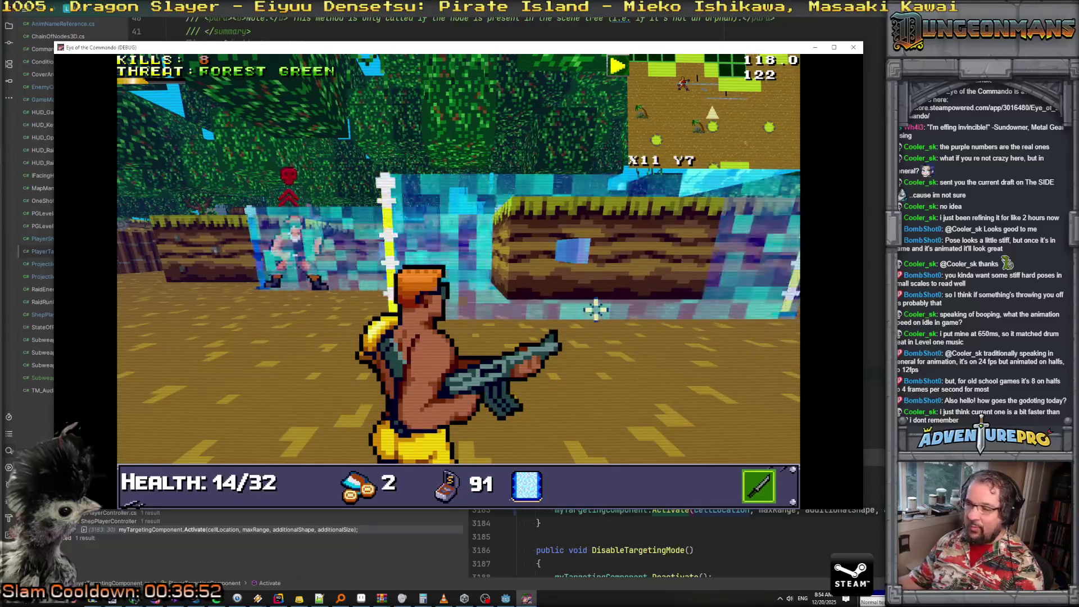
pyautogui.click(304, 253)
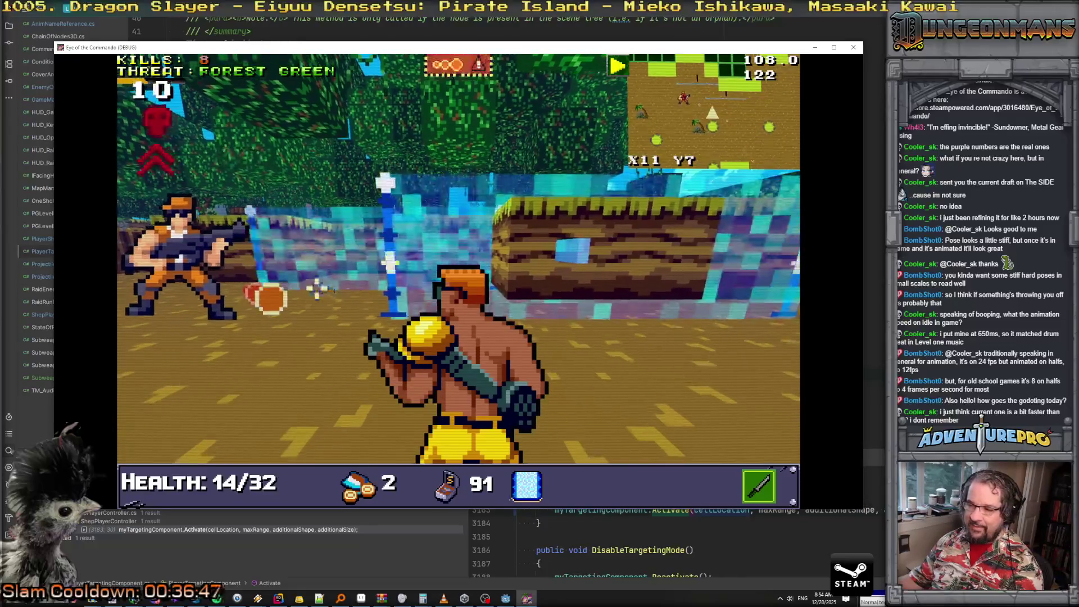
# Advance to column X10, row Y2 and place another blue wall ahead
pyautogui.press('w')
pyautogui.press('w')
pyautogui.press('w')
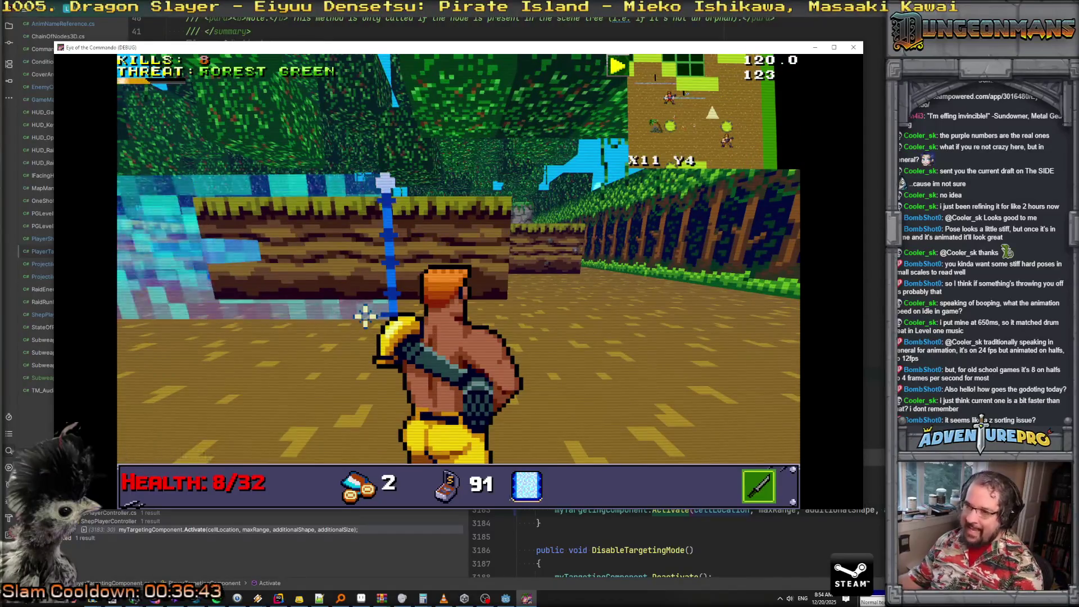
pyautogui.press('a')
pyautogui.press('w')
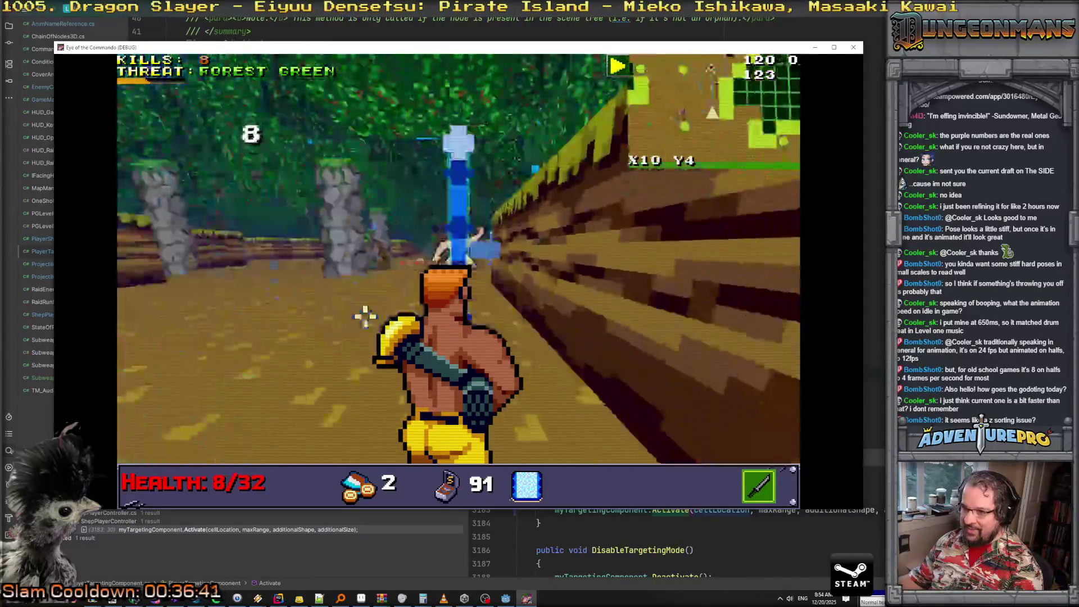
pyautogui.press('w')
pyautogui.press('w')
pyautogui.click(366, 314)
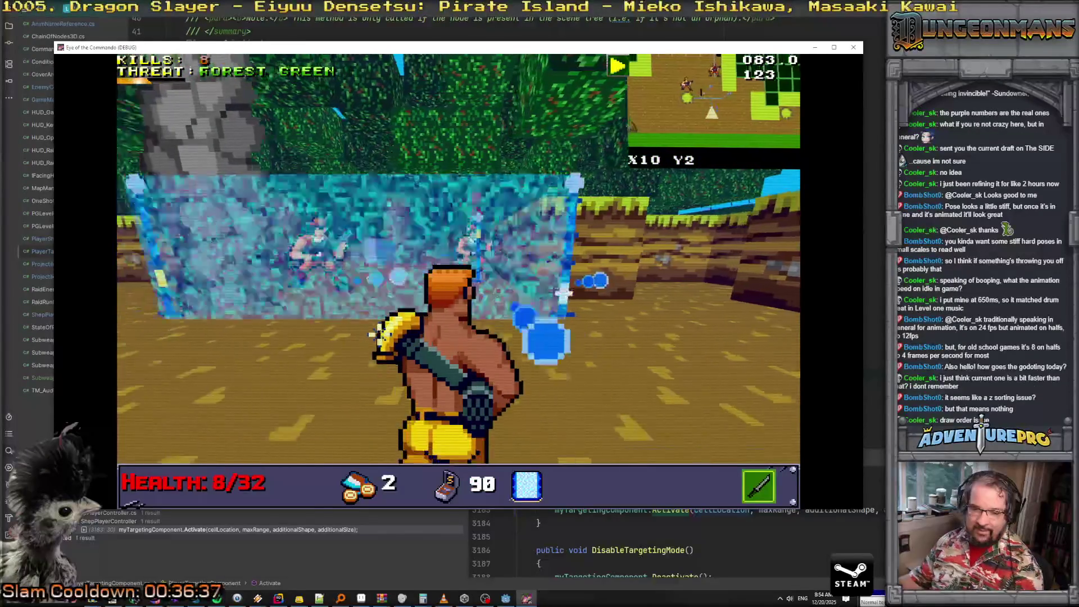
# Enter block-targeting mode, move to X10 Y3, dismiss the medal popup and shoot the Nitro Mook
pyautogui.press('d')
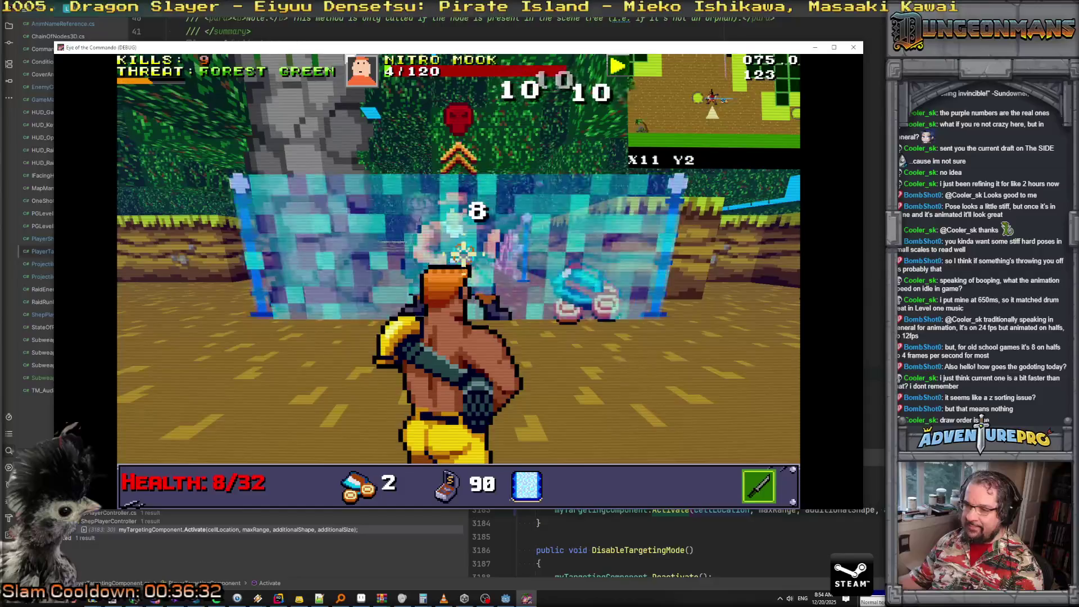
pyautogui.press('g')
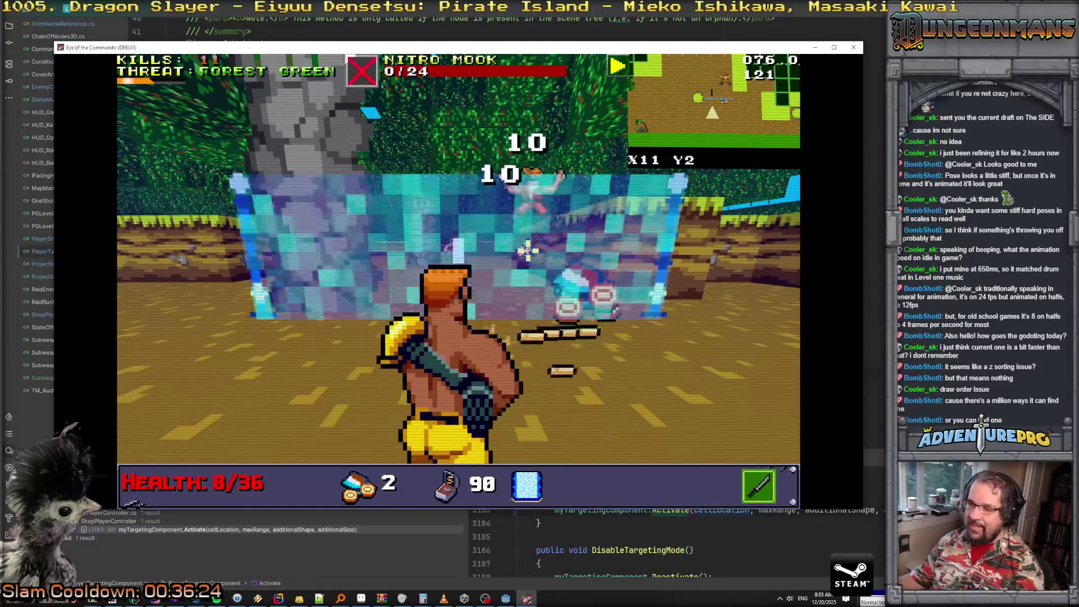
pyautogui.press('a')
pyautogui.press('w')
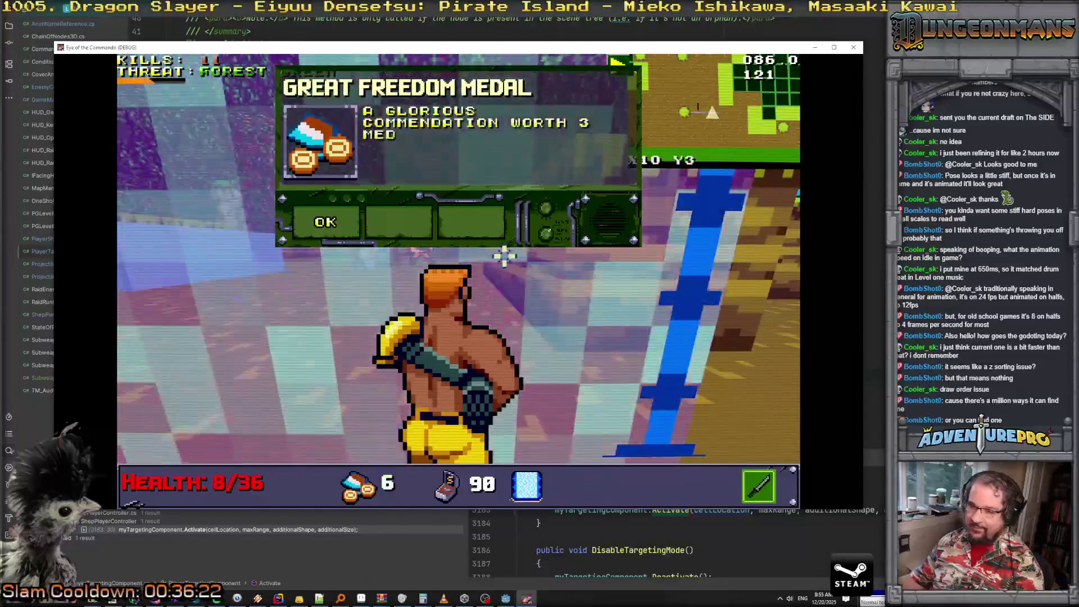
pyautogui.press('Return')
pyautogui.press('d')
pyautogui.click(455, 245)
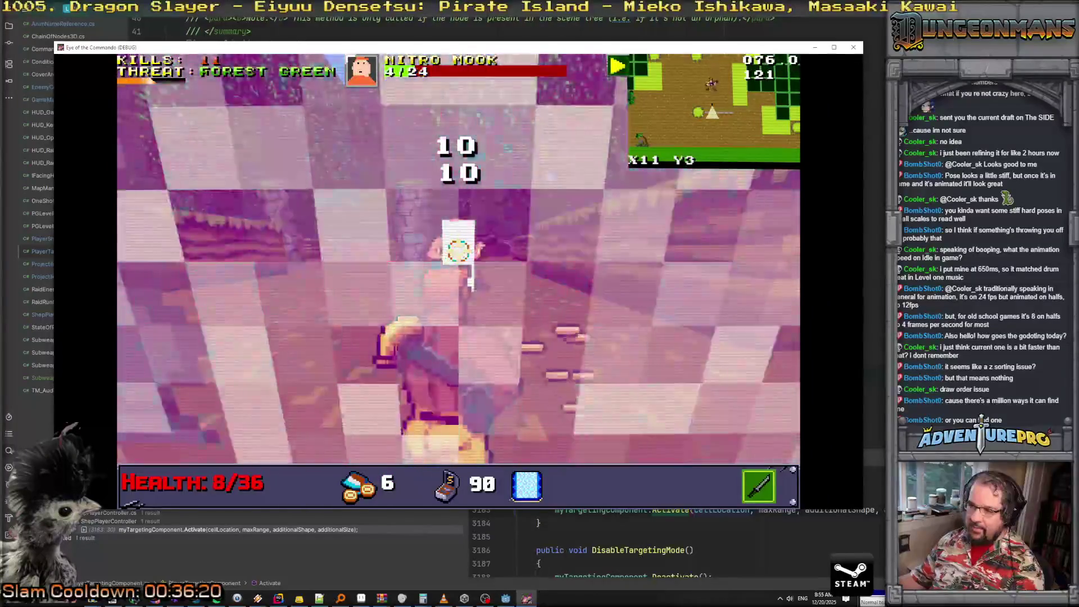
pyautogui.click(458, 252)
# Advance to row Y6 and place a blue wall ahead
pyautogui.press('w')
pyautogui.press('w')
pyautogui.press('w')
pyautogui.press('w')
pyautogui.click(506, 286)
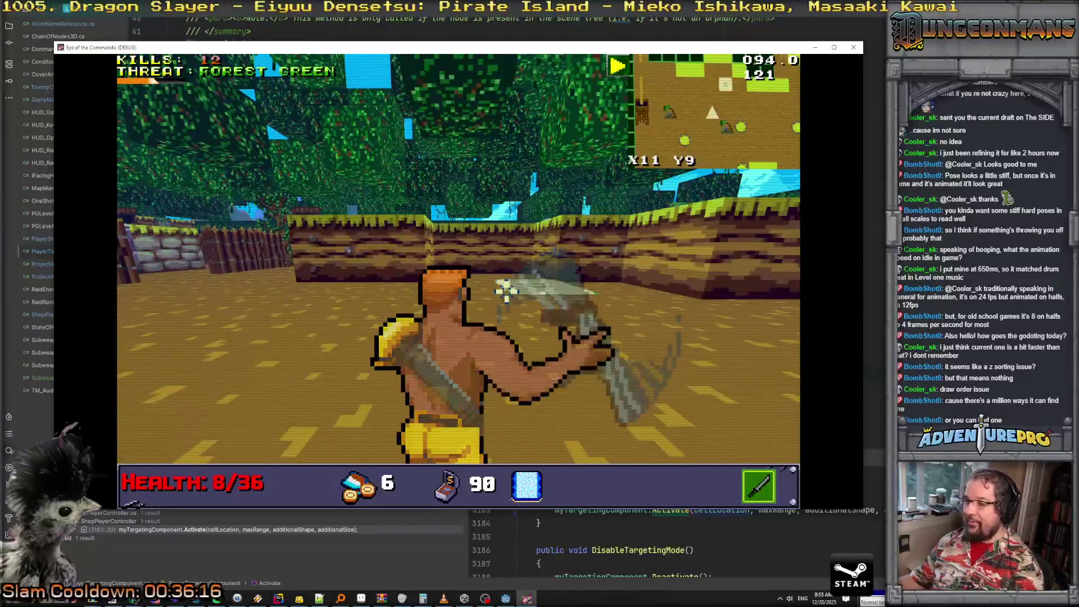
pyautogui.click(437, 301)
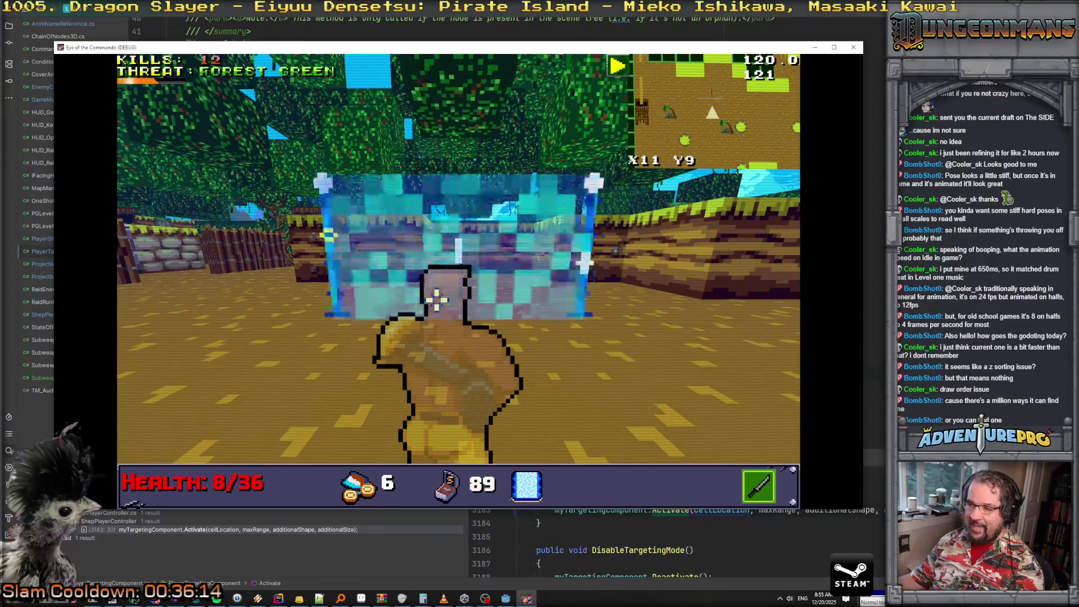
# Walk up to the blue barrier at X18 Y12, come back to X16 Y11 and shoot the Nitro Mook
pyautogui.press('d')
pyautogui.press('w')
pyautogui.press('w')
pyautogui.press('w')
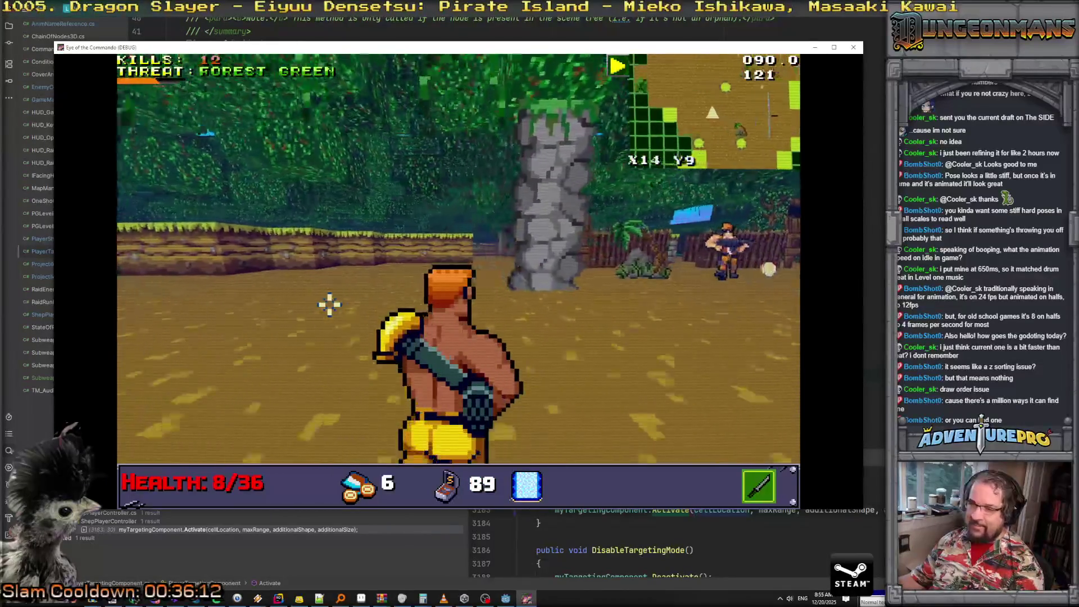
pyautogui.press('w')
pyautogui.press('w')
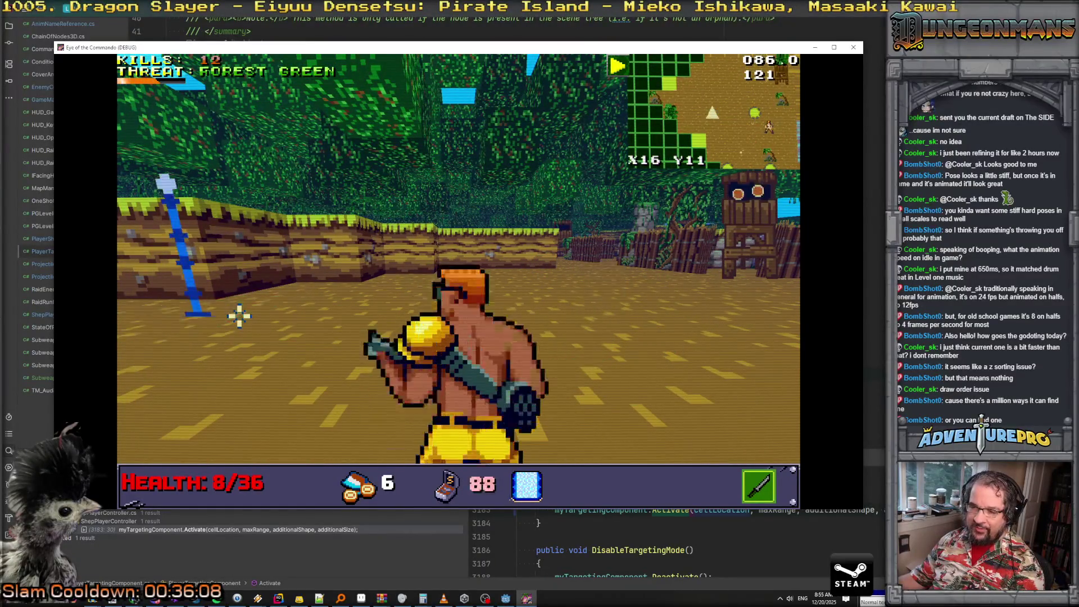
pyautogui.press('w')
pyautogui.press('w')
pyautogui.press('w')
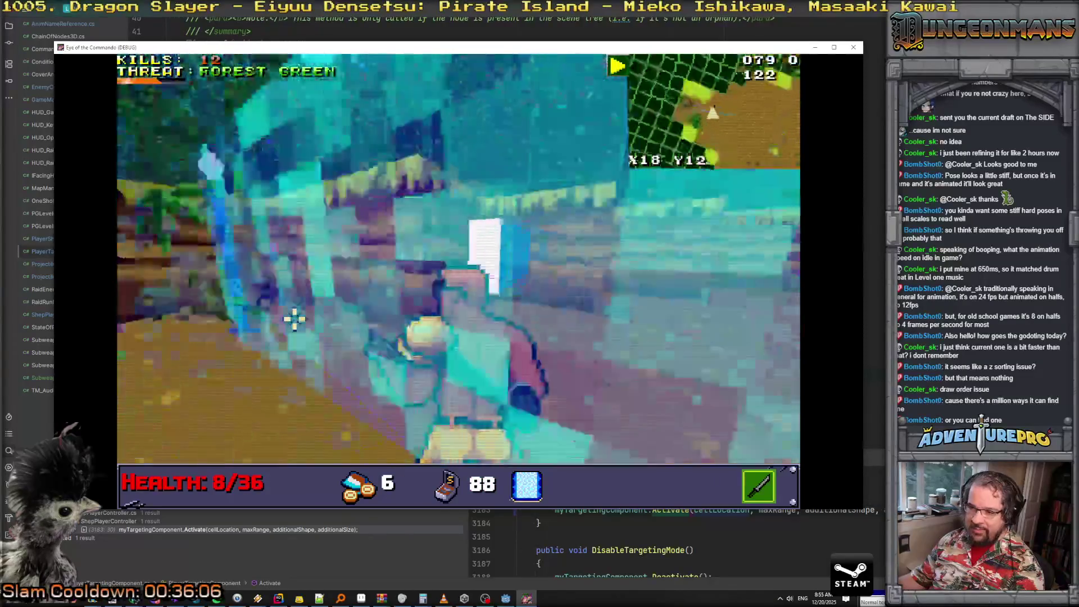
pyautogui.press('w')
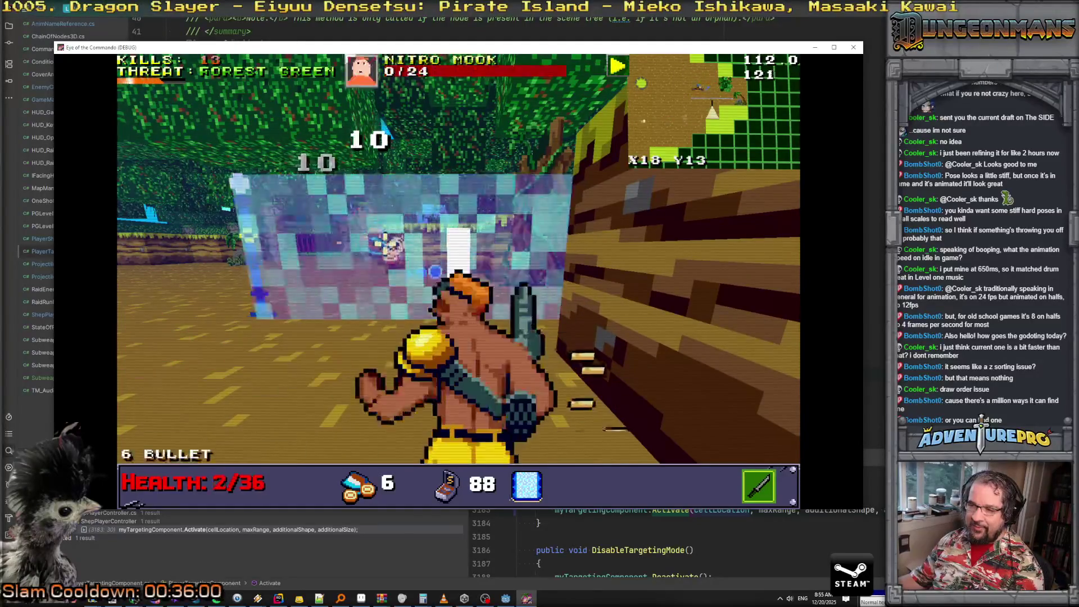
pyautogui.press('w')
pyautogui.press('w')
pyautogui.press('a')
pyautogui.press('a')
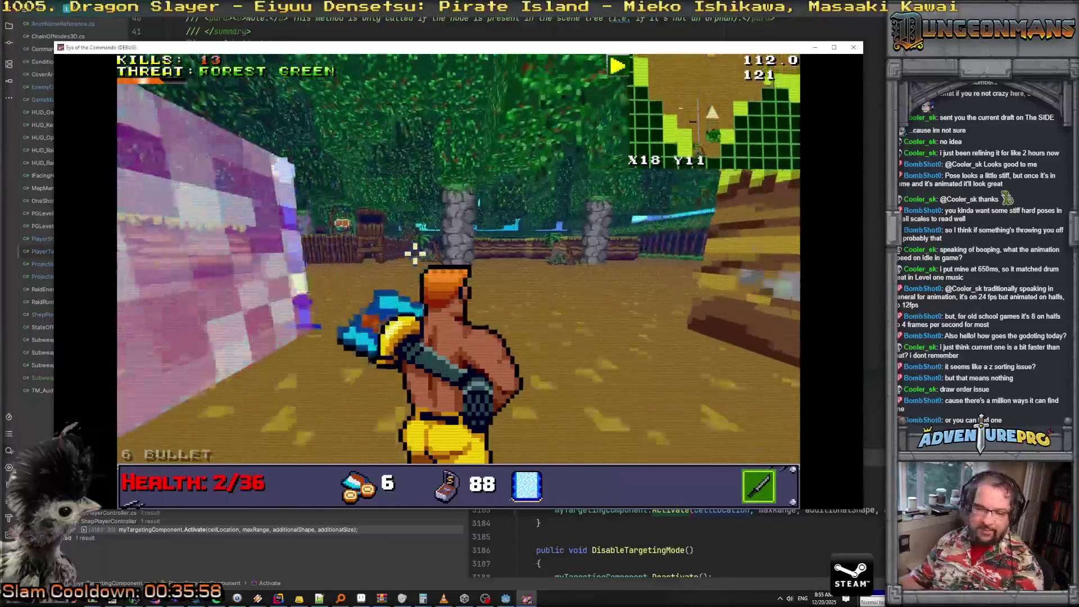
pyautogui.click(332, 225)
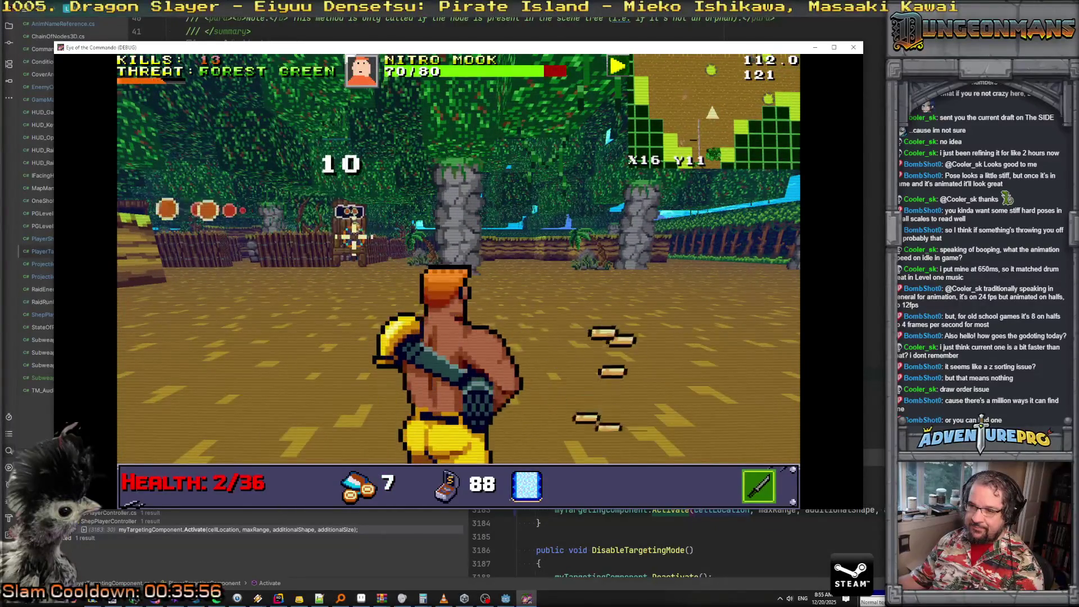
pyautogui.press('w')
pyautogui.press('a')
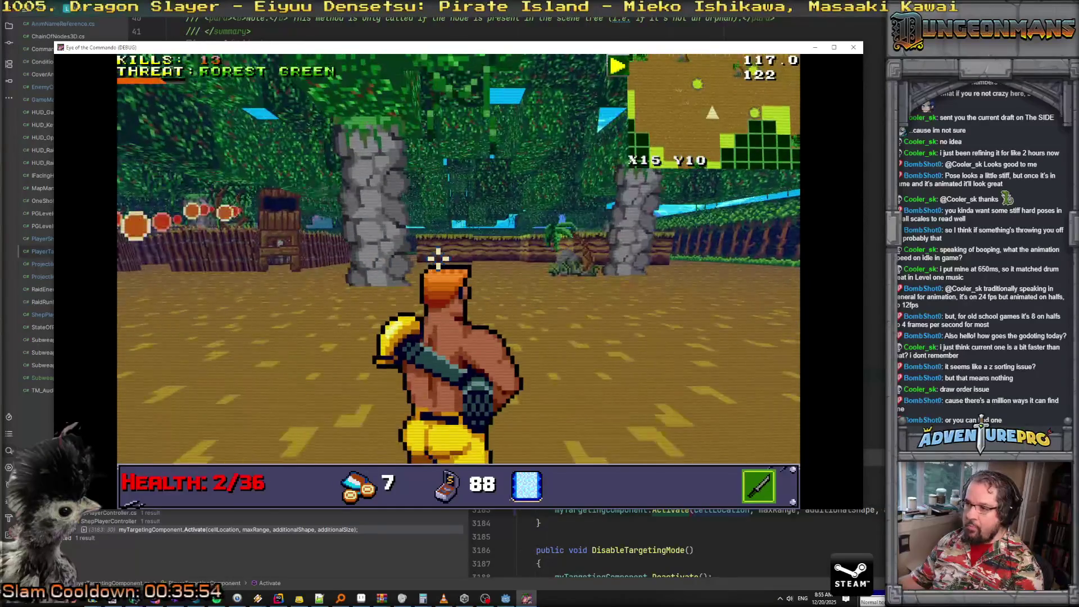
# Add the bow subweapon with the RSOW console command and equip it
pyautogui.press('`')
pyautogui.write('RS')
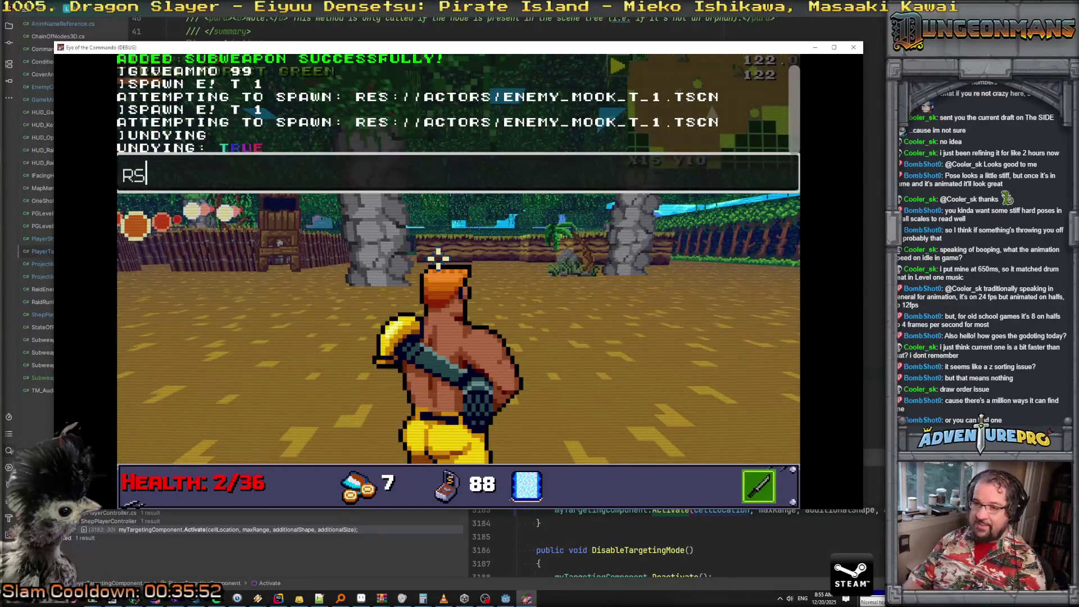
pyautogui.write('OW')
pyautogui.press('Return')
pyautogui.press('`')
pyautogui.press('e')
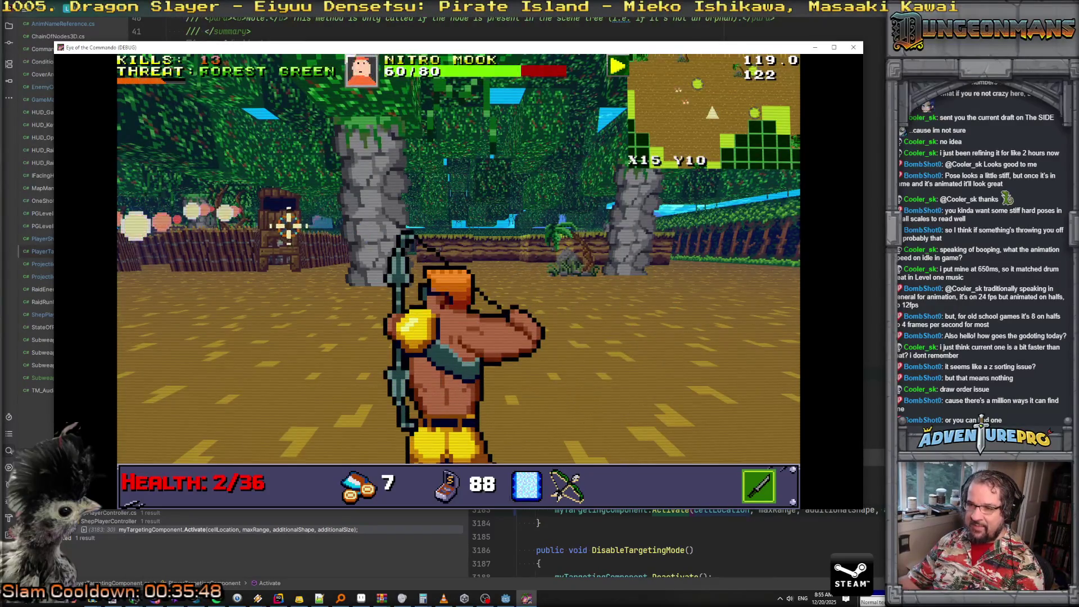
# Walk through the jungle past the crate, kill the Nitro Mook with an arrow, and quit the game
pyautogui.press('w')
pyautogui.press('w')
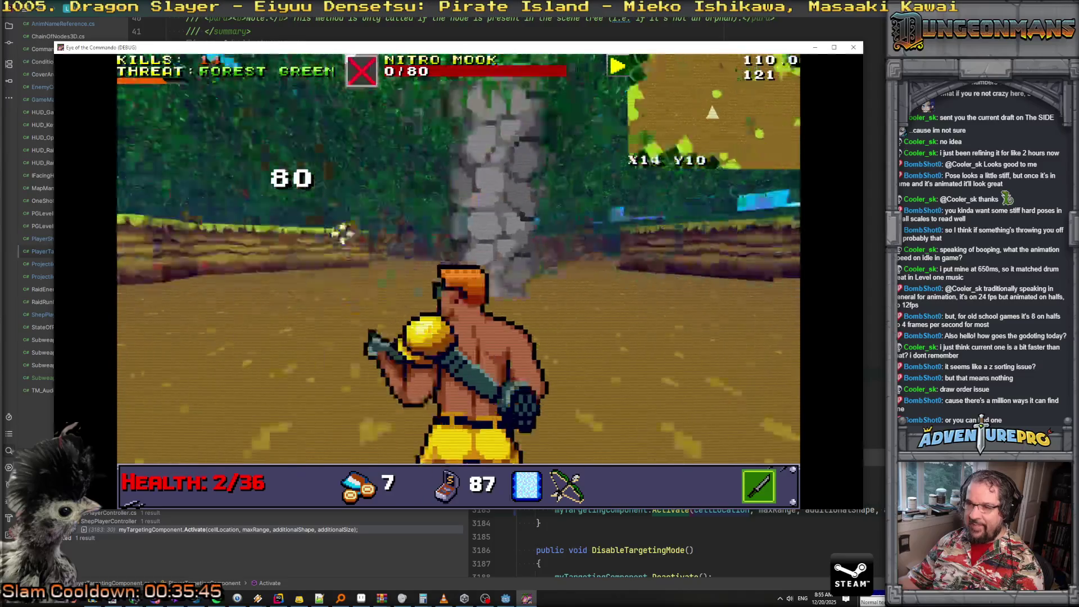
pyautogui.press('a')
pyautogui.press('w')
pyautogui.press('a')
pyautogui.press('w')
pyautogui.press('w')
pyautogui.press('a')
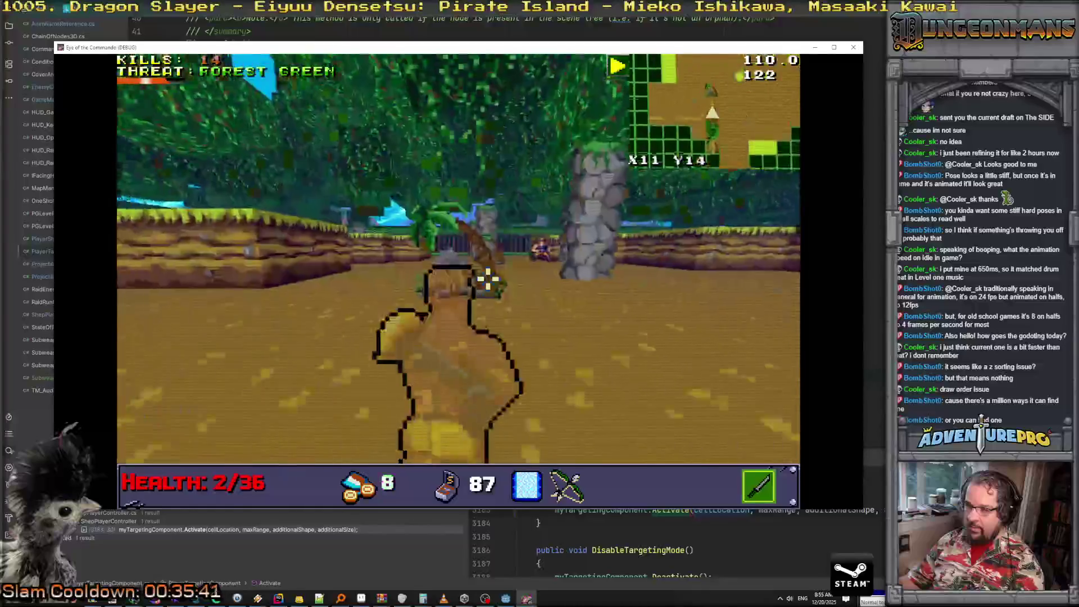
pyautogui.press('w')
pyautogui.press('w')
pyautogui.press('w')
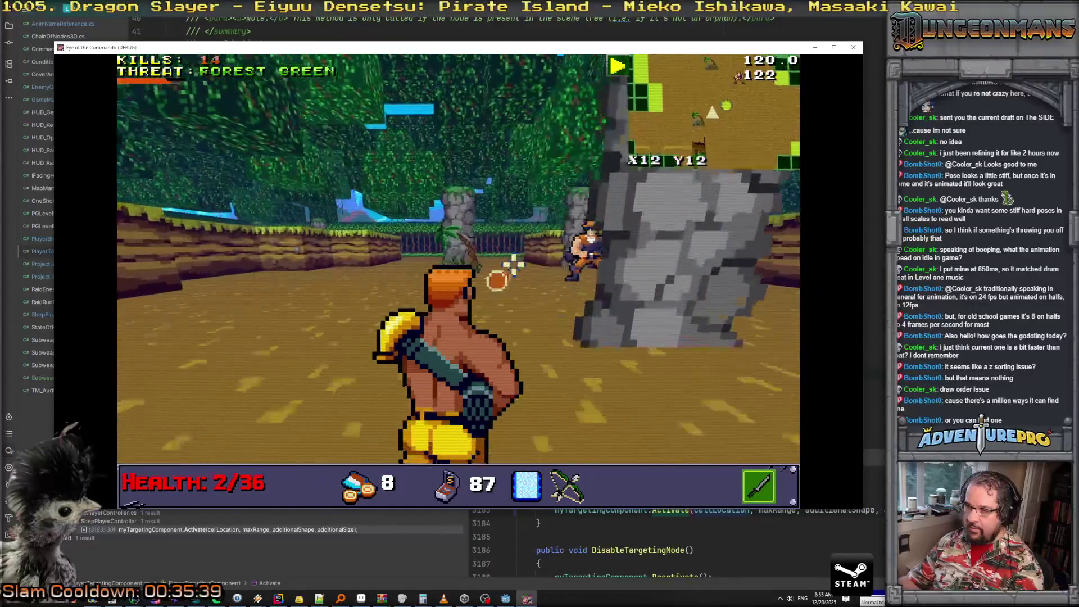
pyautogui.click(703, 277)
pyautogui.click(714, 281)
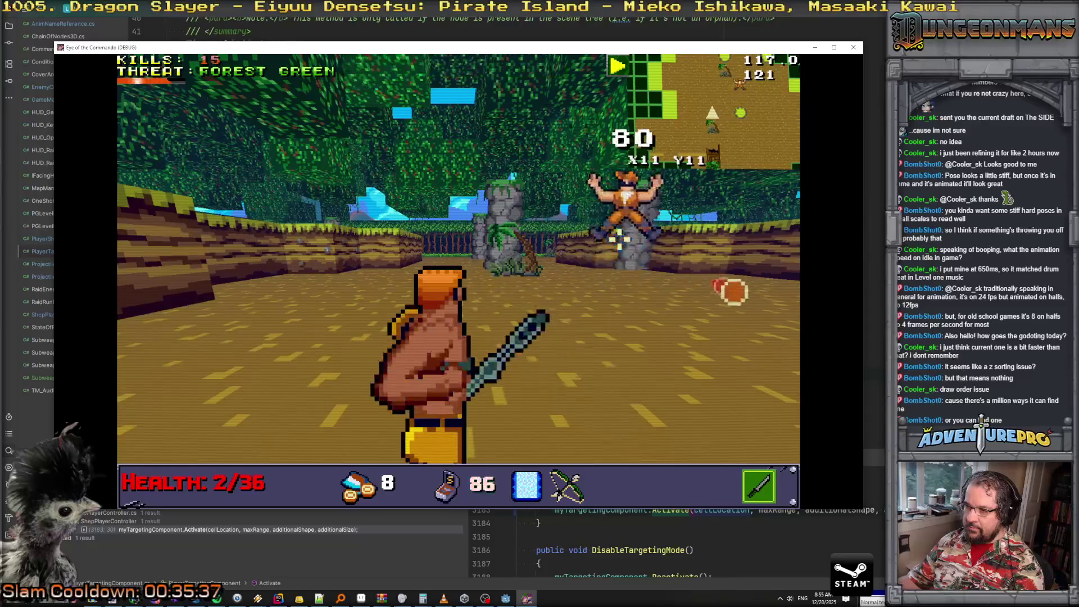
pyautogui.press('a')
pyautogui.press('w')
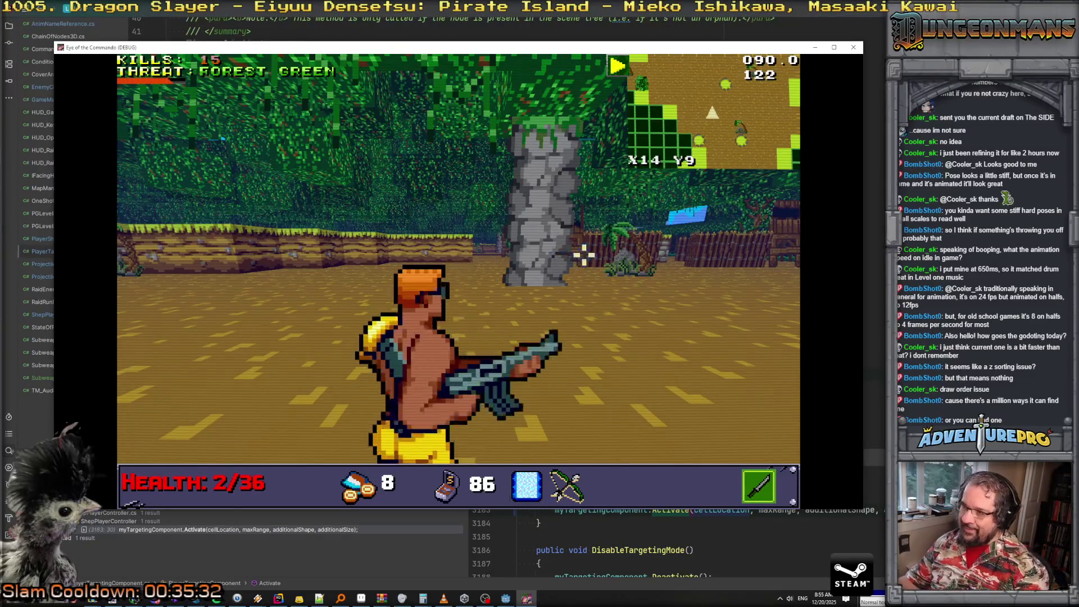
pyautogui.hotkey('alt', 'F4')
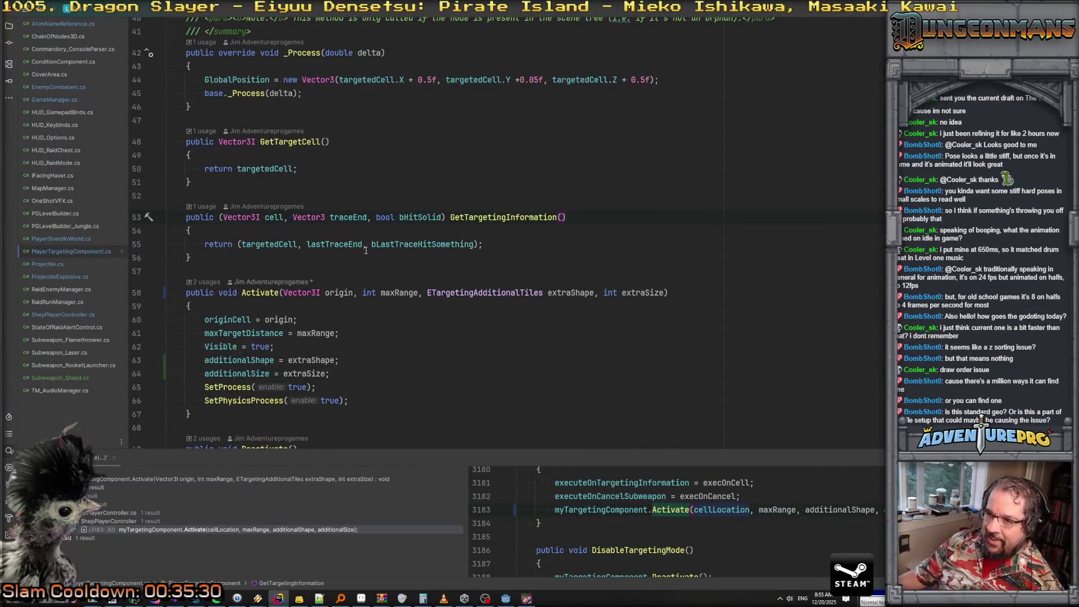
pyautogui.scroll(3, 329, 165)
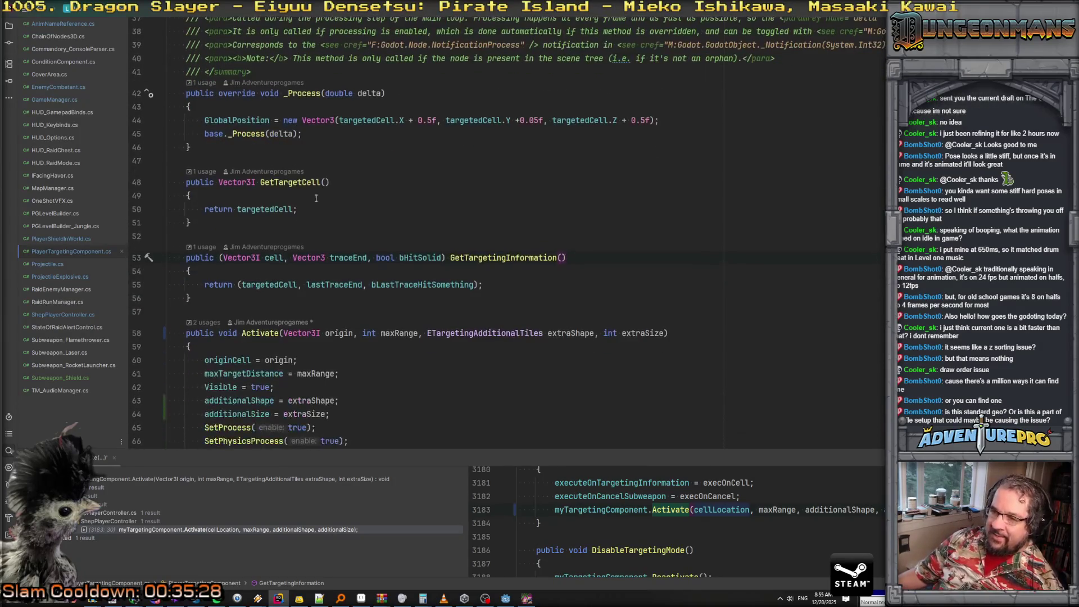
pyautogui.scroll(8, 293, 195)
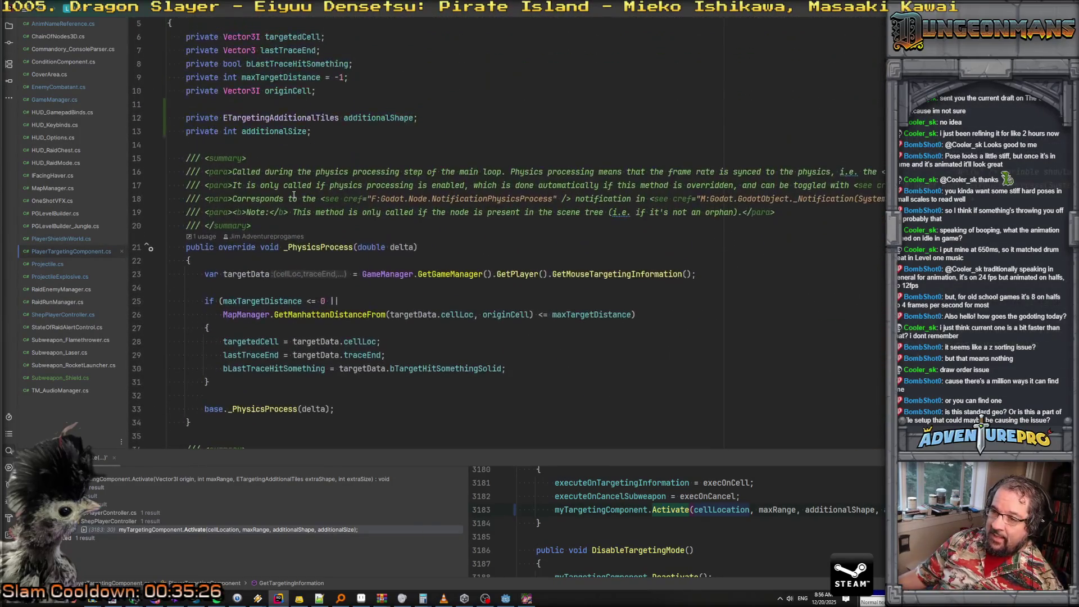
pyautogui.scroll(-2, 294, 195)
pyautogui.scroll(3, 293, 194)
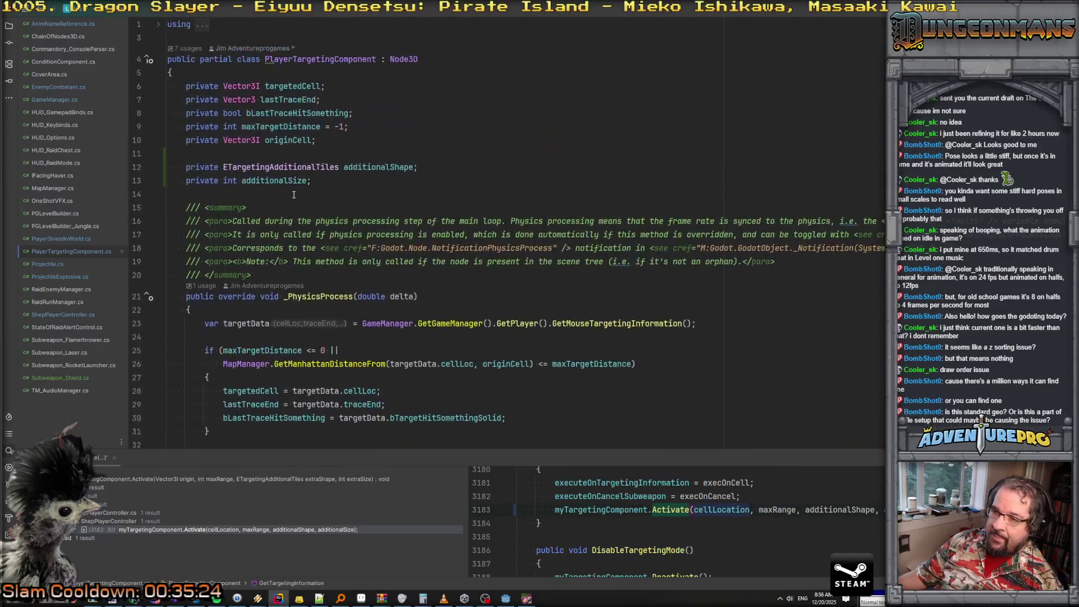
pyautogui.scroll(-5, 293, 195)
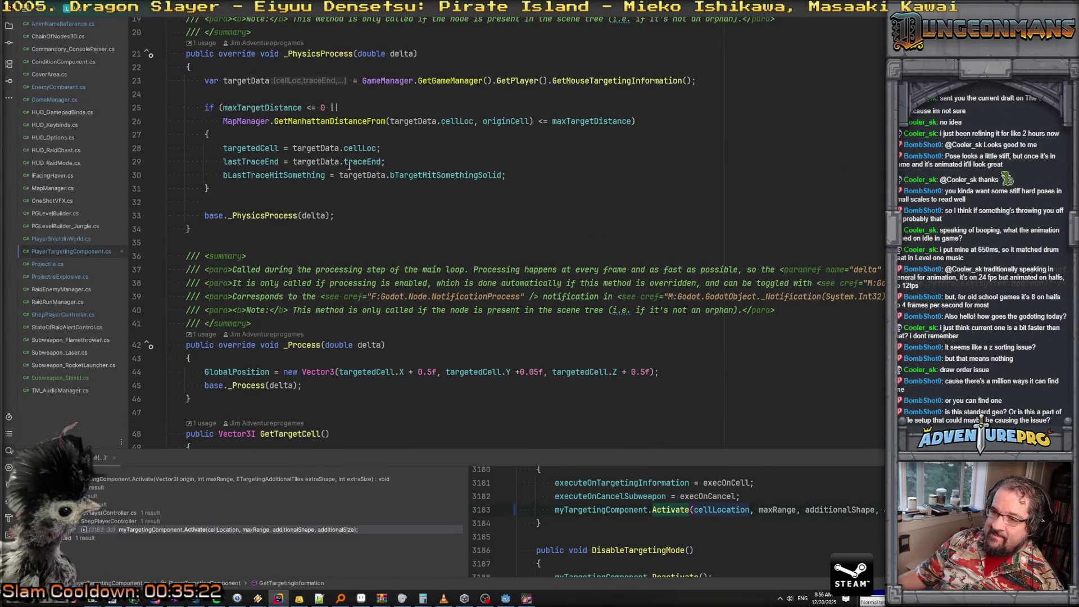
pyautogui.scroll(-6, 336, 162)
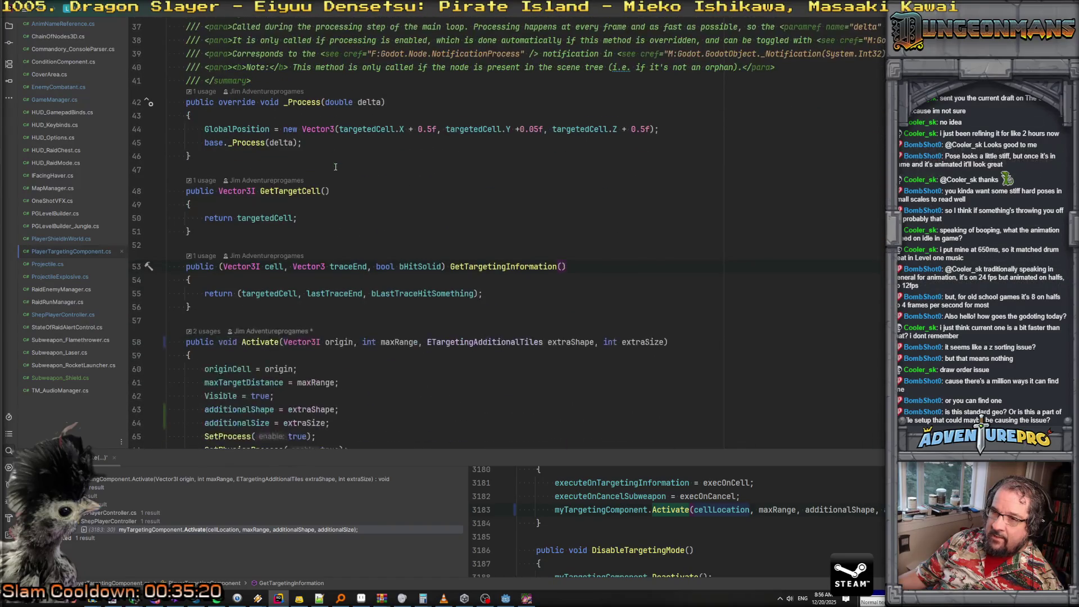
pyautogui.click(321, 191)
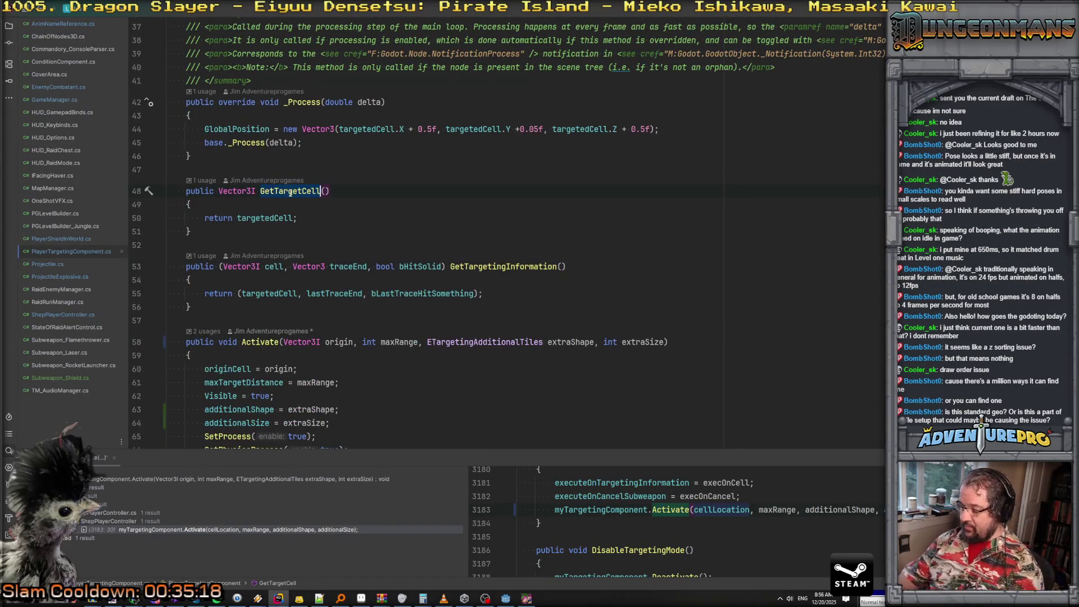
pyautogui.hotkey('ctrl', 'b')
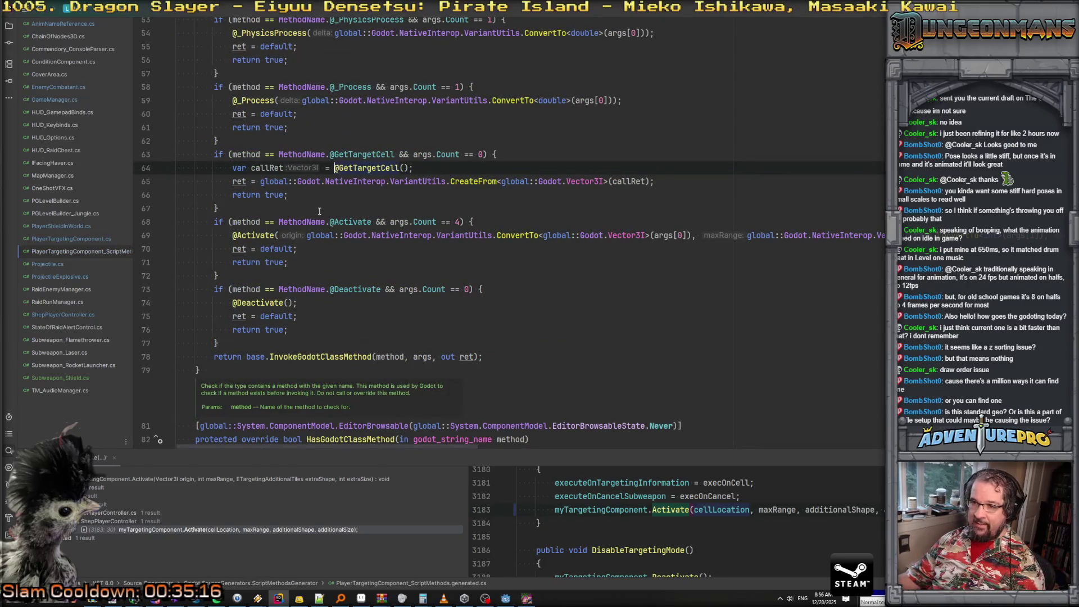
pyautogui.hotkey('ctrl', 'alt', 'Left')
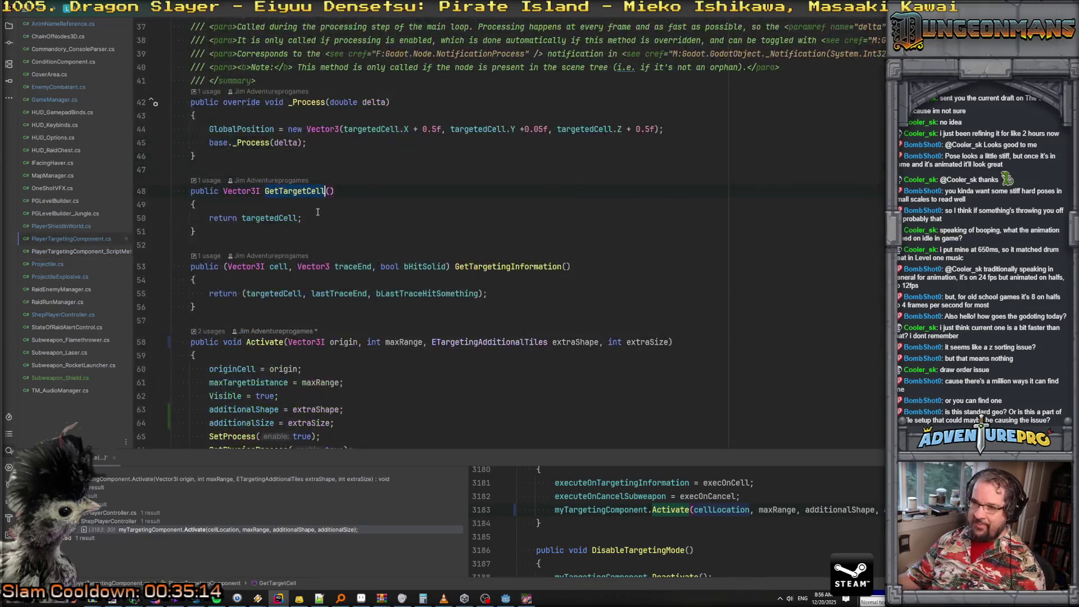
pyautogui.hotkey('ctrl', 'shift', 'f')
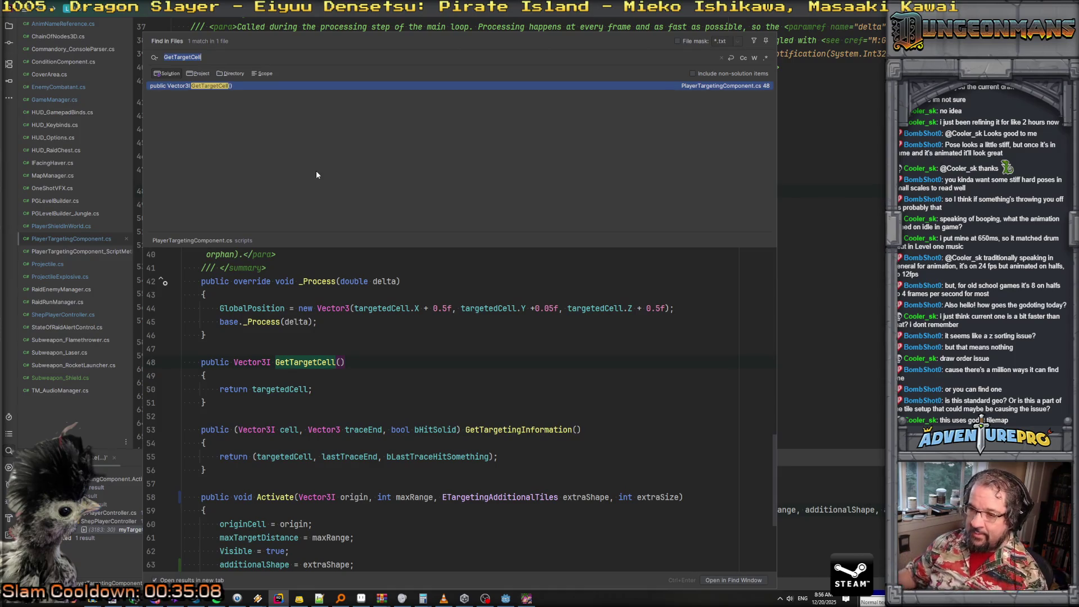
# Search the project for GetTargetingInformation and review its usage in ShepPlayerController
pyautogui.click(509, 423)
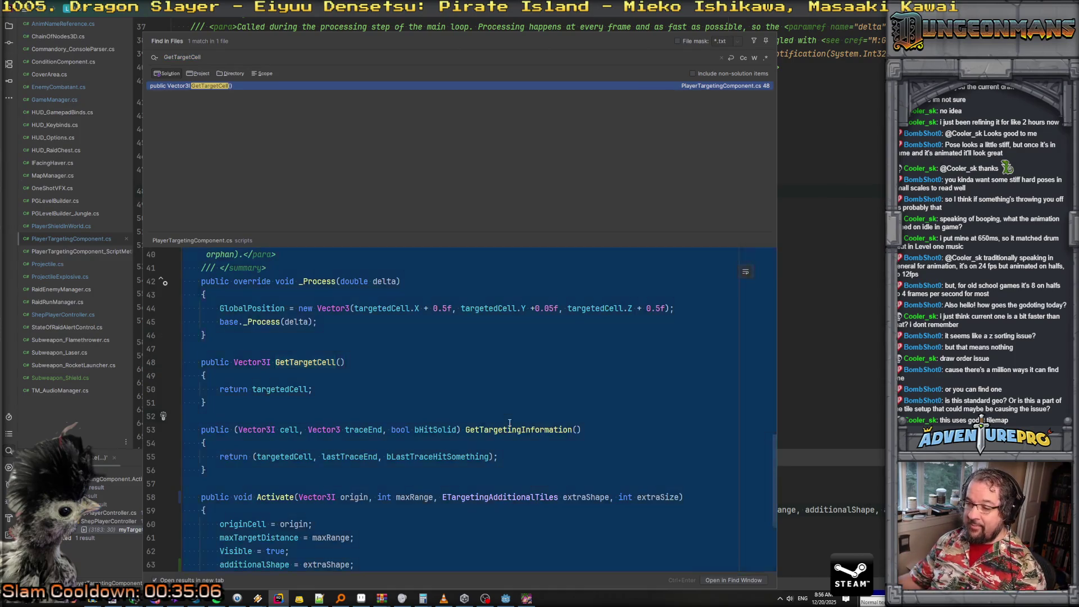
pyautogui.doubleClick(516, 429)
pyautogui.hotkey('ctrl', 'shift', 'f')
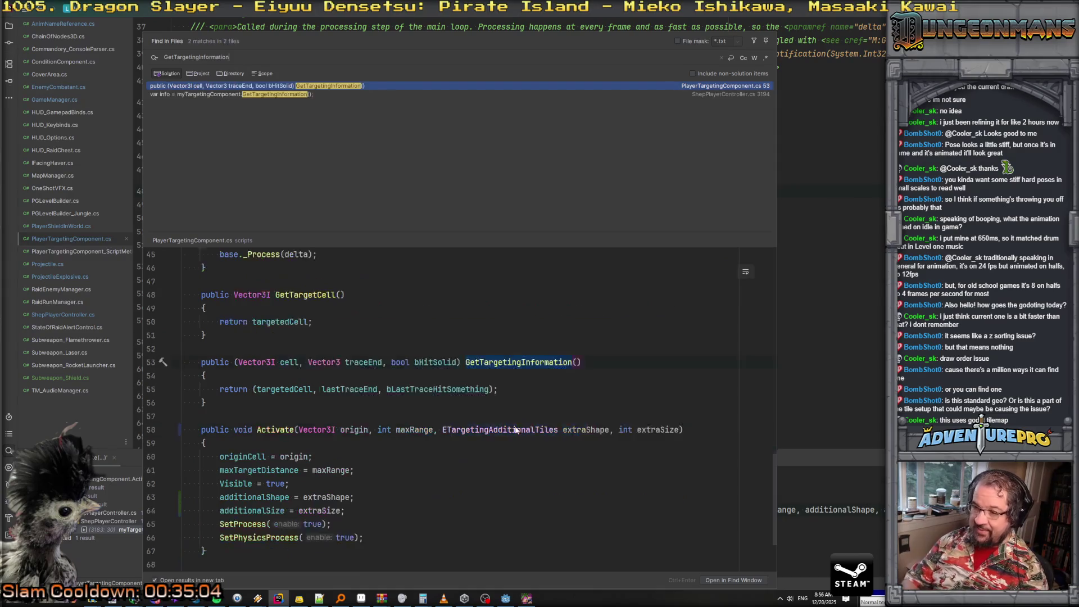
pyautogui.click(340, 95)
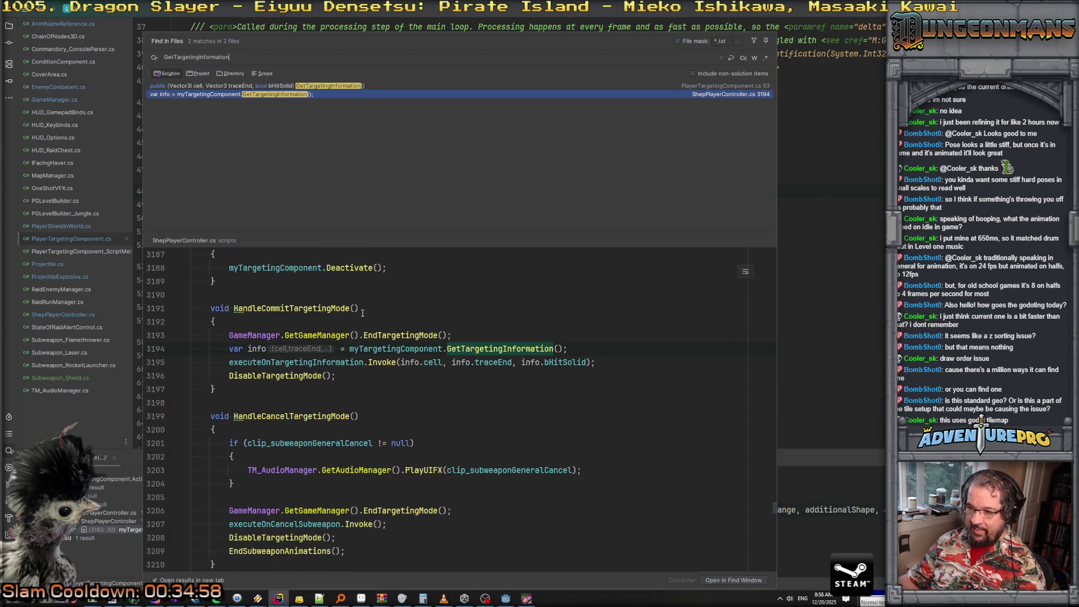
pyautogui.scroll(3, 412, 311)
pyautogui.scroll(-7, 412, 311)
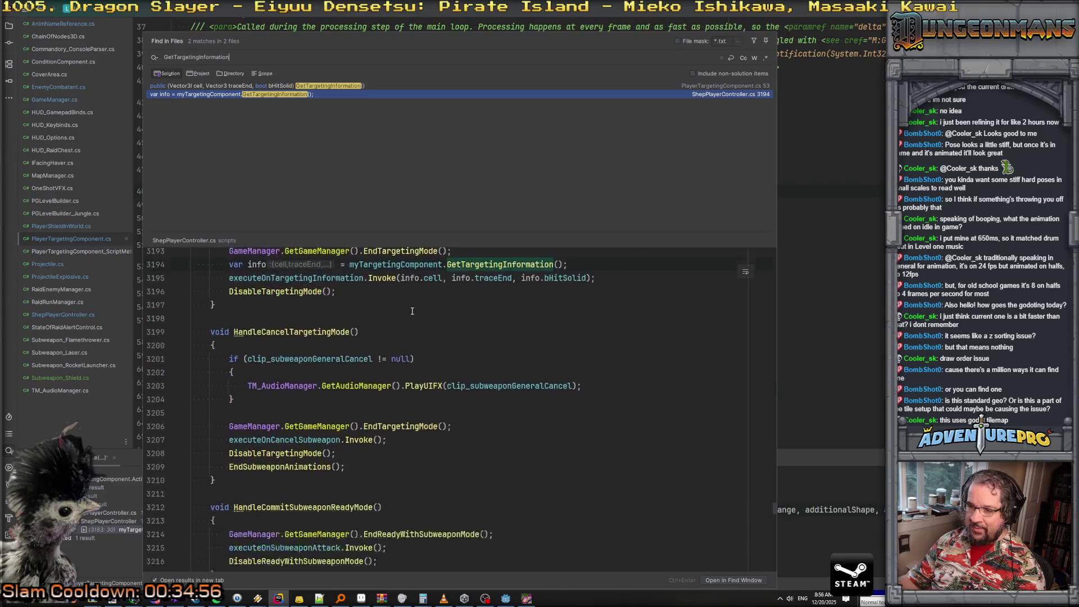
pyautogui.press('Escape')
# Scroll through PlayerTargetingComponent.cs, then bring the Godot editor to the front
pyautogui.scroll(-3, 471, 284)
pyautogui.scroll(12, 471, 283)
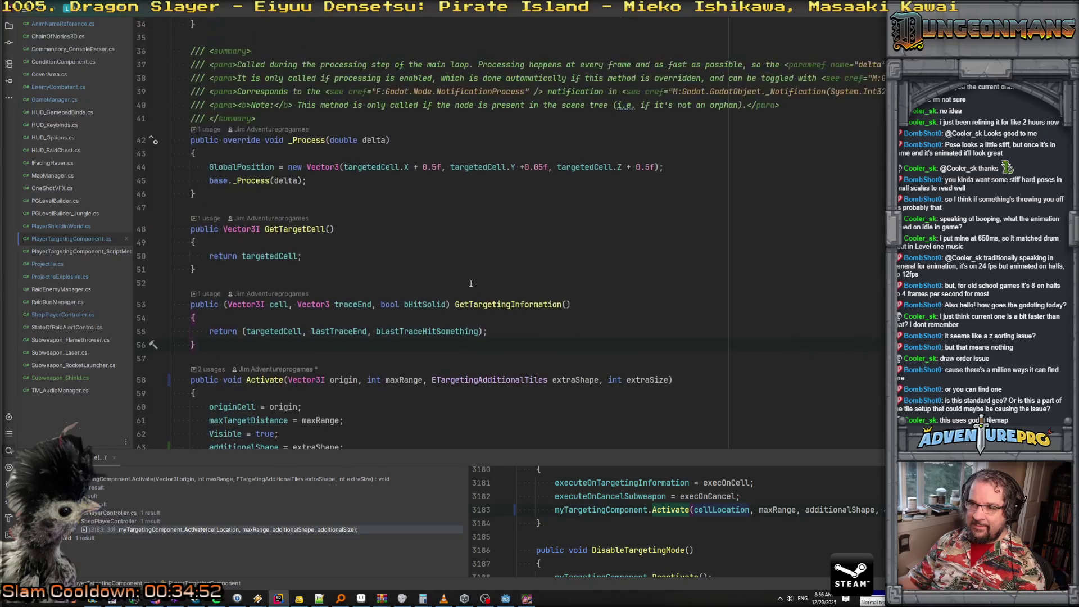
pyautogui.scroll(3, 471, 283)
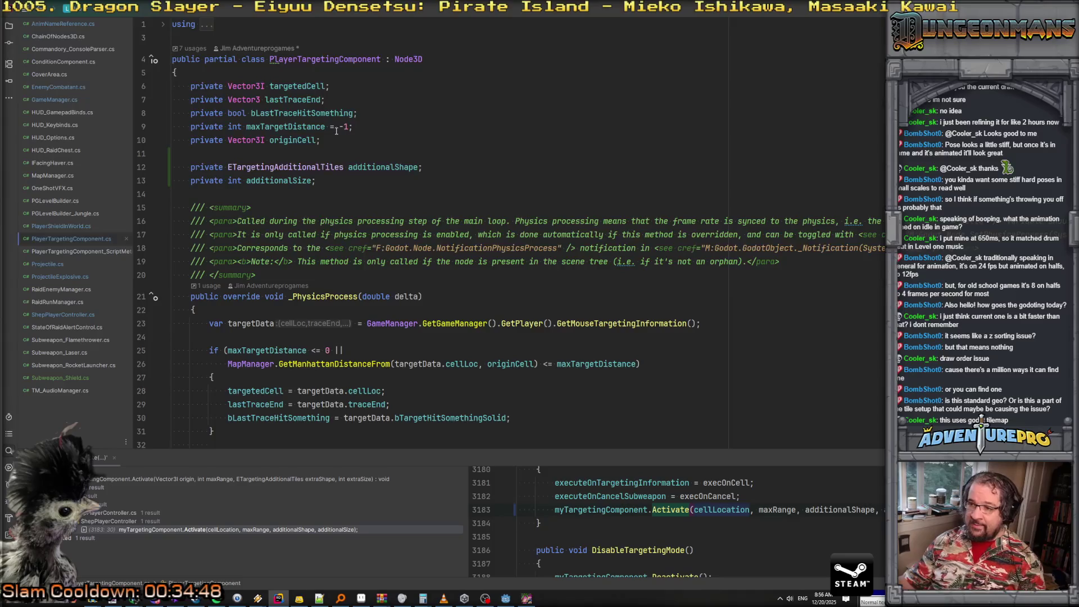
pyautogui.scroll(-5, 336, 131)
pyautogui.scroll(-9, 336, 131)
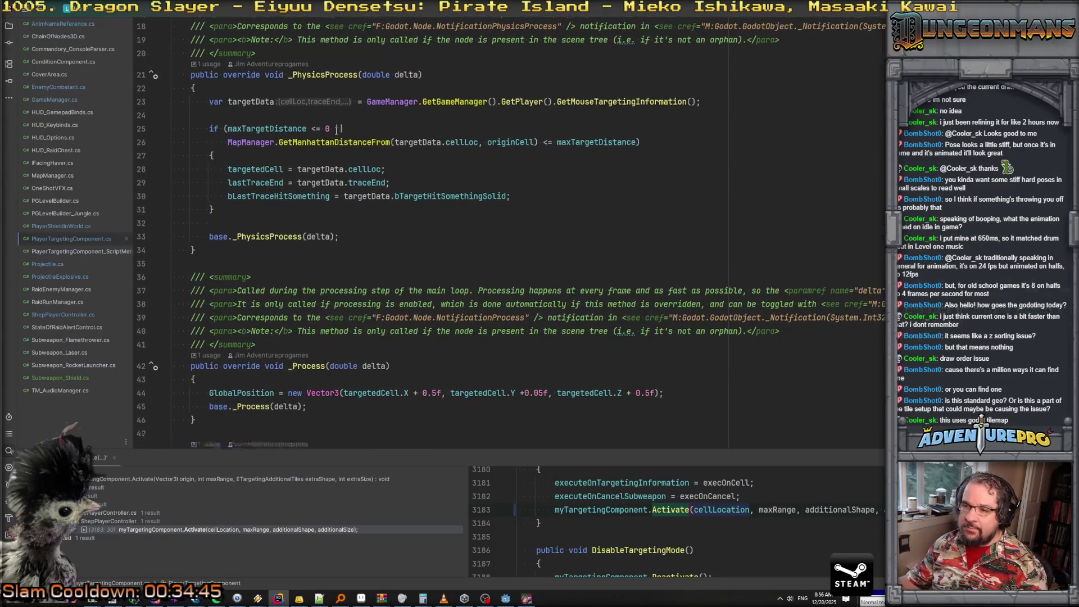
pyautogui.scroll(2, 336, 131)
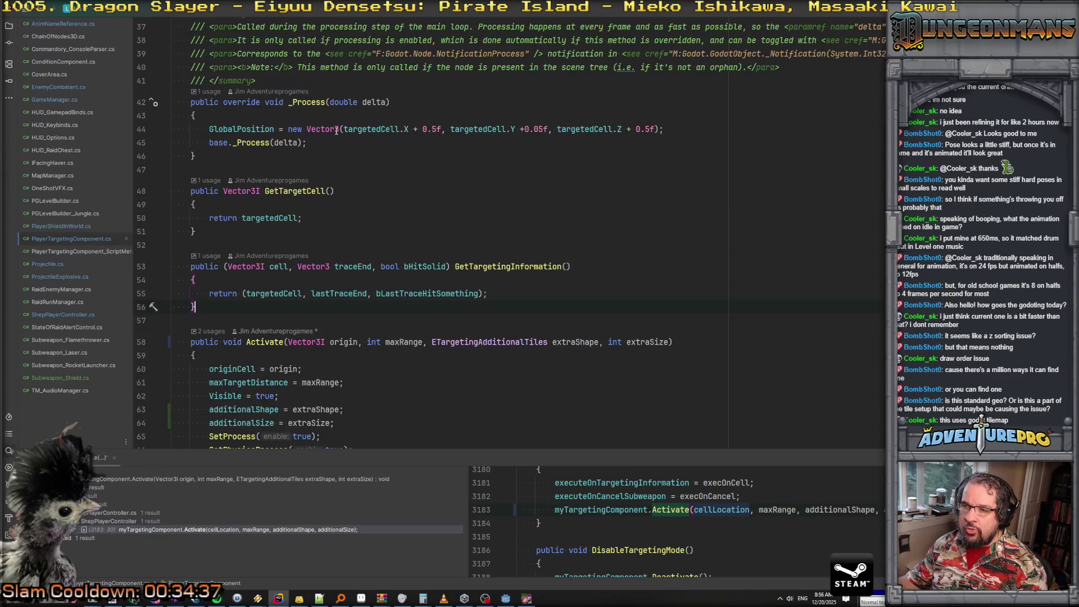
pyautogui.scroll(4, 336, 131)
pyautogui.click(506, 598)
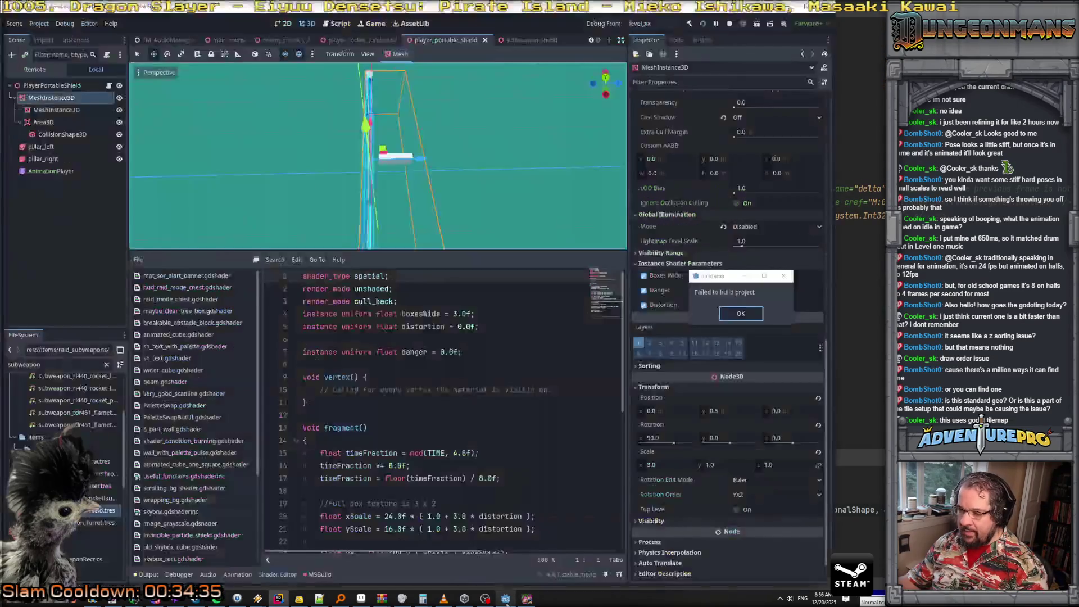
# Close the running game and dismiss the build error message
pyautogui.click(526, 598)
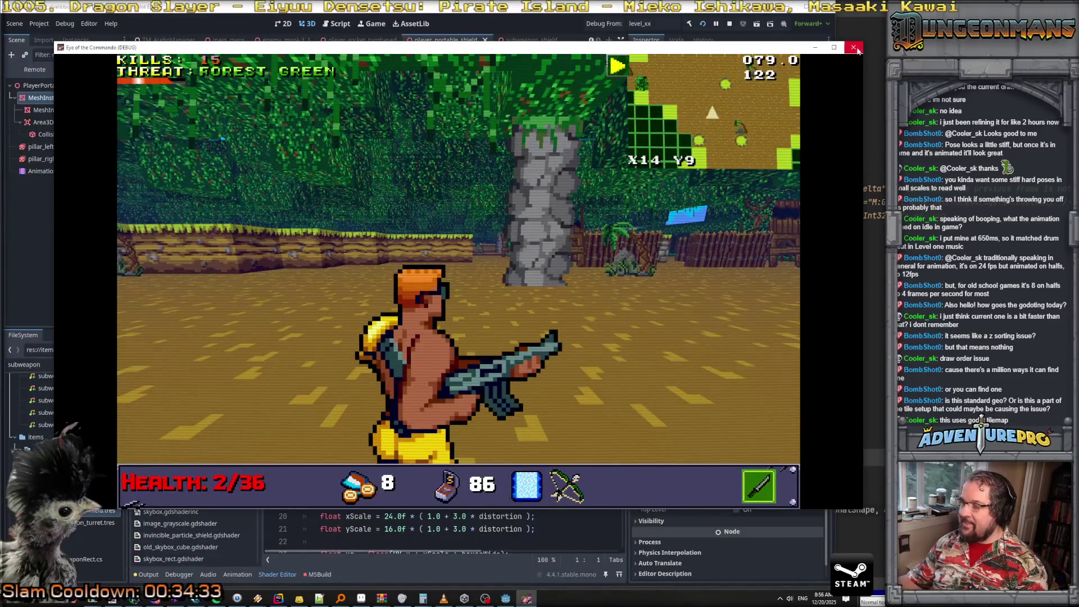
pyautogui.click(855, 45)
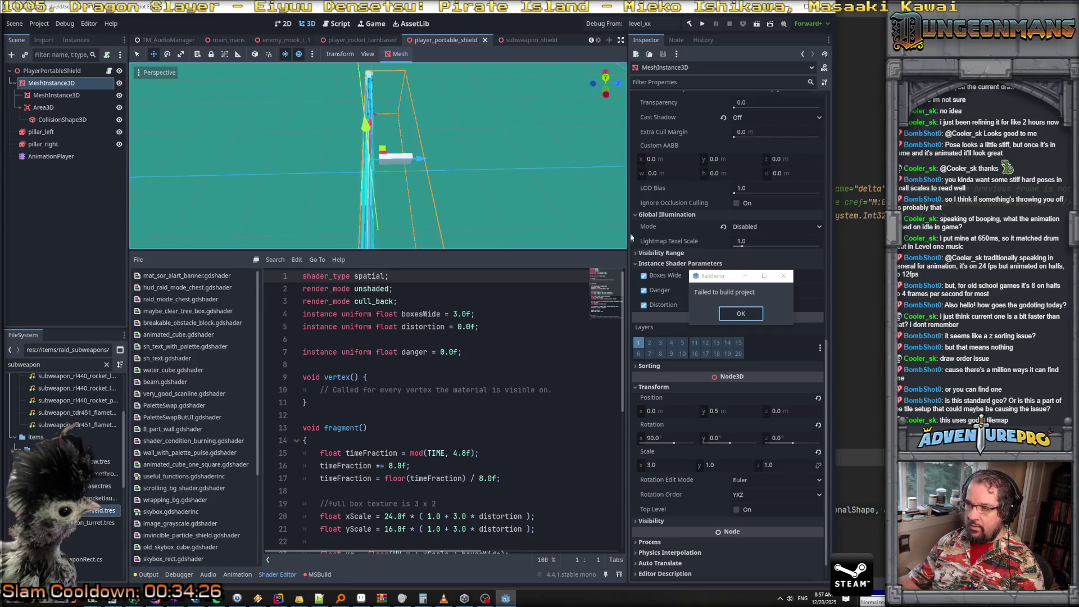
pyautogui.press('Return')
# Filter the FileSystem for 'target' and preview the player_targeting_cursor.png texture
pyautogui.doubleClick(56, 364)
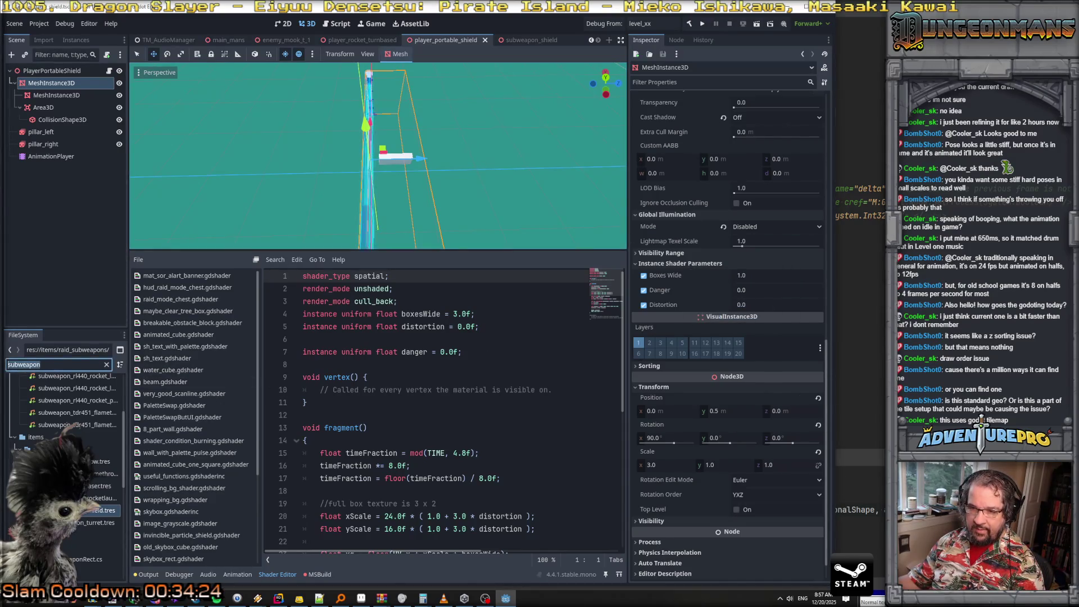
pyautogui.write('target')
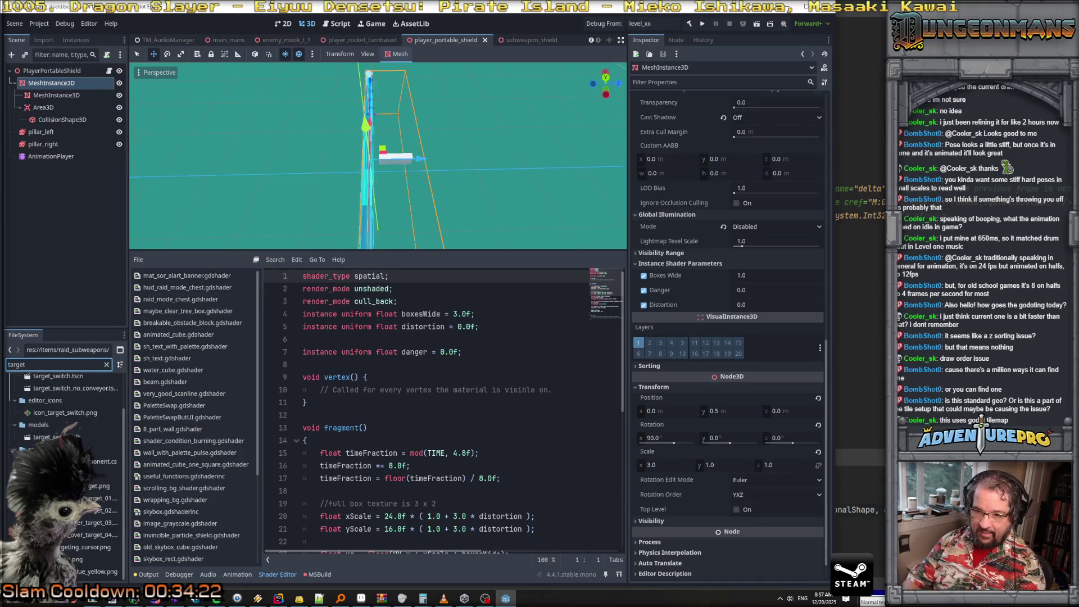
pyautogui.write('ing')
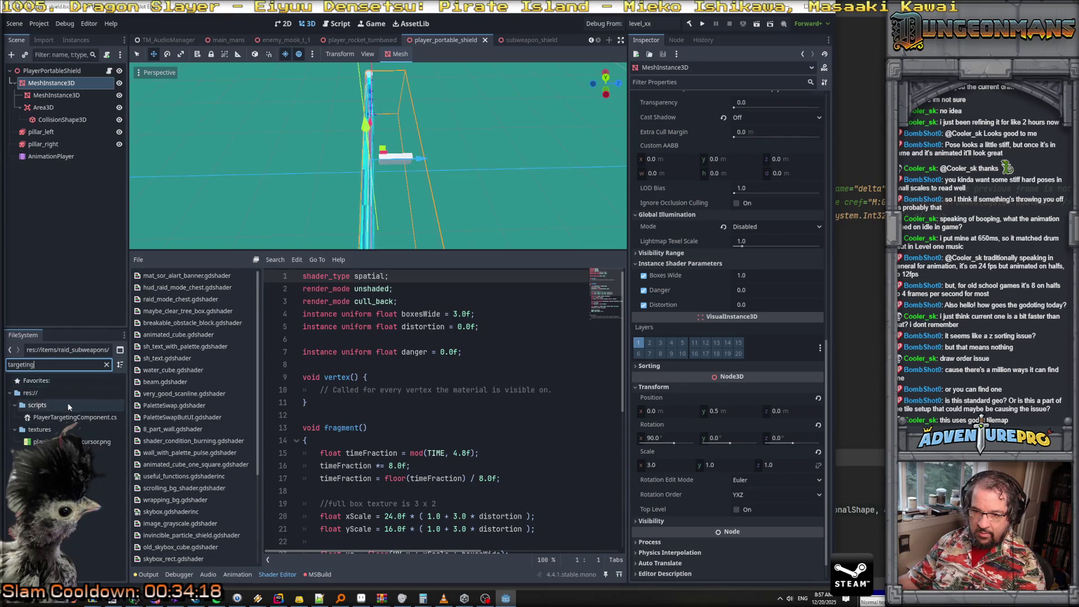
pyautogui.press('BackSpace')
pyautogui.press('BackSpace')
pyautogui.press('BackSpace')
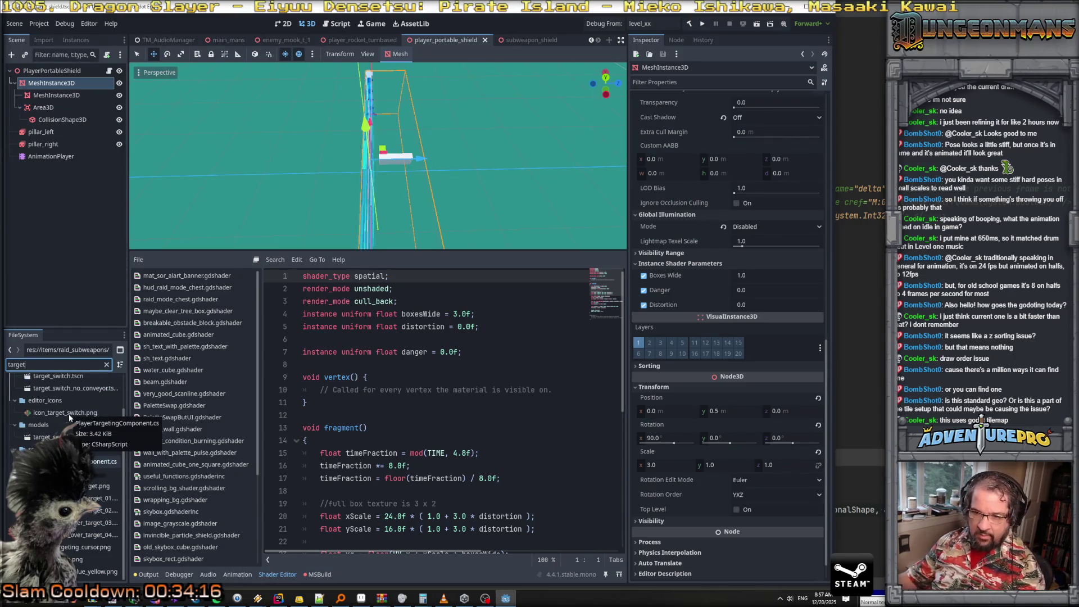
pyautogui.scroll(2, 69, 414)
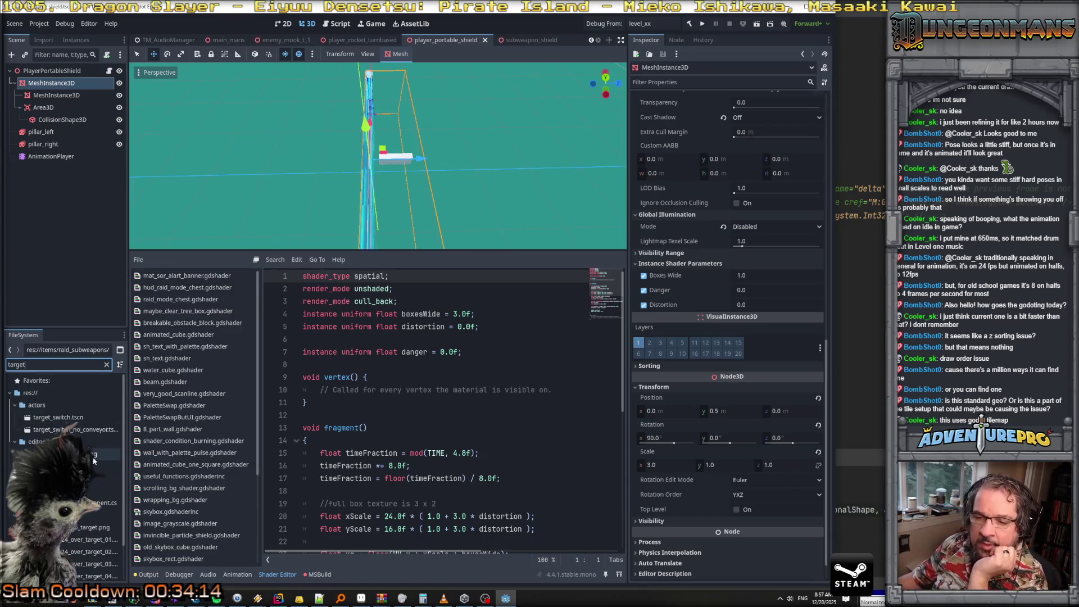
pyautogui.scroll(-2, 93, 461)
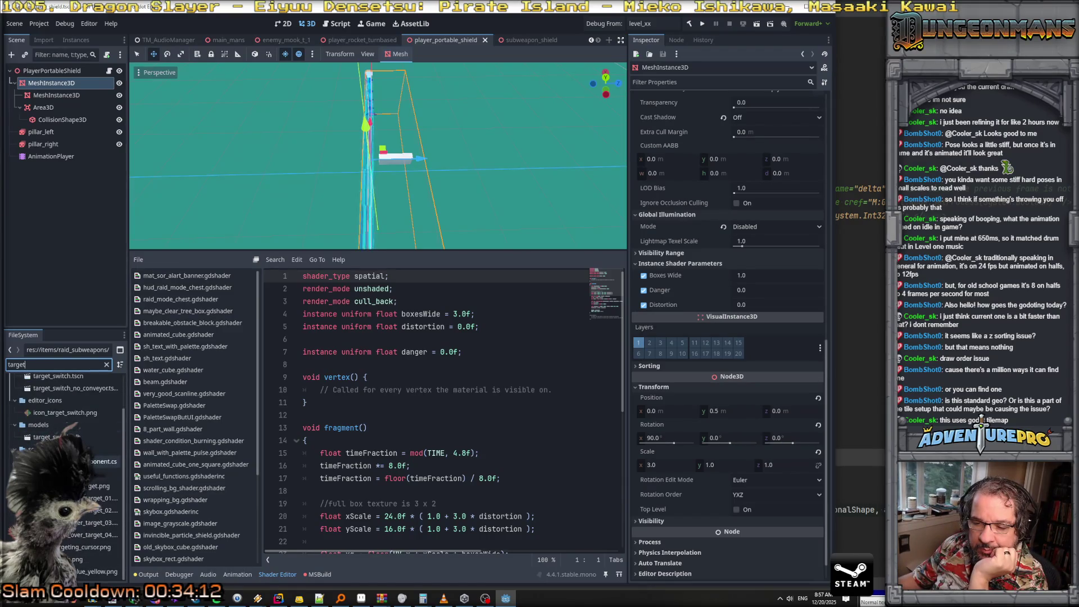
pyautogui.click(67, 546)
pyautogui.doubleClick(67, 547)
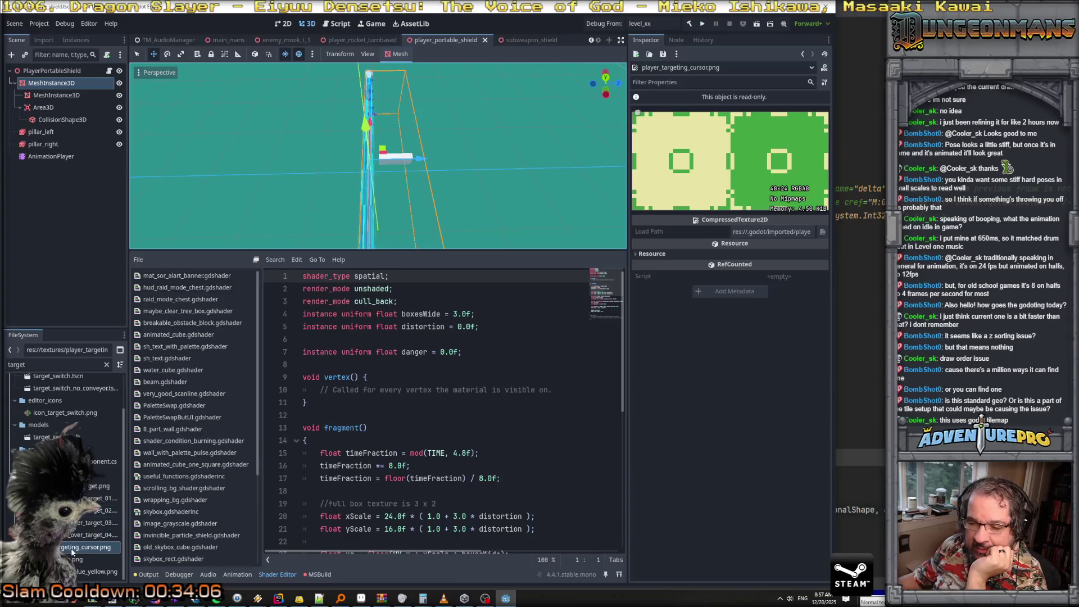
pyautogui.rightClick(72, 547)
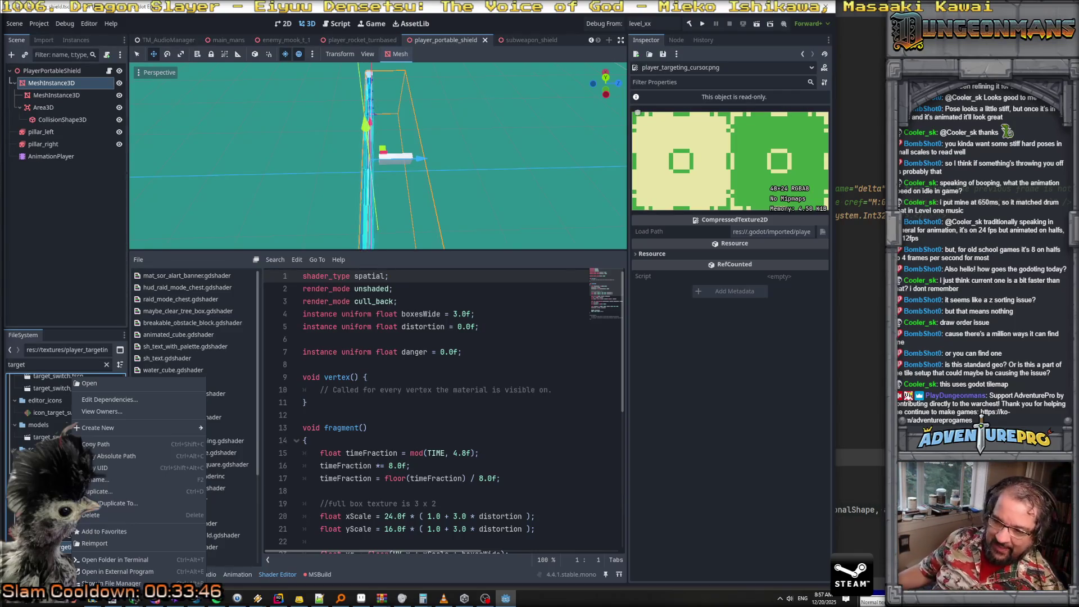
pyautogui.press('Escape')
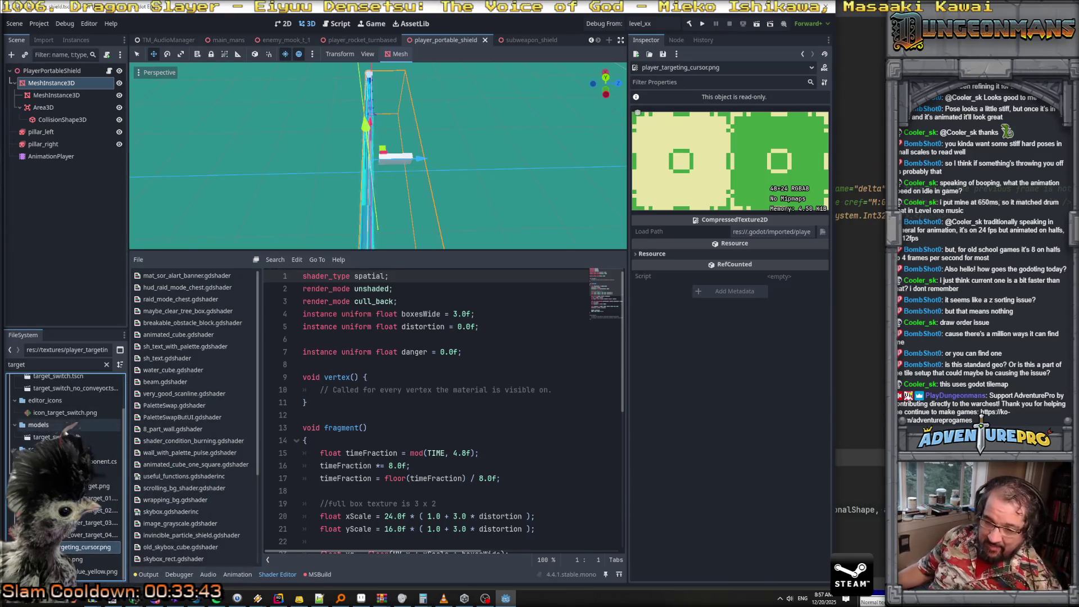
# Filter the FileSystem for 'main_mans' and open the main_mans scene
pyautogui.scroll(3, 69, 430)
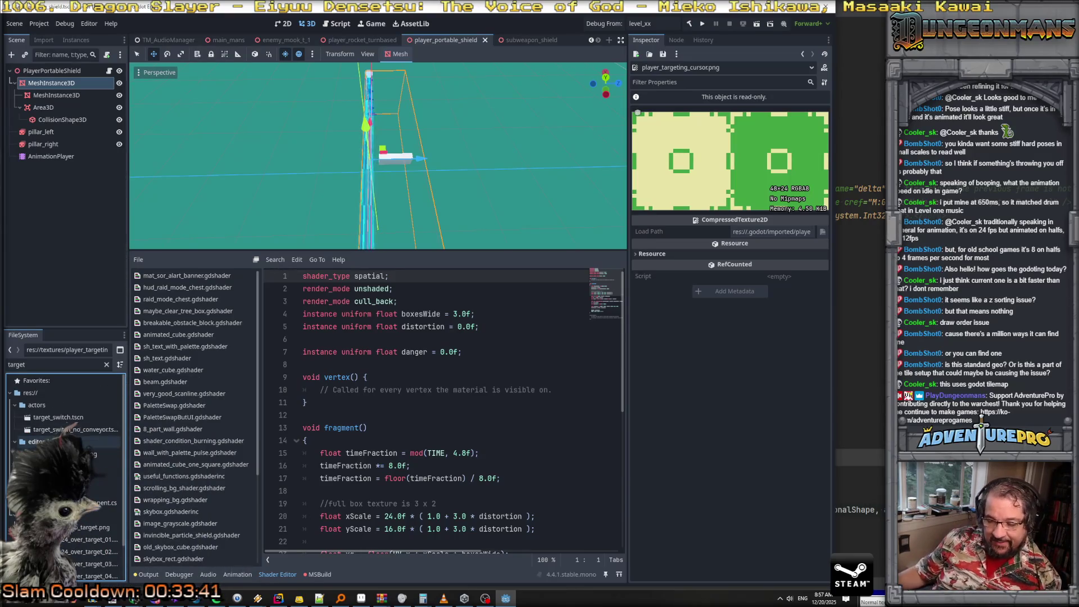
pyautogui.scroll(-2, 70, 444)
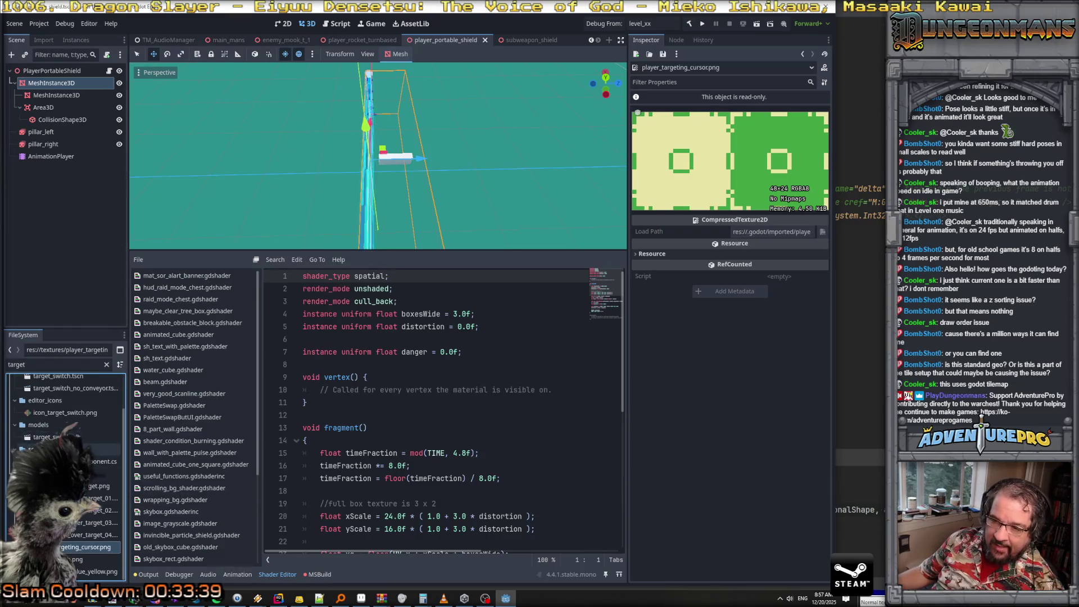
pyautogui.scroll(2, 54, 378)
pyautogui.hotkey('ctrl', 'a')
pyautogui.write('main_m')
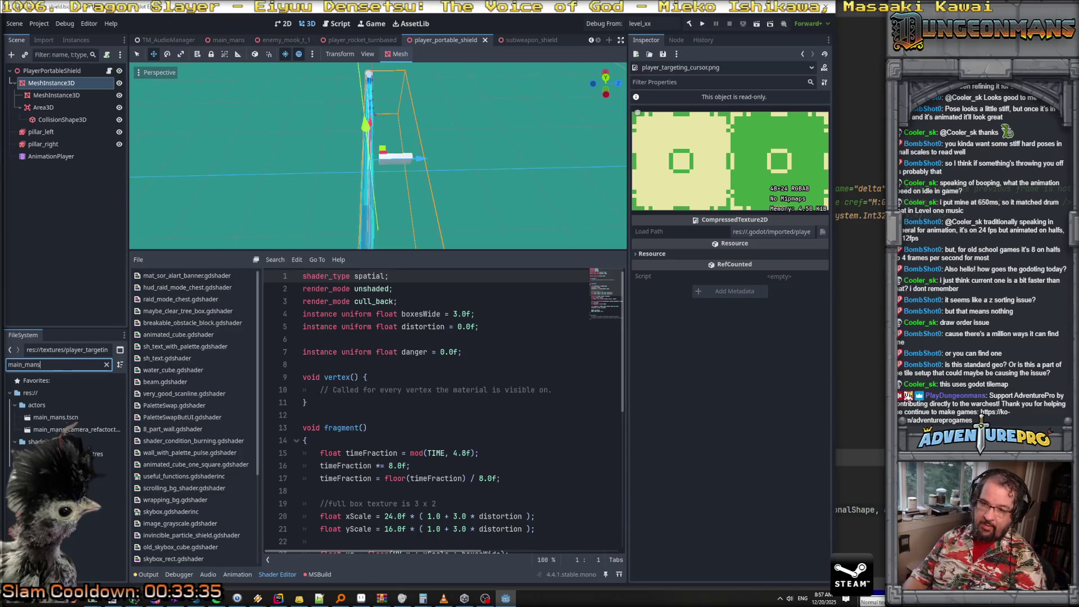
pyautogui.write('ans')
pyautogui.doubleClick(54, 418)
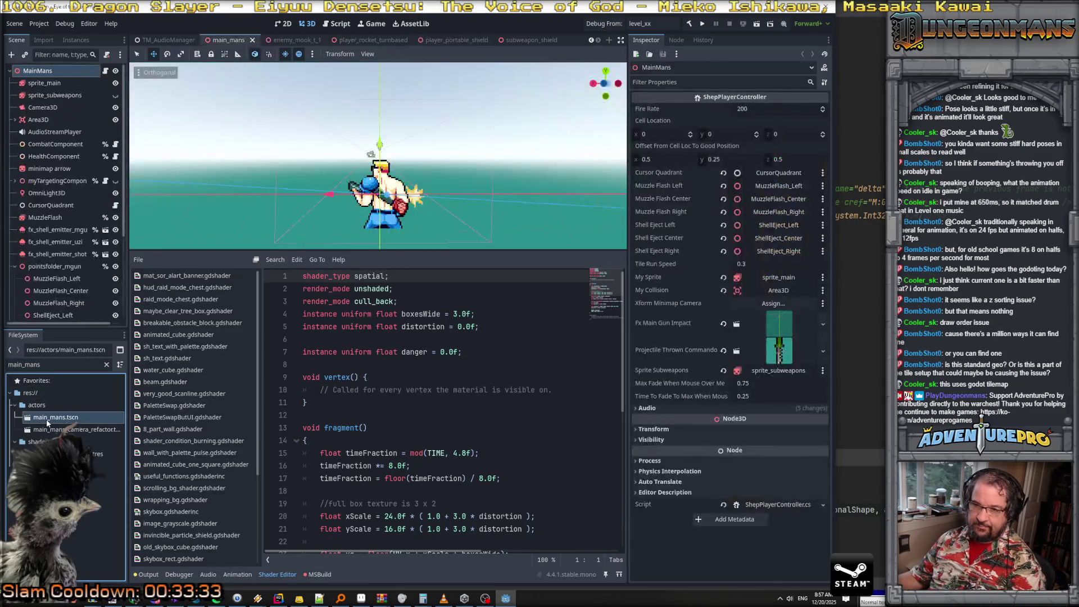
# Expand myTargetingComponent, select its AnimatedSprite3D, and preview the idle animation from above
pyautogui.click(46, 180)
pyautogui.click(15, 181)
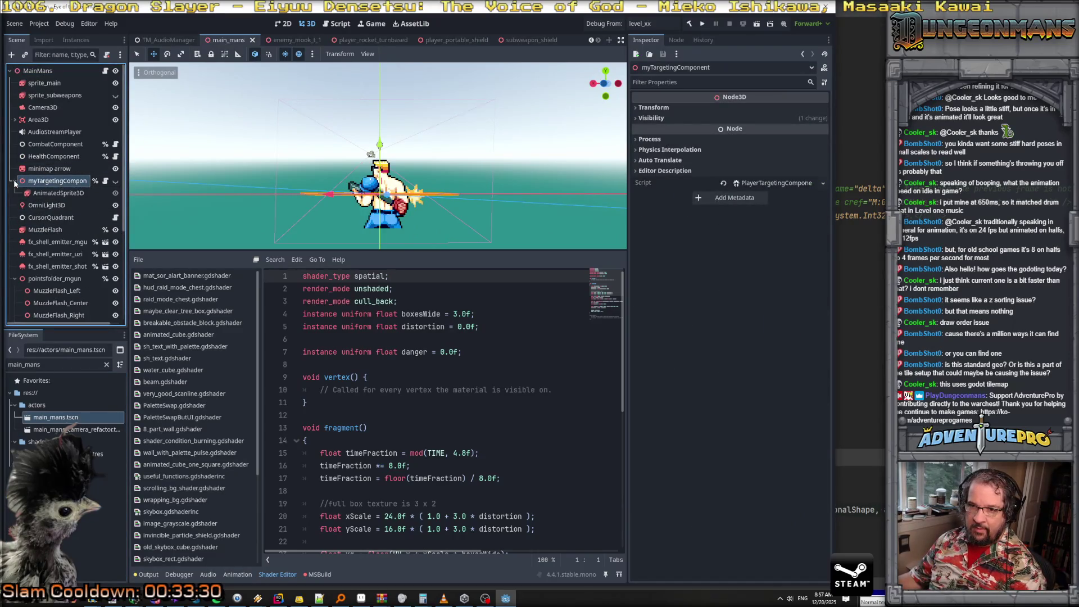
pyautogui.click(57, 193)
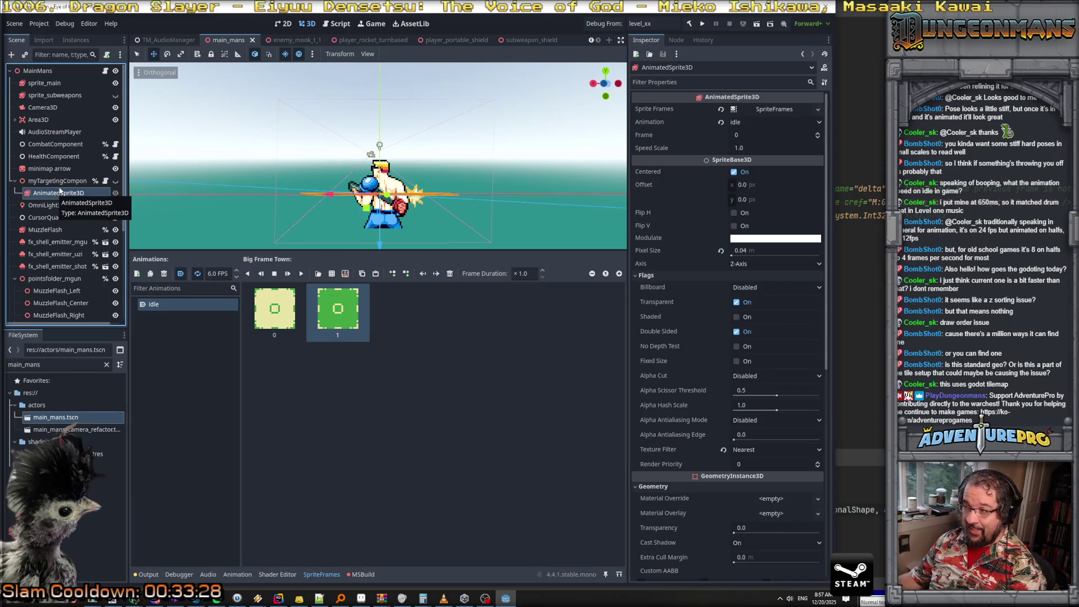
pyautogui.click(60, 181)
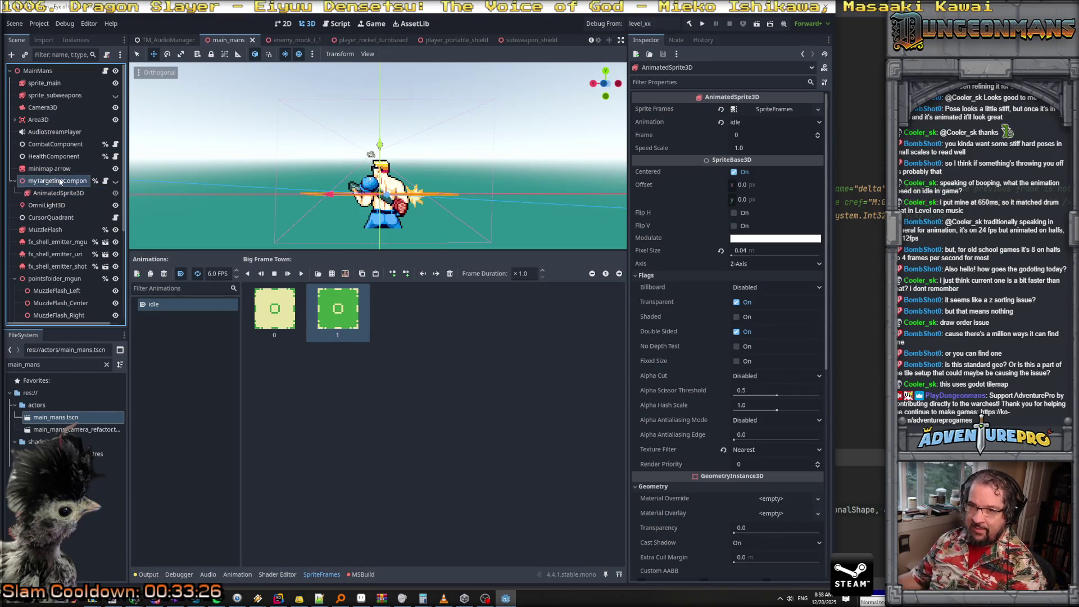
pyautogui.click(58, 192)
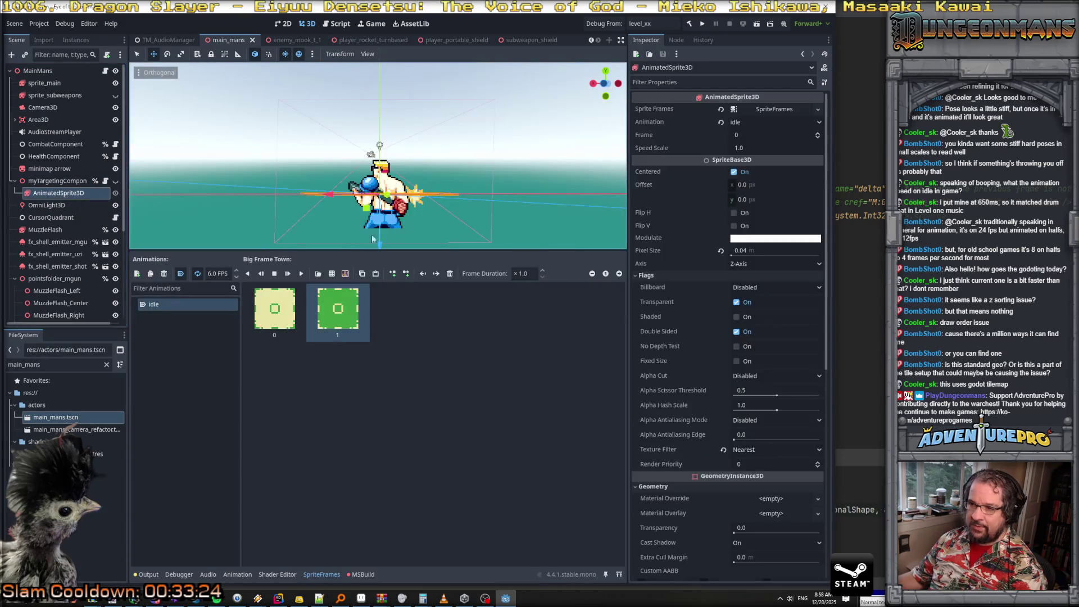
pyautogui.scroll(1, 415, 230)
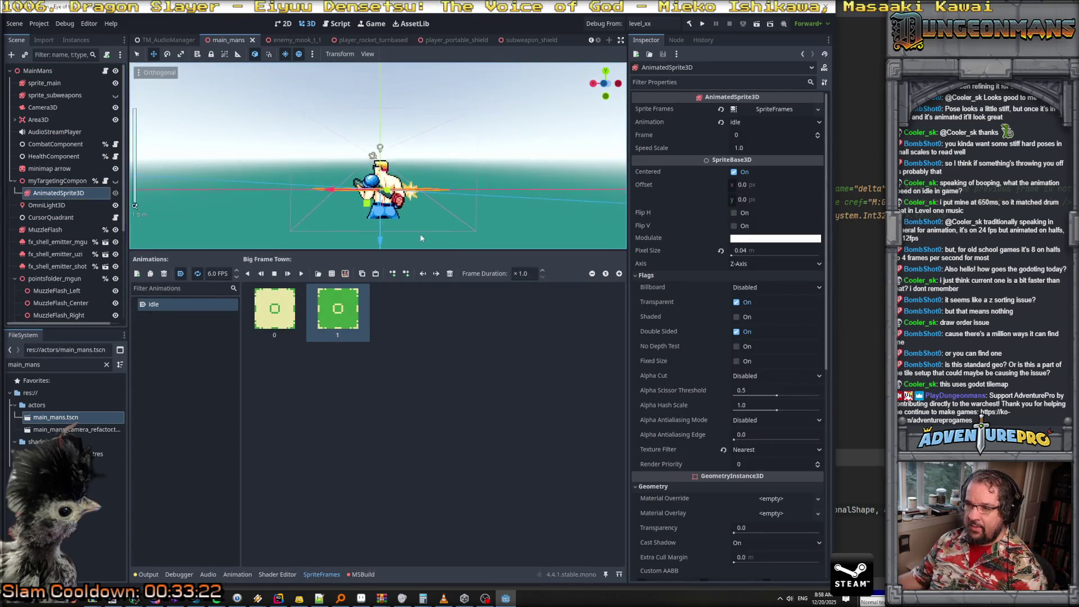
pyautogui.scroll(-1, 395, 189)
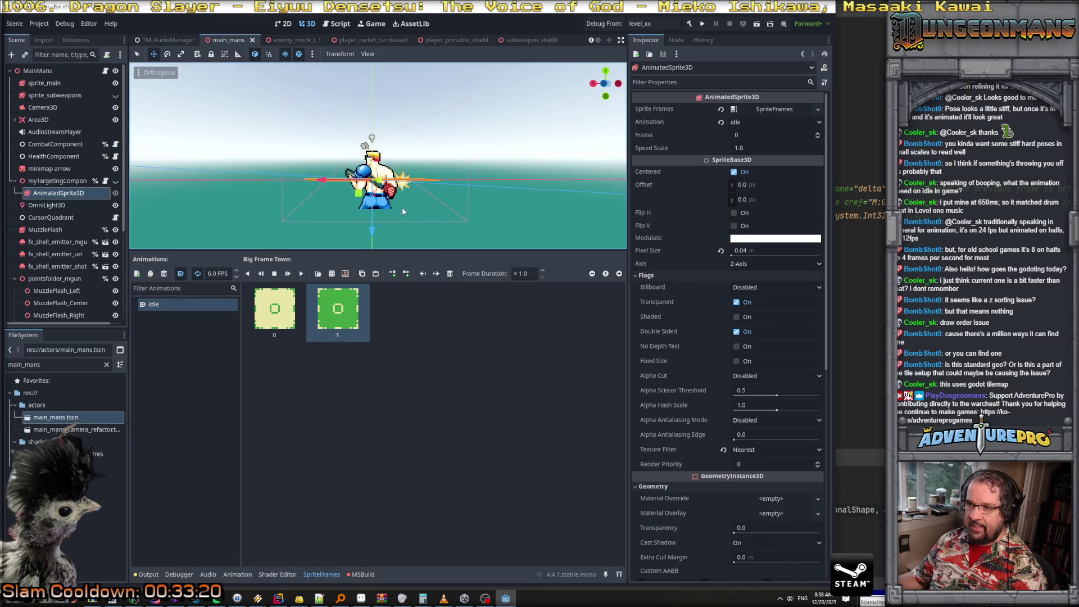
pyautogui.scroll(2, 403, 207)
pyautogui.moveTo(402, 207)
pyautogui.mouseDown()
pyautogui.moveTo(415, 79)
pyautogui.moveTo(399, 132)
pyautogui.moveTo(396, 115)
pyautogui.moveTo(413, 89)
pyautogui.mouseUp()
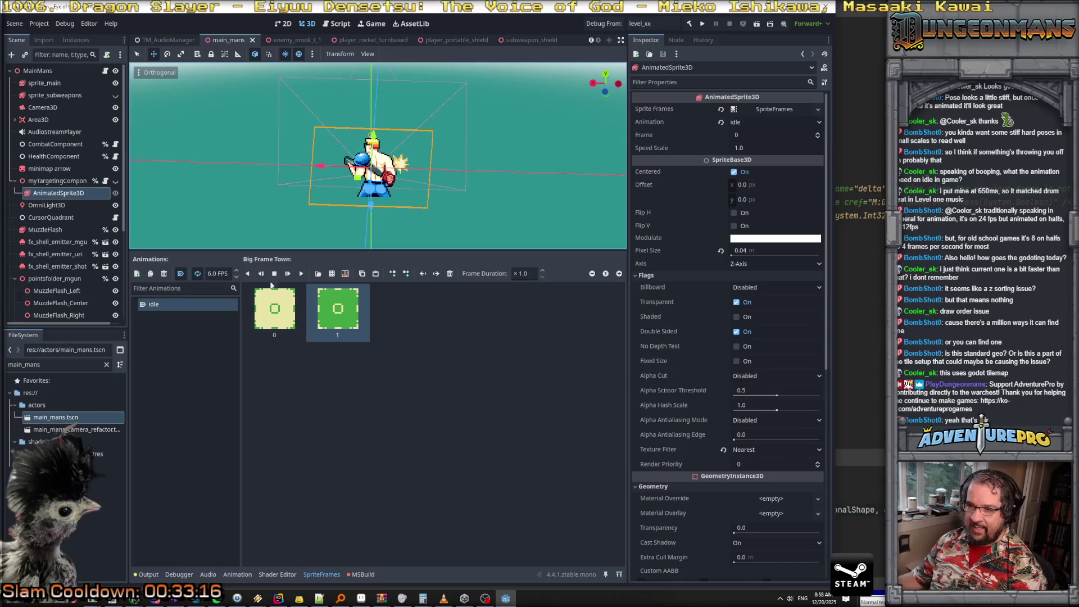
pyautogui.click(301, 273)
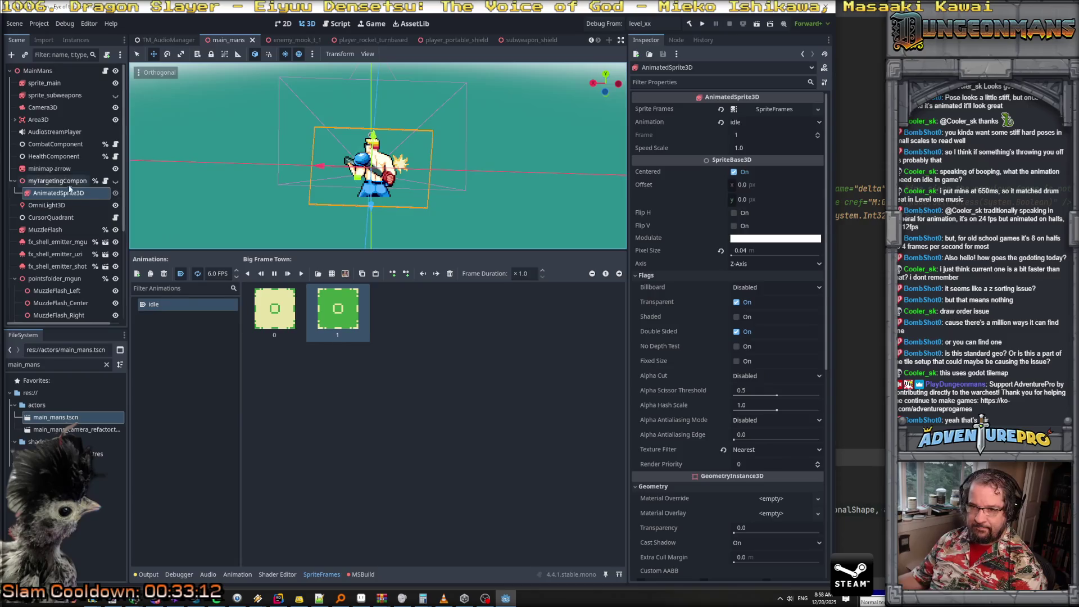
# Make myTargetingComponent visible in the scene and begin renaming its AnimatedSprite3D
pyautogui.click(86, 183)
pyautogui.click(116, 181)
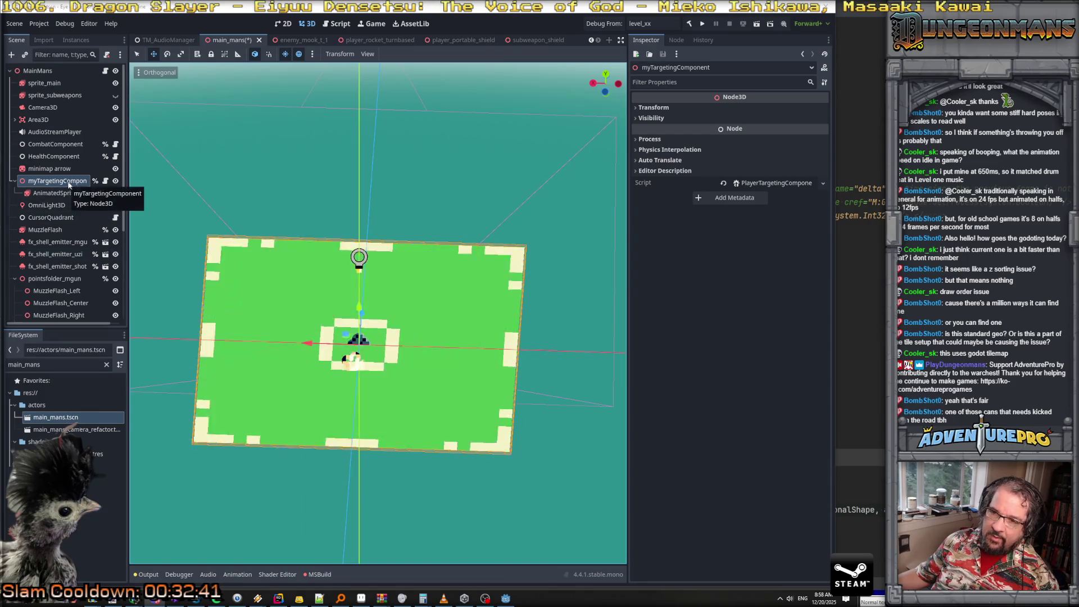
pyautogui.click(66, 194)
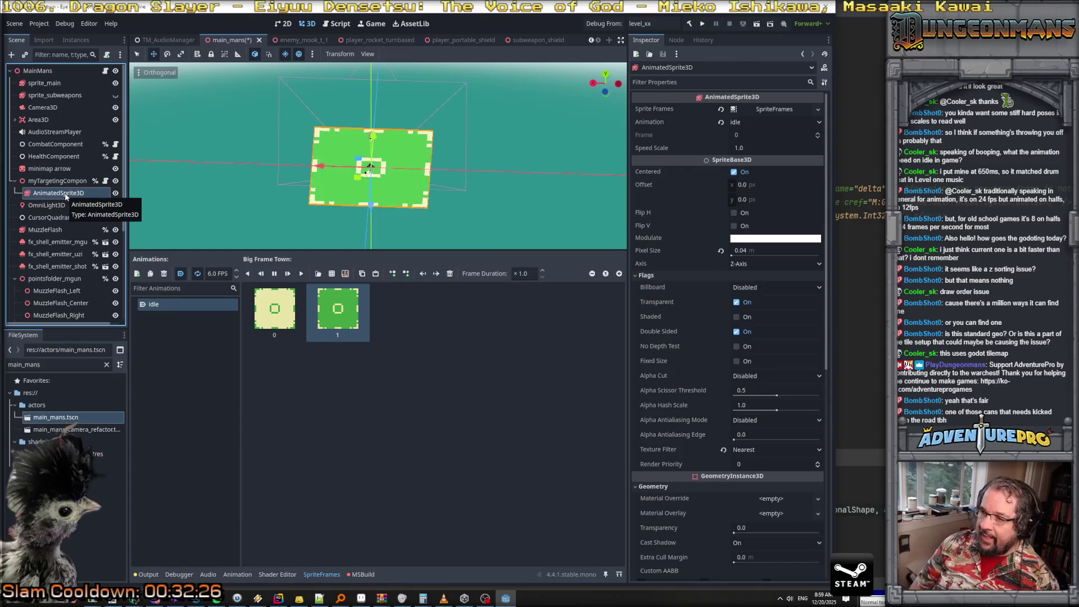
pyautogui.doubleClick(59, 192)
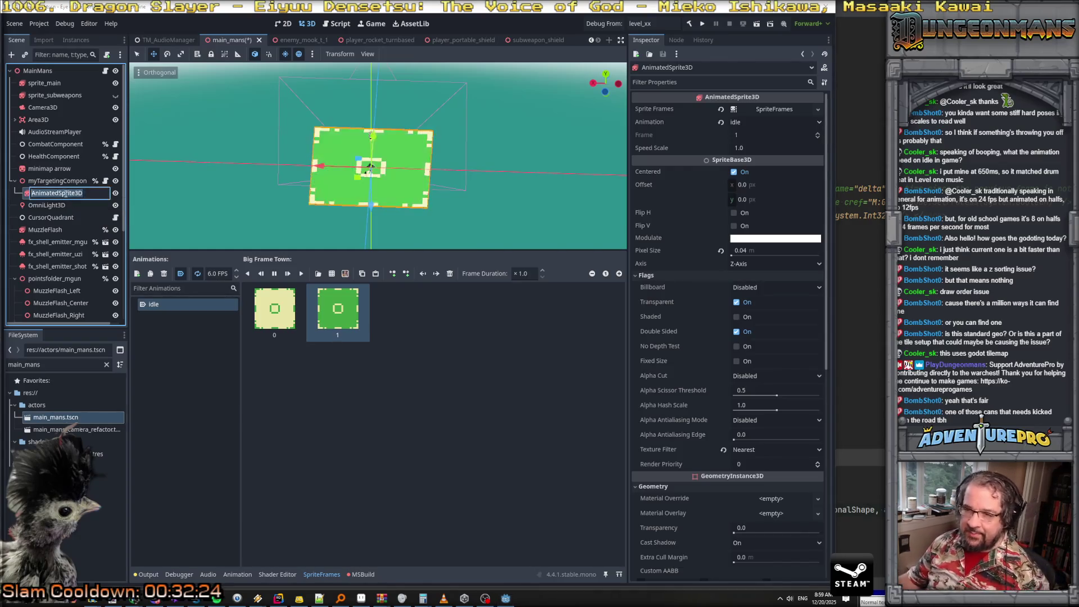
# Rename the AnimatedSprite3D to baseTargetingSprite and open the component's script in Rider
pyautogui.write('ba')
pyautogui.write('g')
pyautogui.write('ingSprit')
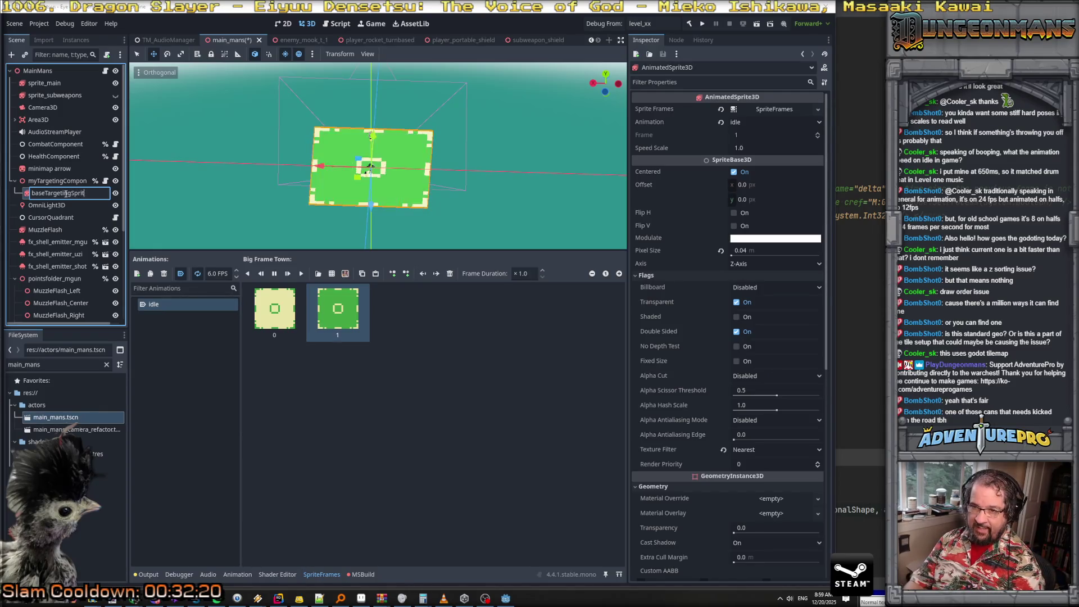
pyautogui.write('e')
pyautogui.press('Return')
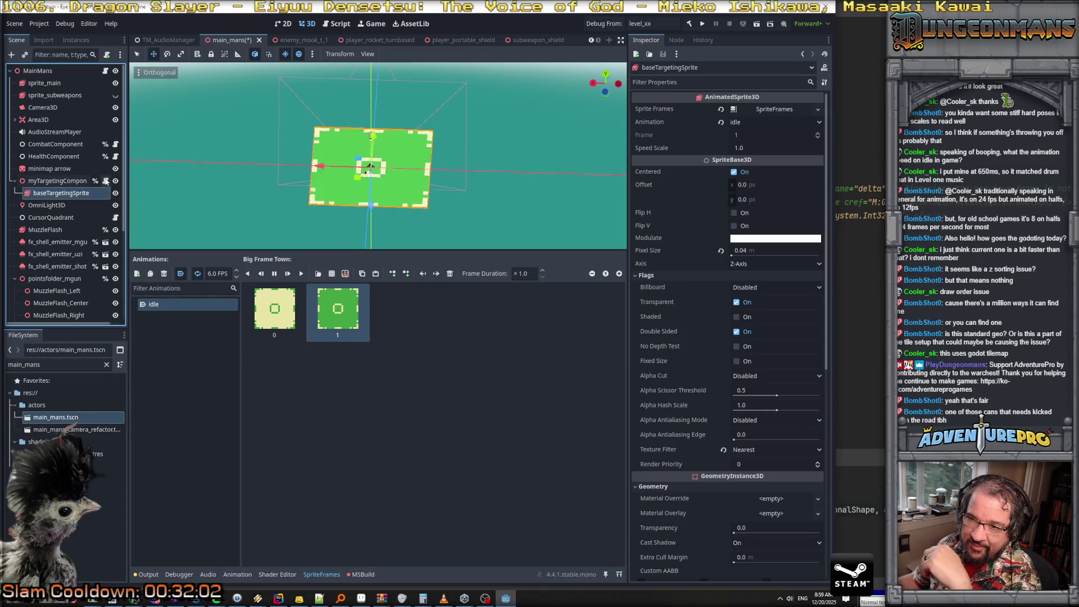
pyautogui.click(105, 181)
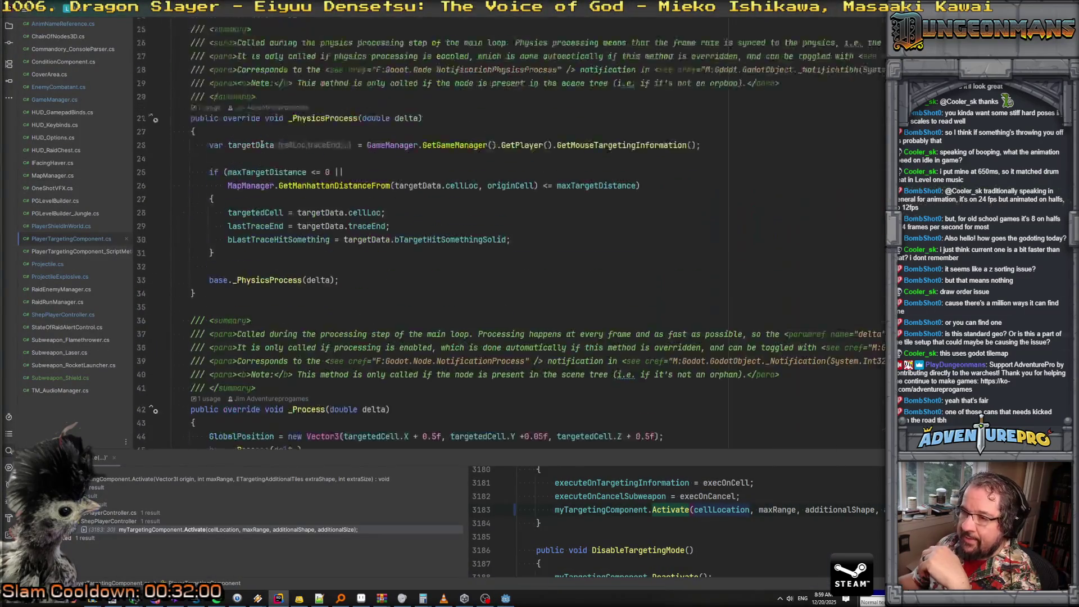
# Check the Vector3I definition, then add a blank line after the field declarations
pyautogui.keyDown('ctrl'); pyautogui.click(262, 139); pyautogui.keyUp('ctrl')
pyautogui.hotkey('ctrl', 'alt', 'Left')
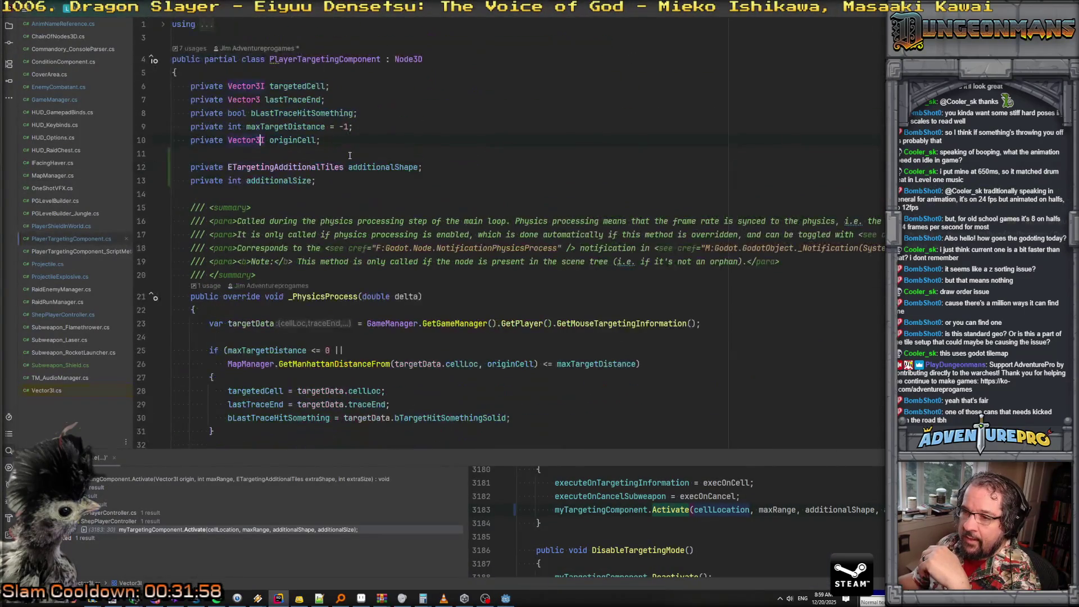
pyautogui.click(352, 186)
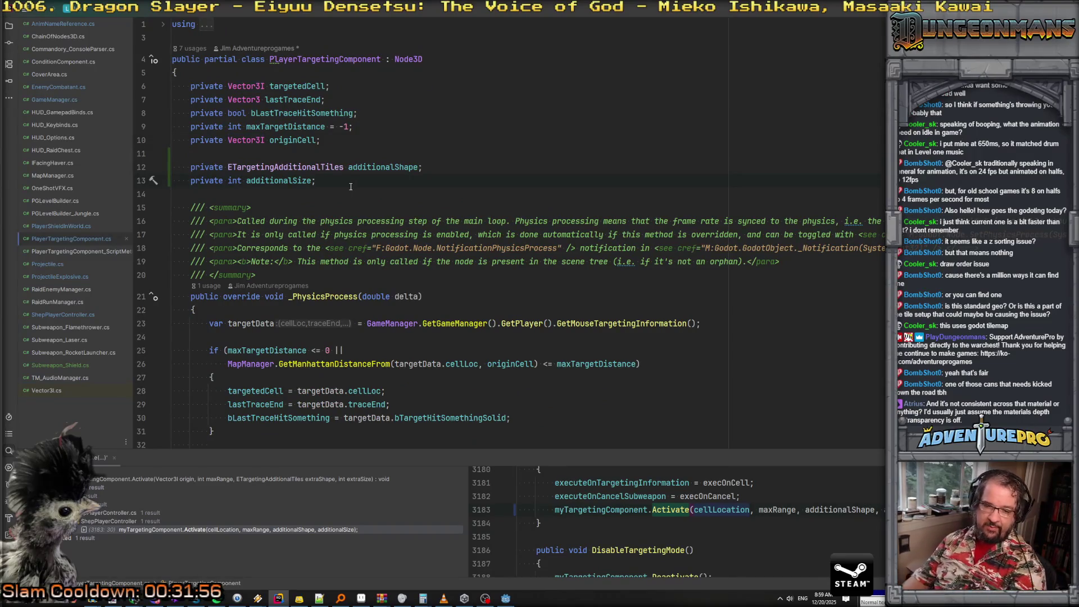
pyautogui.press('Return')
pyautogui.press('Return')
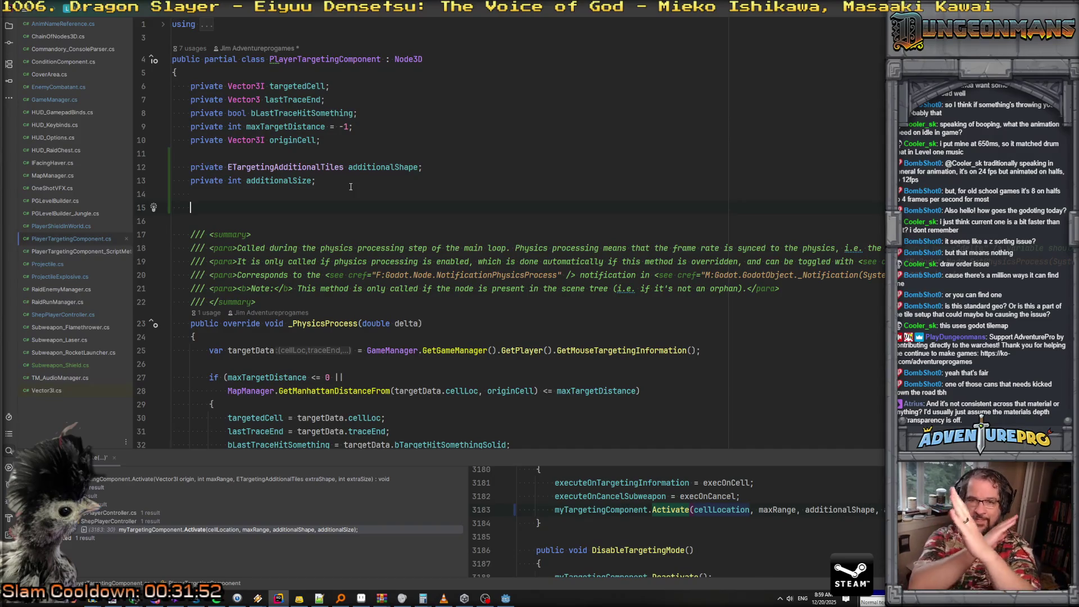
# Write '[Export] protected AnimatedSprite3D' on line 15, then return to Godot
pyautogui.write('[ex')
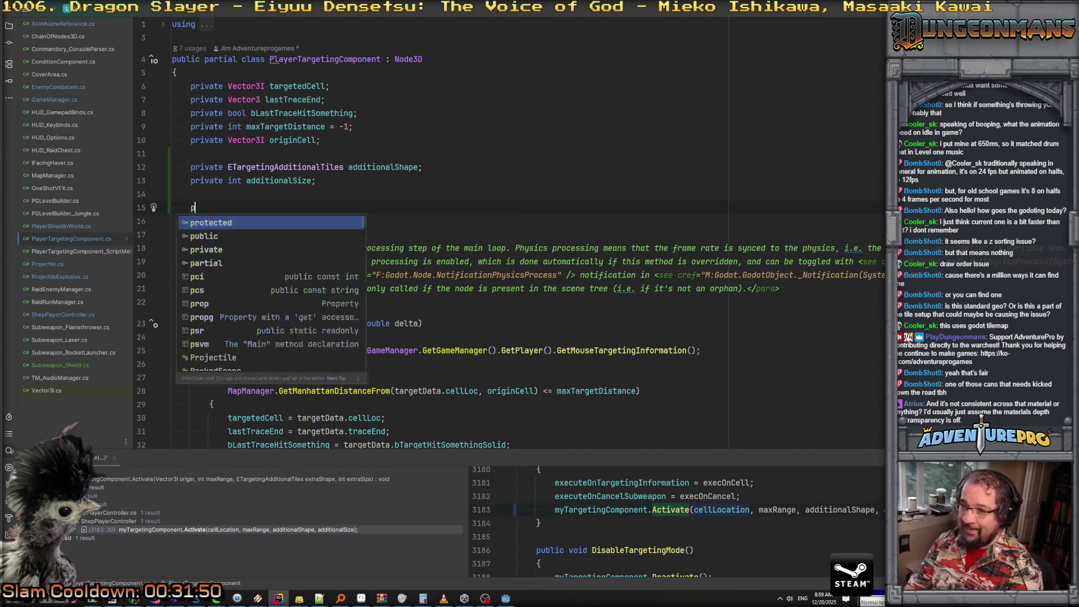
pyautogui.press('Return')
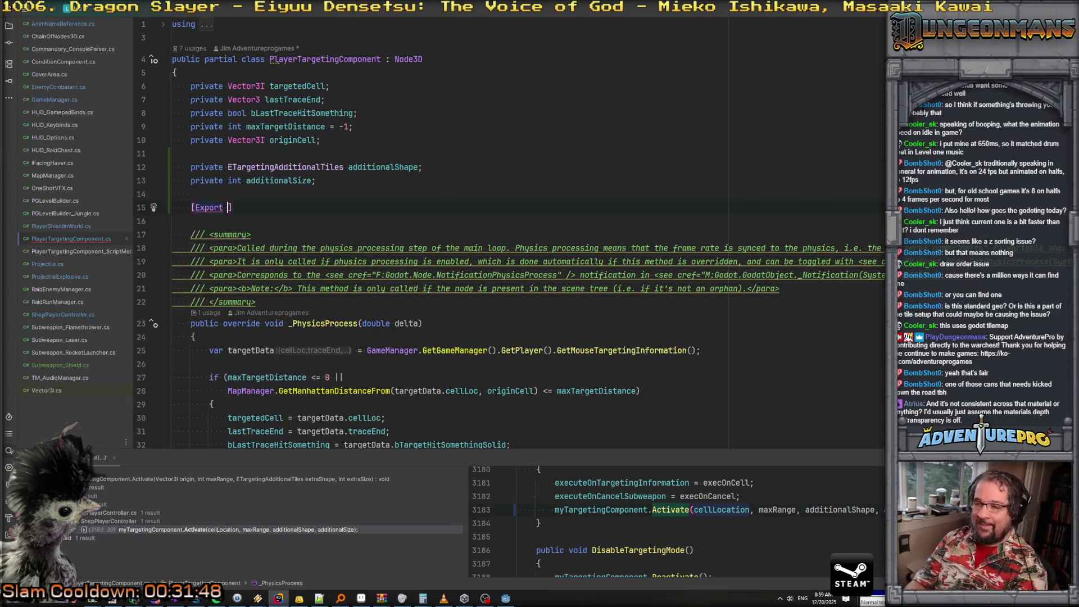
pyautogui.write('] protected S')
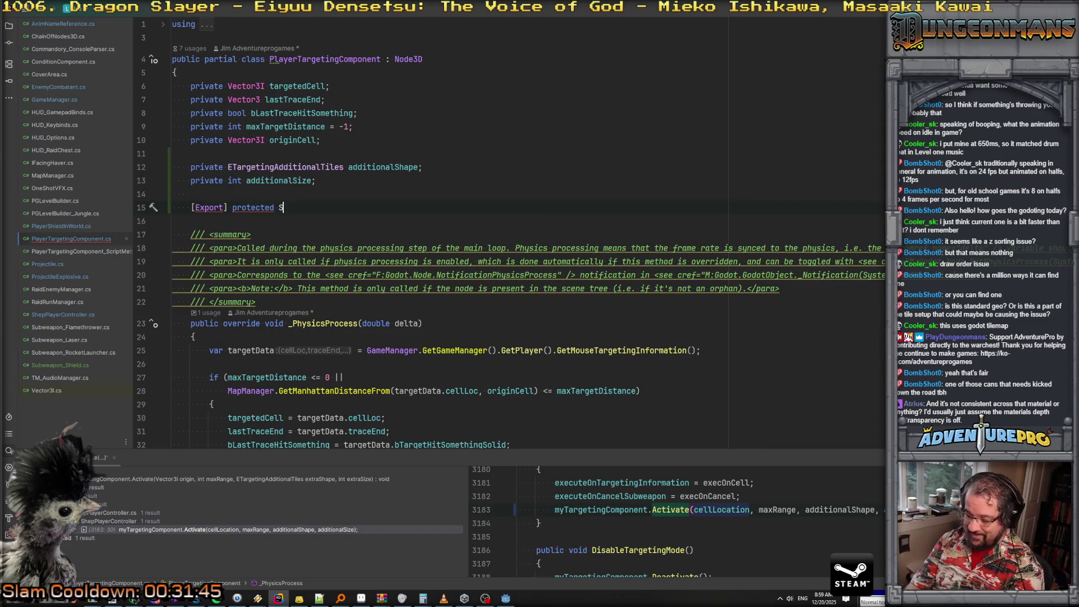
pyautogui.press('BackSpace')
pyautogui.write('Anim')
pyautogui.press('Return')
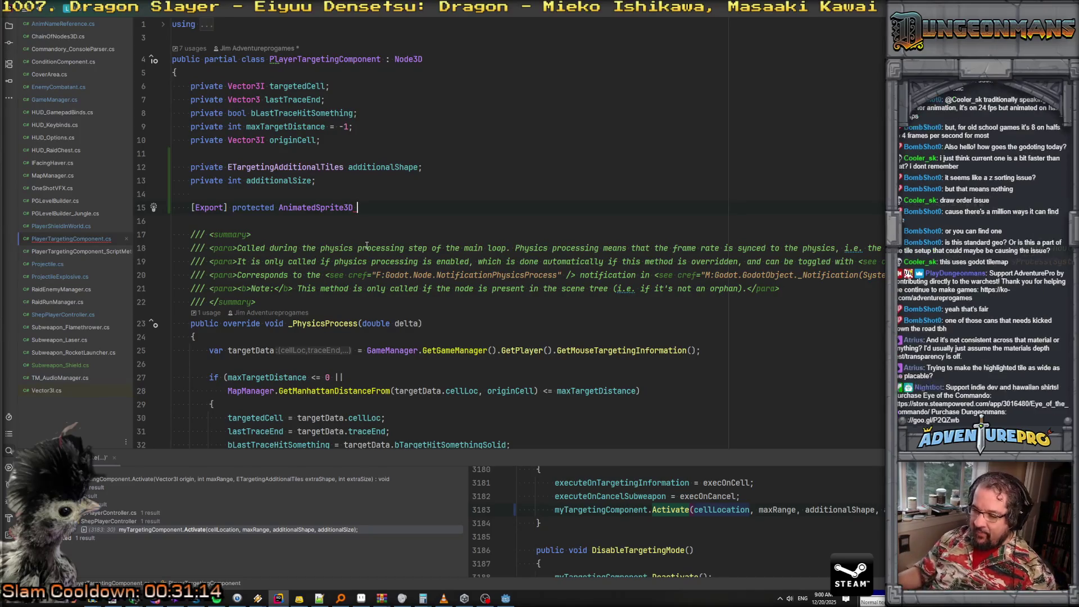
pyautogui.click(506, 598)
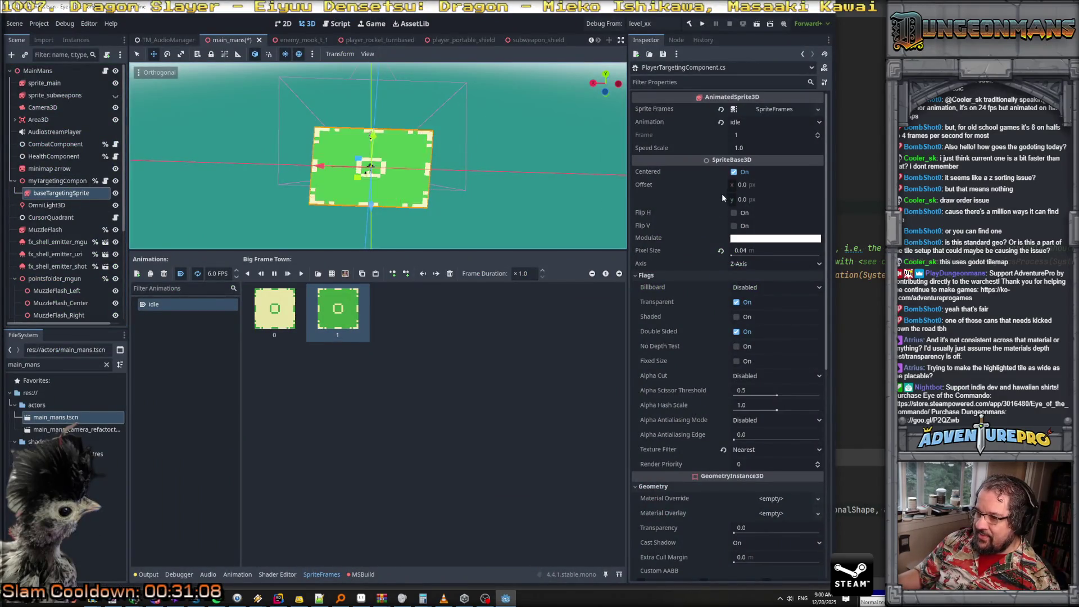
# Stretch baseTargetingSprite's scale to 3 on x and 1 on y and z
pyautogui.scroll(-5, 723, 194)
pyautogui.scroll(-5, 707, 230)
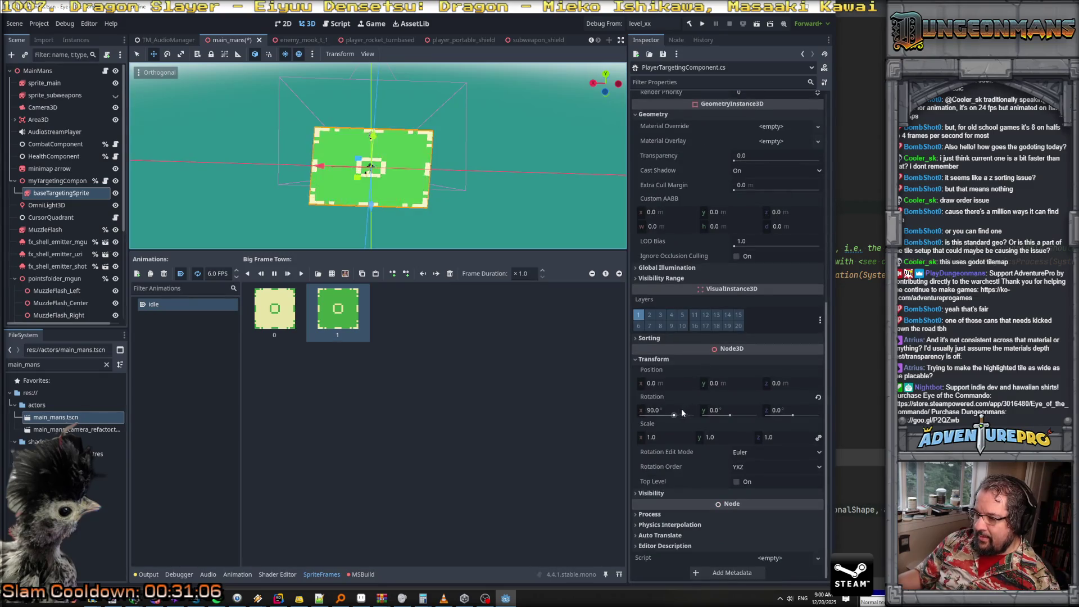
pyautogui.click(668, 437)
pyautogui.write('3')
pyautogui.press('Return')
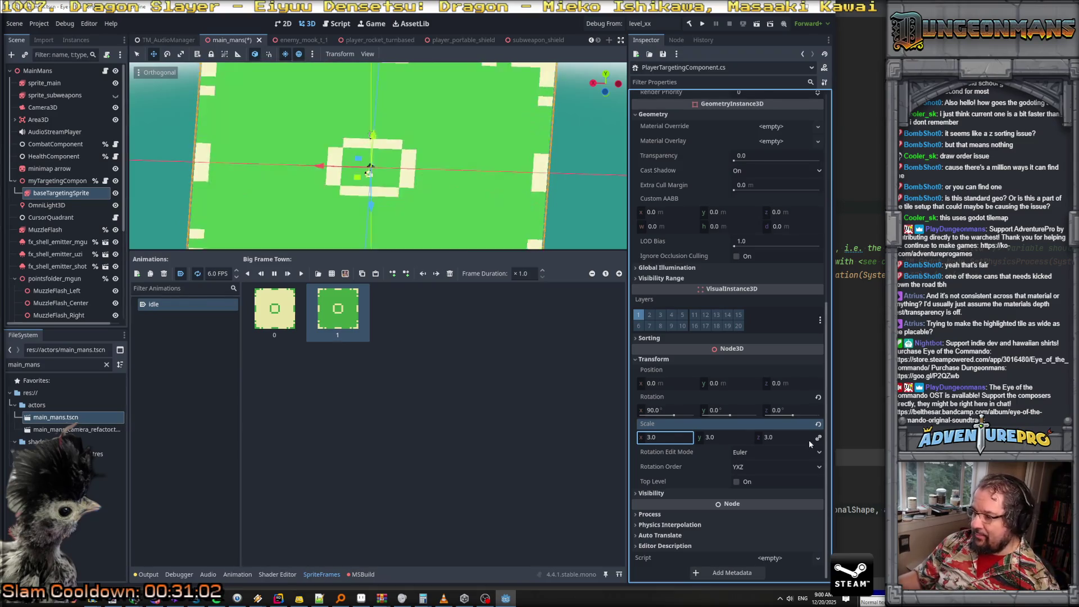
pyautogui.press('Return')
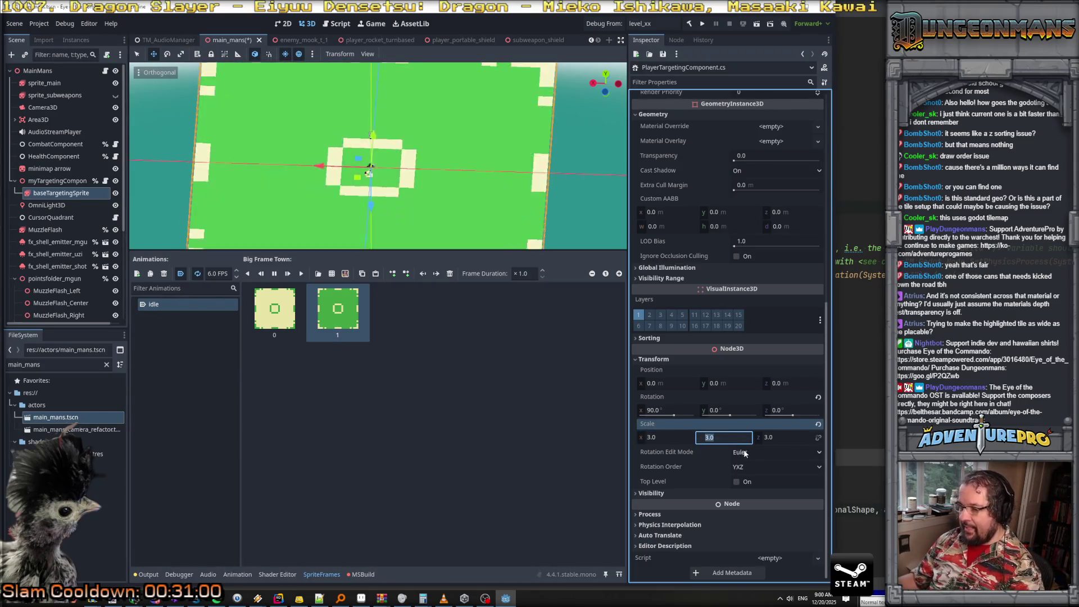
pyautogui.click(730, 438)
pyautogui.write('1')
pyautogui.press('Return')
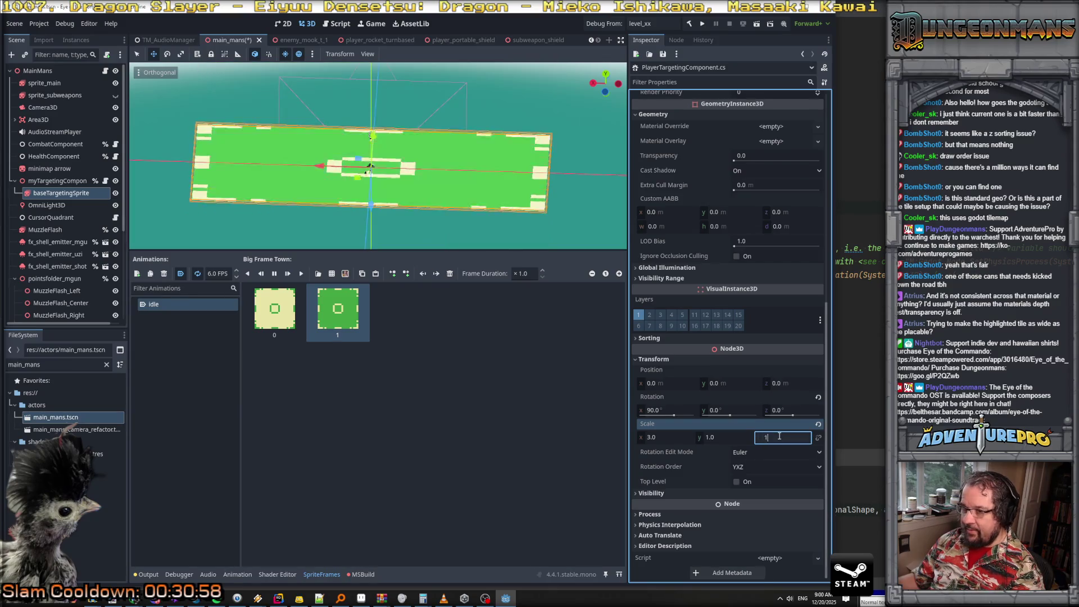
# Review the sprite's properties, keeping the Axis option at Z-Axis
pyautogui.scroll(5, 739, 288)
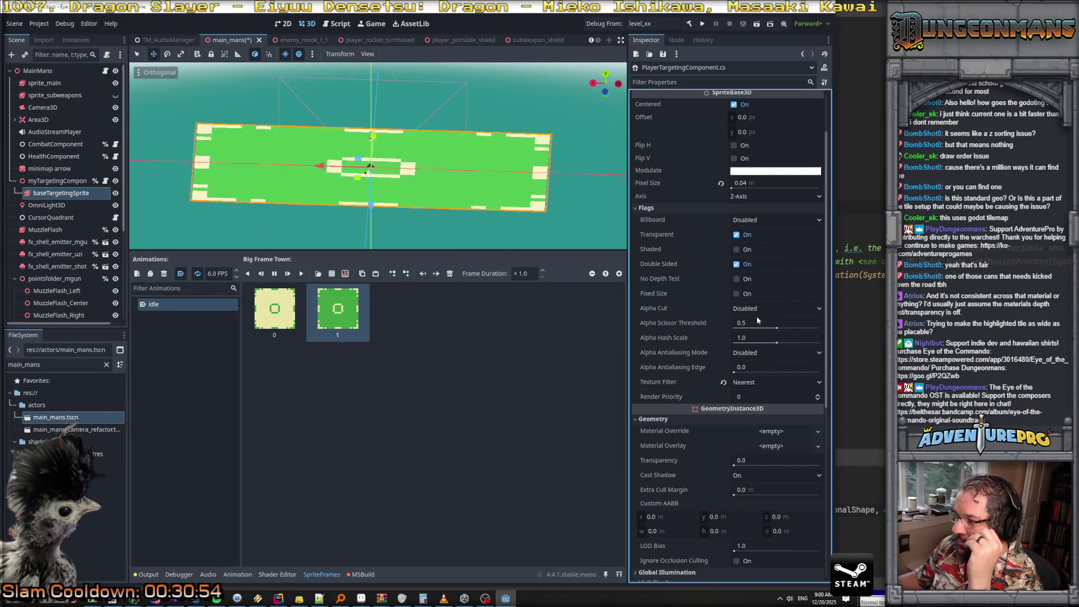
pyautogui.scroll(3, 721, 308)
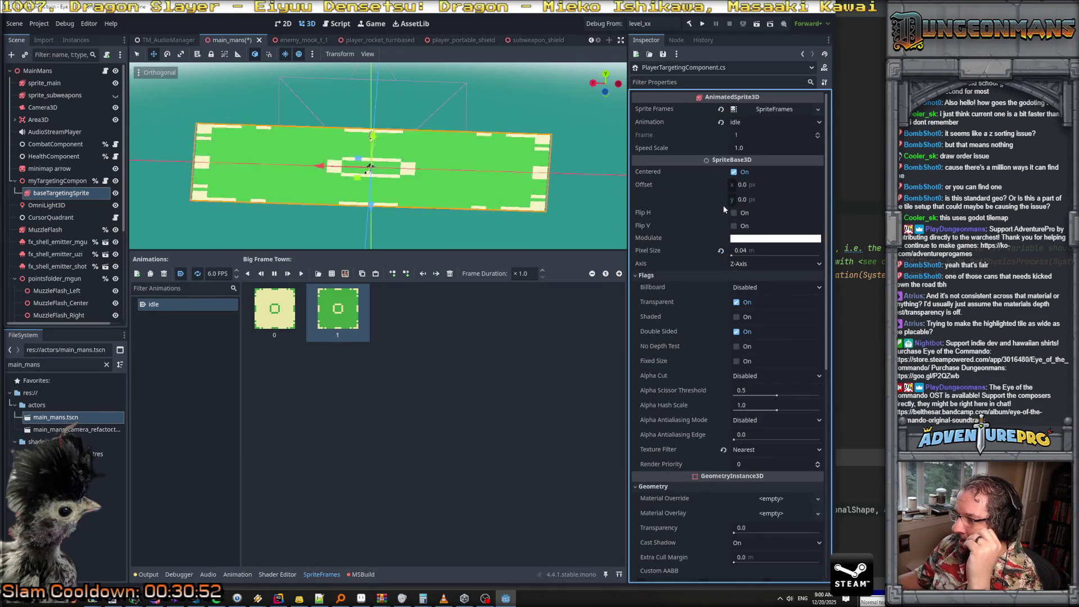
pyautogui.scroll(-3, 713, 242)
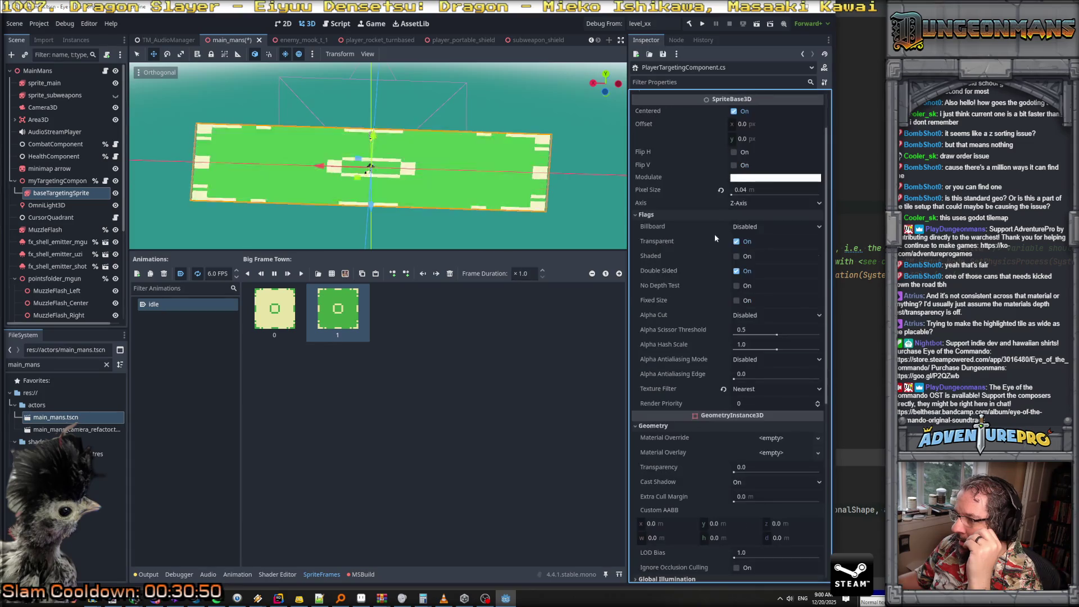
pyautogui.moveTo(714, 317)
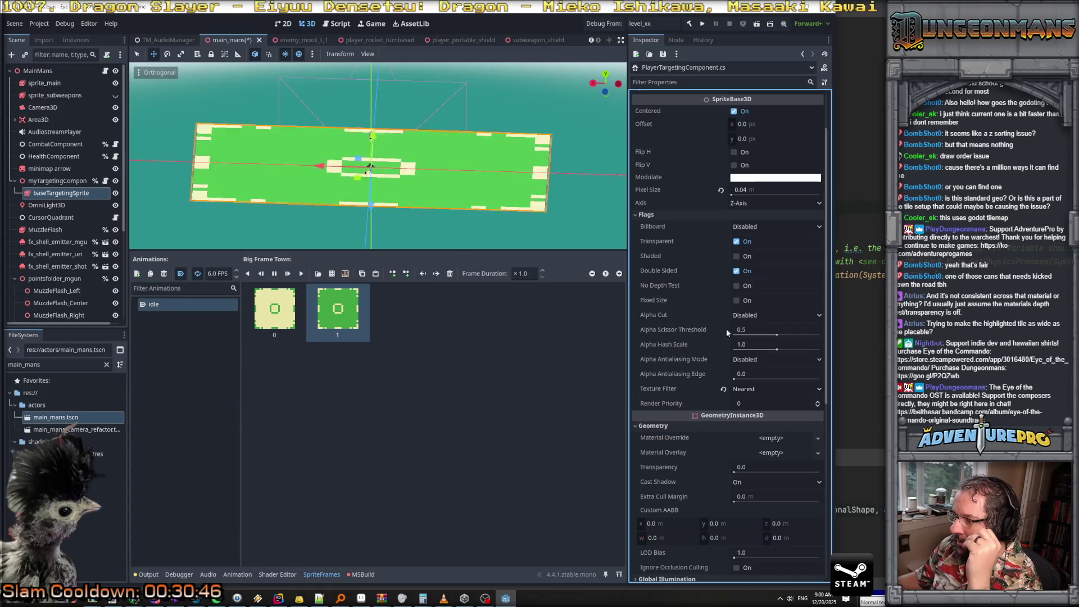
pyautogui.scroll(-6, 719, 258)
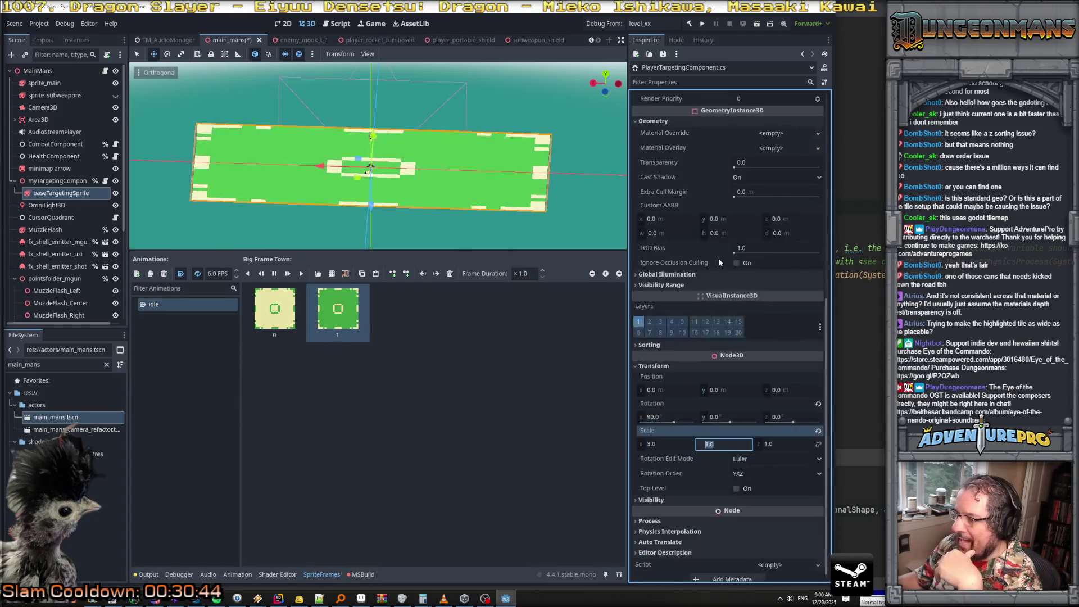
pyautogui.scroll(-1, 682, 315)
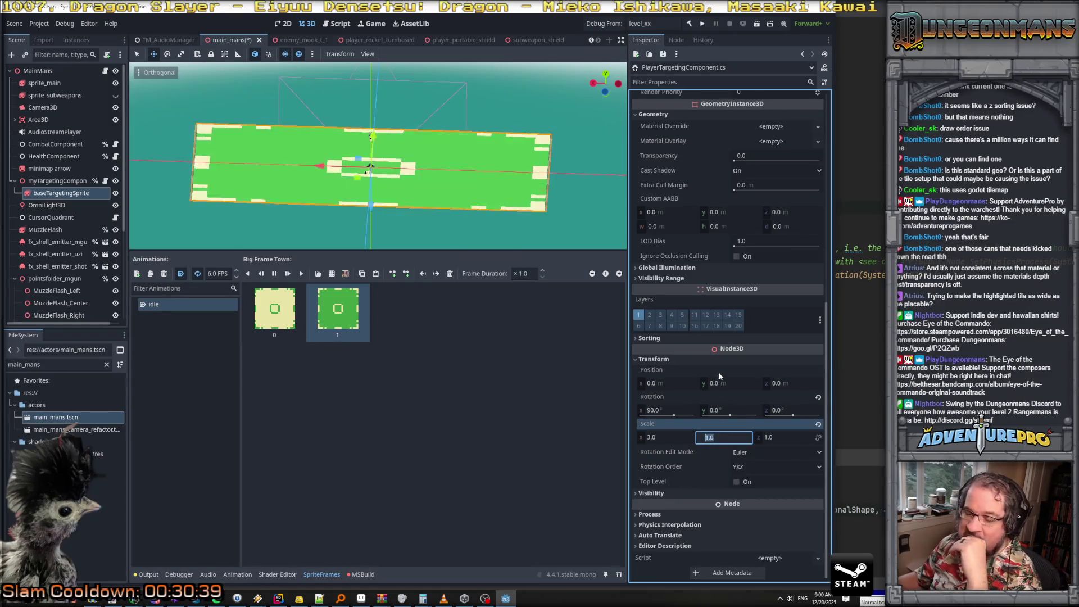
pyautogui.scroll(10, 728, 388)
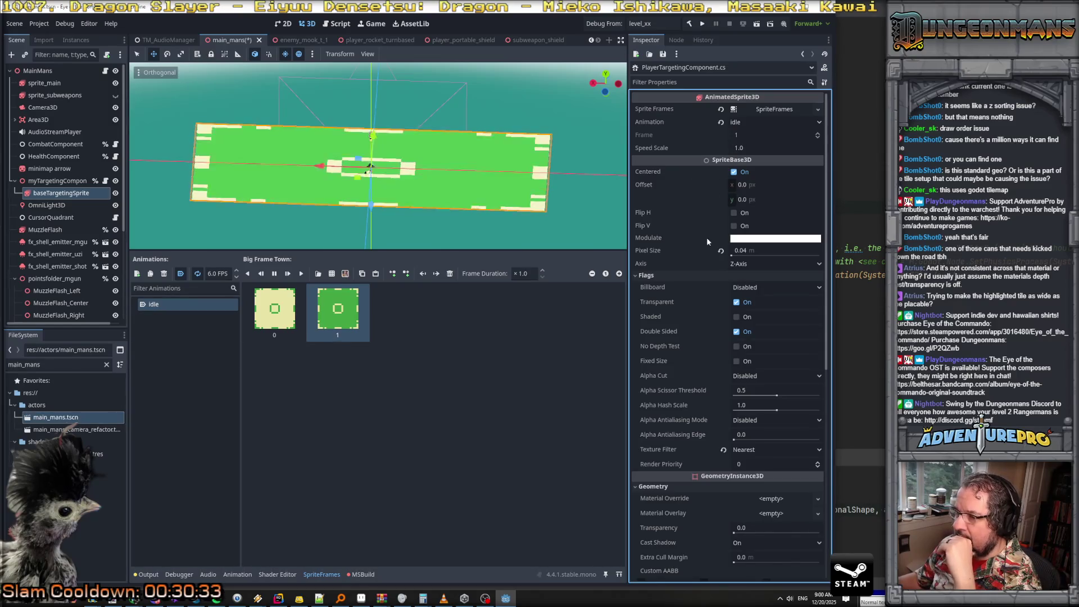
pyautogui.click(742, 266)
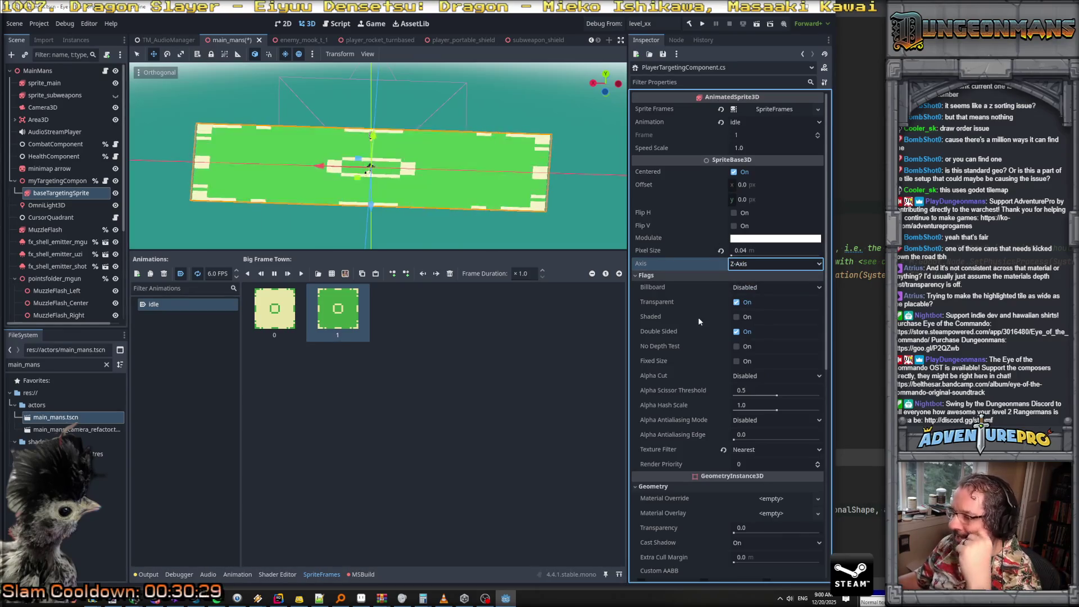
pyautogui.scroll(-3, 697, 316)
pyautogui.scroll(-2, 698, 317)
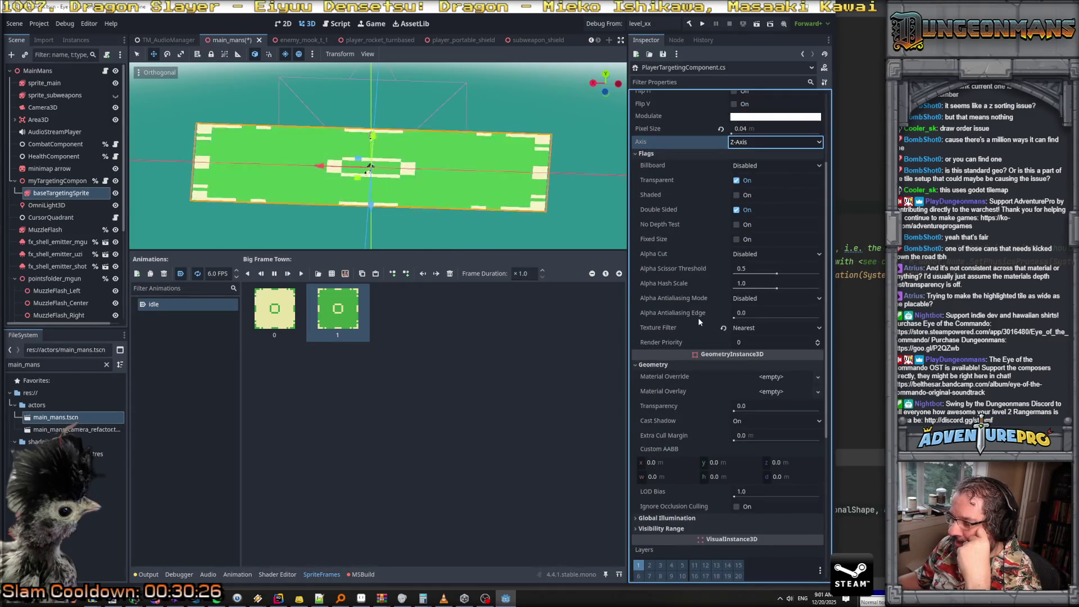
pyautogui.scroll(-2, 698, 319)
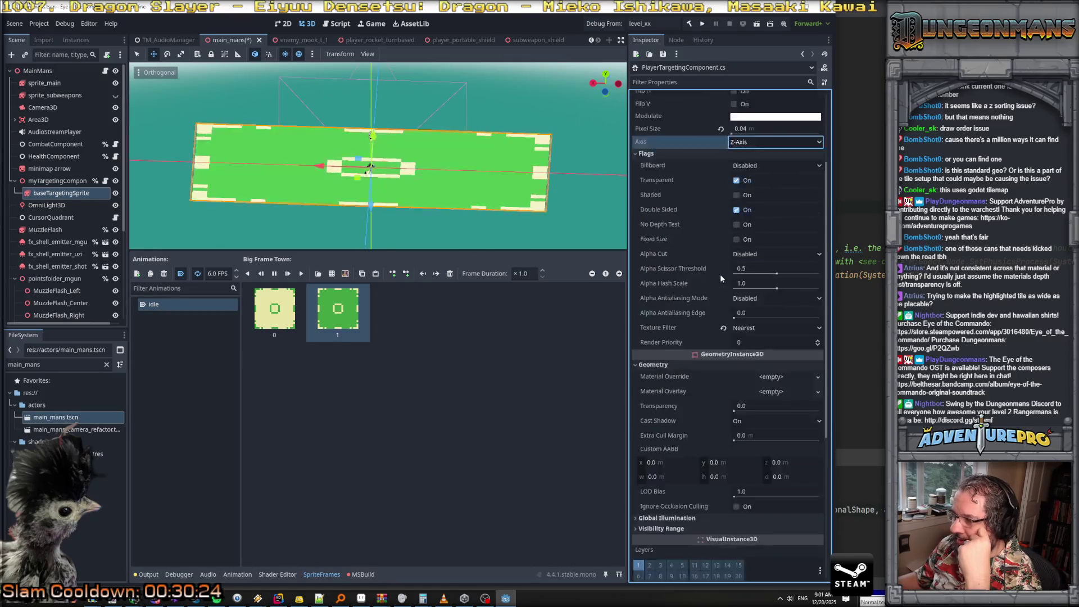
pyautogui.scroll(-6, 719, 274)
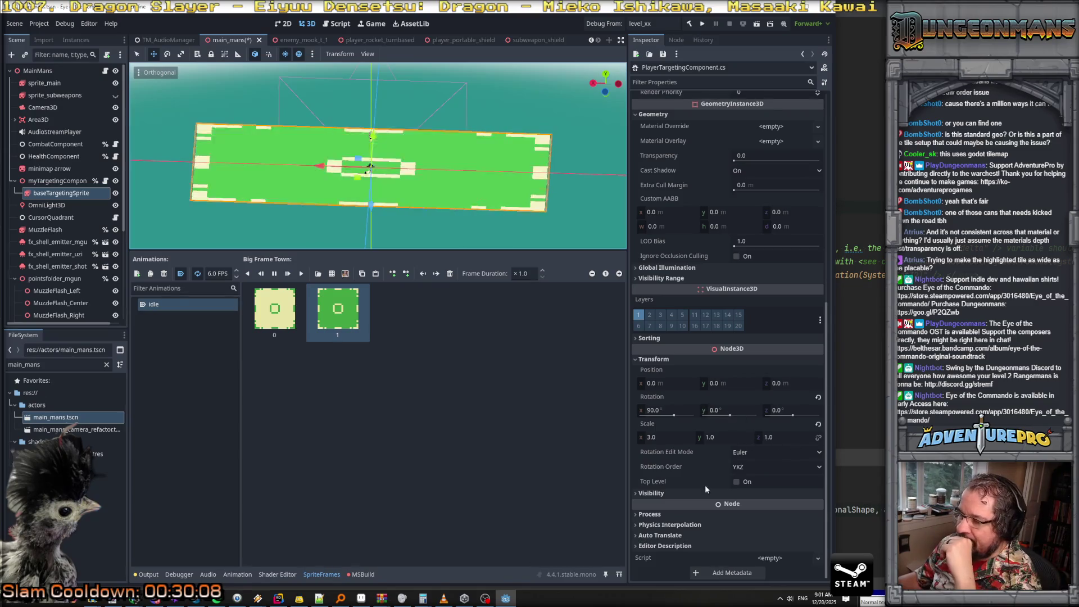
# Expand and collapse the Visibility, Sorting, Global Illumination and Visibility Range sections
pyautogui.click(688, 494)
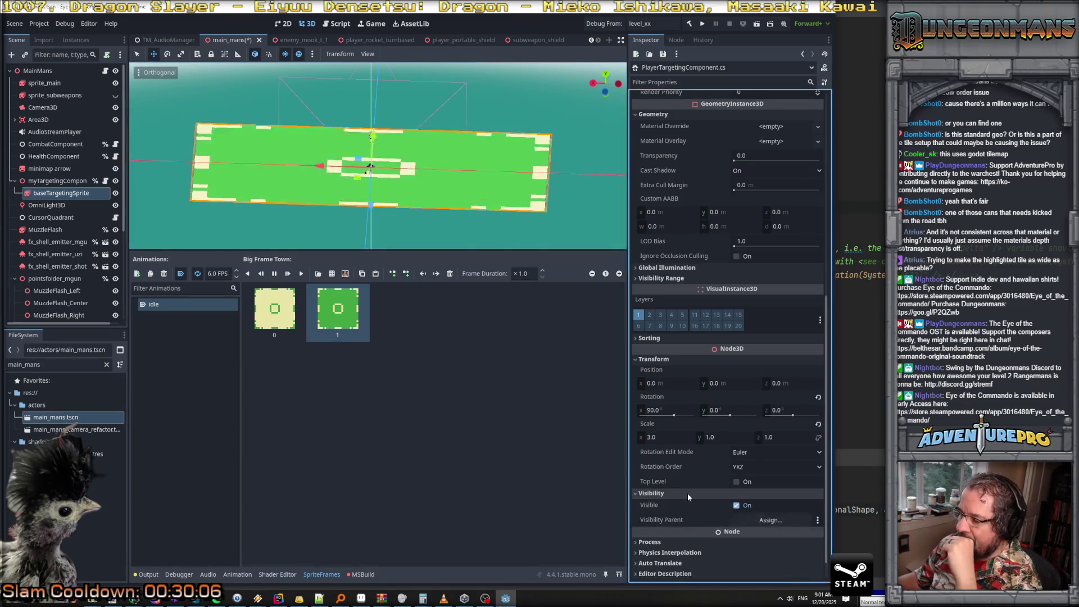
pyautogui.click(688, 494)
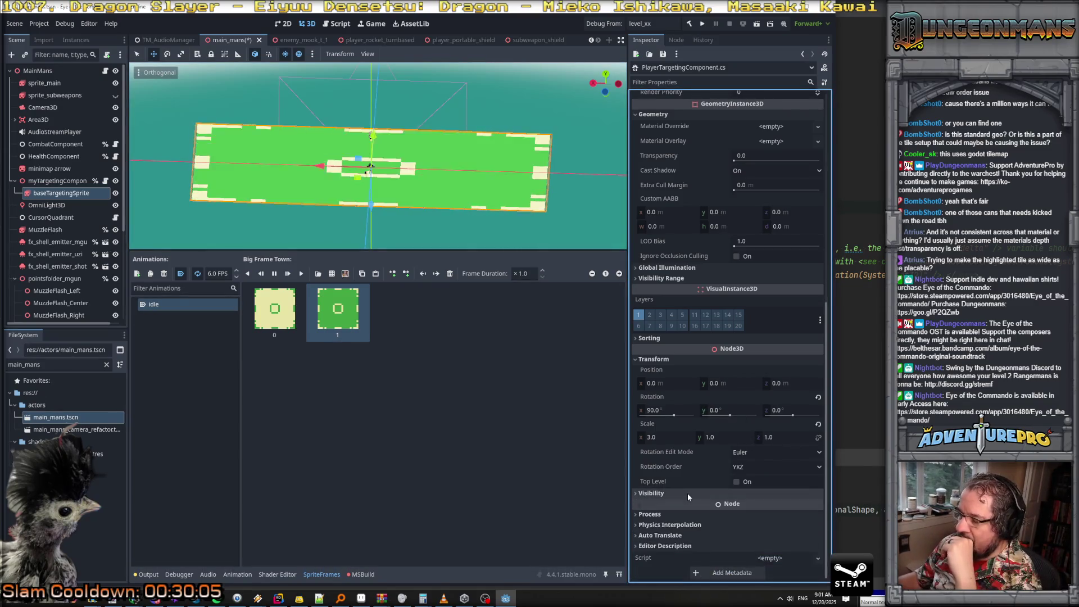
pyautogui.click(693, 340)
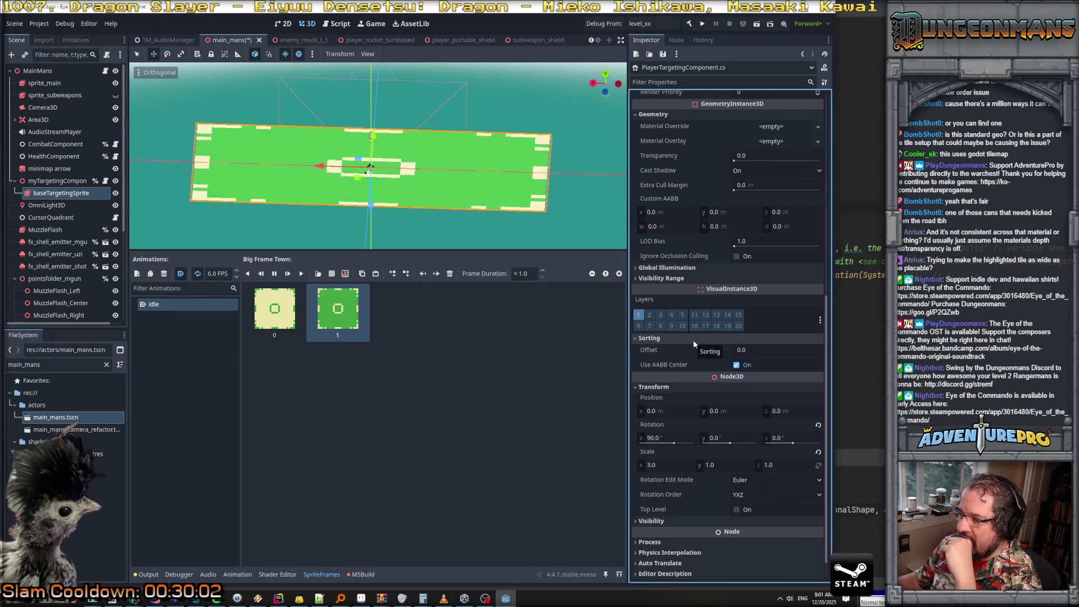
pyautogui.click(693, 340)
pyautogui.click(677, 278)
pyautogui.click(678, 268)
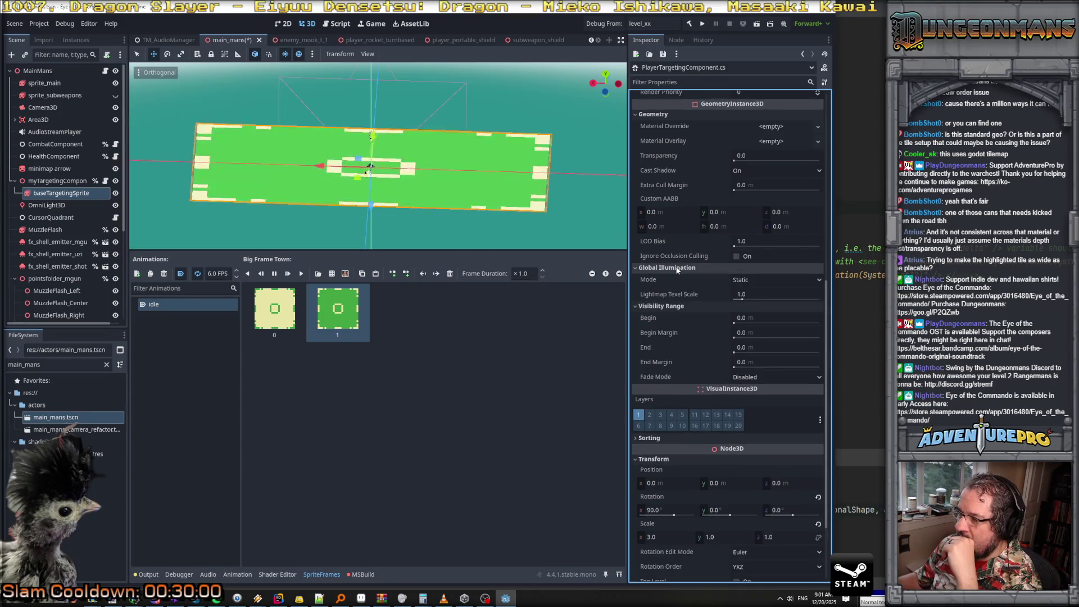
pyautogui.click(677, 268)
pyautogui.click(678, 278)
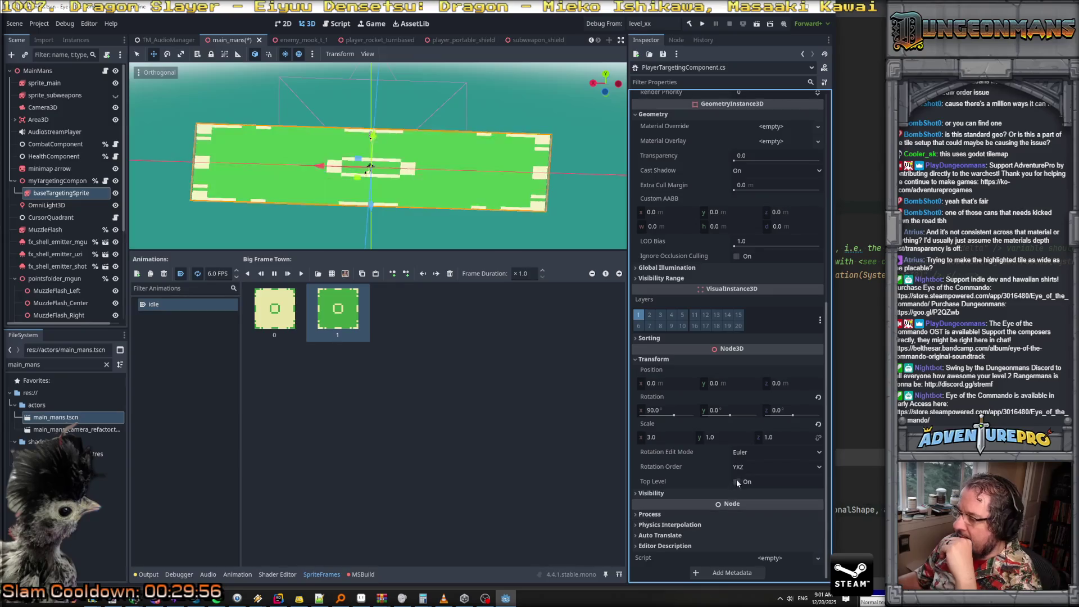
# Reset the sprite's x scale to 1 so its scale is 1, 1, 1
pyautogui.scroll(3, 743, 247)
pyautogui.scroll(3, 743, 247)
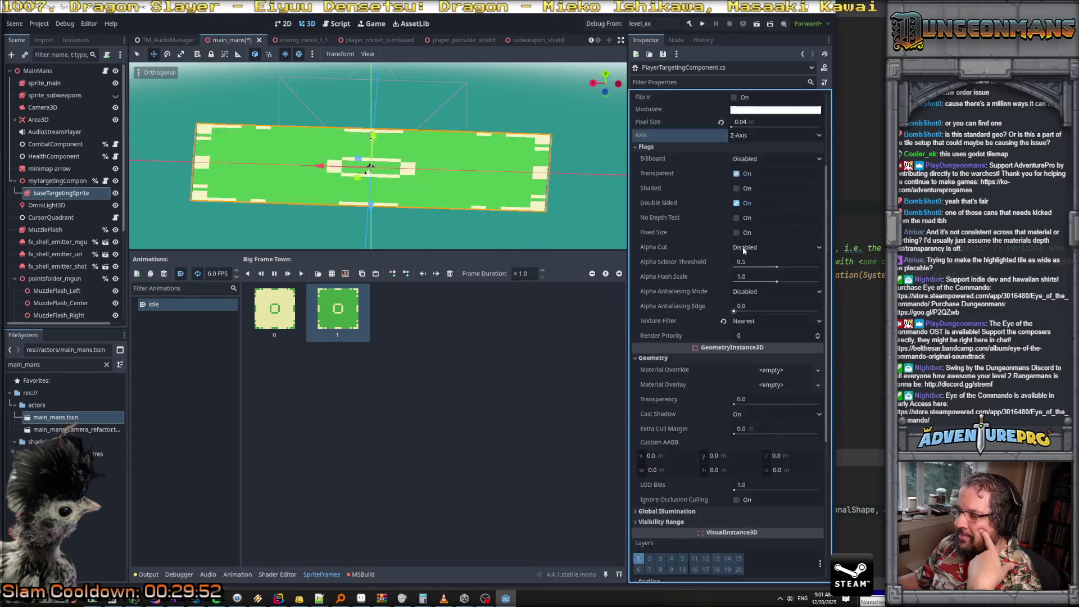
pyautogui.scroll(1, 743, 265)
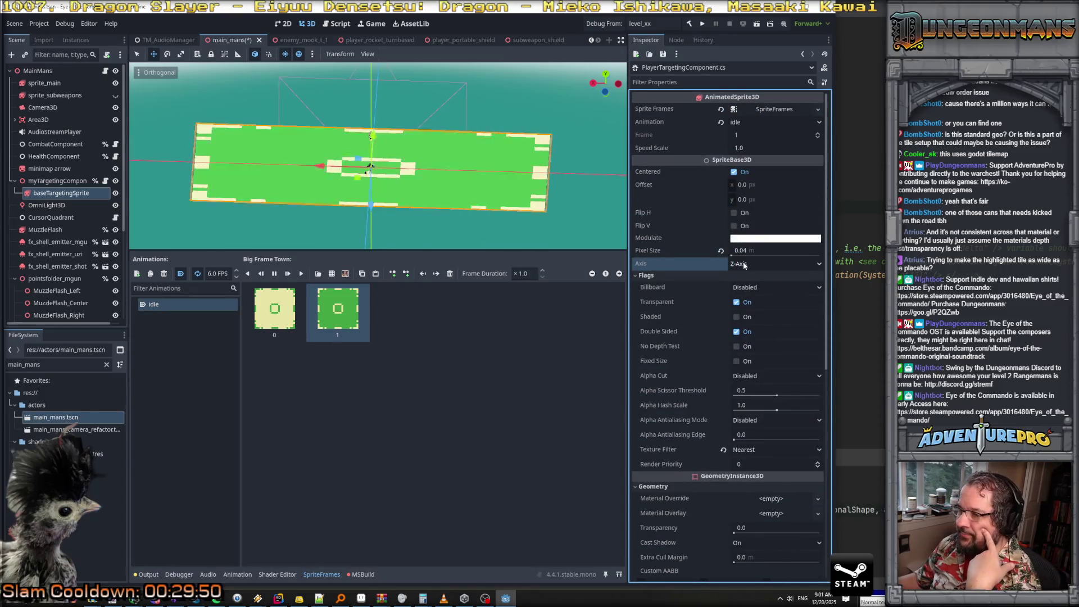
pyautogui.scroll(-6, 743, 263)
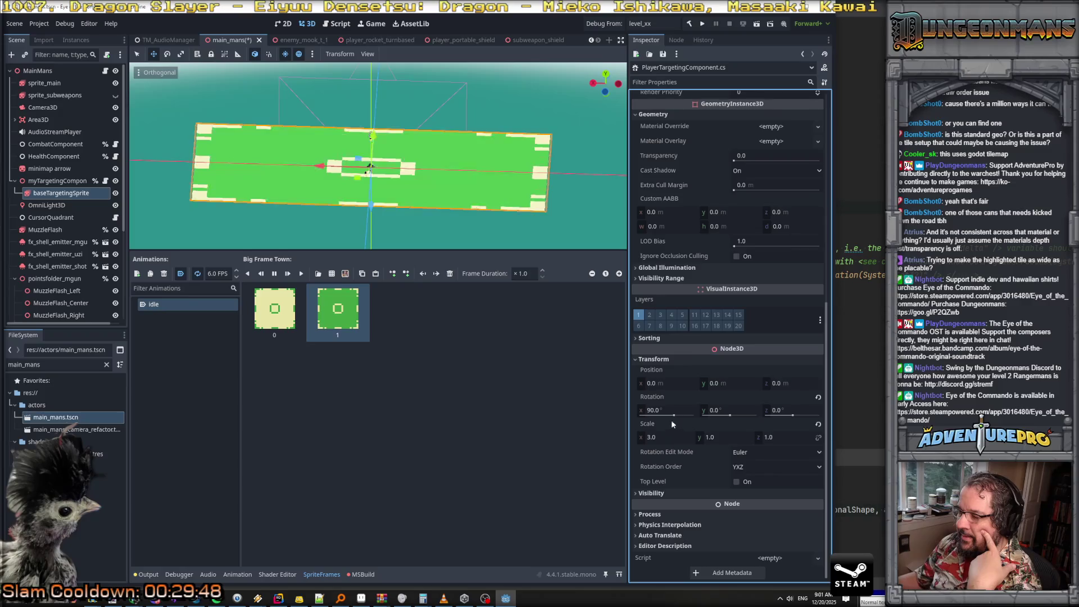
pyautogui.click(670, 437)
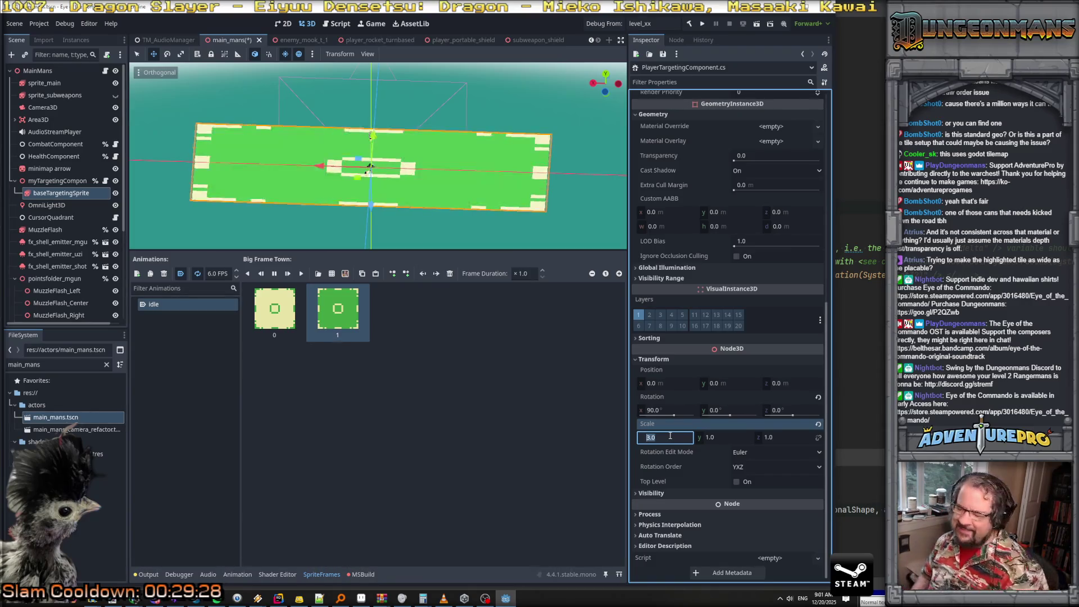
pyautogui.write('1')
pyautogui.press('Return')
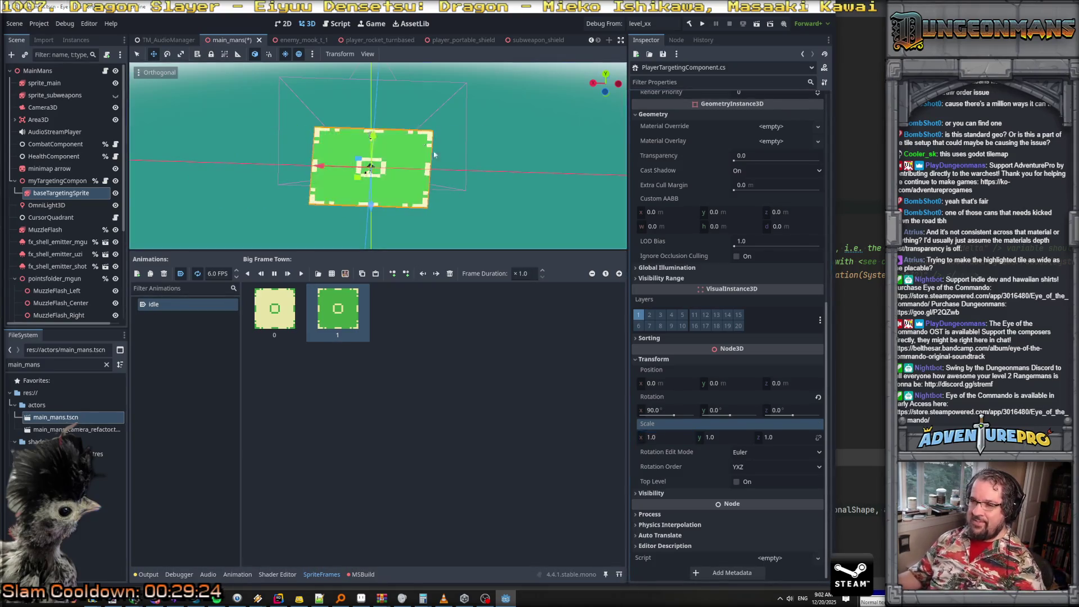
# In Rider, finish declaring the exported AnimatedSprite3D baseTargetingSprite field
pyautogui.click(116, 182)
pyautogui.hotkey('alt', 'Tab')
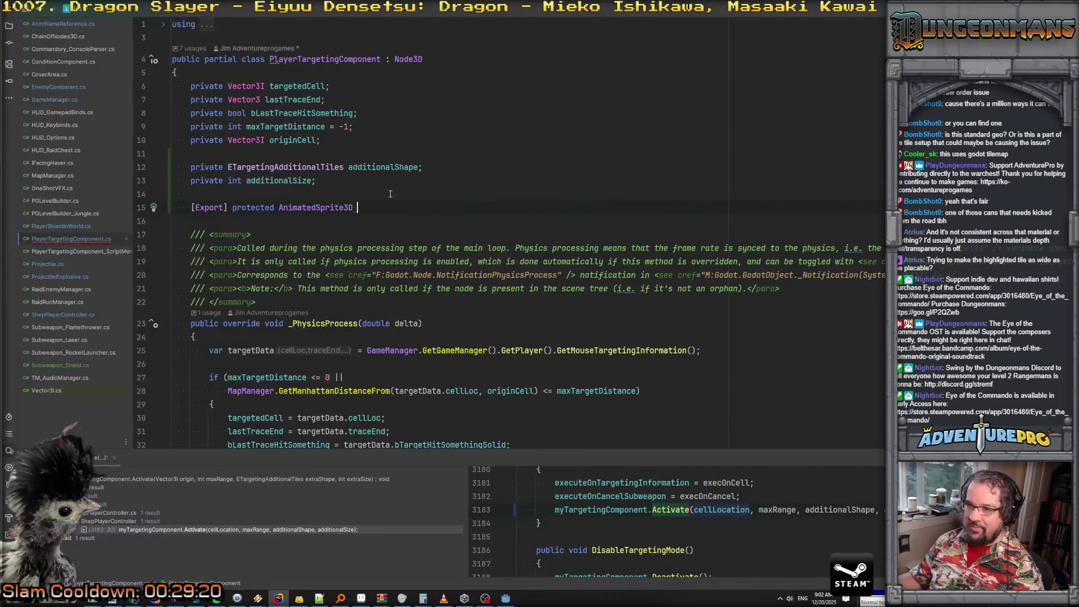
pyautogui.write('base')
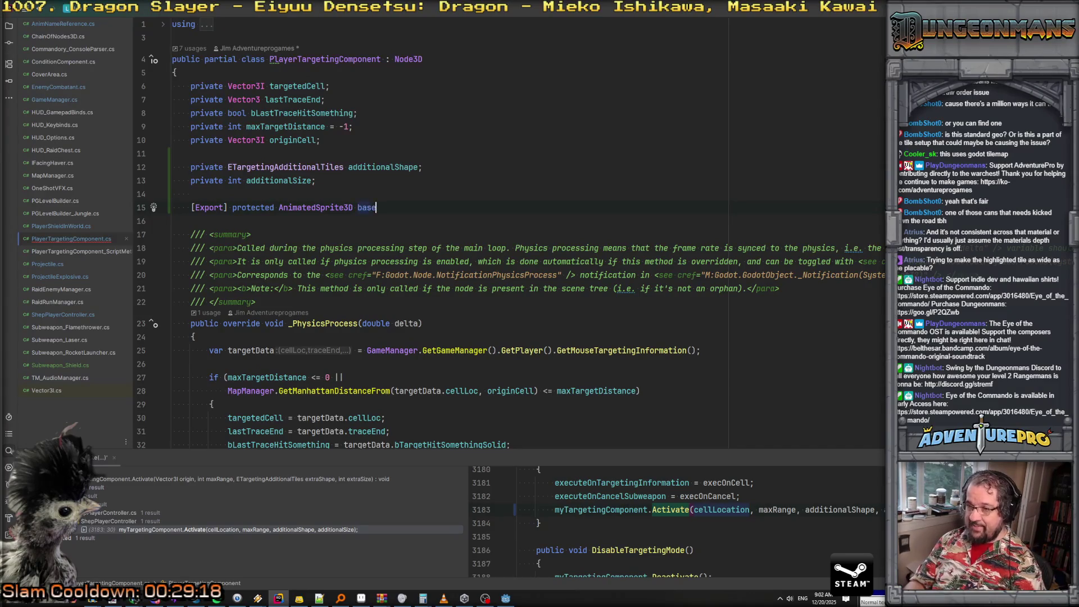
pyautogui.write('TargetingSprite;')
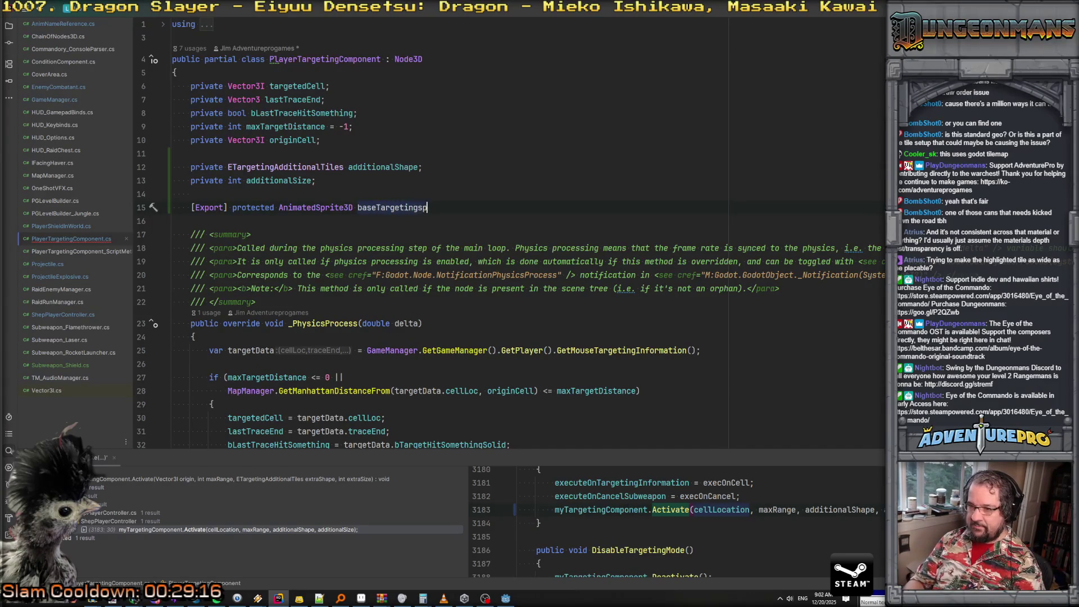
pyautogui.press('Return')
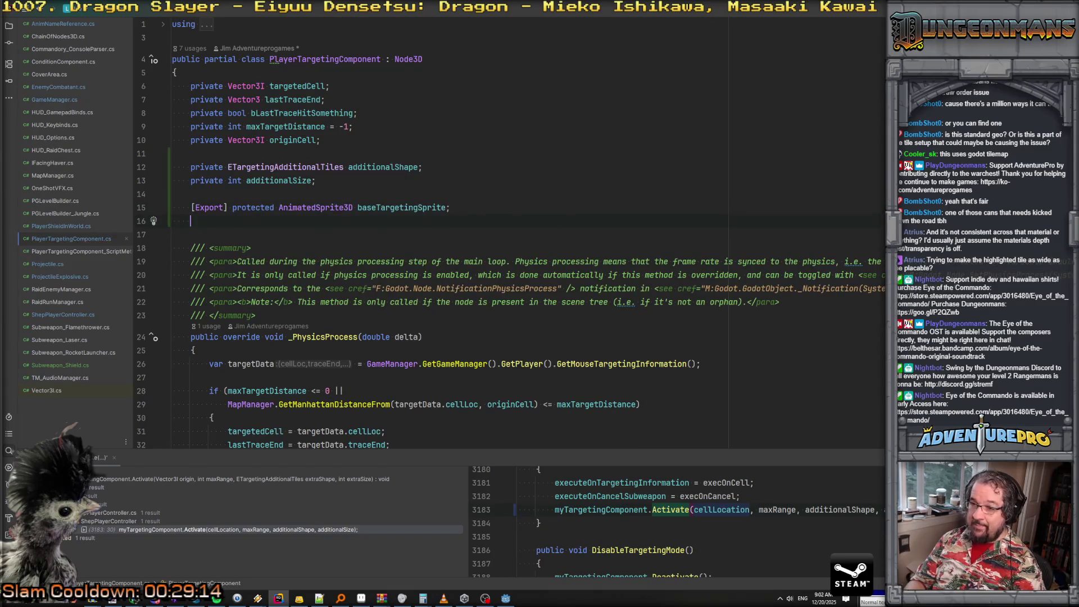
# Add a protected List<AnimatedSprite3D> additionalSprites field and import its namespace
pyautogui.write('prote')
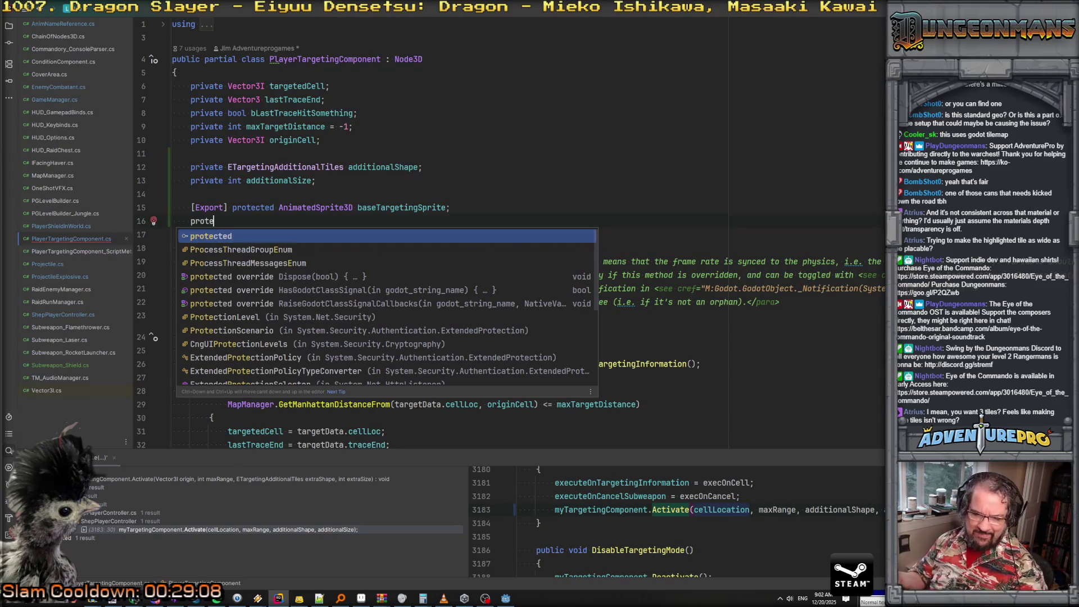
pyautogui.press('Return')
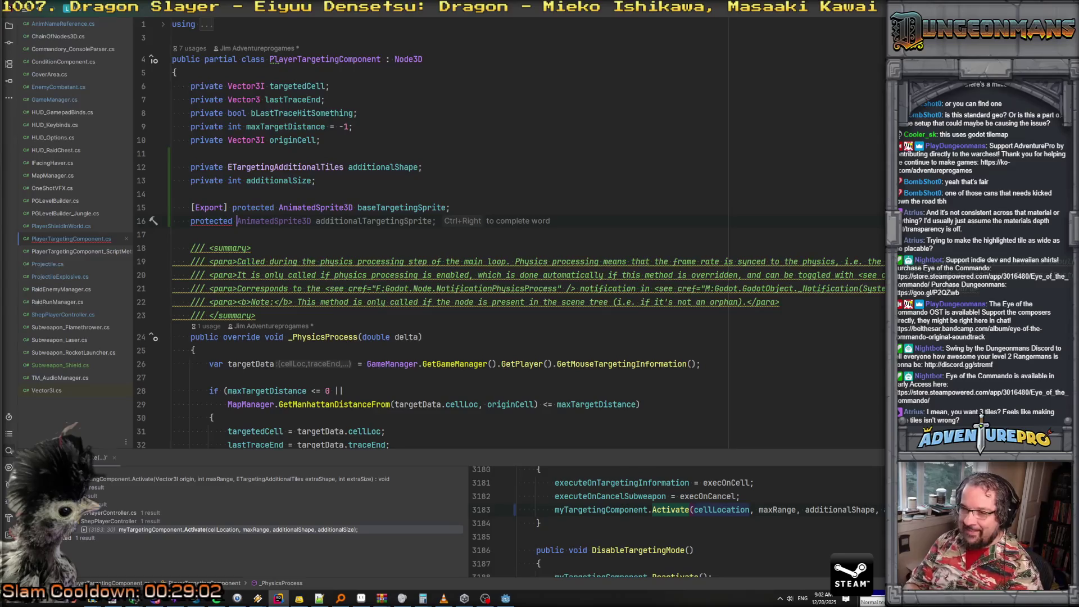
pyautogui.write('List<Ani')
pyautogui.hotkey('shift', 'Right')
pyautogui.hotkey('shift', 'Right')
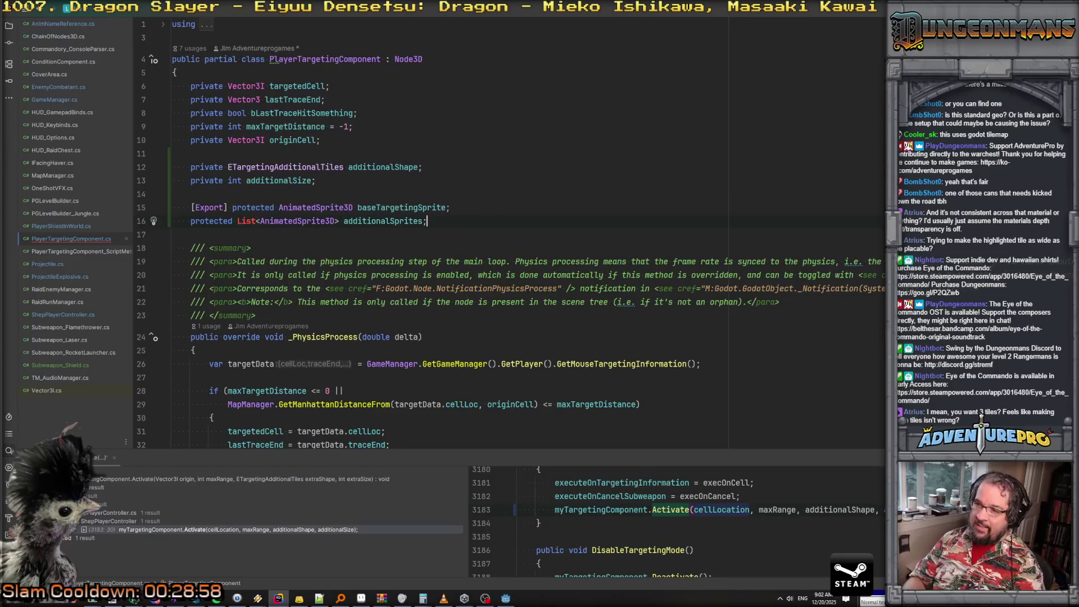
pyautogui.hotkey('alt', 'Return')
pyautogui.press('Return')
pyautogui.scroll(-5, 242, 224)
pyautogui.scroll(6, 241, 225)
pyautogui.click(399, 207)
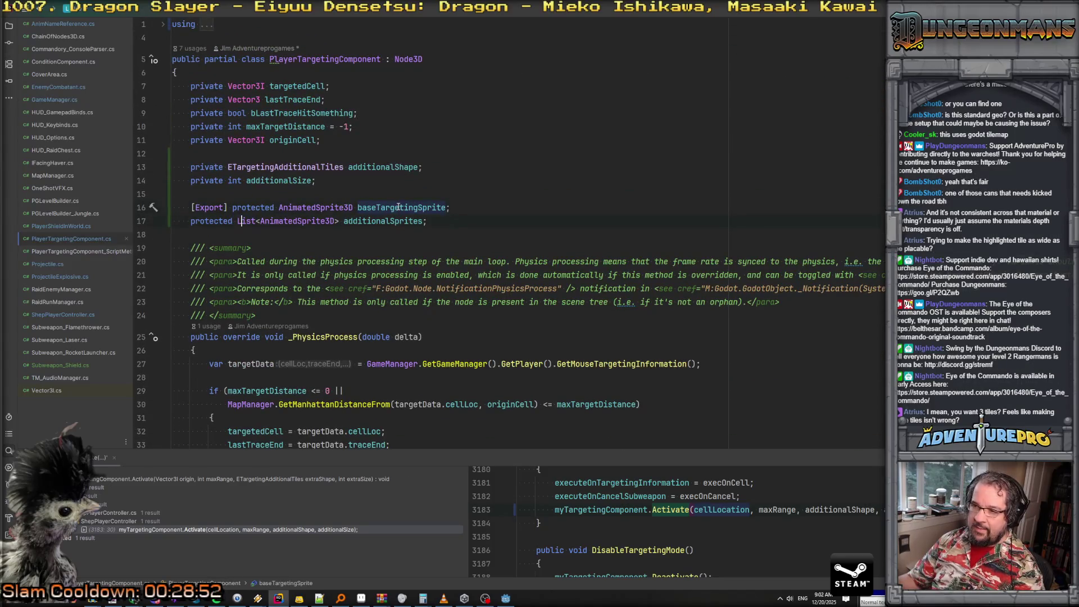
pyautogui.press('Up')
pyautogui.press('Up')
pyautogui.press('Up')
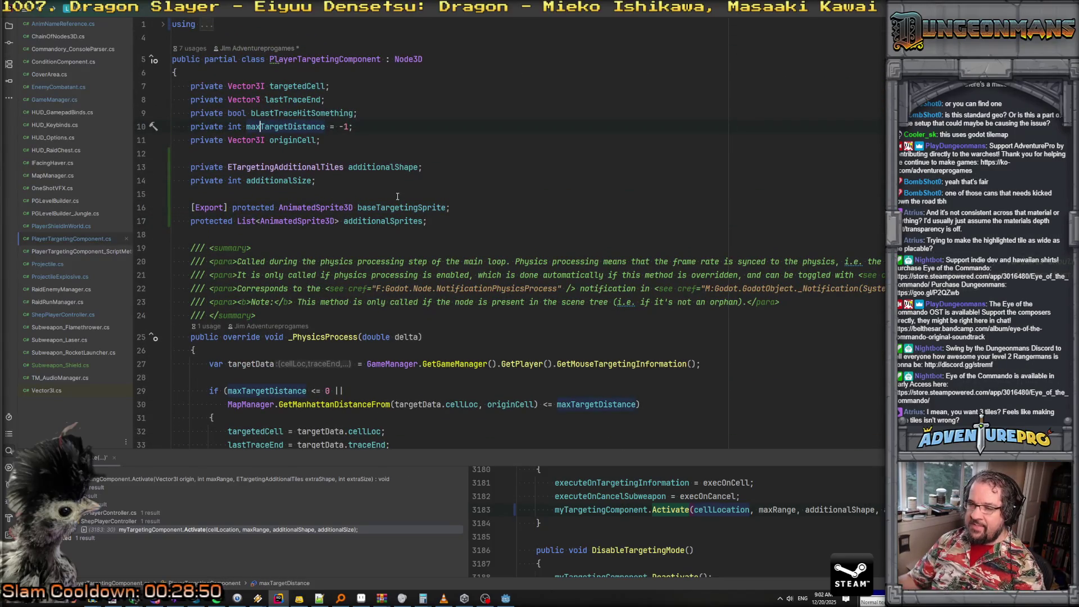
pyautogui.hotkey('alt', 'Tab')
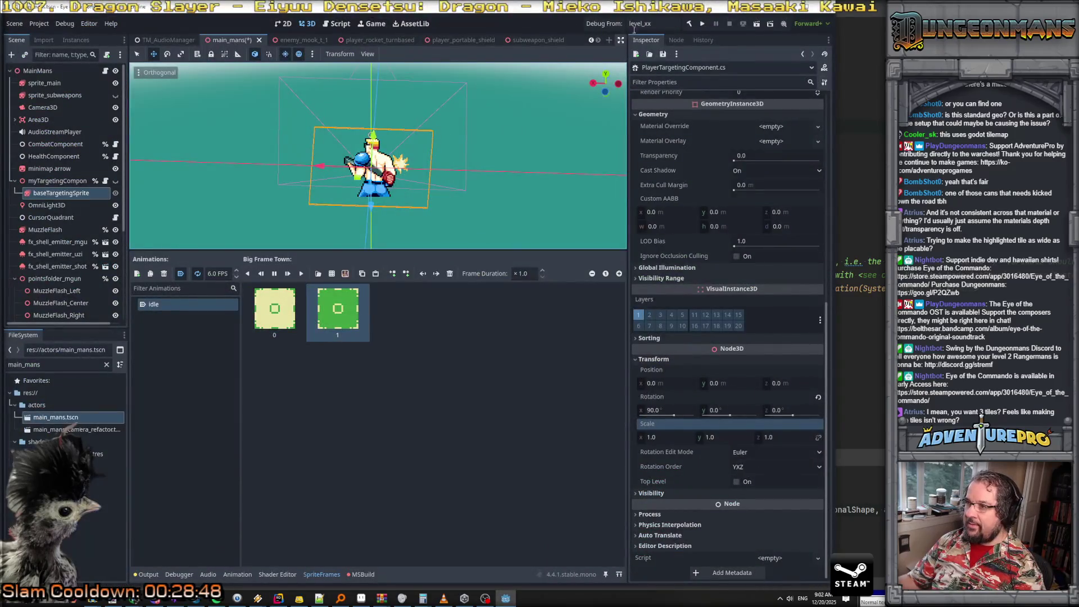
# Rebuild the C# project and check the MSBuild problems and Output log
pyautogui.click(689, 25)
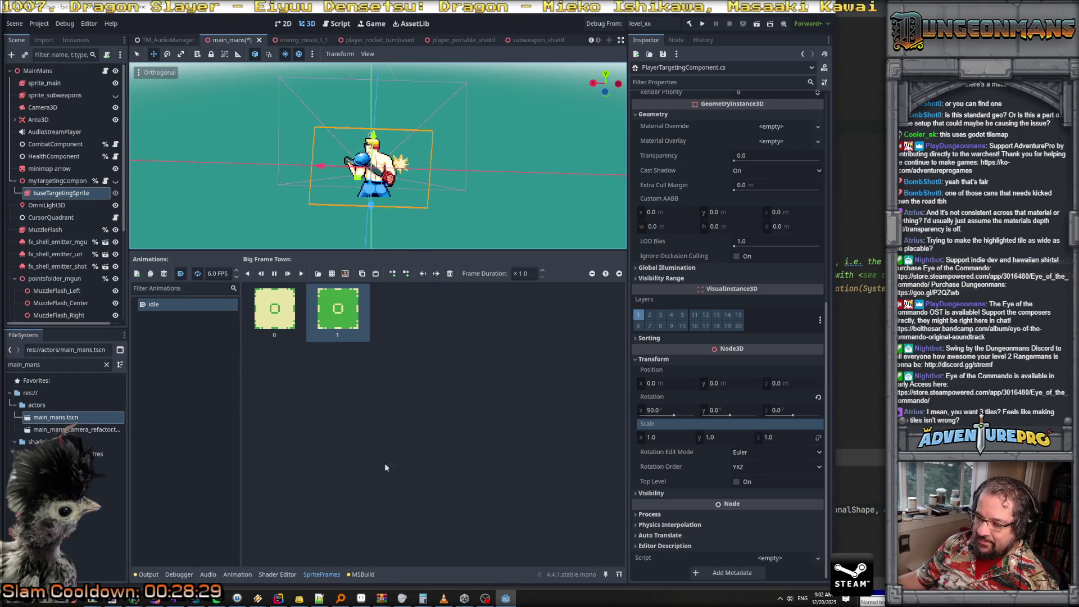
pyautogui.click(361, 573)
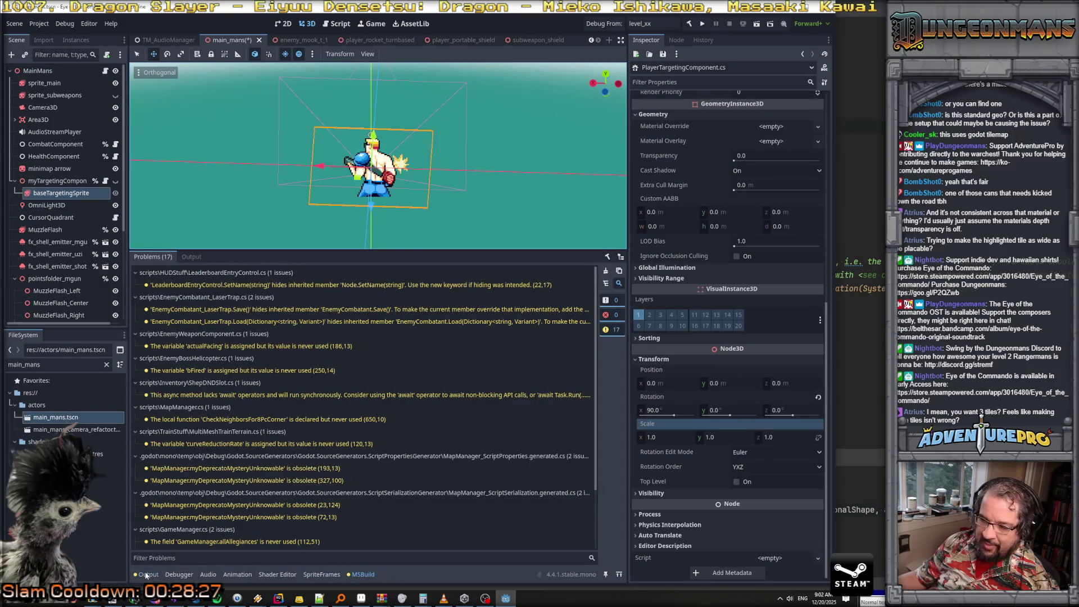
pyautogui.click(148, 574)
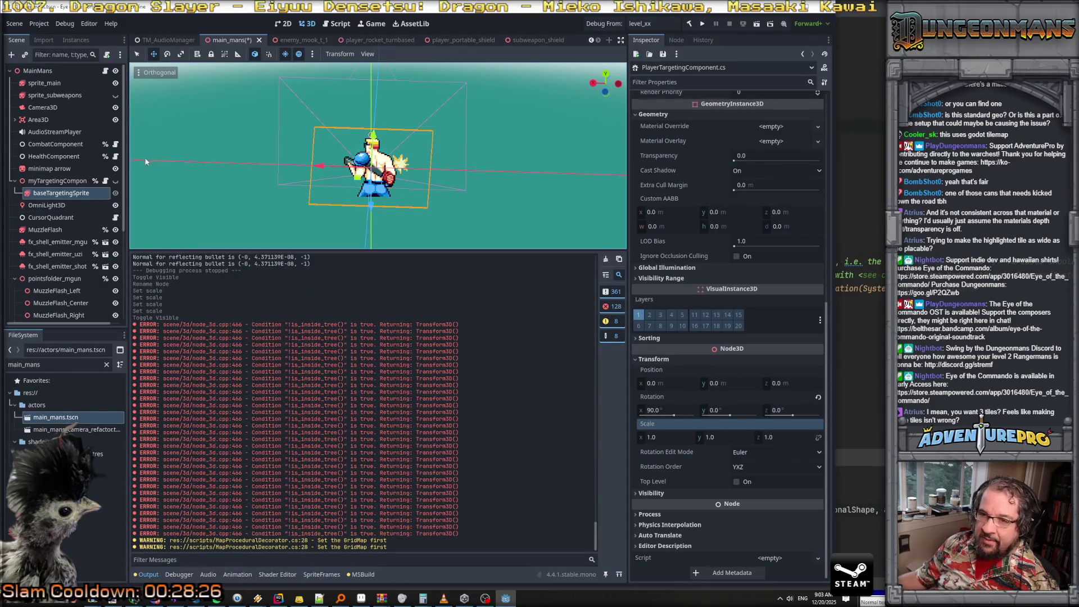
# Assign the baseTargetingSprite node to myTargetingComponent's Base Targeting Sprite slot and save main_mans
pyautogui.click(62, 181)
pyautogui.click(115, 181)
pyautogui.click(116, 181)
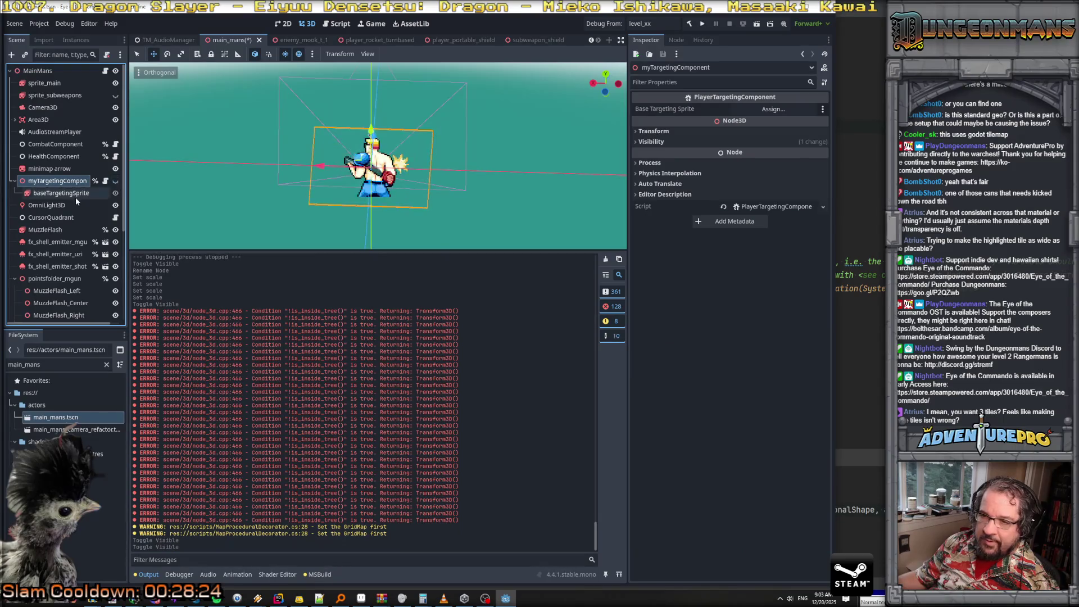
pyautogui.moveTo(78, 198)
pyautogui.mouseDown()
pyautogui.moveTo(115, 208)
pyautogui.moveTo(691, 100)
pyautogui.moveTo(757, 112)
pyautogui.mouseUp()
pyautogui.hotkey('ctrl', 's')
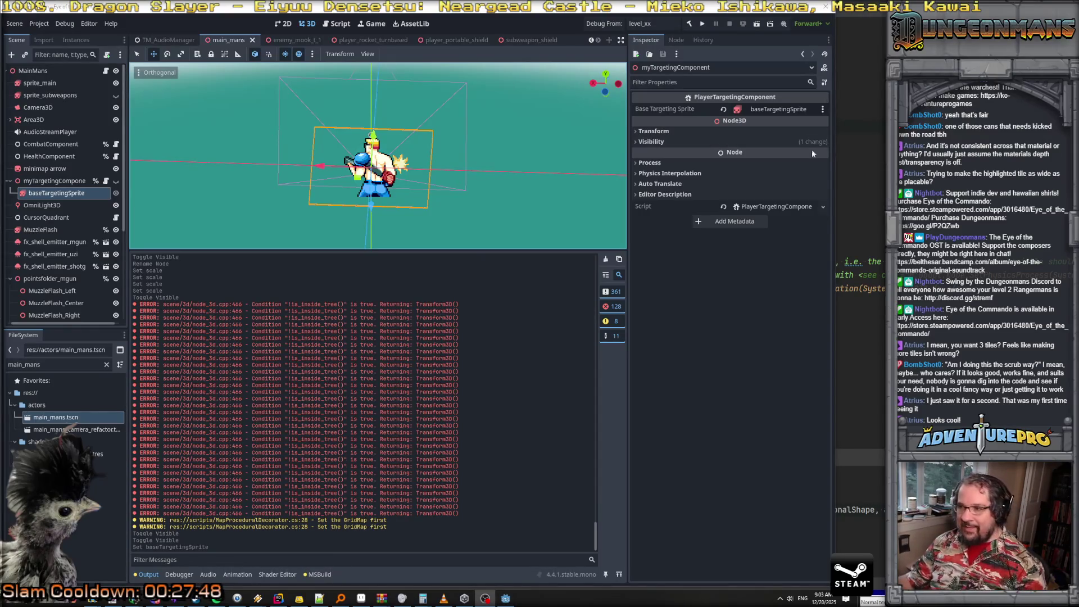
pyautogui.scroll(-2, 470, 210)
pyautogui.scroll(2, 469, 210)
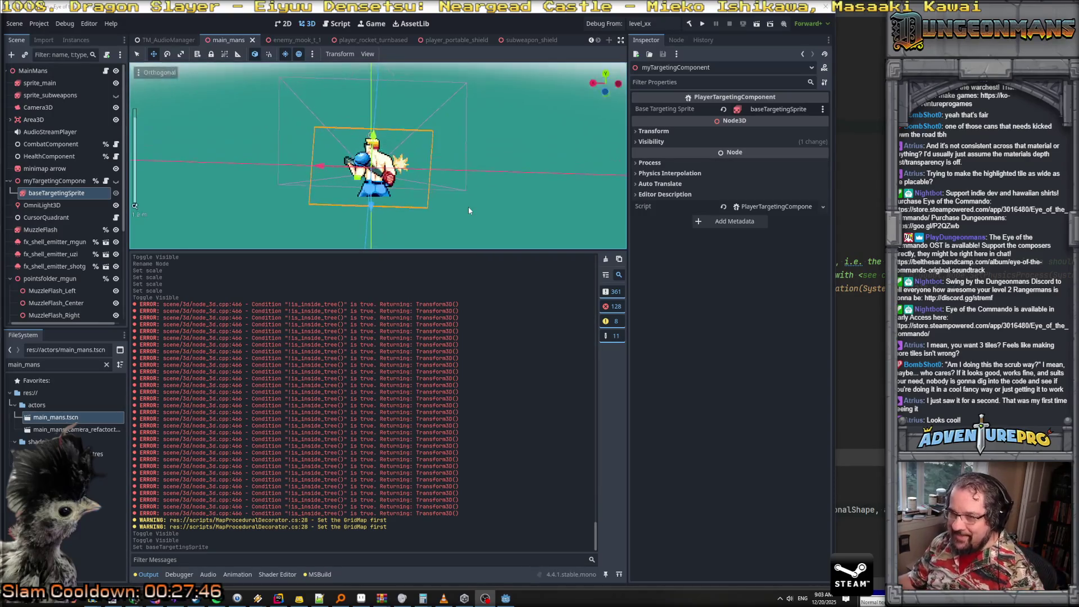
# In Rider's Activate method, add the comment '//are we bigger than normal?'
pyautogui.click(775, 206)
pyautogui.scroll(-6, 369, 261)
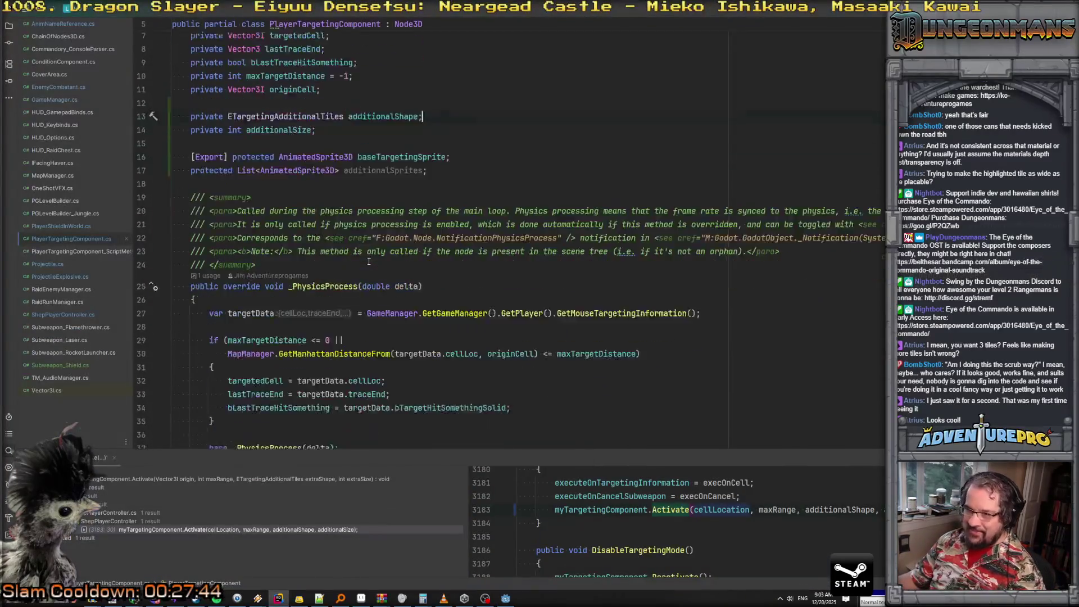
pyautogui.scroll(-3, 369, 261)
pyautogui.scroll(-5, 369, 261)
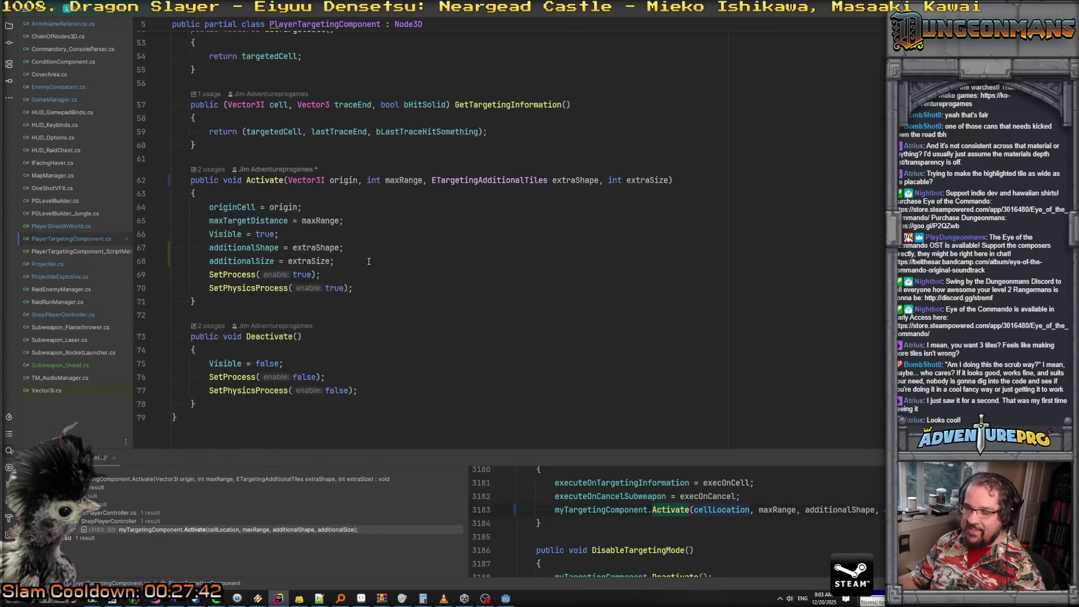
pyautogui.click(379, 245)
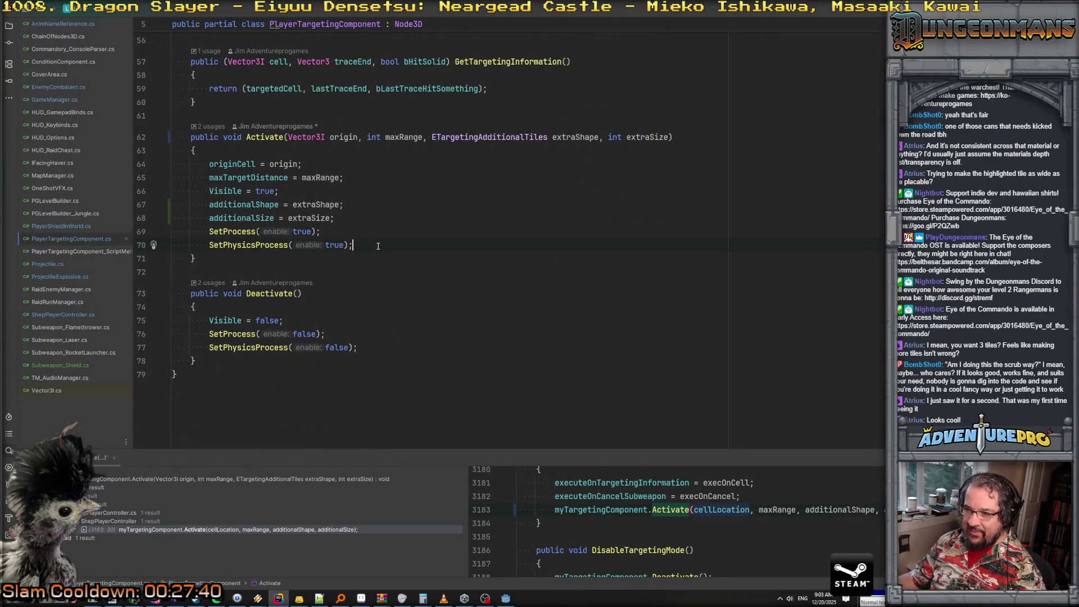
pyautogui.press('Return')
pyautogui.press('Return')
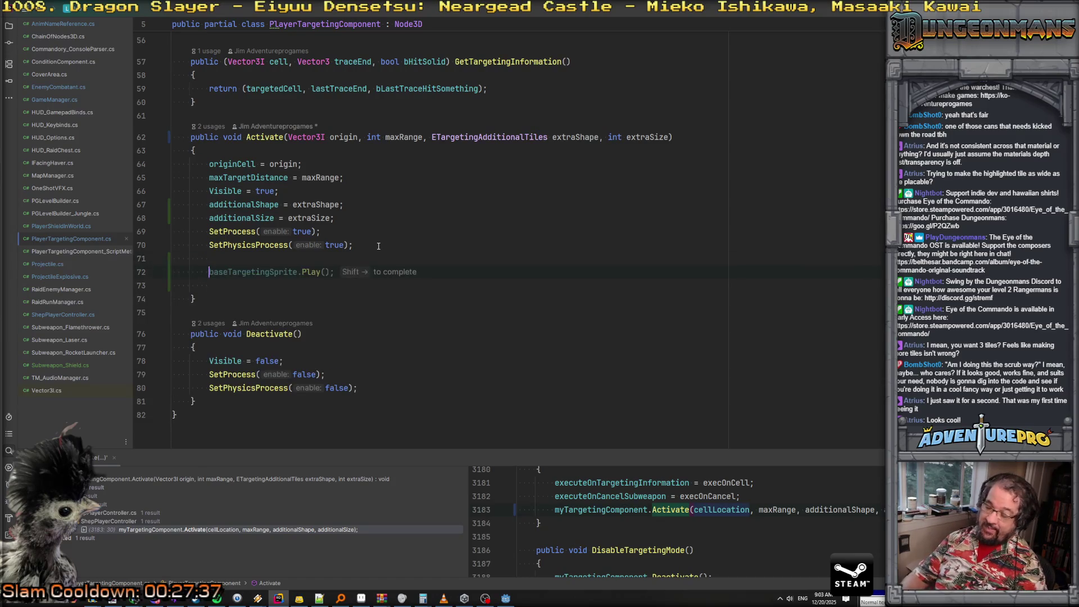
pyautogui.write('//are we big')
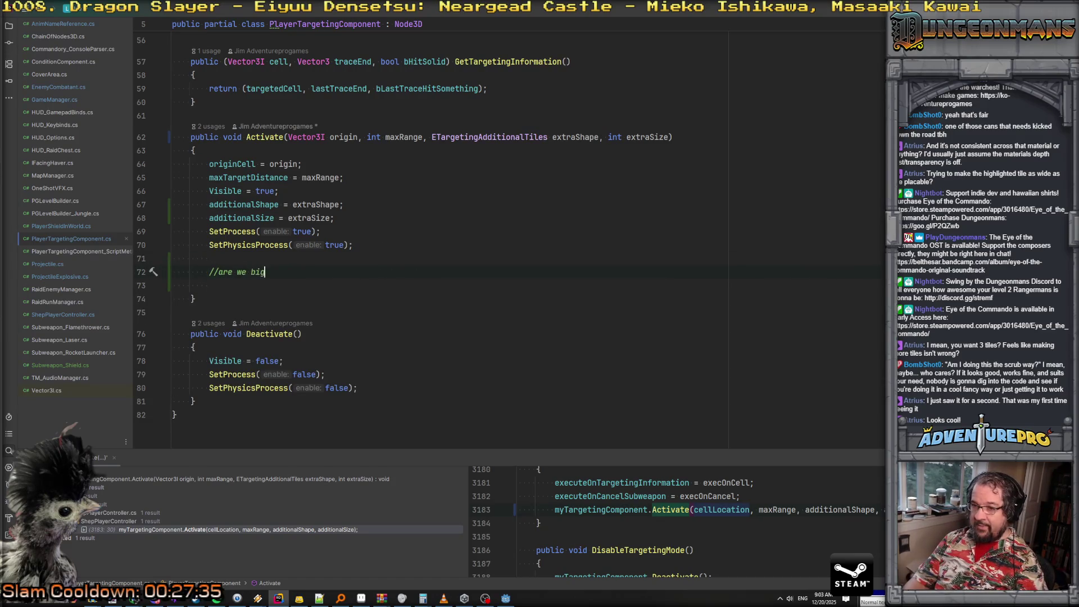
pyautogui.write('ger than normal?')
pyautogui.press('Return')
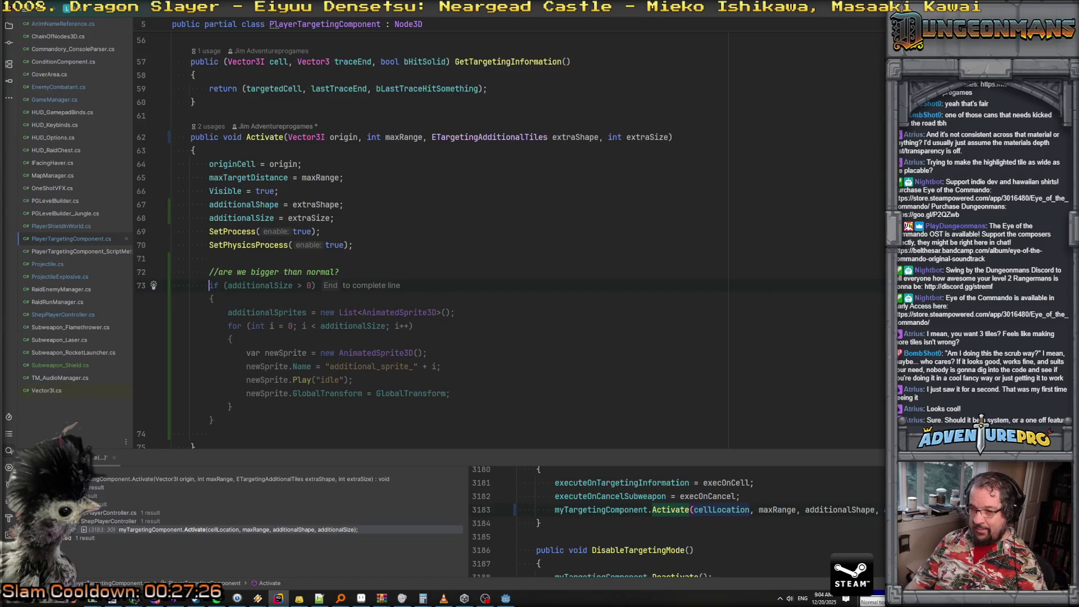
# Accept the suggested if (additionalSize > 0) loop spawning idle additional_sprite_ AnimatedSprite3D tiles
pyautogui.press('Tab')
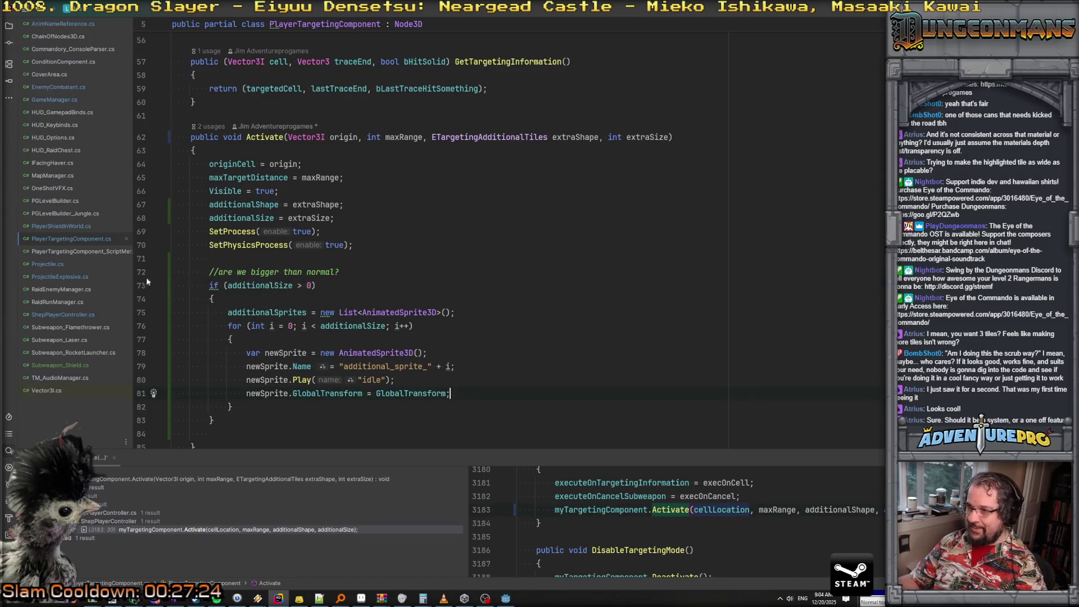
pyautogui.click(471, 319)
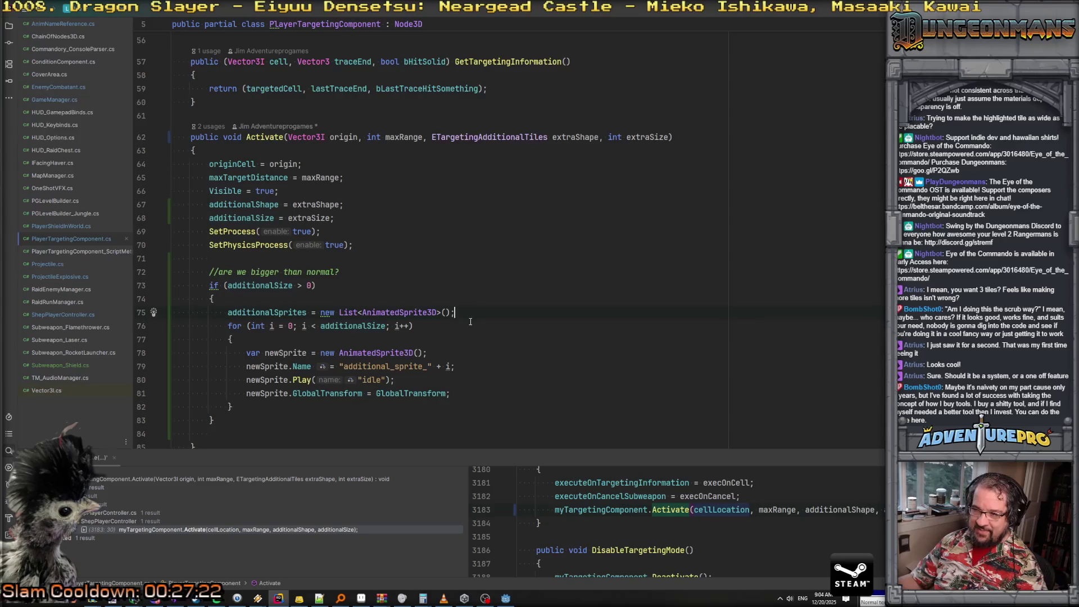
pyautogui.click(416, 339)
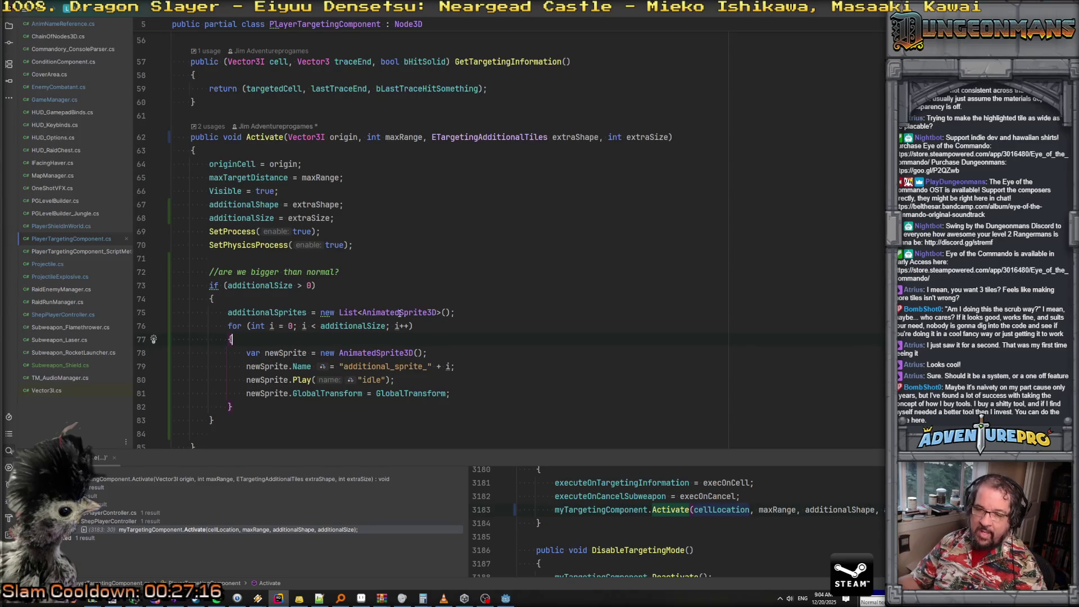
pyautogui.moveTo(400, 313)
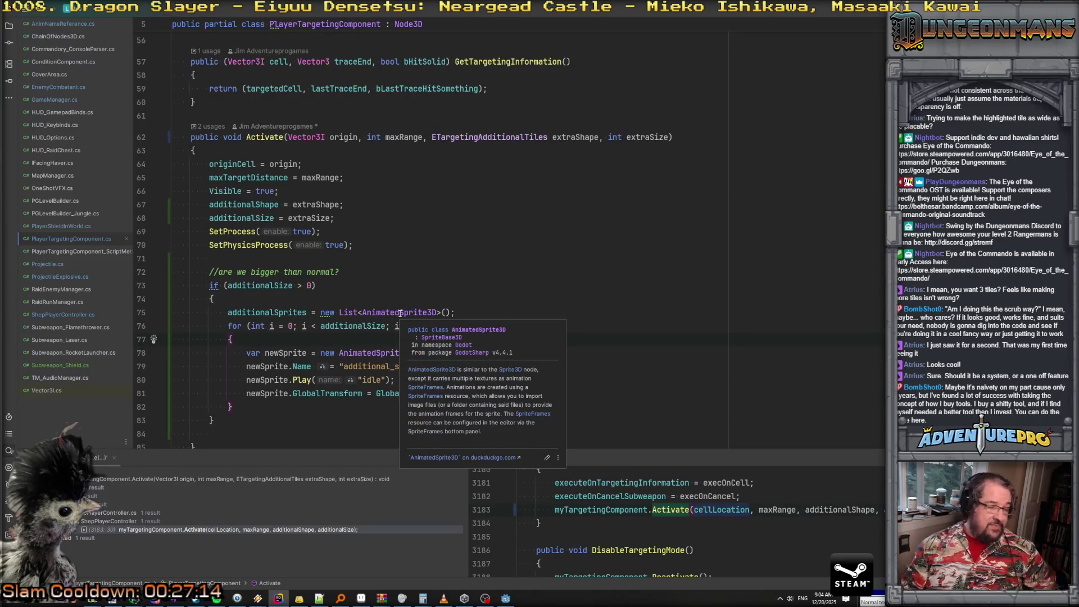